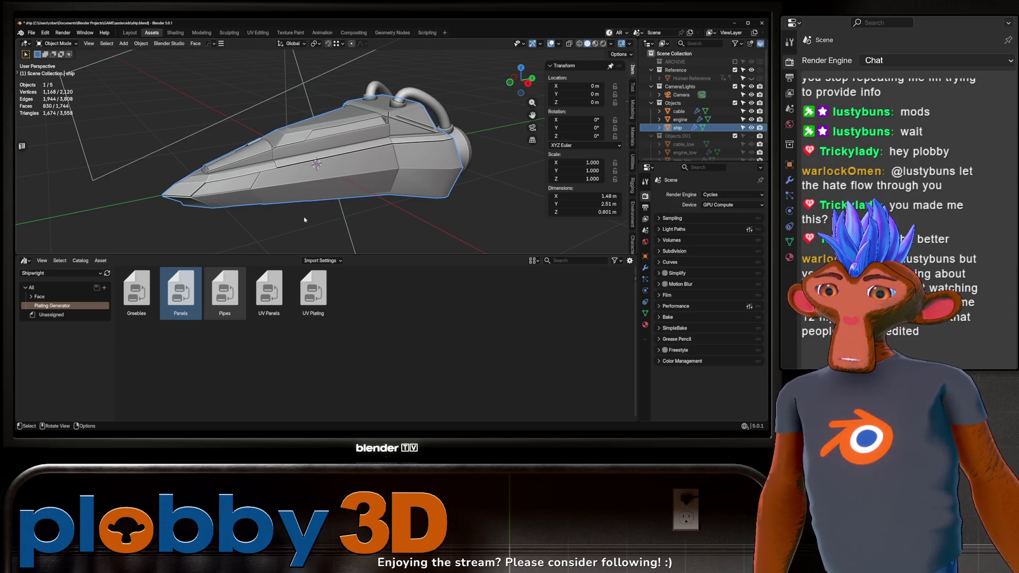
Switch the viewport to Material Preview to show the ship's textures
{"action": "left_click_drag", "start_coordinate": [247, 213], "coordinate": [283, 116]}
{"action": "left_click", "coordinate": [597, 43]}
{"action": "scroll", "scroll_direction": "up", "scroll_amount": 3}
{"action": "scroll", "scroll_direction": "up", "scroll_amount": 3}
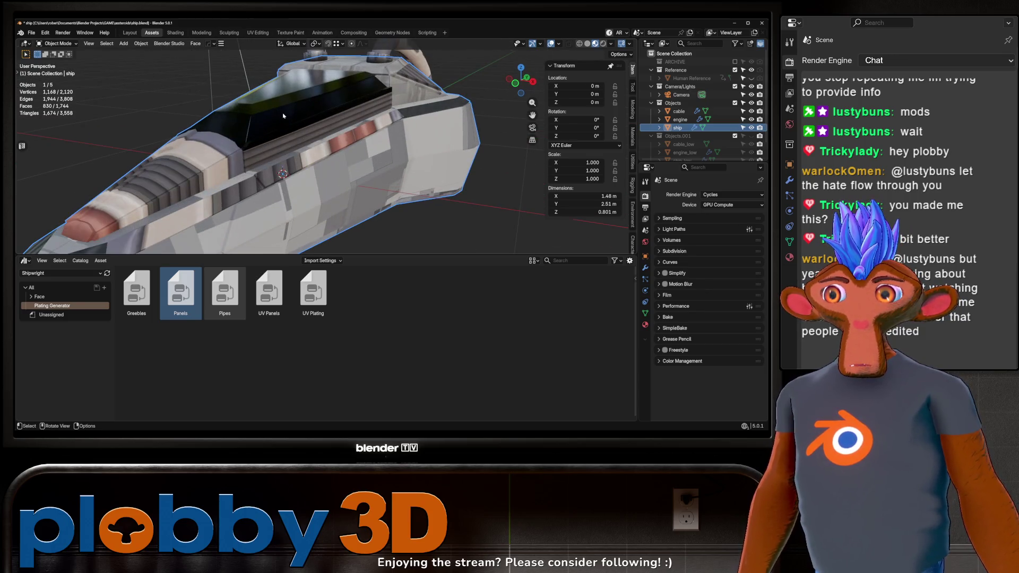
In the Modifier tab, expand the Panels geometry-nodes modifier's output attributes and bake options
{"action": "left_click", "coordinate": [646, 325]}
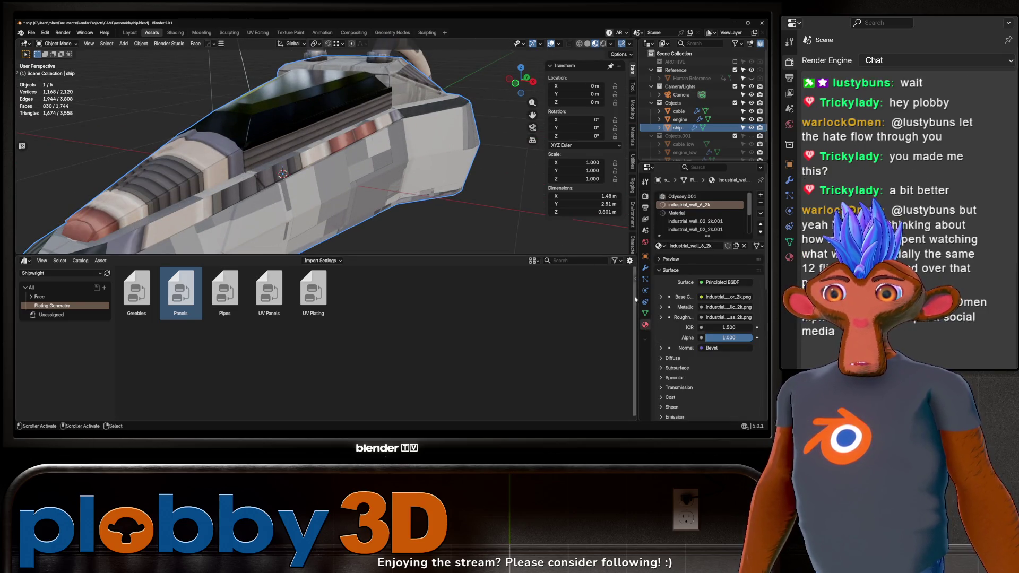
{"action": "left_click", "coordinate": [645, 278]}
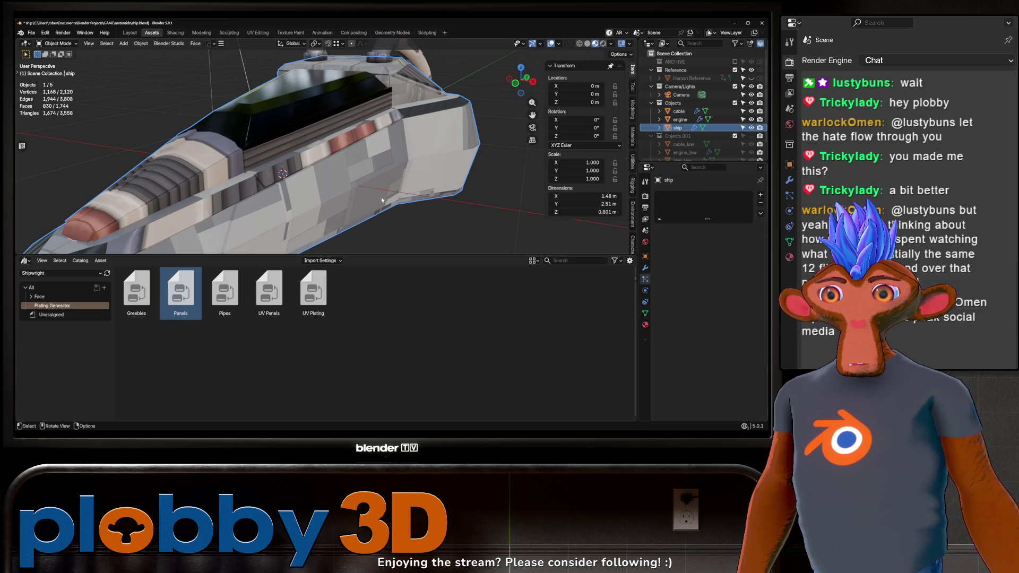
{"action": "left_click", "coordinate": [646, 268]}
{"action": "scroll", "scroll_direction": "down", "scroll_amount": 3}
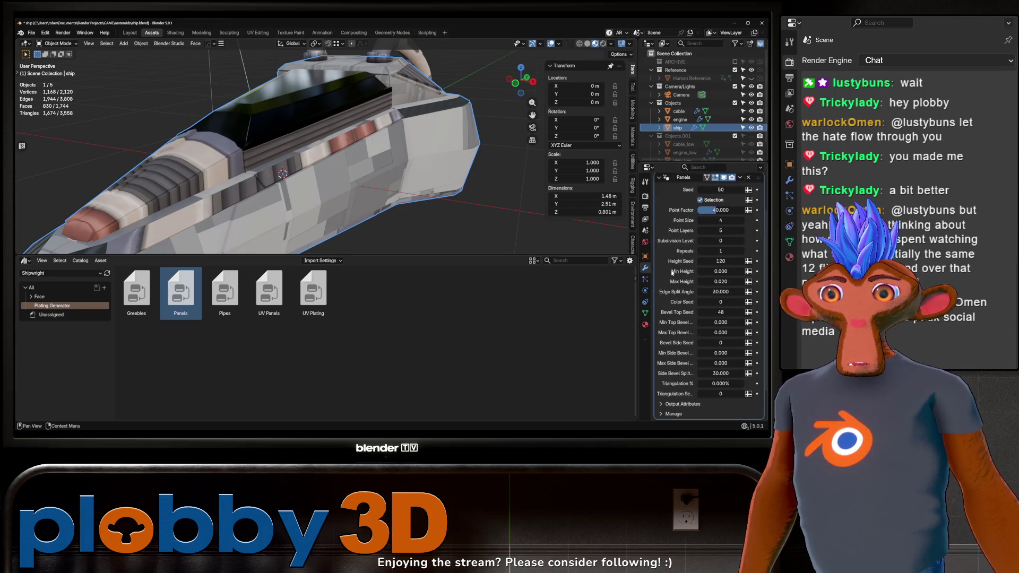
{"action": "left_click", "coordinate": [672, 369]}
{"action": "scroll", "scroll_direction": "down", "scroll_amount": 3}
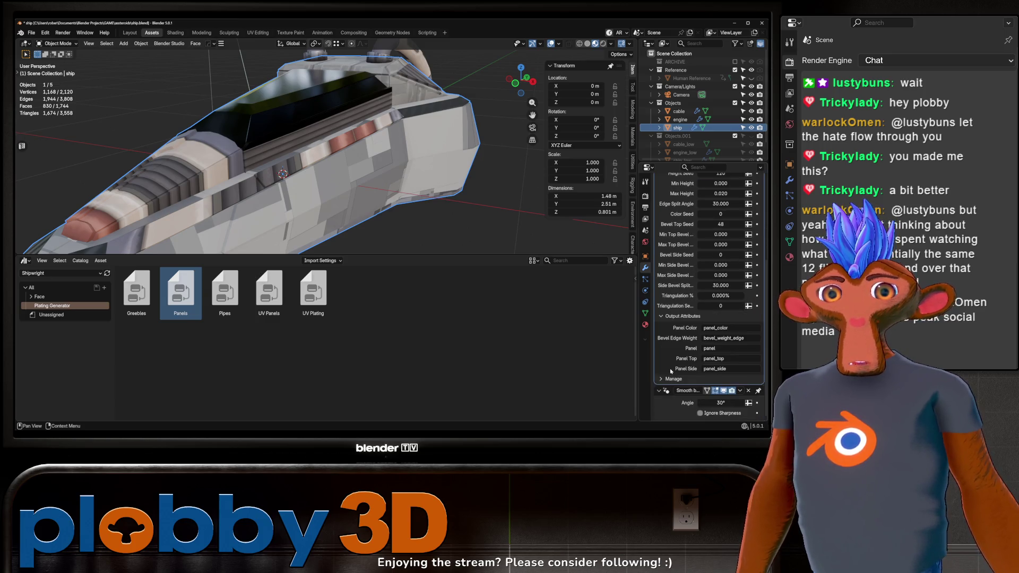
{"action": "left_click", "coordinate": [668, 379]}
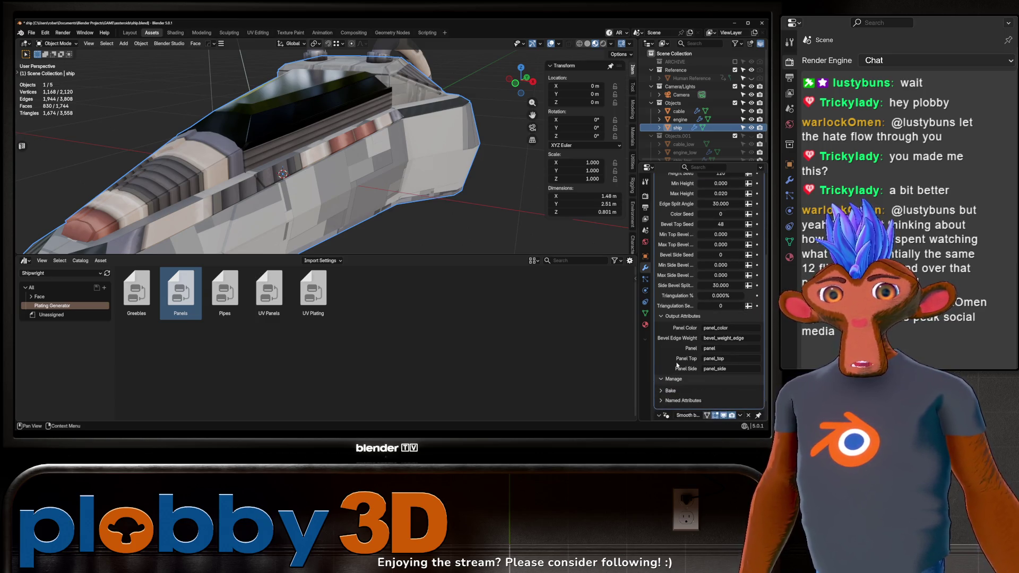
Delete the Panels modifier, leaving only Smooth by Angle at 30°
{"action": "scroll", "scroll_direction": "up", "scroll_amount": 3}
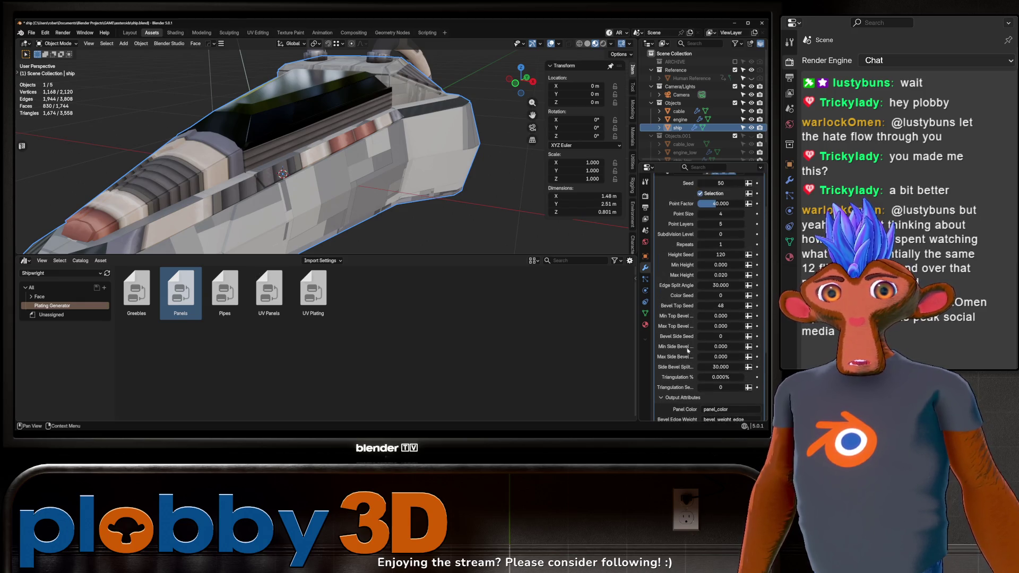
{"action": "scroll", "scroll_direction": "up", "scroll_amount": 3}
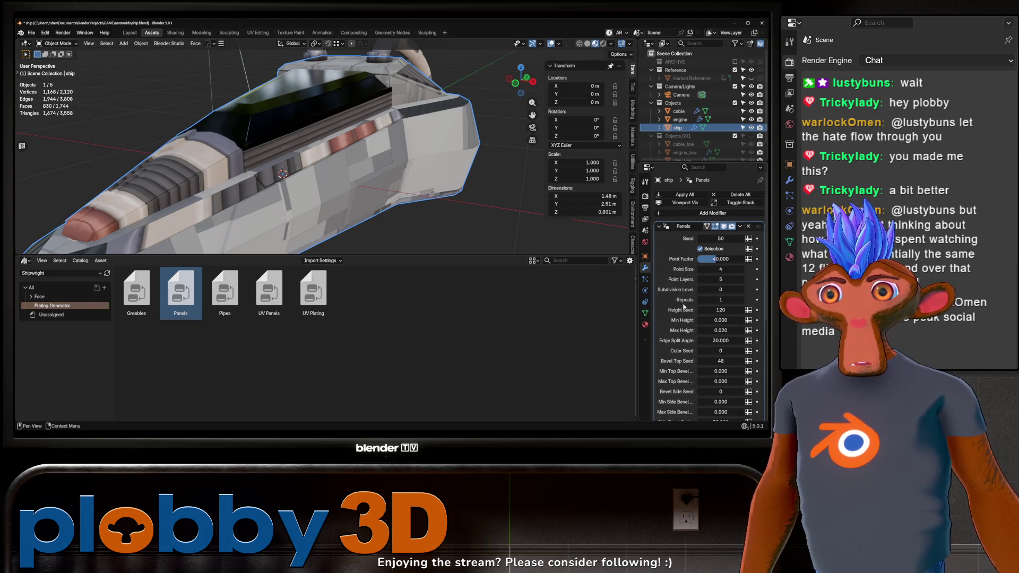
{"action": "left_click_drag", "start_coordinate": [297, 175], "coordinate": [265, 122]}
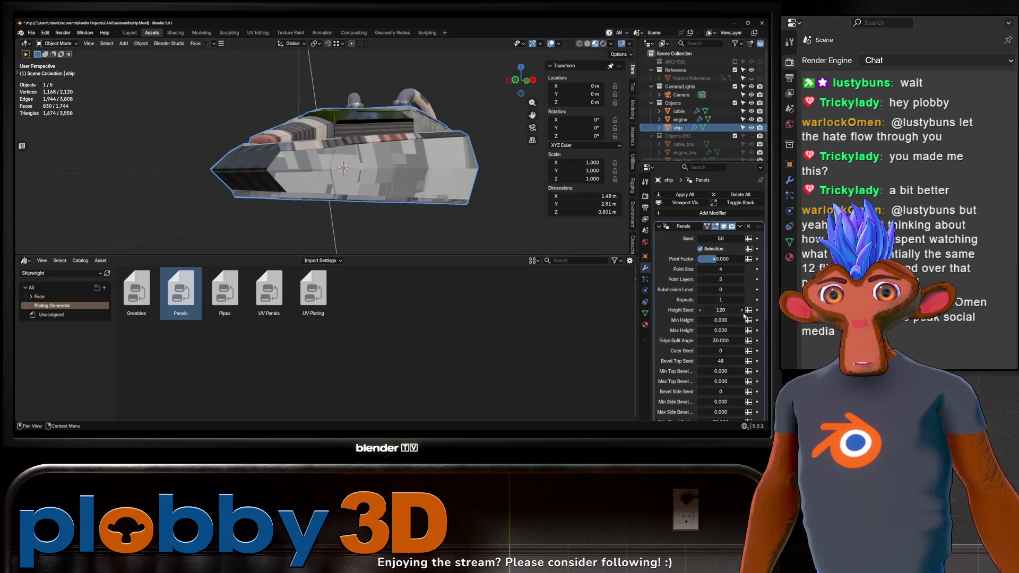
{"action": "scroll", "scroll_direction": "down", "scroll_amount": 3}
{"action": "scroll", "scroll_direction": "up", "scroll_amount": 3}
{"action": "scroll", "scroll_direction": "up", "scroll_amount": 3}
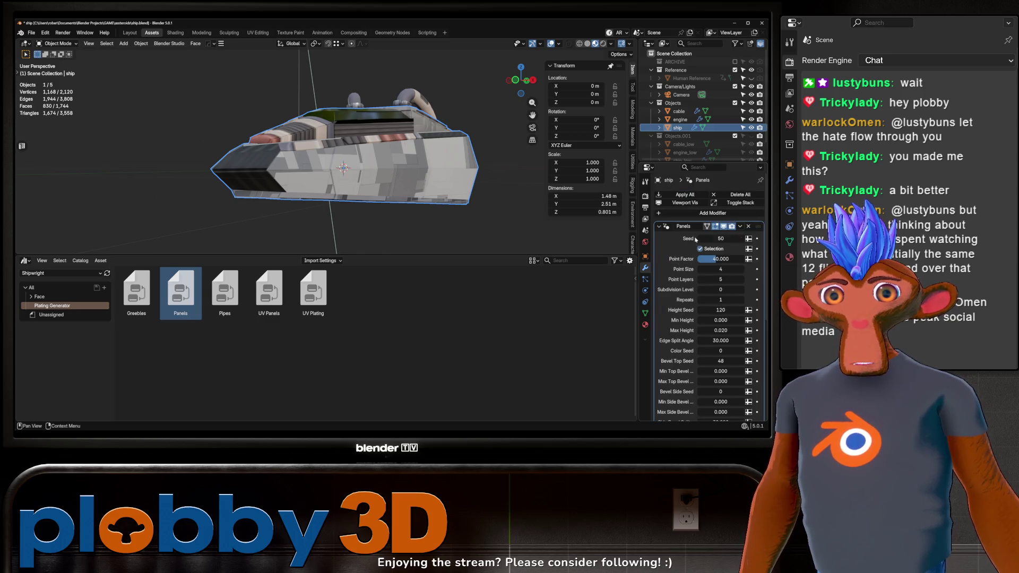
{"action": "scroll", "scroll_direction": "down", "scroll_amount": 3}
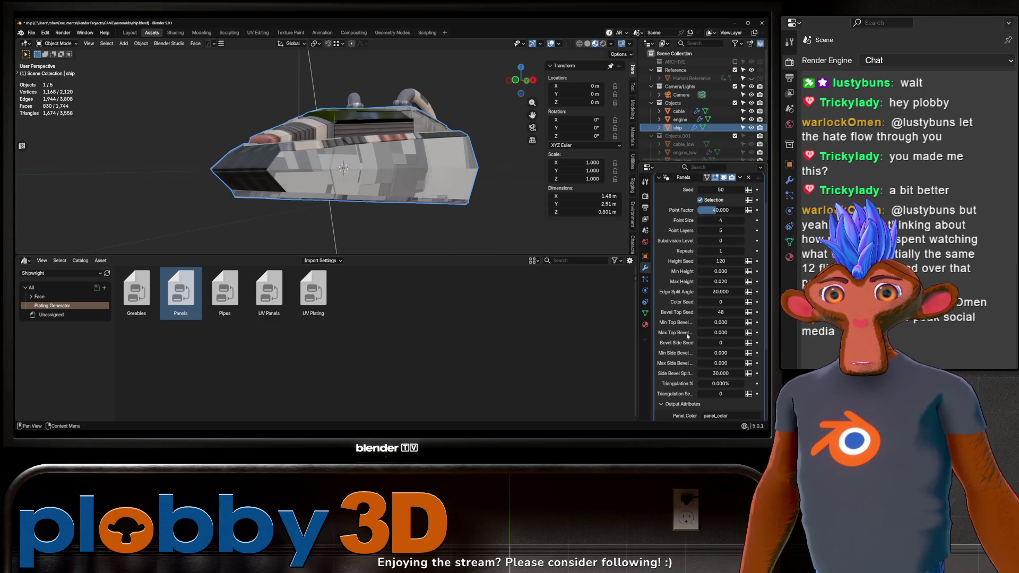
{"action": "left_click_drag", "start_coordinate": [298, 133], "coordinate": [255, 201]}
{"action": "scroll", "scroll_direction": "up", "scroll_amount": 3}
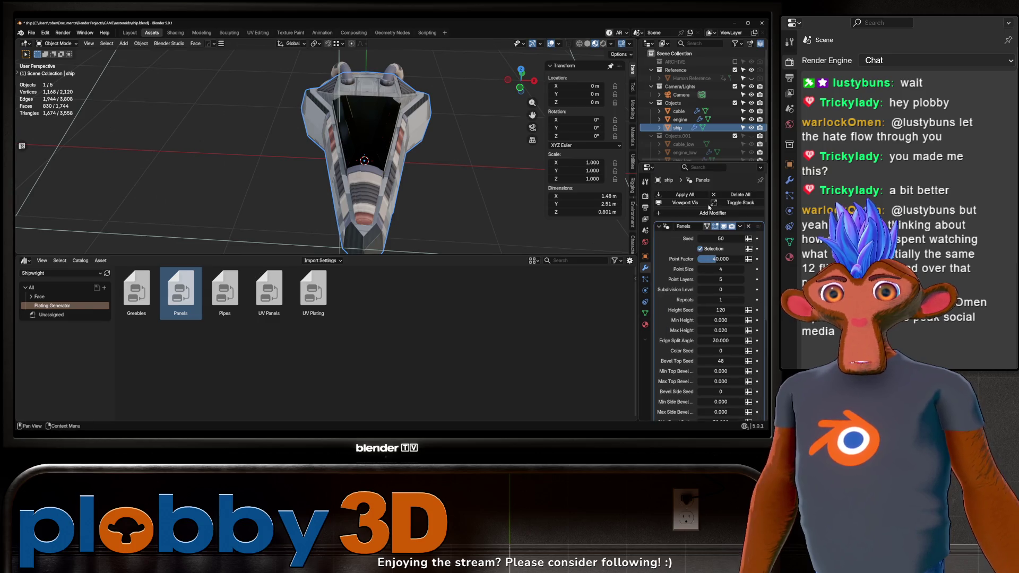
{"action": "left_click", "coordinate": [748, 226]}
{"action": "left_click_drag", "start_coordinate": [440, 201], "coordinate": [396, 164]}
{"action": "scroll", "scroll_direction": "up", "scroll_amount": 3}
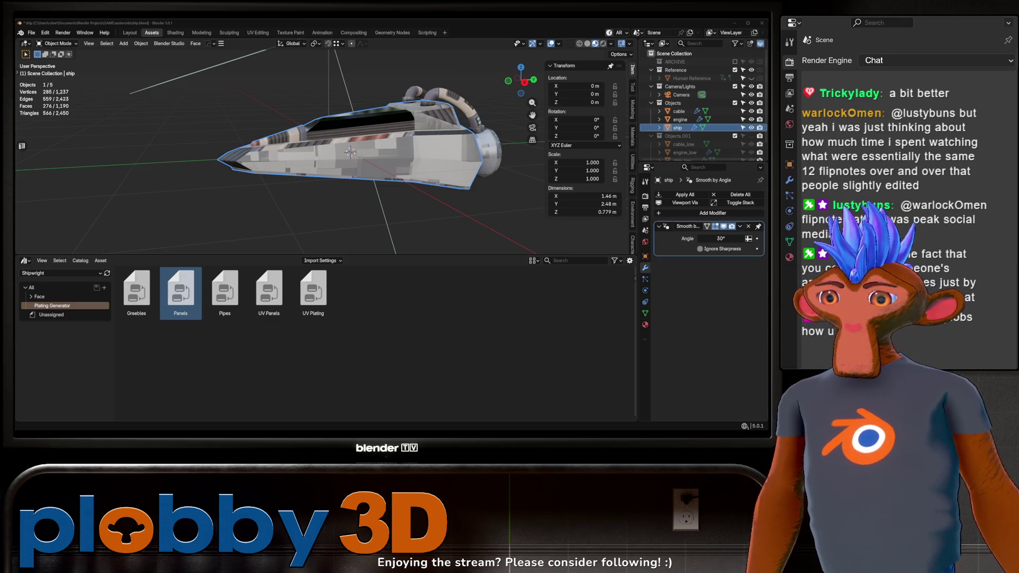
Hide the Objects collection, show Objects.001, and select ship_low
{"action": "left_click_drag", "start_coordinate": [343, 168], "coordinate": [364, 142]}
{"action": "scroll", "scroll_direction": "down", "scroll_amount": 3}
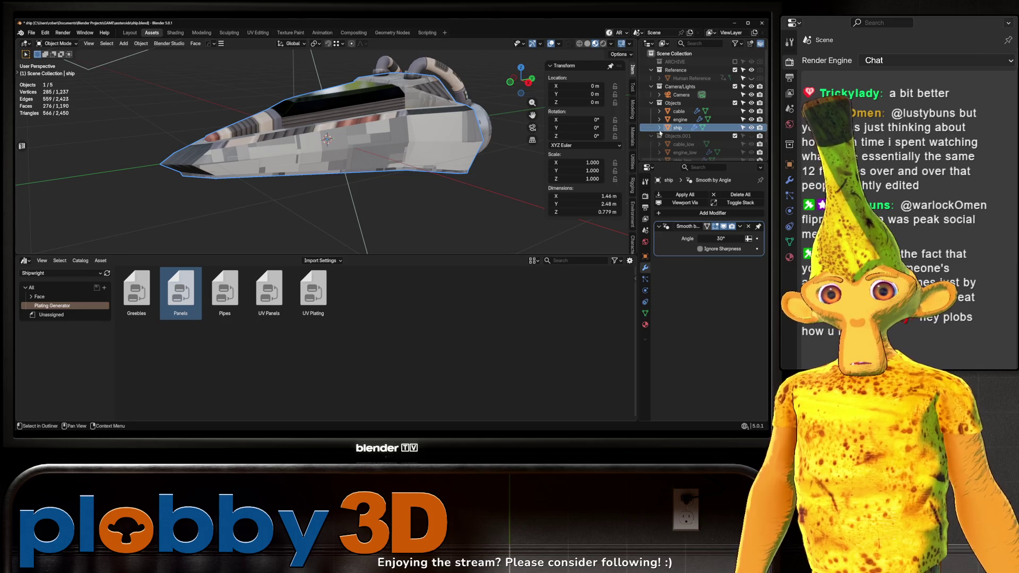
{"action": "left_click", "coordinate": [751, 103]}
{"action": "left_click", "coordinate": [751, 136]}
{"action": "left_click_drag", "start_coordinate": [297, 122], "coordinate": [356, 83]}
{"action": "left_click", "coordinate": [366, 119]}
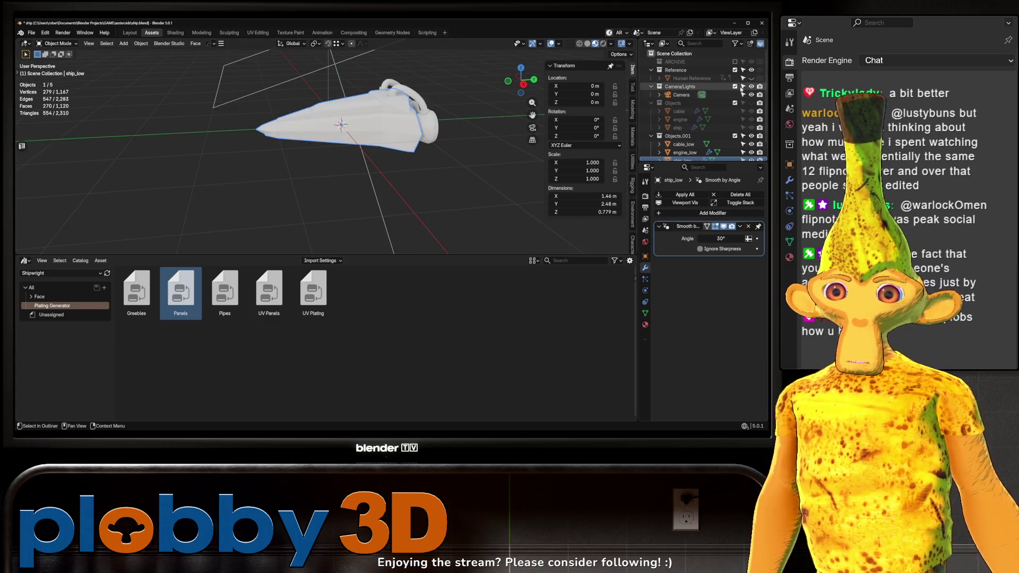
Select all three low-poly ship parts and enter Edit Mode, framing the mesh
{"action": "scroll", "scroll_direction": "down", "scroll_amount": 3}
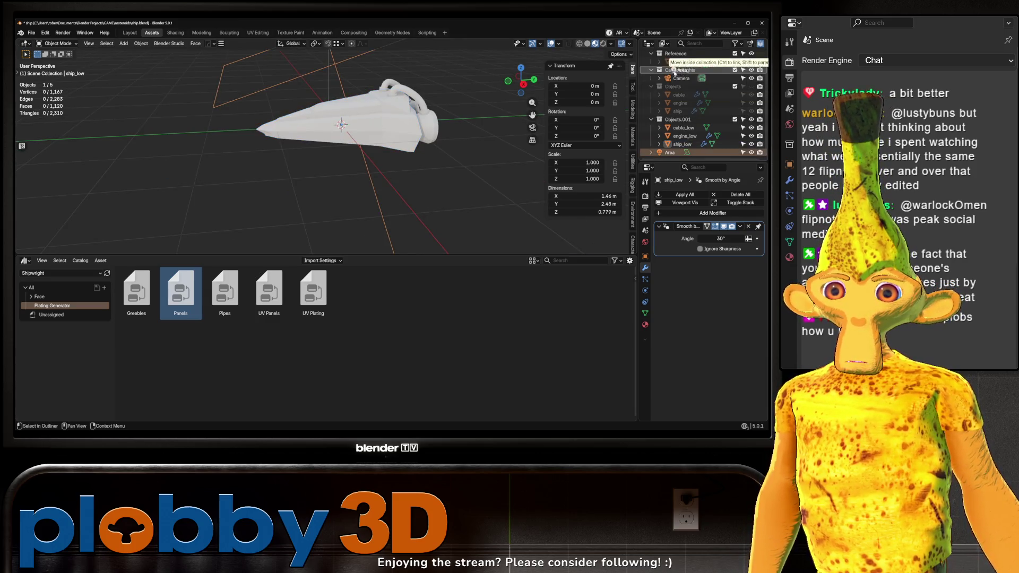
{"action": "left_click", "coordinate": [678, 78]}
{"action": "left_click", "coordinate": [742, 69]}
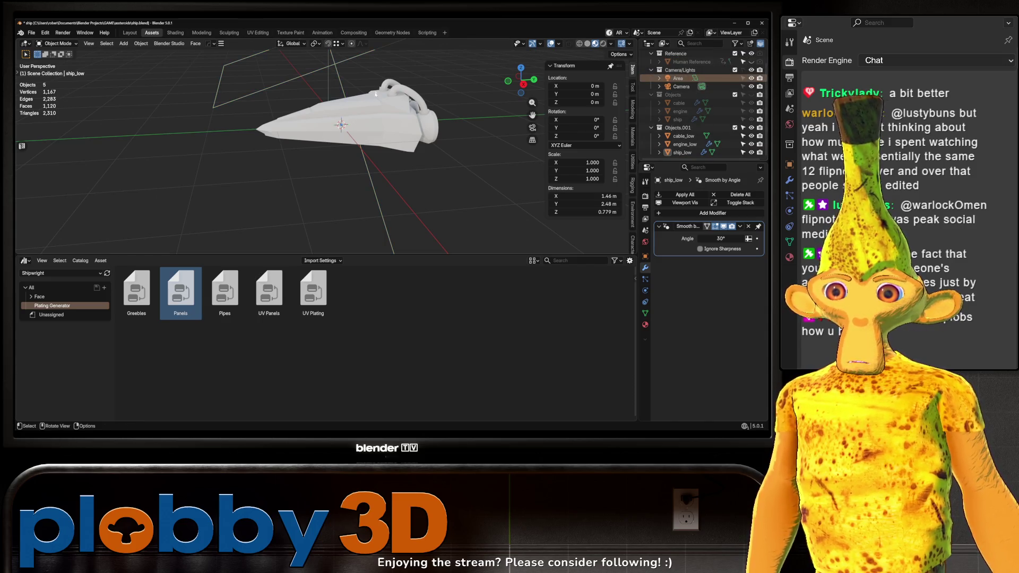
{"action": "key", "text": "a"}
{"action": "key", "text": "Tab"}
{"action": "key", "text": "KP_Decimal"}
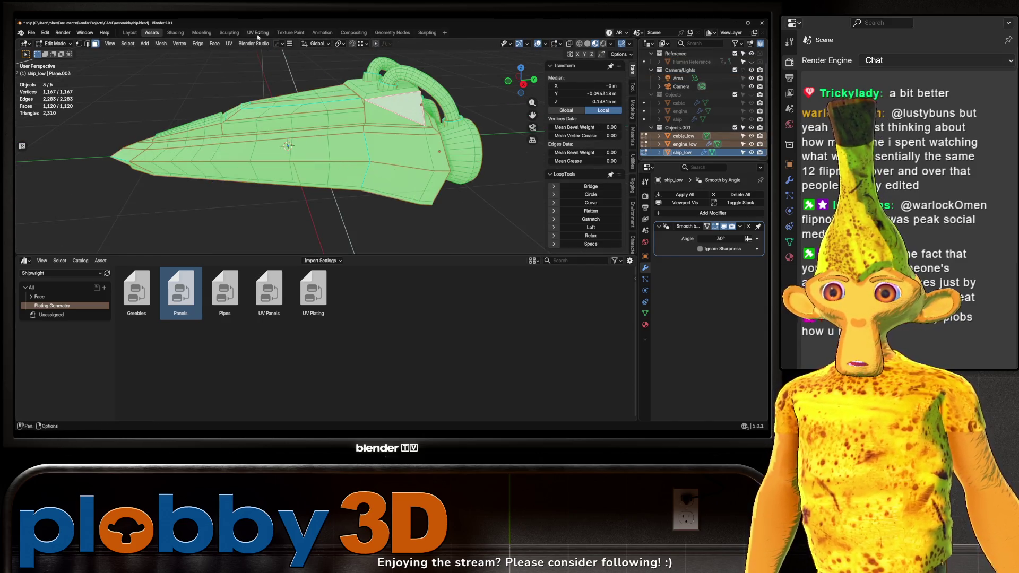
In the UV Editing workspace, select all UVs and pack the islands with UVPackmaster
{"action": "left_click", "coordinate": [258, 32]}
{"action": "scroll", "scroll_direction": "up", "scroll_amount": 3}
{"action": "key", "text": "alt+a"}
{"action": "scroll", "scroll_direction": "down", "scroll_amount": 3}
{"action": "key", "text": "a"}
{"action": "scroll", "scroll_direction": "up", "scroll_amount": 3}
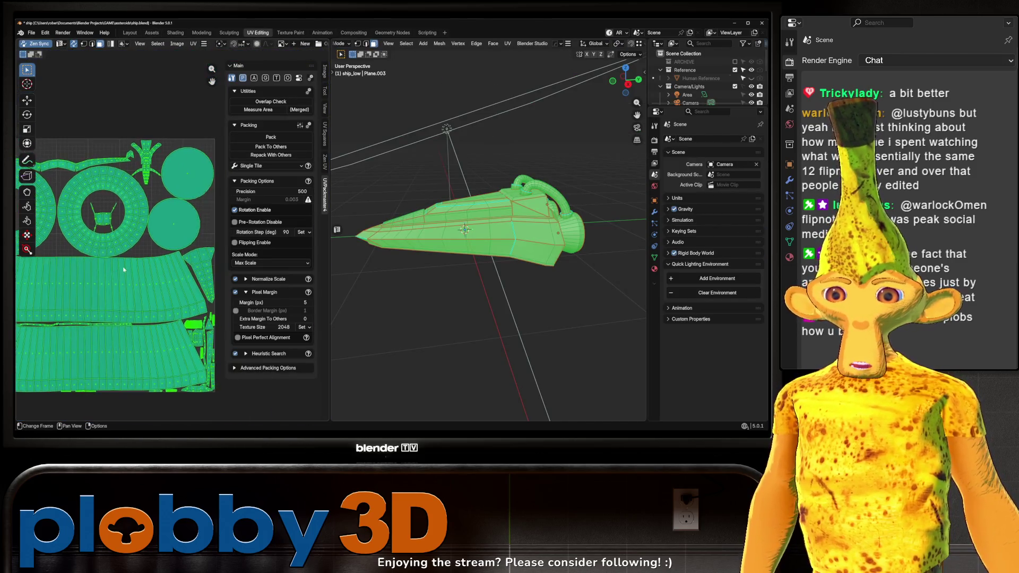
{"action": "left_click", "coordinate": [271, 137]}
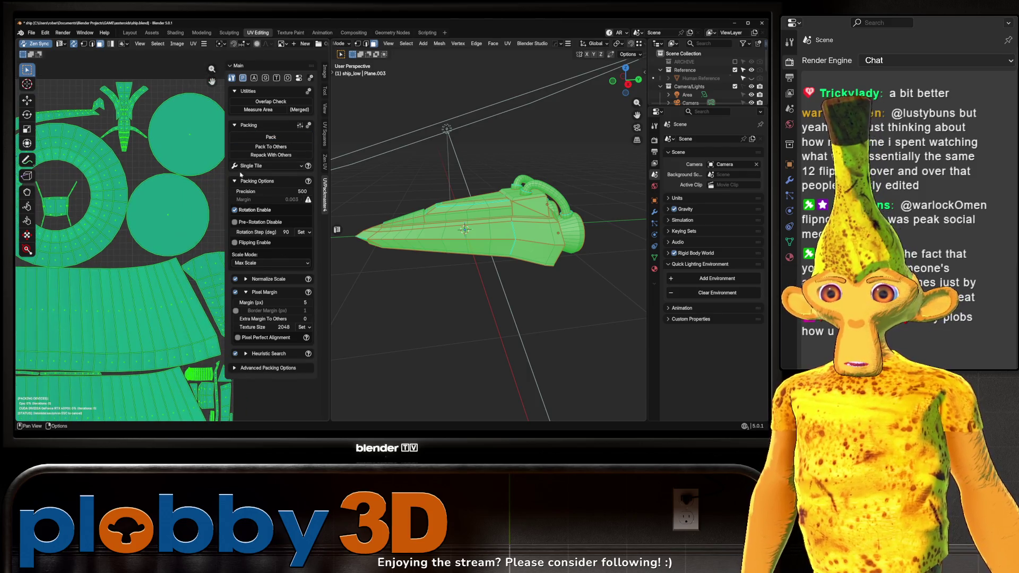
Inspect the packed UV islands, then return to Object Mode and the Layout workspace
{"action": "scroll", "scroll_direction": "down", "scroll_amount": 3}
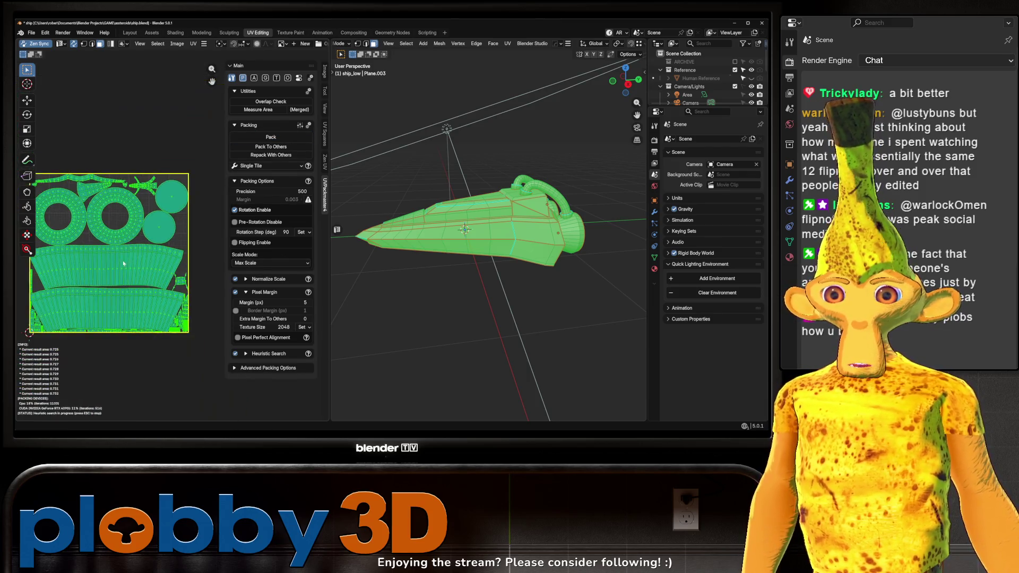
{"action": "scroll", "scroll_direction": "up", "scroll_amount": 3}
{"action": "scroll", "scroll_direction": "up", "scroll_amount": 3}
{"action": "scroll", "scroll_direction": "down", "scroll_amount": 3}
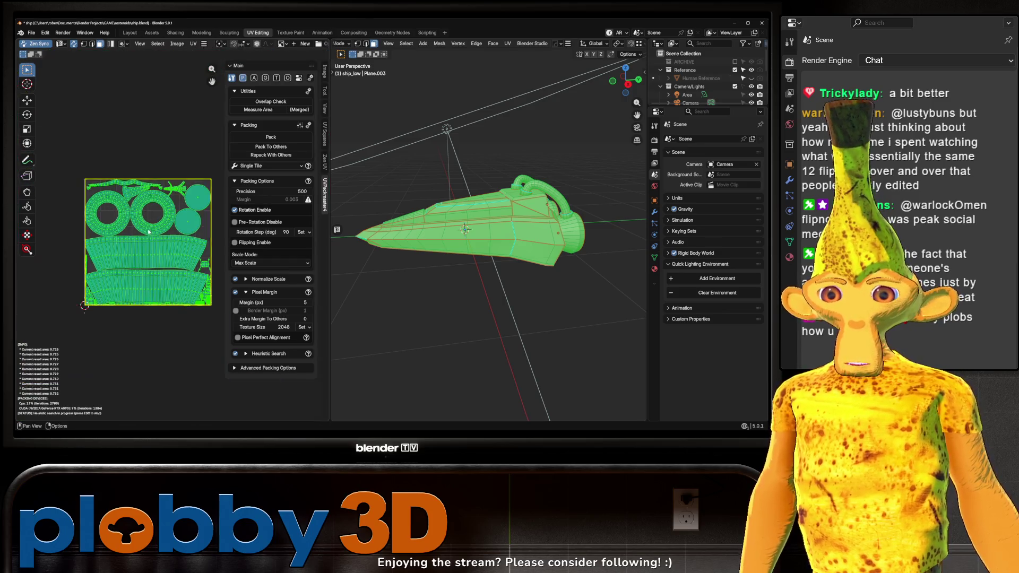
{"action": "scroll", "scroll_direction": "up", "scroll_amount": 3}
{"action": "left_click_drag", "start_coordinate": [127, 255], "coordinate": [111, 221]}
{"action": "scroll", "scroll_direction": "up", "scroll_amount": 3}
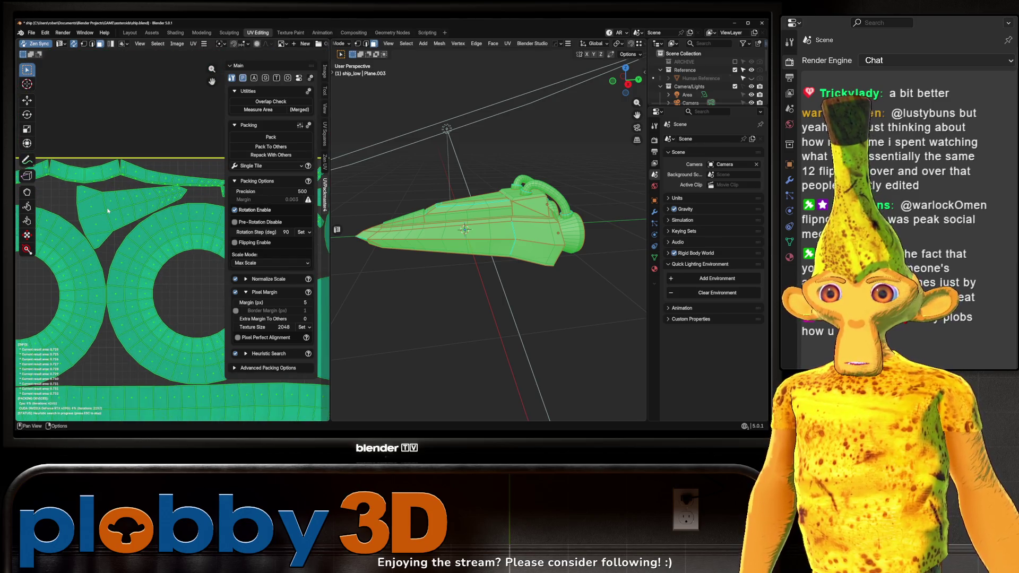
{"action": "key", "text": "Tab"}
{"action": "left_click", "coordinate": [129, 32]}
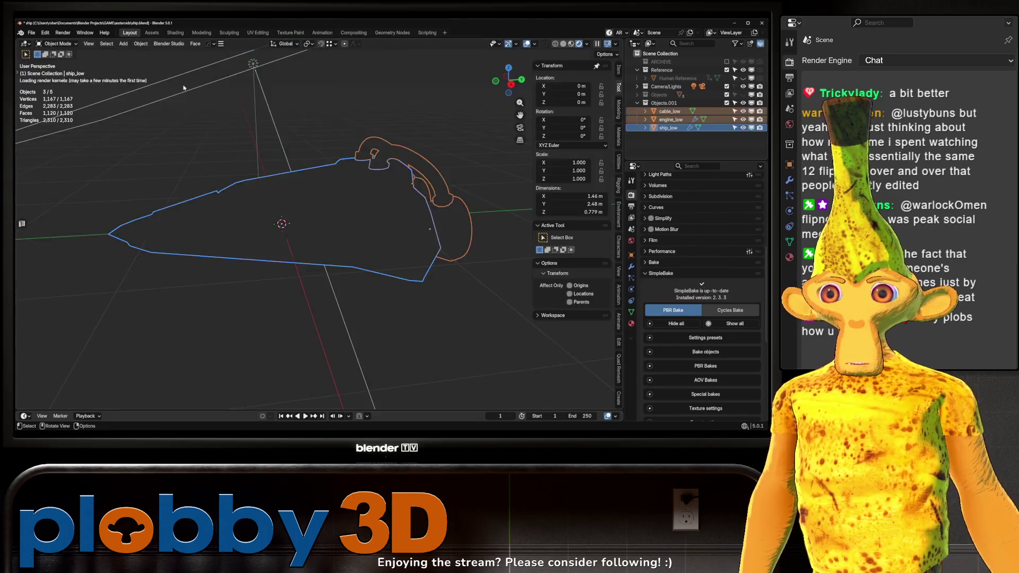
Unhide and select the textured cable, engine and ship, then open Batch Rename with Ctrl+F2
{"action": "left_click_drag", "start_coordinate": [301, 181], "coordinate": [340, 197]}
{"action": "scroll", "scroll_direction": "down", "scroll_amount": 3}
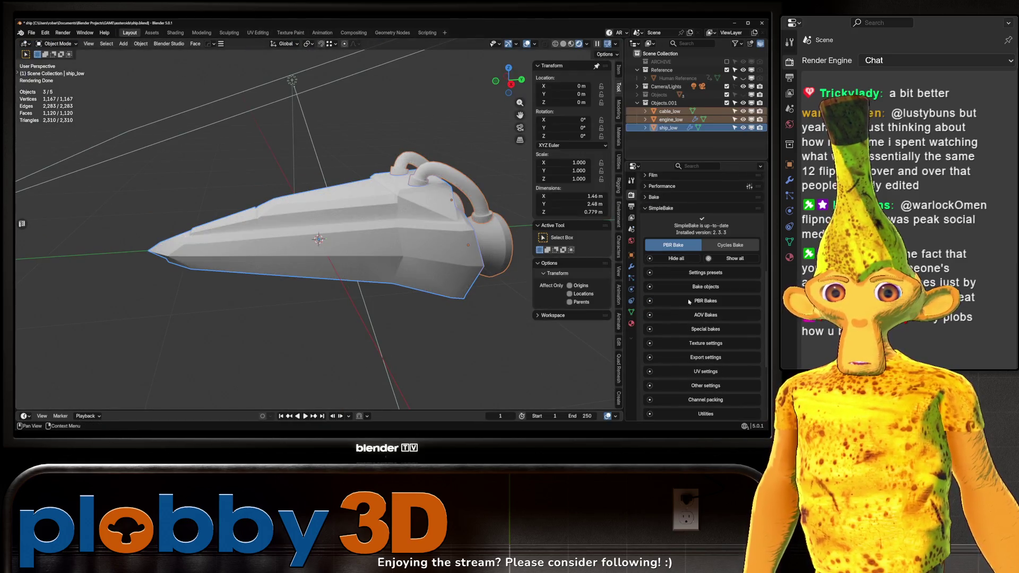
{"action": "left_click", "coordinate": [688, 288]}
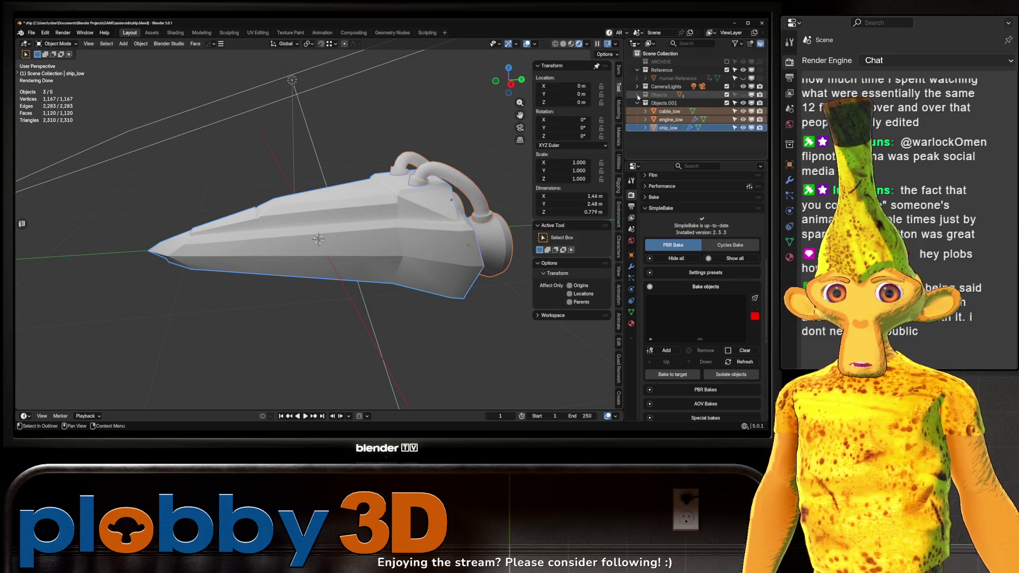
{"action": "left_click", "coordinate": [638, 95]}
{"action": "key", "text": "alt+h"}
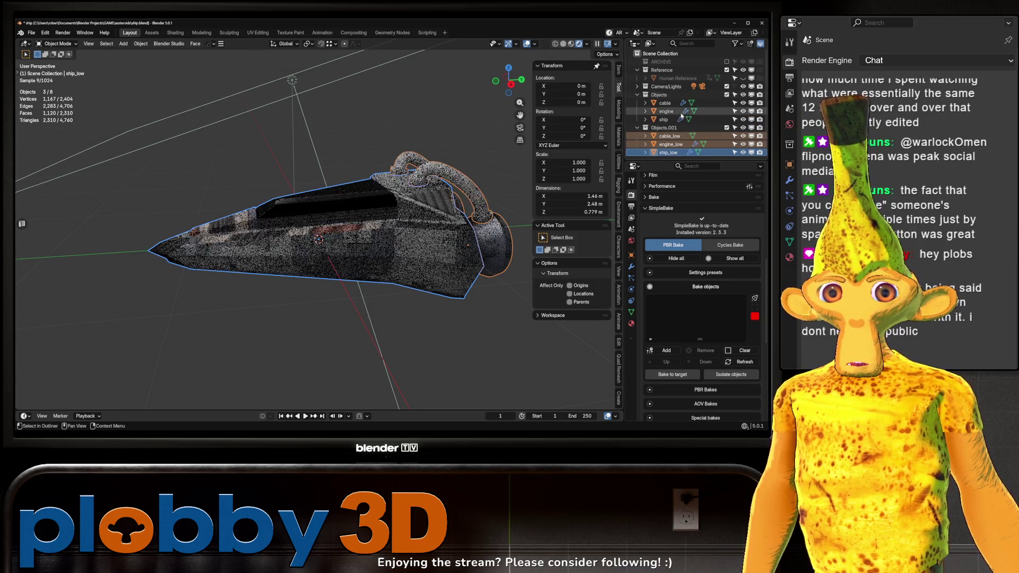
{"action": "left_click", "coordinate": [668, 103]}
{"action": "left_click", "coordinate": [666, 119]}
{"action": "key", "text": "ctrl+F2"}
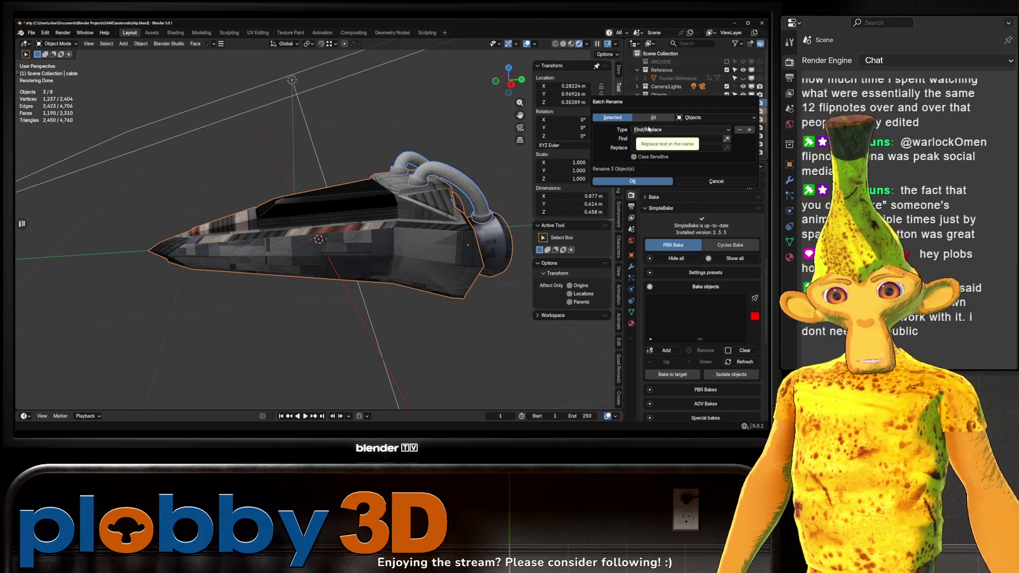
Batch rename with Set Name and suffix _high, giving cable_high, engine_high and ship_high
{"action": "left_click", "coordinate": [669, 138]}
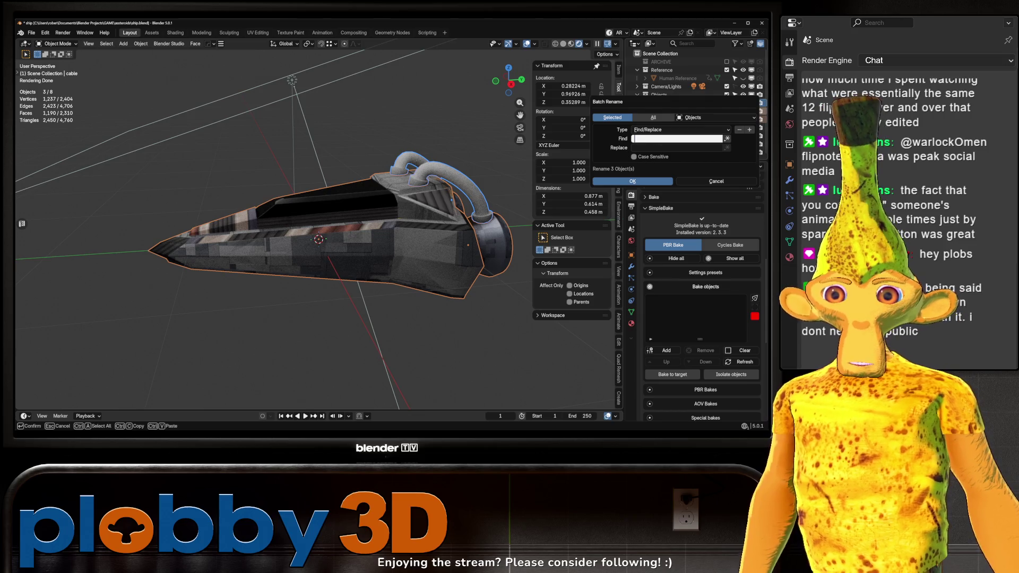
{"action": "key", "text": "Escape"}
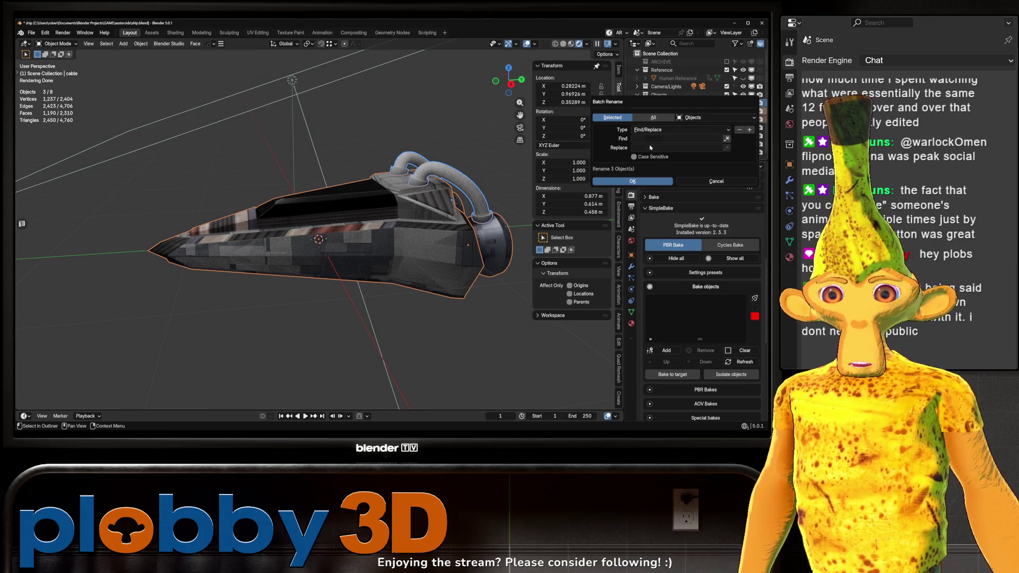
{"action": "left_click", "coordinate": [650, 129]}
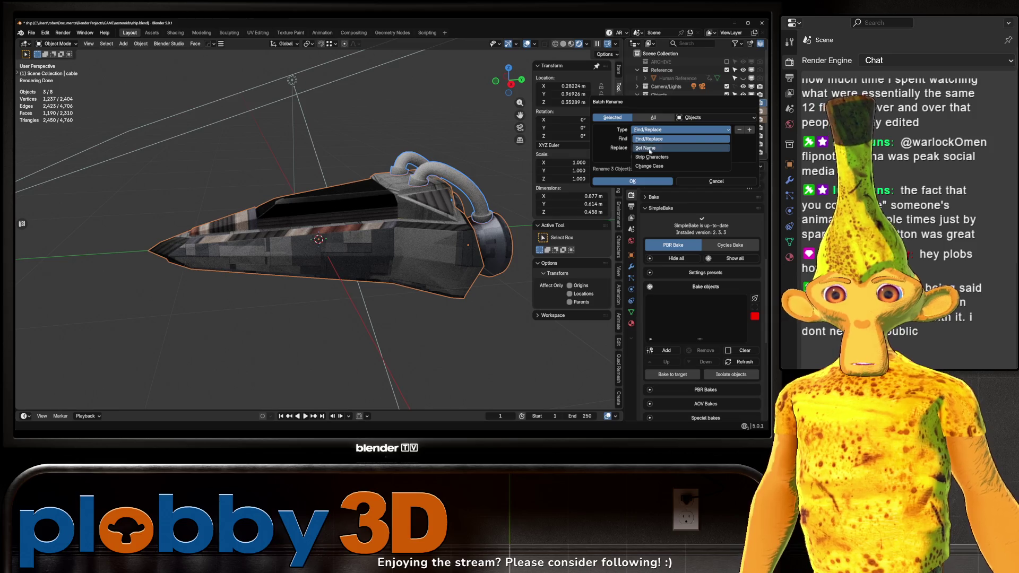
{"action": "left_click", "coordinate": [650, 148]}
{"action": "left_click", "coordinate": [680, 148]}
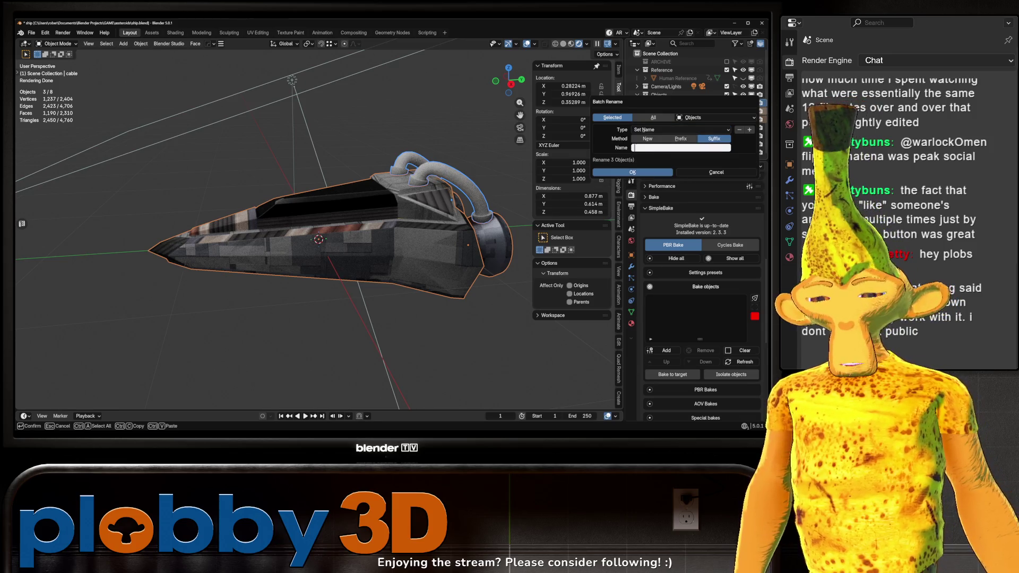
{"action": "type", "text": "_high"}
{"action": "key", "text": "Return"}
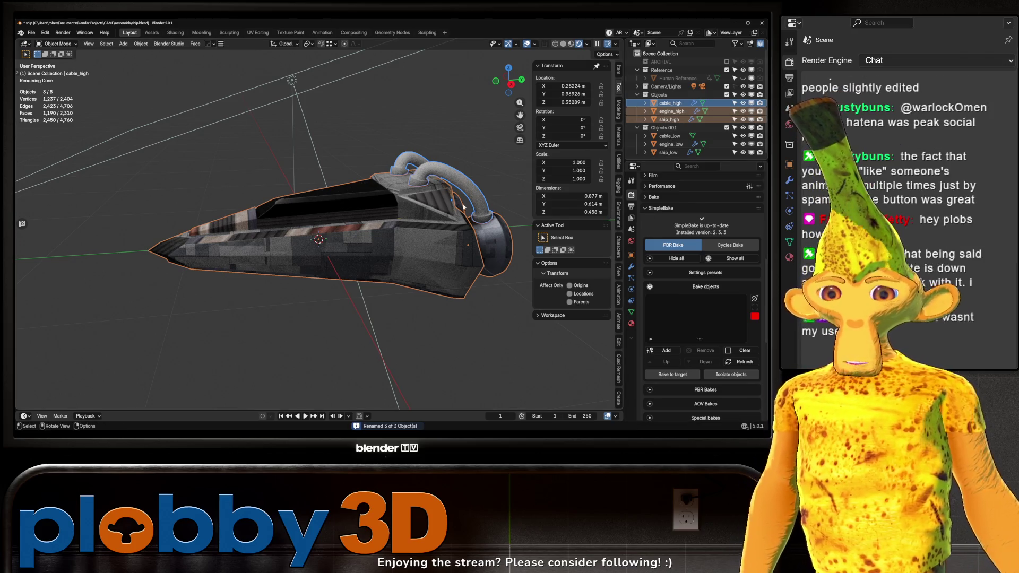
{"action": "scroll", "scroll_direction": "up", "scroll_amount": 3}
Add the high-poly parts to SimpleBake, enable Bake to target and load the Bake to Targ preset
{"action": "left_click_drag", "start_coordinate": [563, 333], "coordinate": [544, 307]}
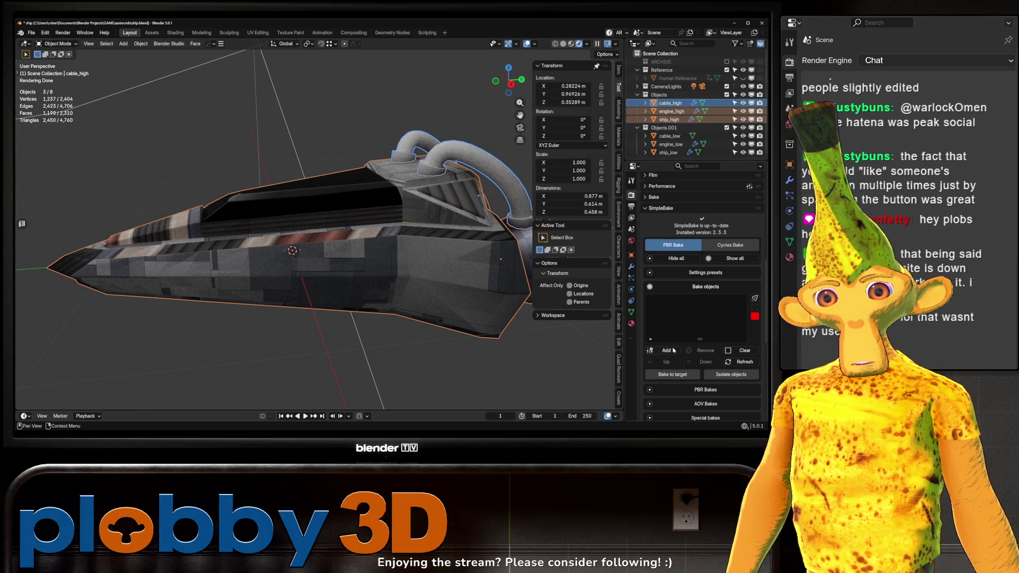
{"action": "left_click", "coordinate": [672, 351]}
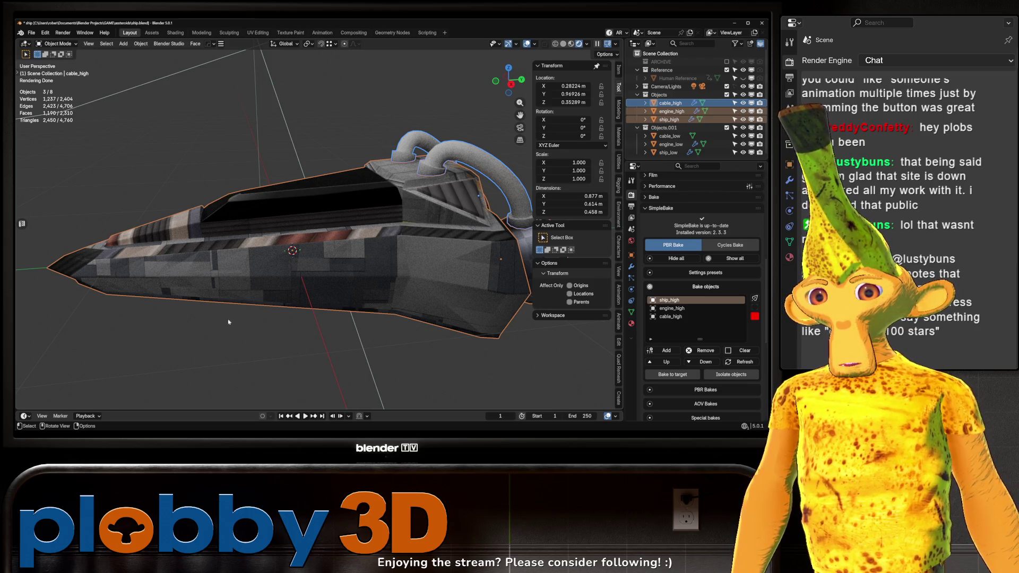
{"action": "scroll", "scroll_direction": "down", "scroll_amount": 3}
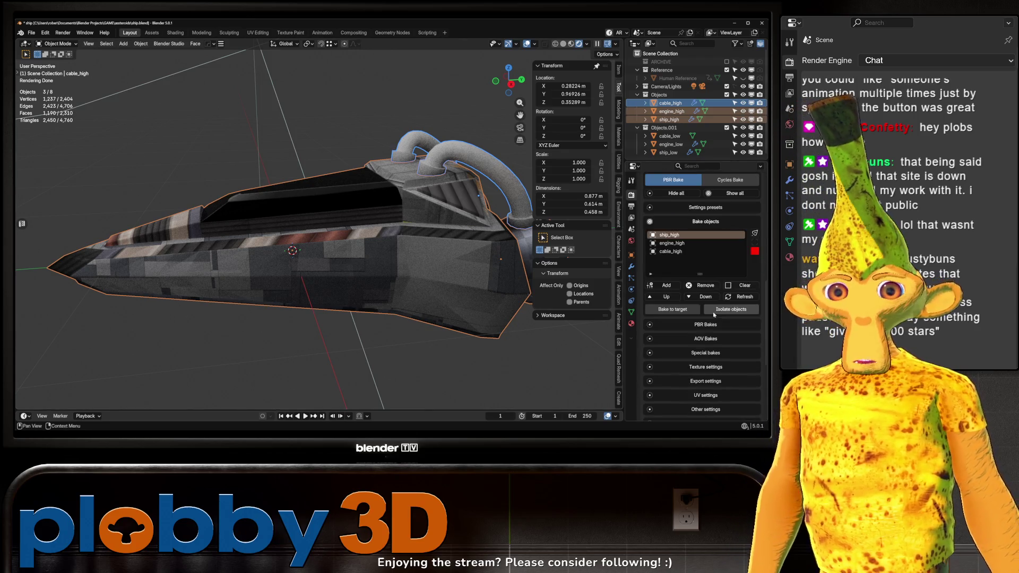
{"action": "left_click", "coordinate": [687, 276]}
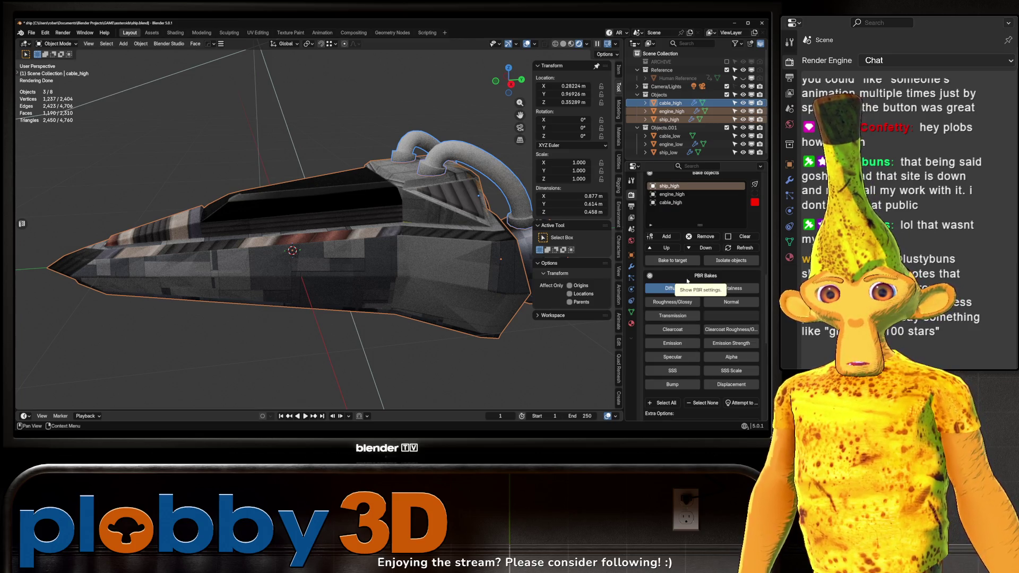
{"action": "left_click", "coordinate": [682, 260]}
{"action": "scroll", "scroll_direction": "up", "scroll_amount": 3}
{"action": "left_click", "coordinate": [695, 272]}
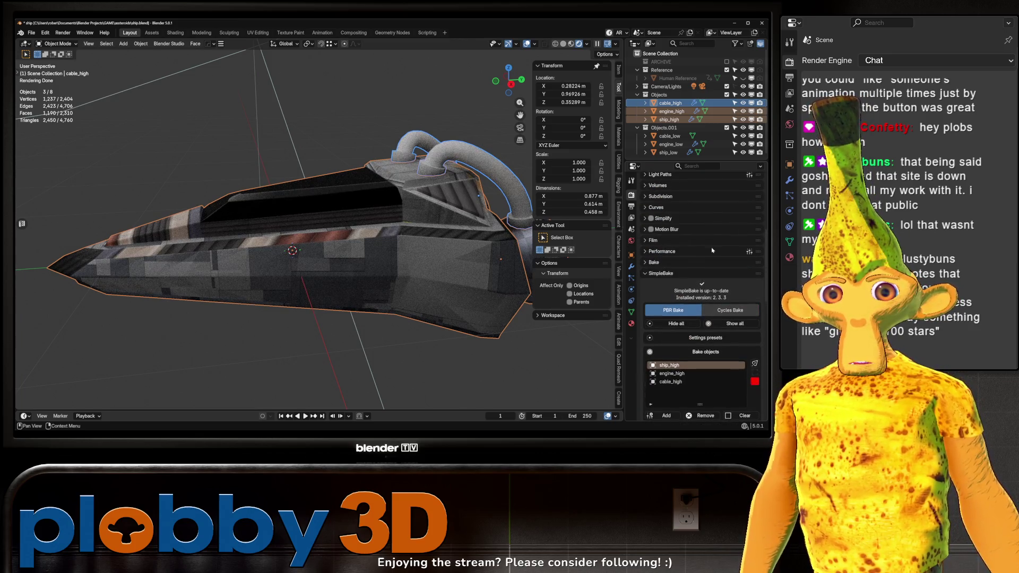
{"action": "scroll", "scroll_direction": "up", "scroll_amount": 3}
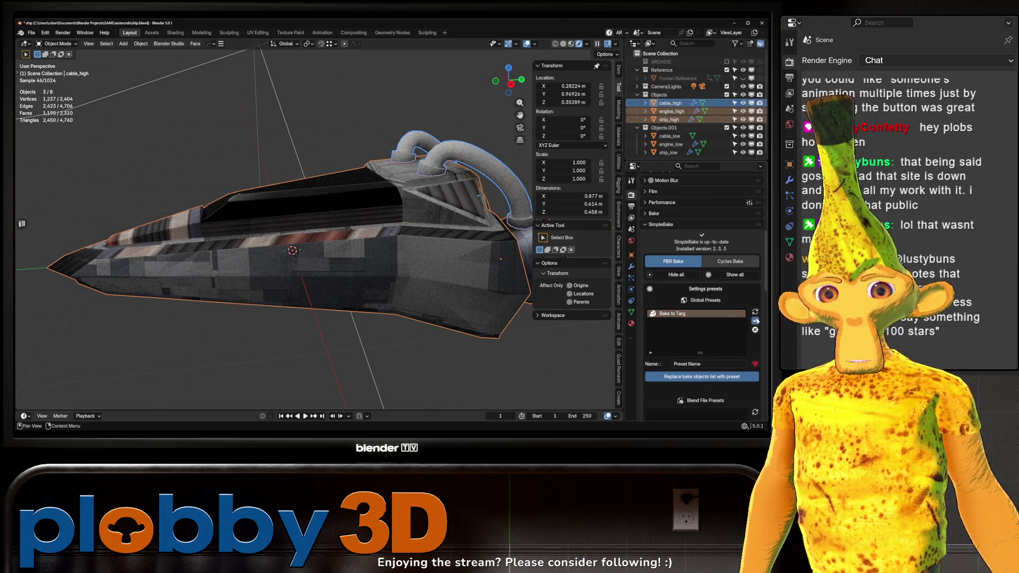
{"action": "left_click", "coordinate": [756, 321]}
{"action": "scroll", "scroll_direction": "down", "scroll_amount": 3}
Select all high-poly parts and set bake-to-target matching to Auto Match By name
{"action": "left_click", "coordinate": [670, 103]}
{"action": "left_click", "coordinate": [666, 347]}
{"action": "scroll", "scroll_direction": "down", "scroll_amount": 3}
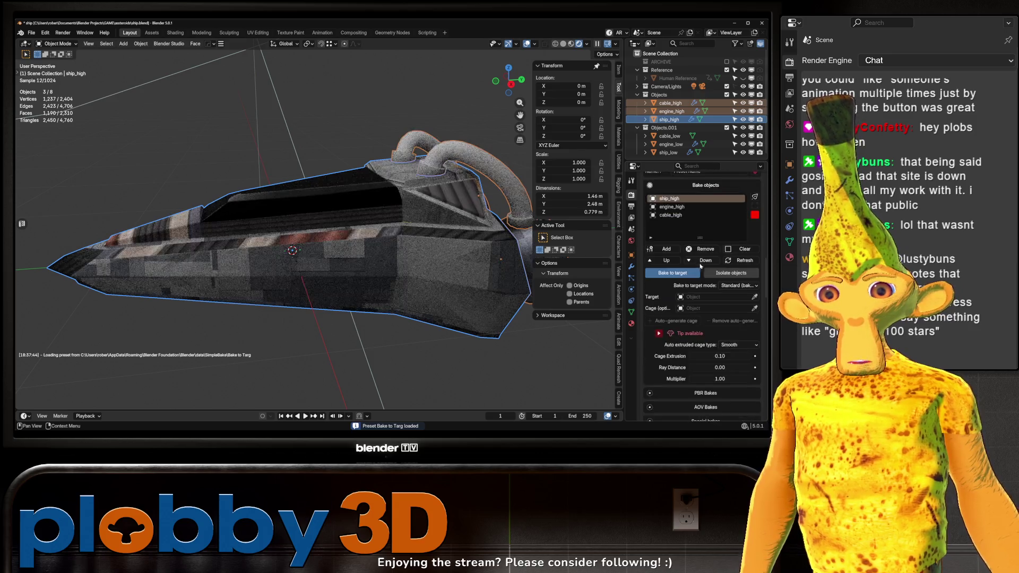
{"action": "scroll", "scroll_direction": "down", "scroll_amount": 3}
{"action": "left_click", "coordinate": [738, 220]}
{"action": "left_click", "coordinate": [717, 239]}
{"action": "left_click", "coordinate": [738, 232]}
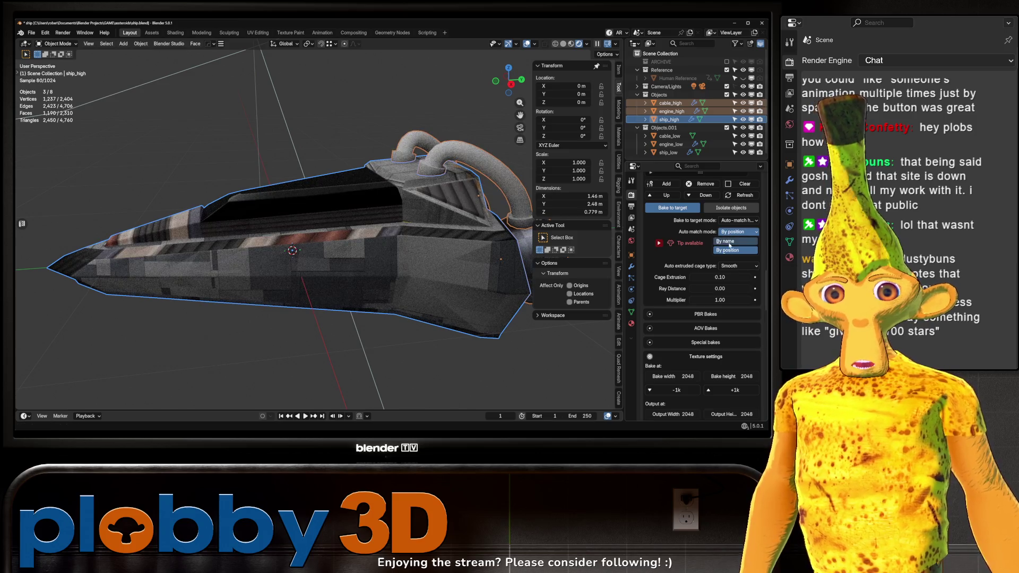
{"action": "left_click", "coordinate": [728, 241]}
Auto-pick PBR bake types, disabling Displacement, Bump, Emission and Emission Strength
{"action": "left_click", "coordinate": [563, 43]}
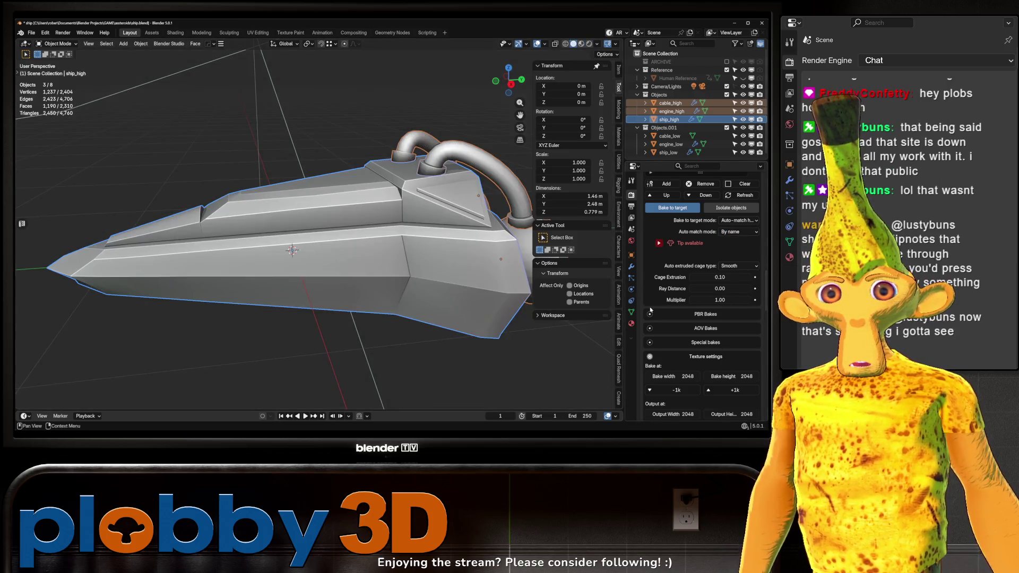
{"action": "scroll", "scroll_direction": "down", "scroll_amount": 3}
{"action": "left_click", "coordinate": [662, 281]}
{"action": "scroll", "scroll_direction": "down", "scroll_amount": 3}
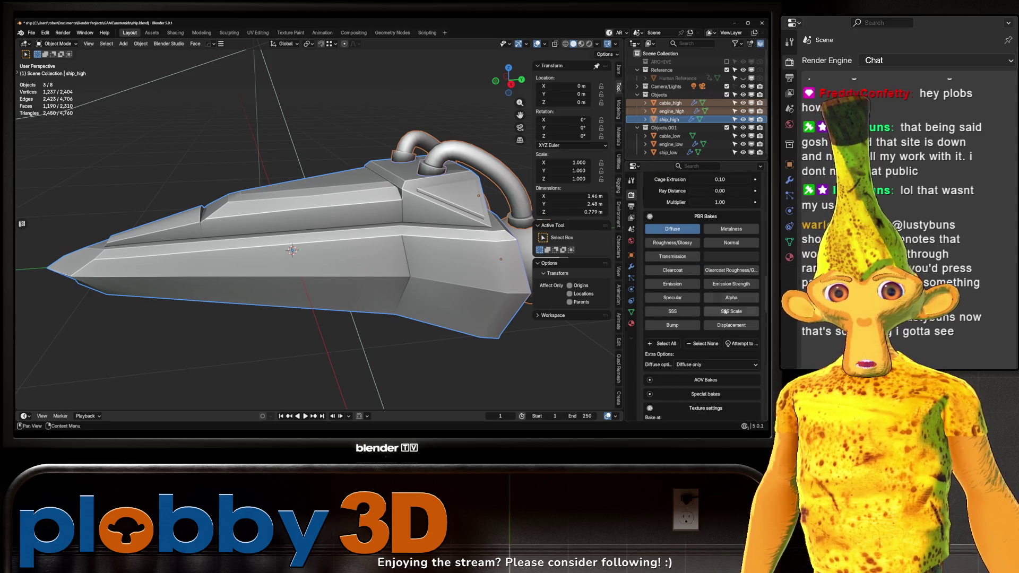
{"action": "left_click", "coordinate": [740, 343]}
{"action": "left_click", "coordinate": [672, 325]}
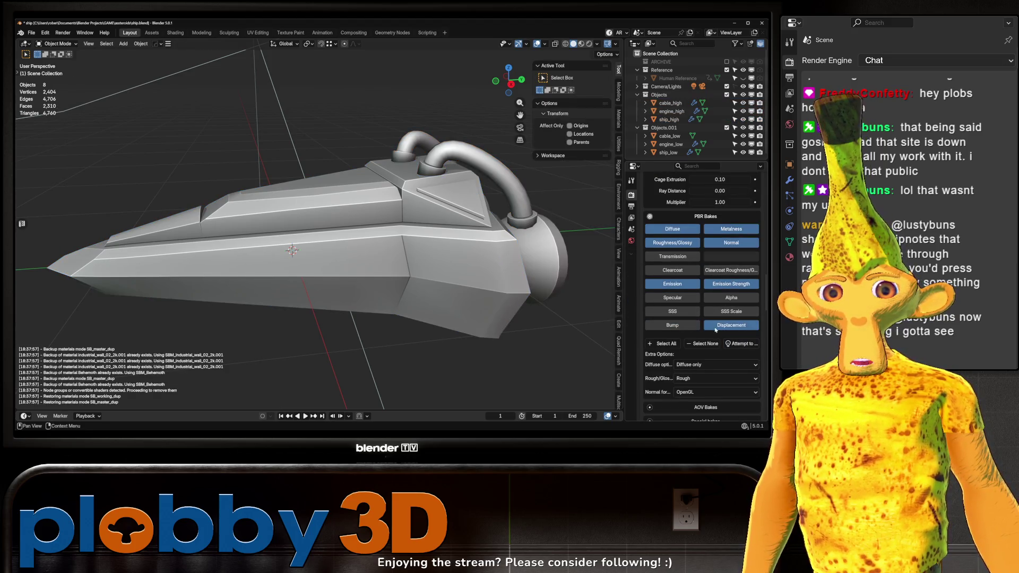
{"action": "left_click", "coordinate": [731, 325]}
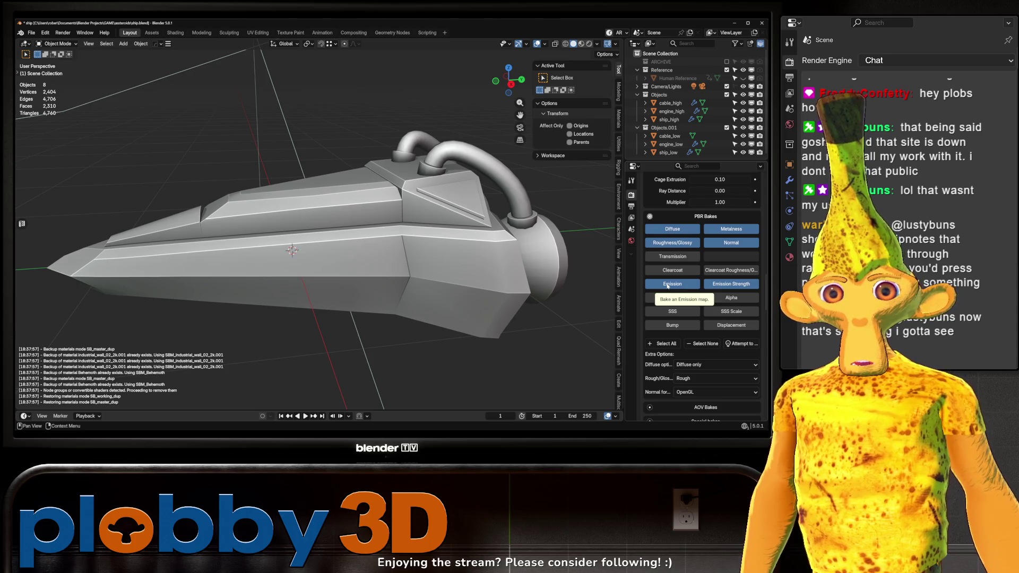
{"action": "left_click", "coordinate": [668, 284]}
{"action": "left_click", "coordinate": [731, 283]}
{"action": "scroll", "scroll_direction": "up", "scroll_amount": 3}
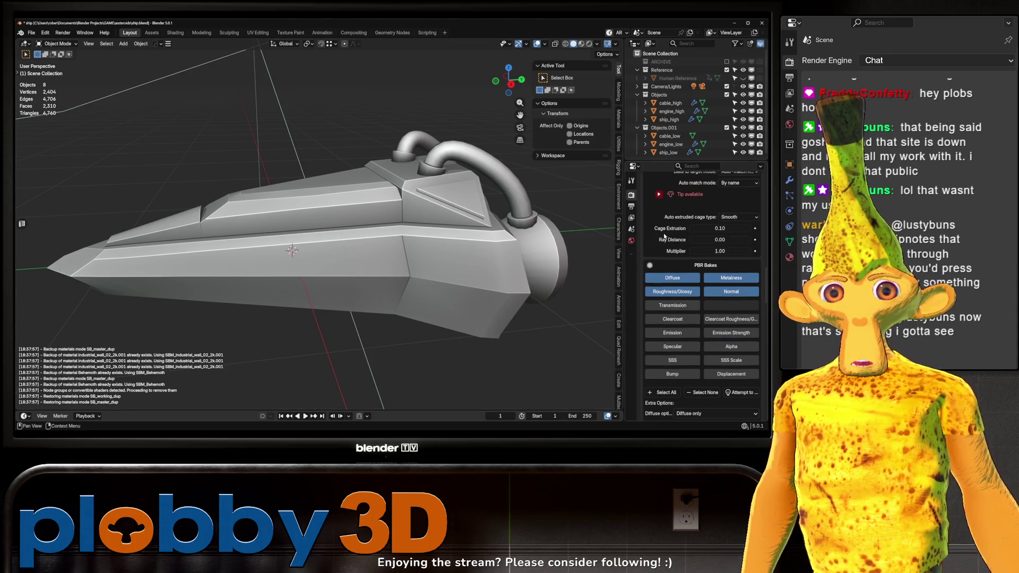
{"action": "scroll", "scroll_direction": "up", "scroll_amount": 3}
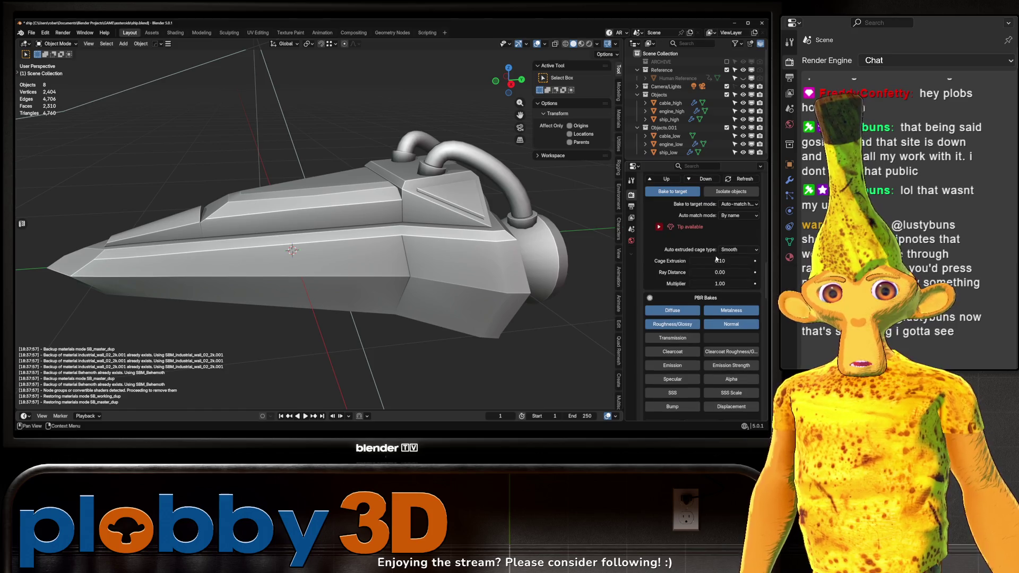
Set the cage extrusion to 0.01 and edit the bake margin value
{"action": "left_click", "coordinate": [717, 260]}
{"action": "key", "text": "BackSpace"}
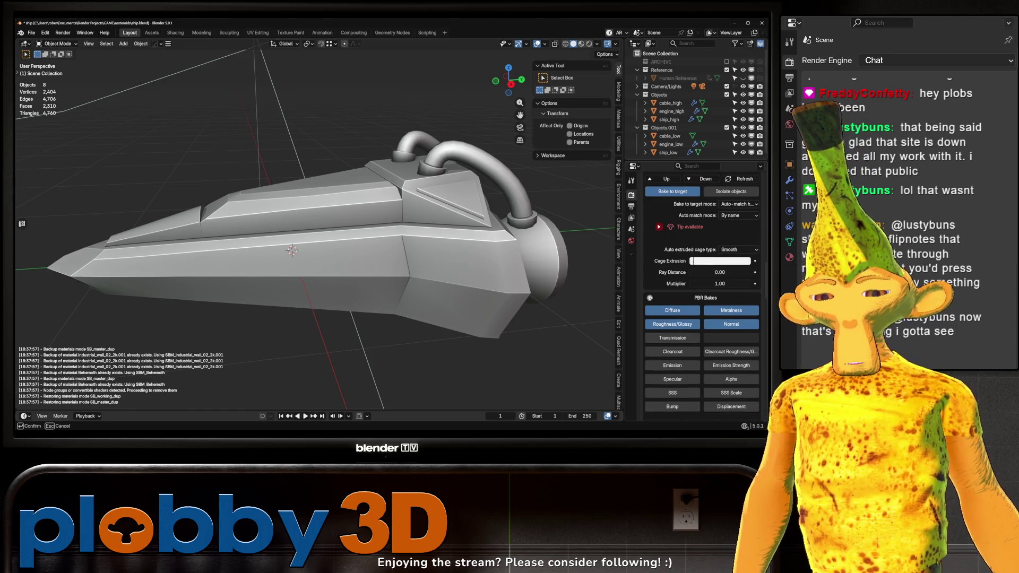
{"action": "left_click_drag", "start_coordinate": [690, 261], "coordinate": [699, 261]}
{"action": "scroll", "scroll_direction": "down", "scroll_amount": 3}
{"action": "scroll", "scroll_direction": "down", "scroll_amount": 3}
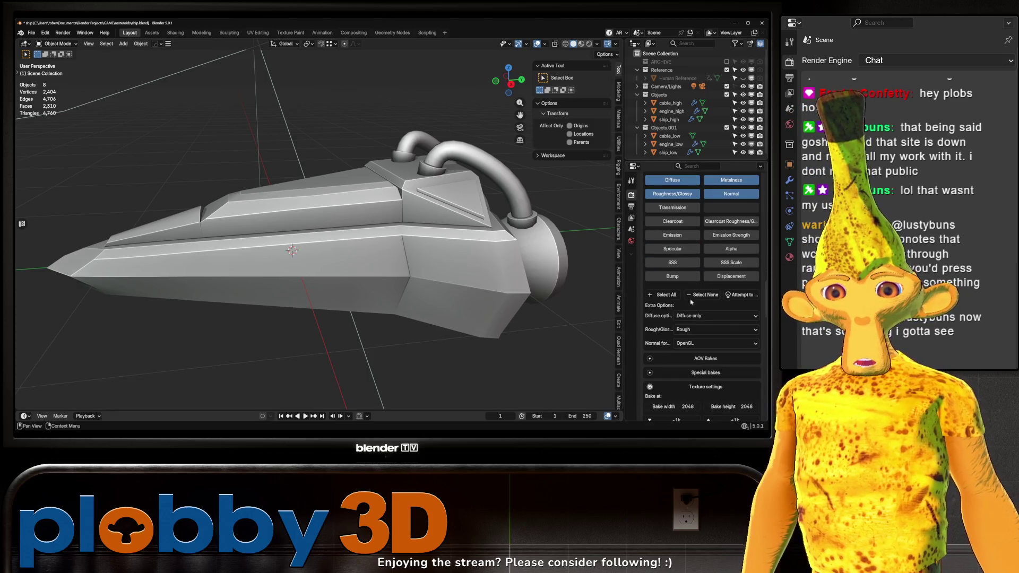
{"action": "scroll", "scroll_direction": "down", "scroll_amount": 3}
{"action": "scroll", "scroll_direction": "down", "scroll_amount": 3}
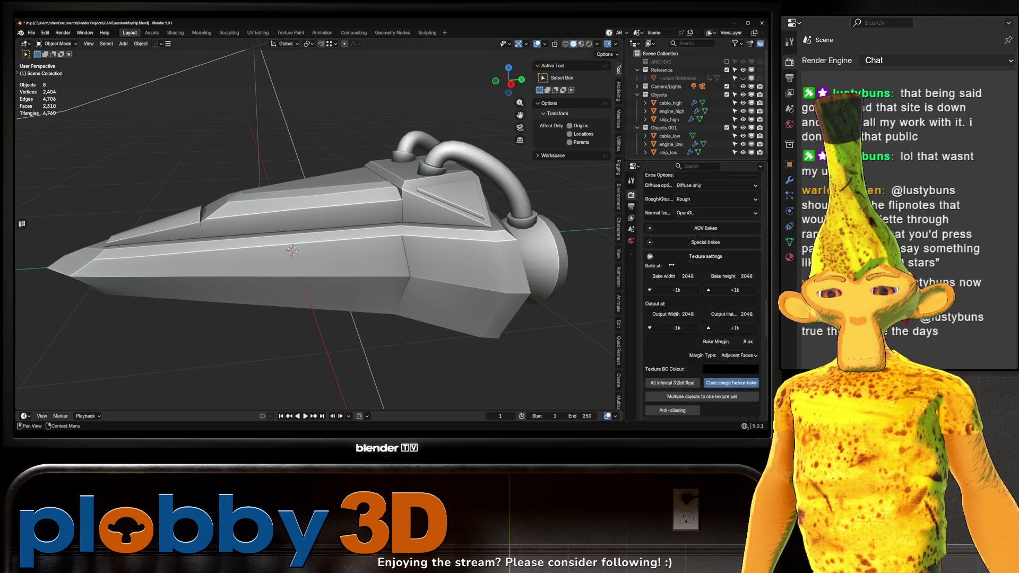
{"action": "double_click", "coordinate": [724, 260]}
{"action": "type", "text": "8"}
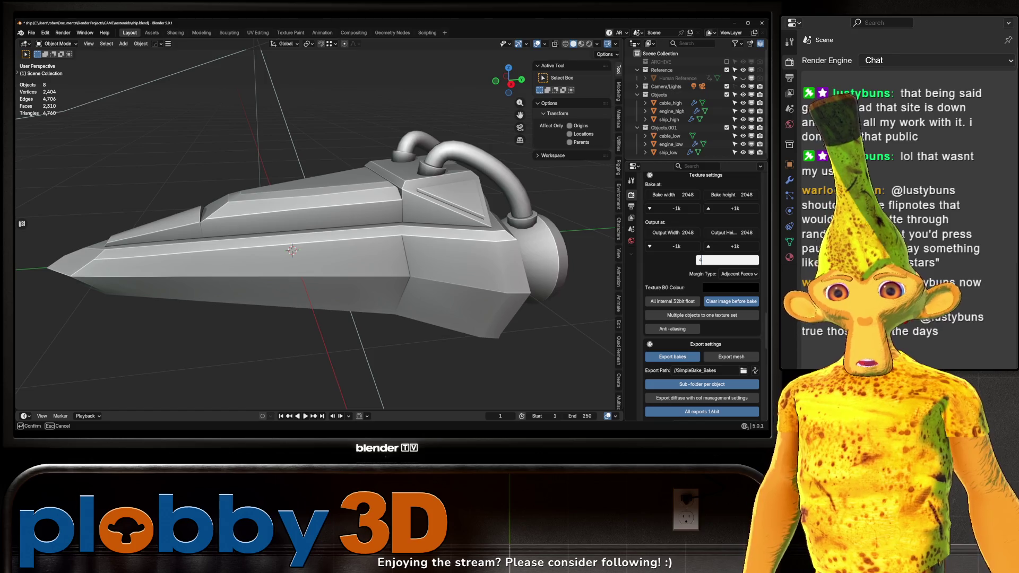
{"action": "key", "text": "Return"}
Merge all objects into one texture set named main_ship
{"action": "left_click", "coordinate": [702, 315]}
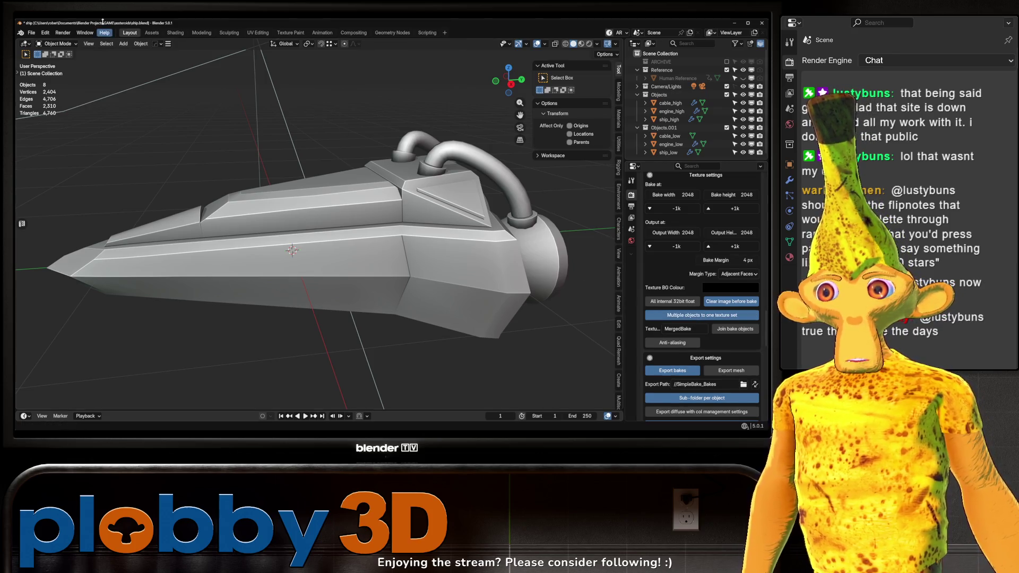
{"action": "double_click", "coordinate": [682, 328]}
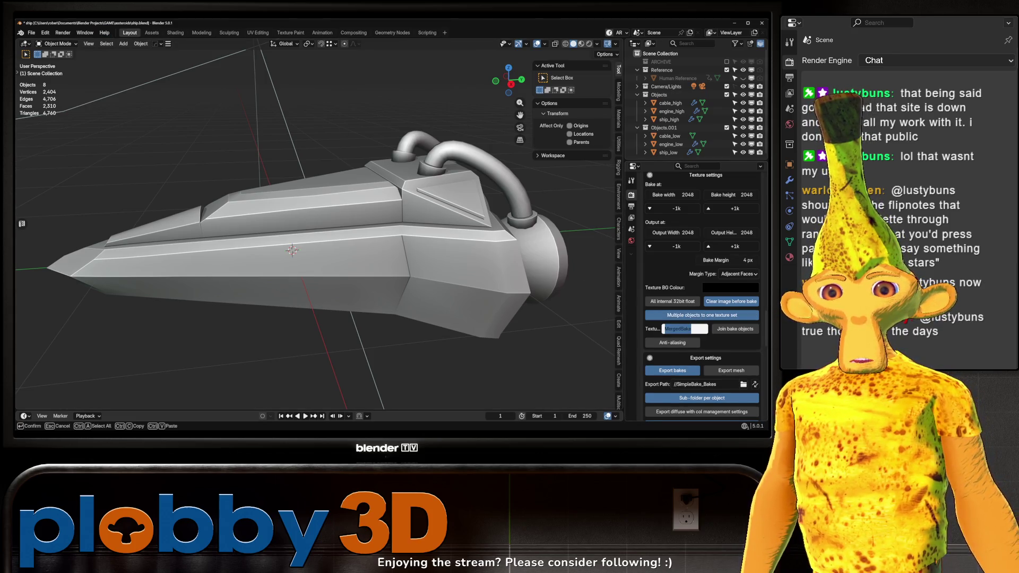
{"action": "type", "text": "main_ship"}
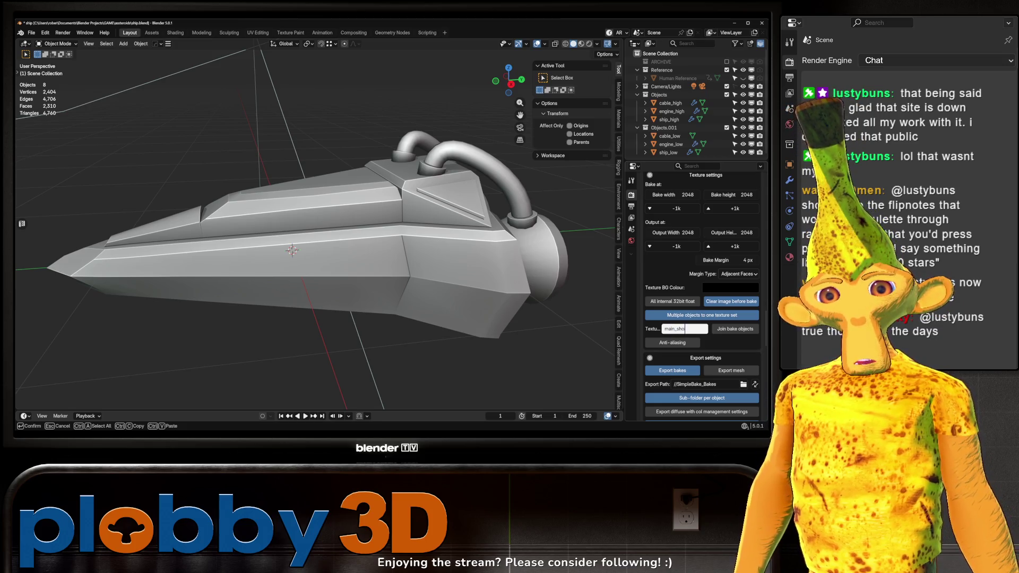
{"action": "key", "text": "Return"}
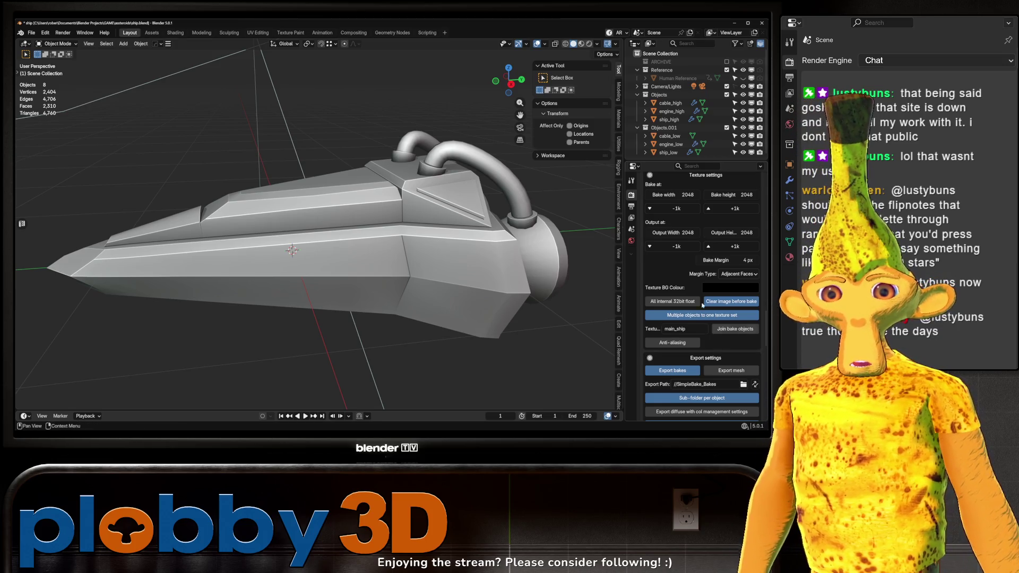
{"action": "scroll", "scroll_direction": "down", "scroll_amount": 3}
{"action": "scroll", "scroll_direction": "down", "scroll_amount": 3}
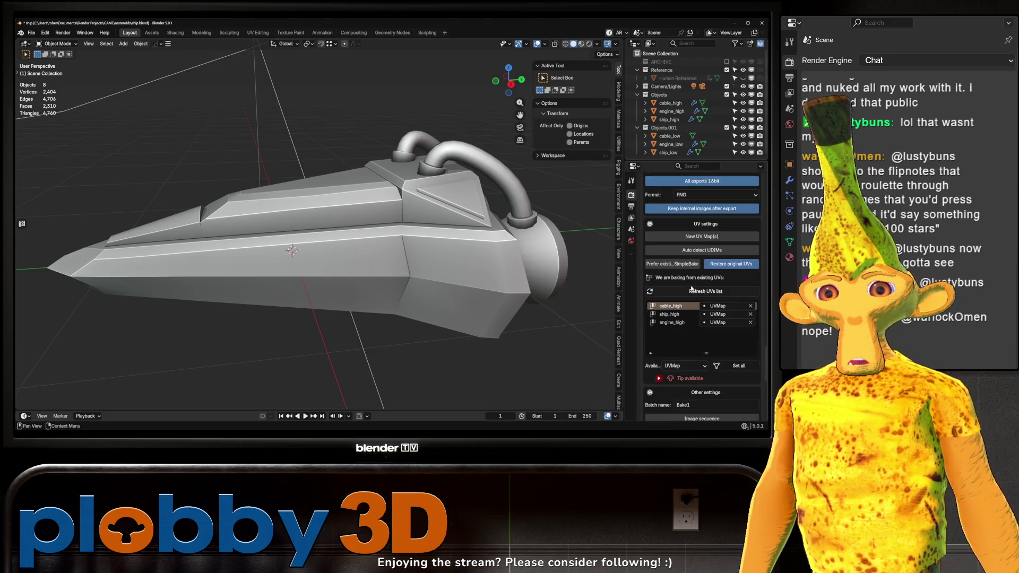
{"action": "scroll", "scroll_direction": "down", "scroll_amount": 3}
After the failed bake, inspect the ship_high hull and engine_high meshes in the Shading workspace
{"action": "left_click", "coordinate": [706, 325]}
{"action": "left_click", "coordinate": [461, 256]}
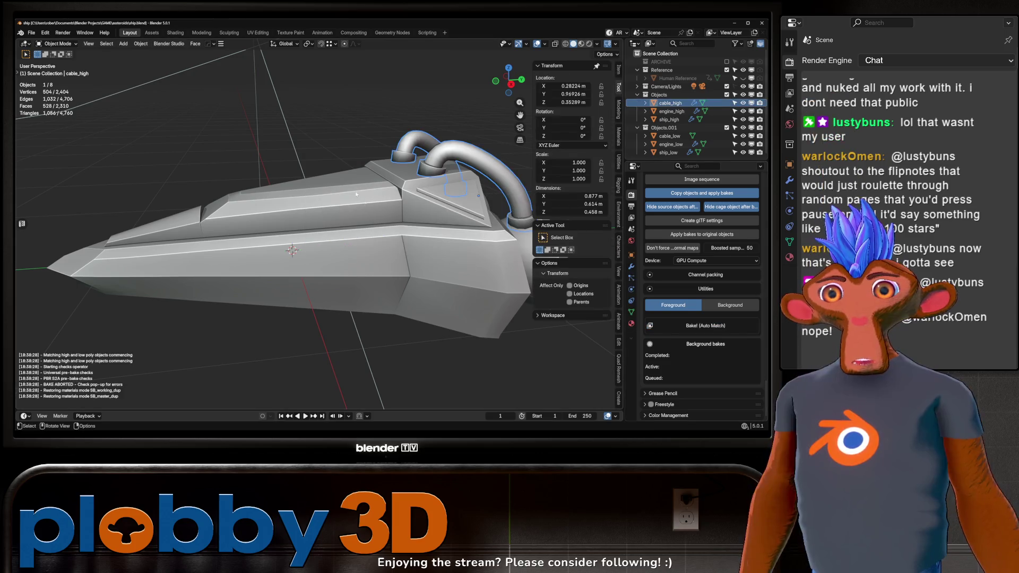
{"action": "left_click", "coordinate": [175, 33]}
{"action": "left_click", "coordinate": [464, 192]}
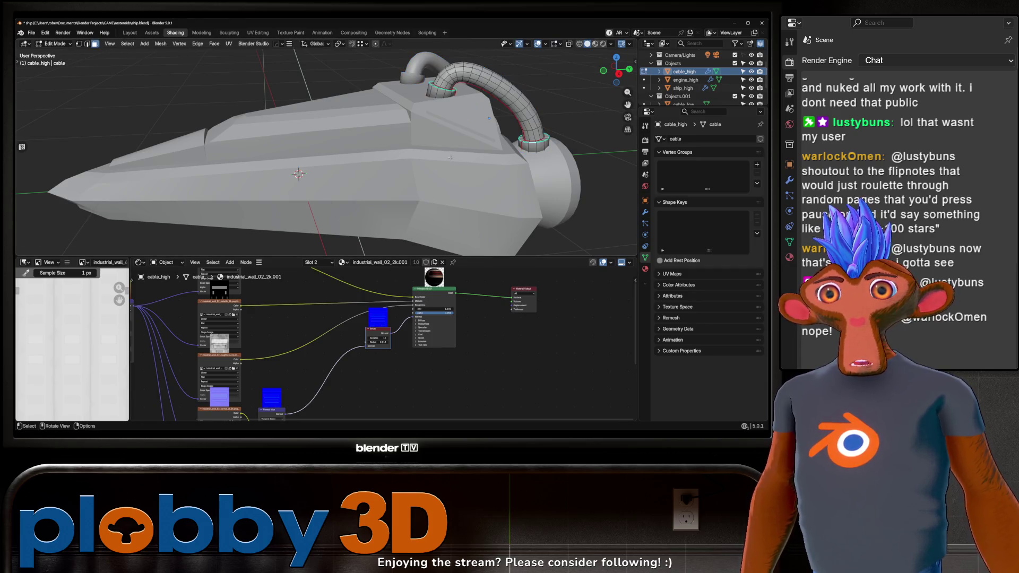
{"action": "key", "text": "Tab"}
{"action": "key", "text": "Tab"}
{"action": "key", "text": "Tab"}
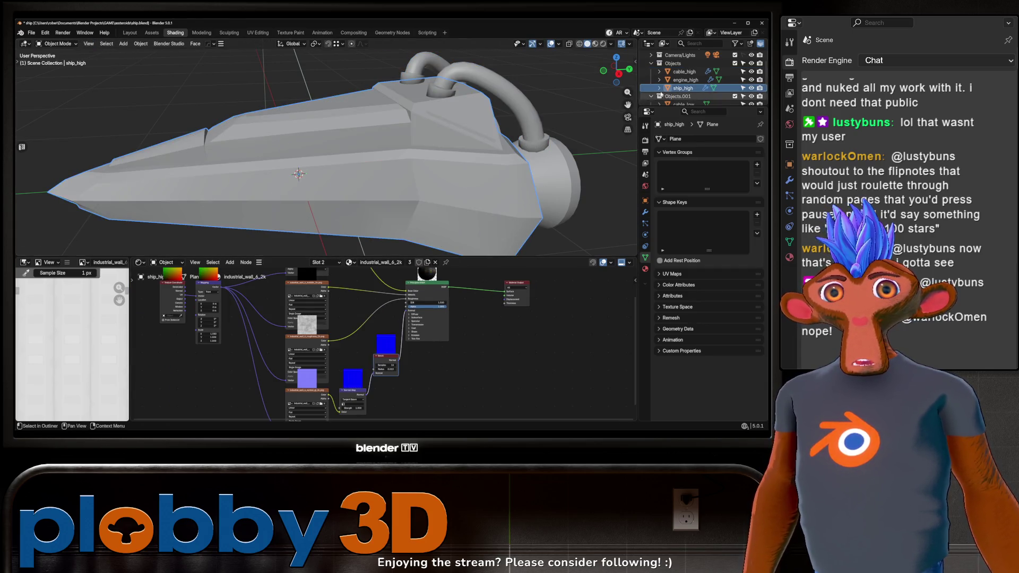
{"action": "key", "text": "Tab"}
{"action": "left_click", "coordinate": [549, 192]}
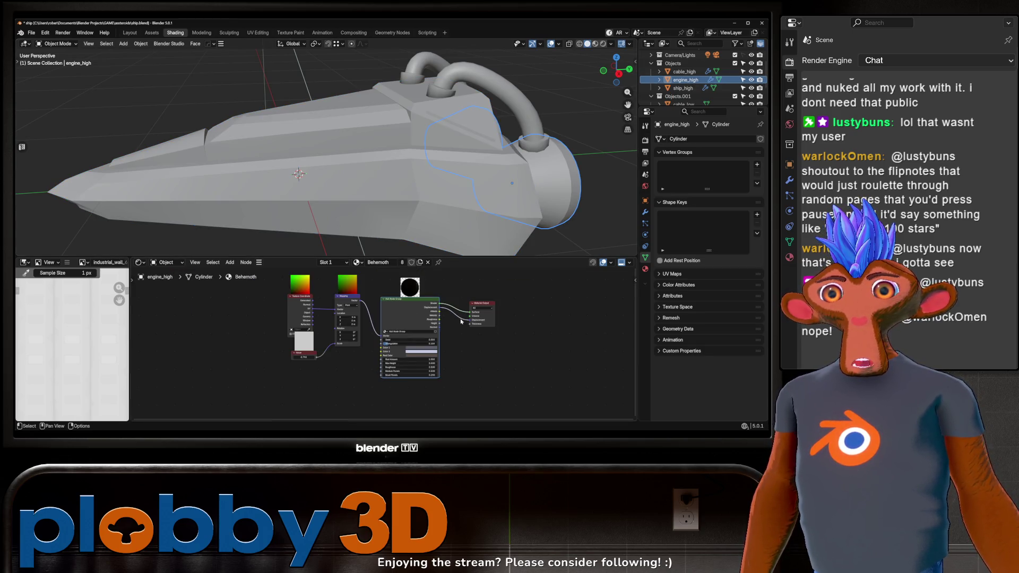
Inspect the Hull Node Group's Displacement node, then run SimpleBake's Bake! (Auto Match) from Layout
{"action": "key", "text": "Tab"}
{"action": "left_click_drag", "start_coordinate": [483, 334], "coordinate": [374, 275]}
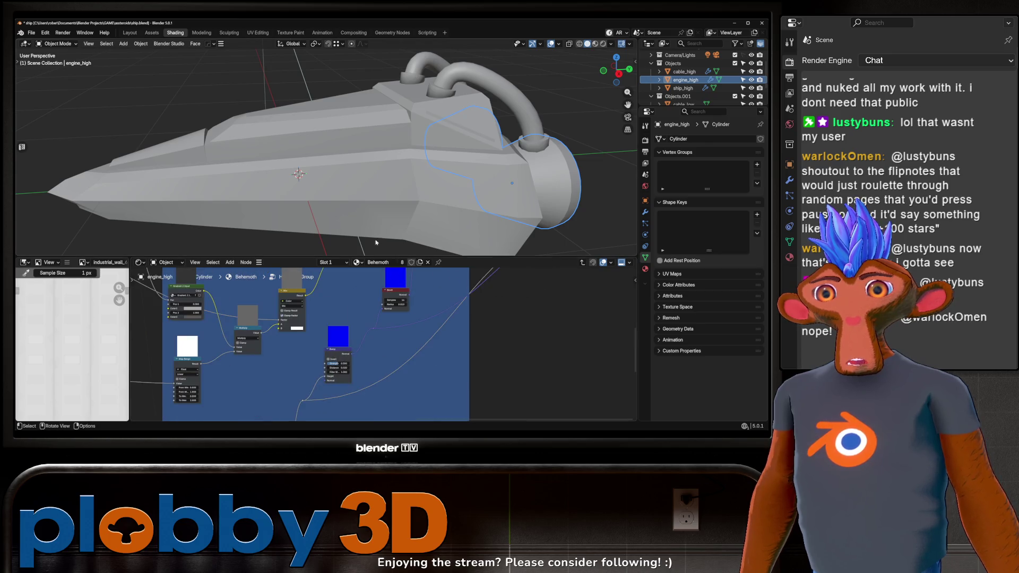
{"action": "key", "text": "ctrl+Page_Up"}
{"action": "key", "text": "ctrl+Page_Up"}
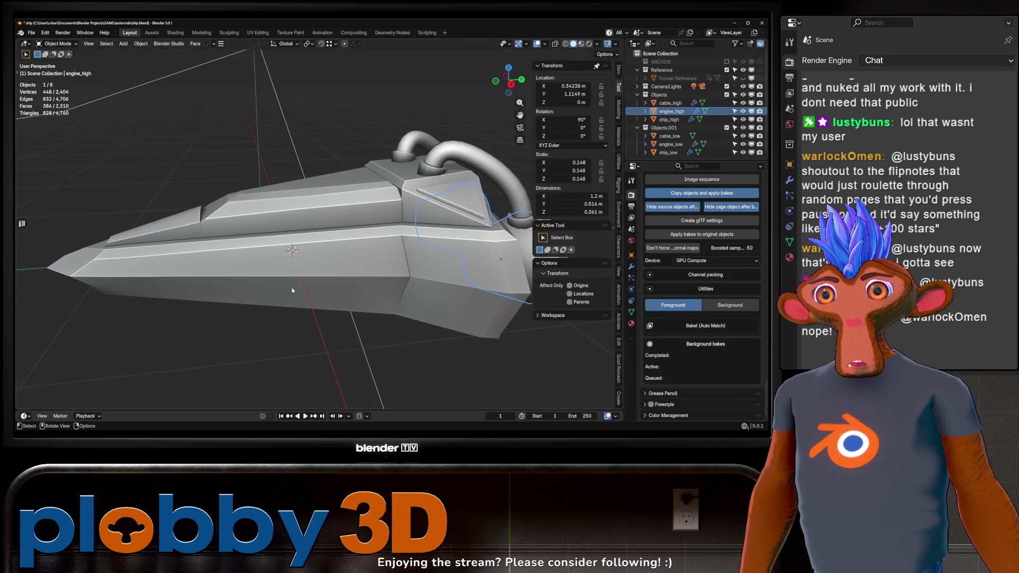
{"action": "left_click", "coordinate": [706, 325]}
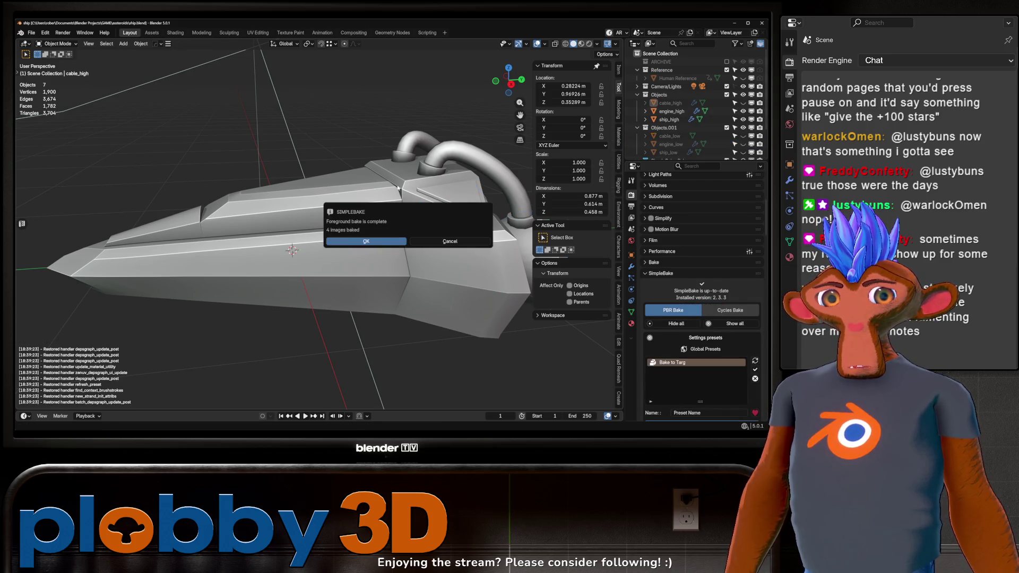
Dismiss the SimpleBake completion notice reporting 4 images baked
{"action": "left_click", "coordinate": [366, 241]}
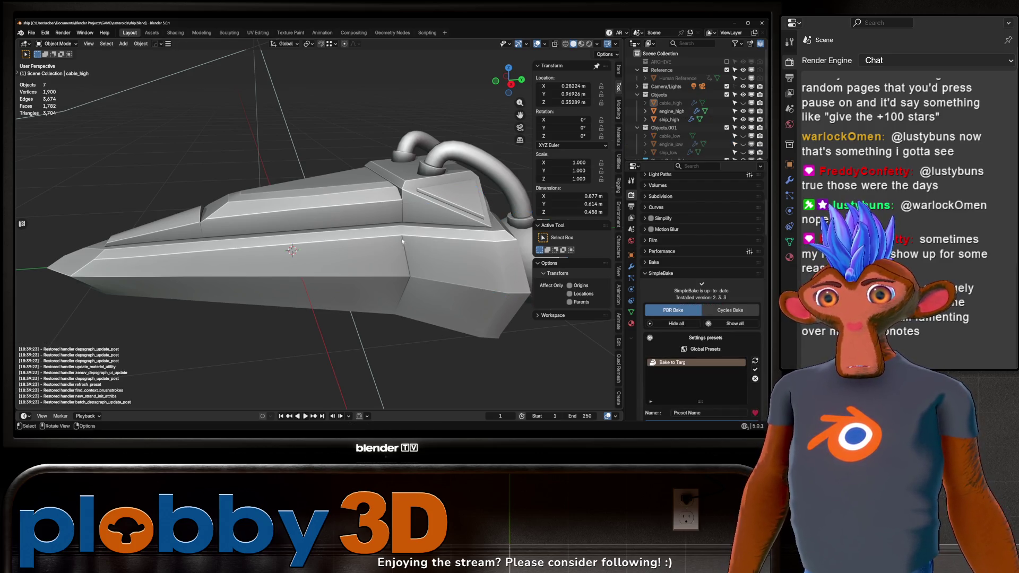
Hide the high-poly ship pieces and inspect the baked ship in Material Preview
{"action": "scroll", "scroll_direction": "down", "scroll_amount": 3}
{"action": "left_click", "coordinate": [743, 84]}
{"action": "left_click", "coordinate": [581, 44]}
{"action": "left_click_drag", "start_coordinate": [394, 166], "coordinate": [366, 260]}
{"action": "scroll", "scroll_direction": "down", "scroll_amount": 3}
{"action": "scroll", "scroll_direction": "up", "scroll_amount": 3}
{"action": "scroll", "scroll_direction": "down", "scroll_amount": 3}
{"action": "scroll", "scroll_direction": "up", "scroll_amount": 3}
{"action": "scroll", "scroll_direction": "down", "scroll_amount": 3}
{"action": "scroll", "scroll_direction": "up", "scroll_amount": 3}
{"action": "scroll", "scroll_direction": "down", "scroll_amount": 3}
{"action": "scroll", "scroll_direction": "up", "scroll_amount": 3}
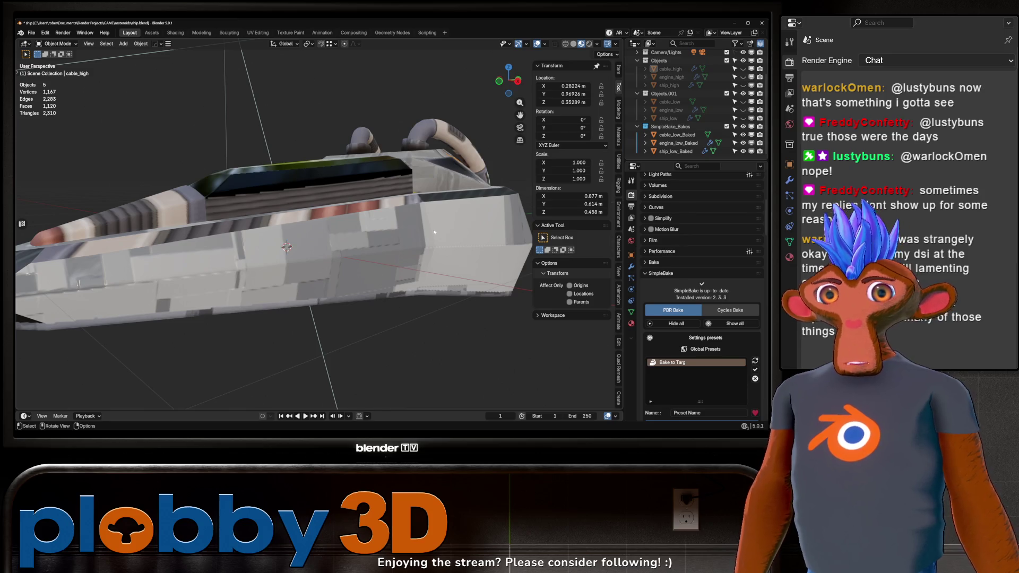
Delete the three SimpleBake baked ship objects and bring back the low- and high-poly parts
{"action": "left_click_drag", "start_coordinate": [664, 134], "coordinate": [663, 152]}
{"action": "key", "text": "x"}
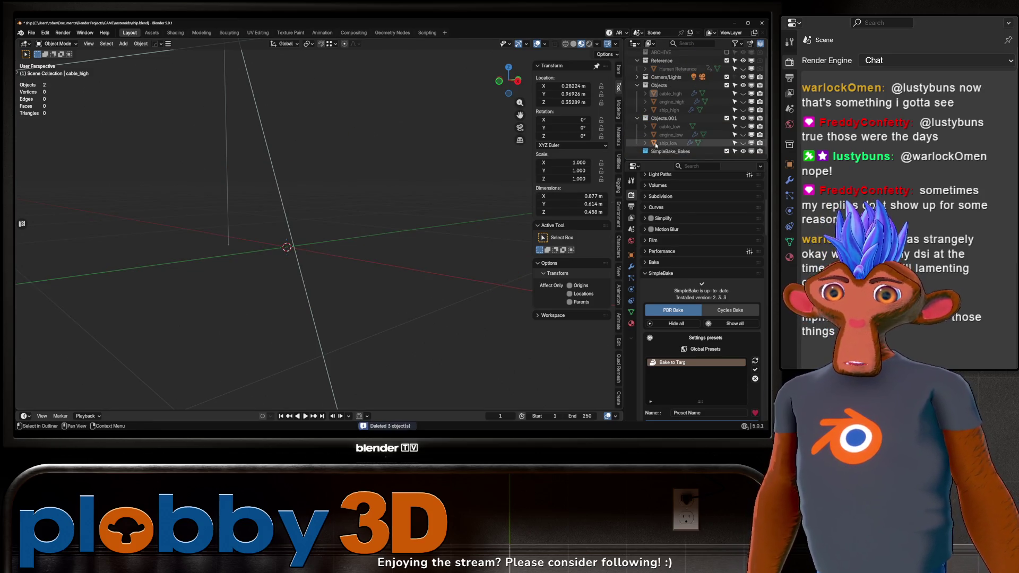
{"action": "key", "text": "ctrl+z"}
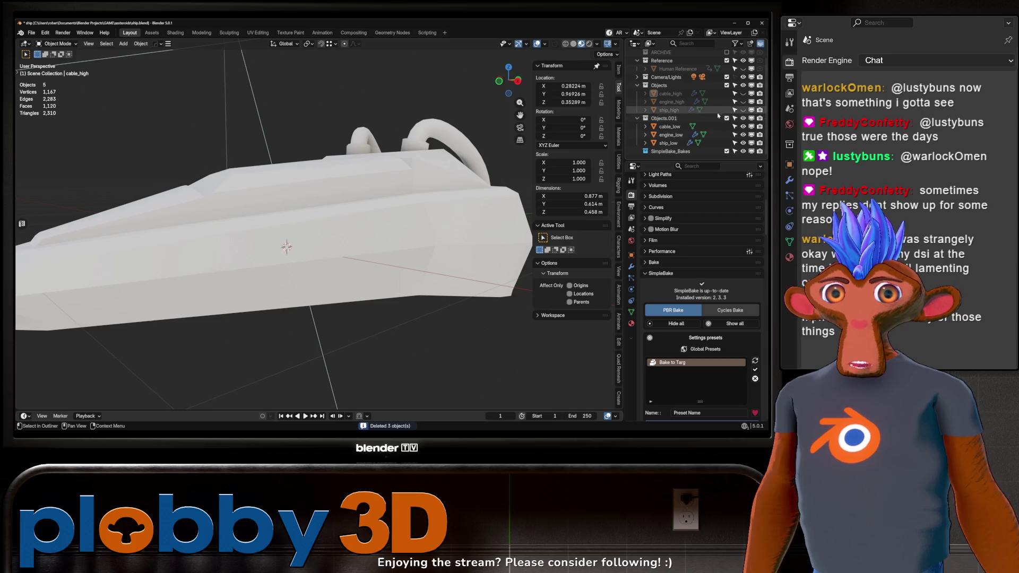
{"action": "key", "text": "ctrl+z"}
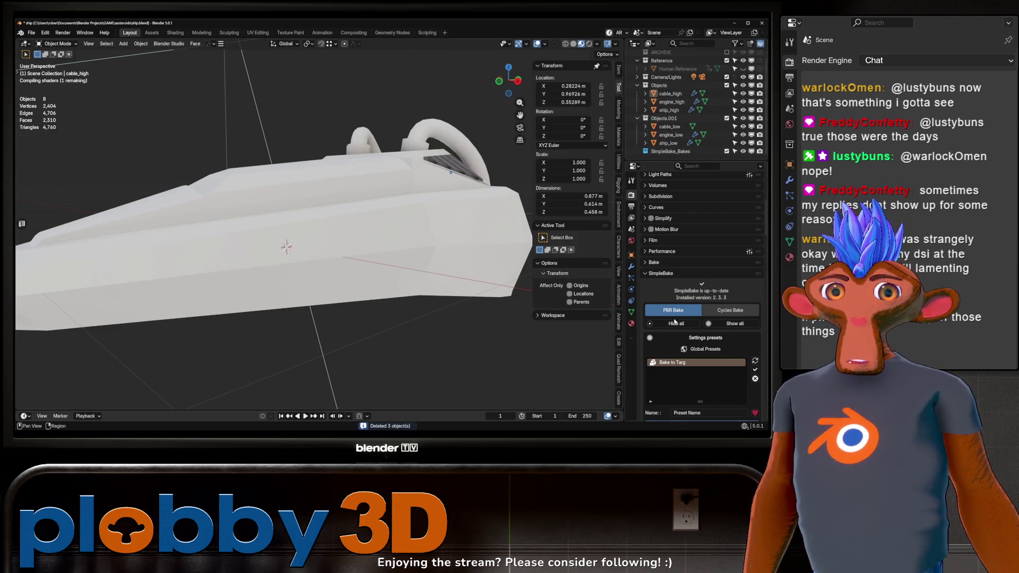
Set SimpleBake's cage extrusion to 0 and run a new foreground bake onto the low-poly ship
{"action": "scroll", "scroll_direction": "down", "scroll_amount": 3}
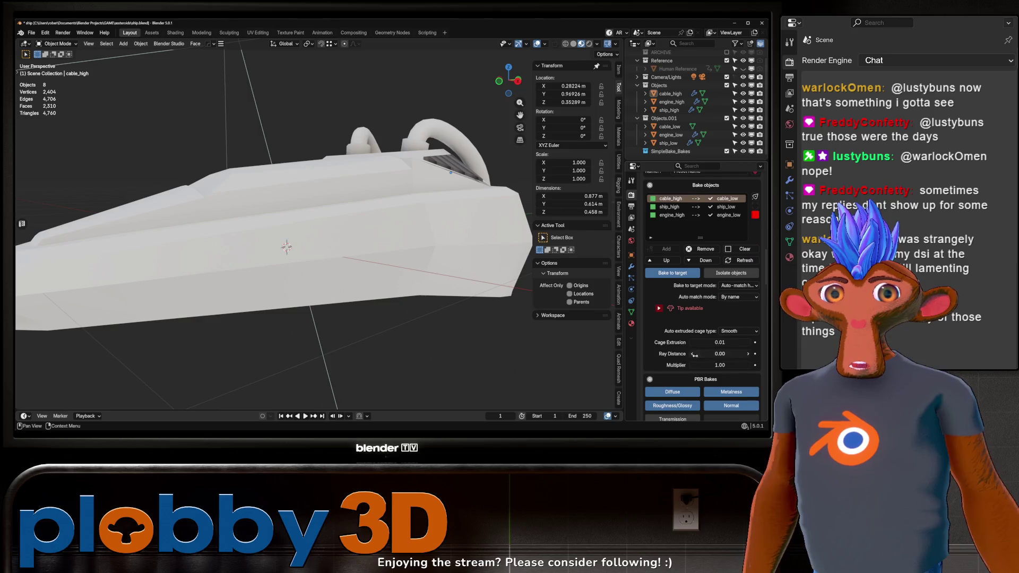
{"action": "left_click", "coordinate": [696, 343]}
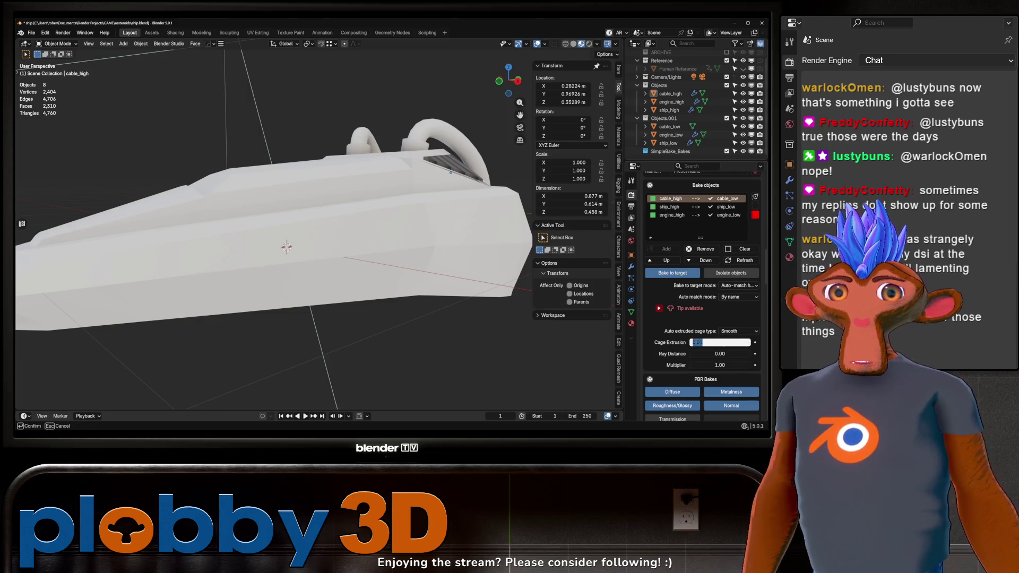
{"action": "type", "text": "0"}
{"action": "key", "text": "Return"}
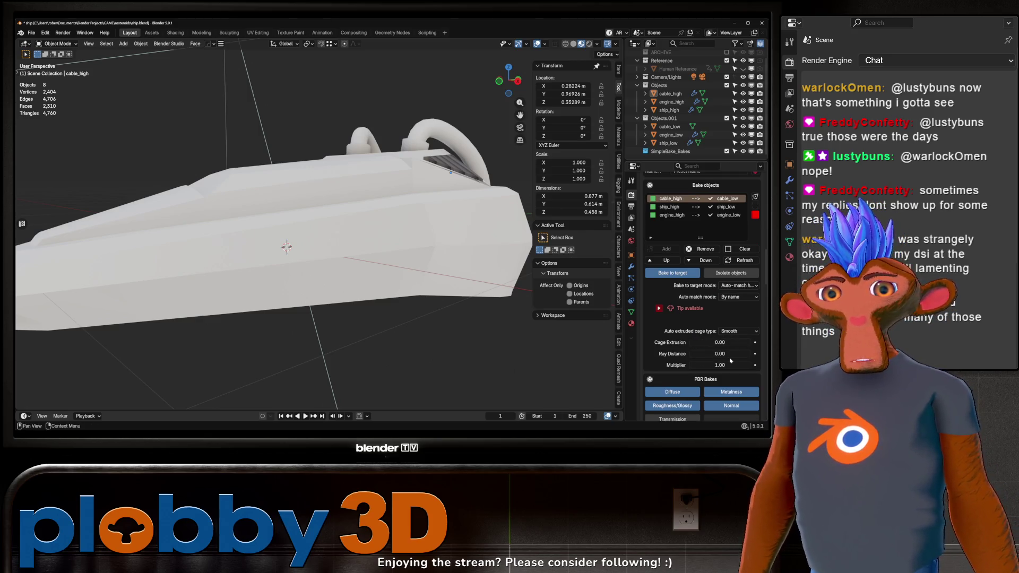
{"action": "scroll", "scroll_direction": "down", "scroll_amount": 3}
{"action": "scroll", "scroll_direction": "down", "scroll_amount": 3}
{"action": "left_click", "coordinate": [705, 324]}
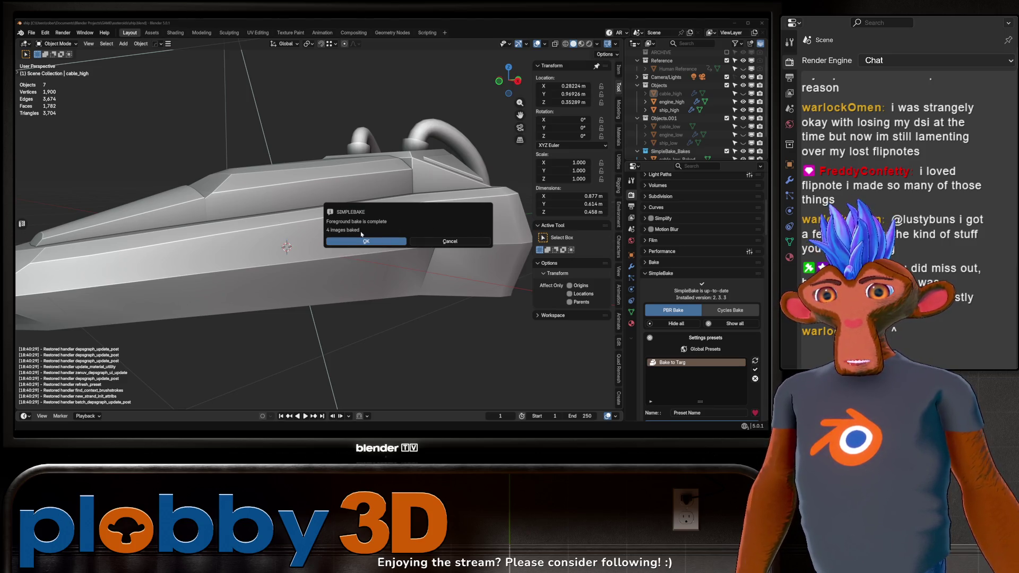
Dismiss the bake-complete notice and inspect the baked ship from the front and below in Material Preview
{"action": "left_click", "coordinate": [366, 241]}
{"action": "left_click", "coordinate": [581, 44]}
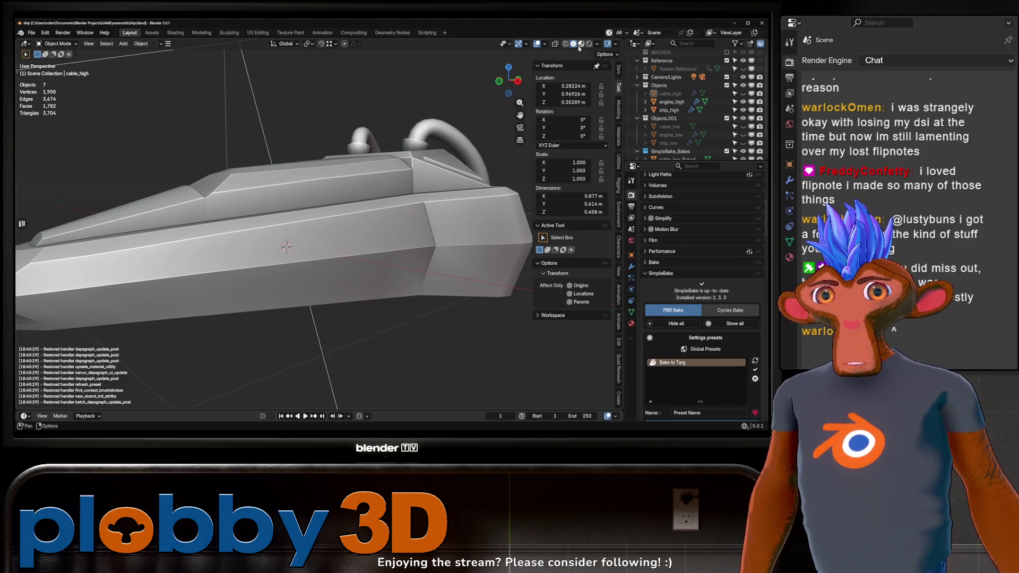
{"action": "left_click_drag", "start_coordinate": [477, 202], "coordinate": [386, 395]}
{"action": "scroll", "scroll_direction": "up", "scroll_amount": 3}
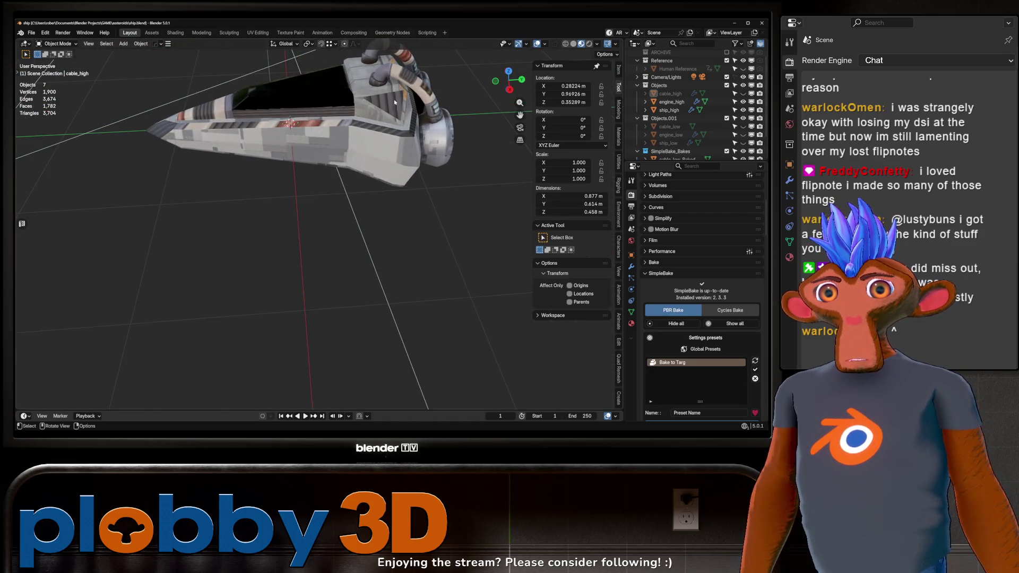
{"action": "scroll", "scroll_direction": "down", "scroll_amount": 3}
{"action": "left_click_drag", "start_coordinate": [387, 136], "coordinate": [347, 271]}
Select all the ship objects and delete them
{"action": "scroll", "scroll_direction": "up", "scroll_amount": 3}
{"action": "scroll", "scroll_direction": "down", "scroll_amount": 3}
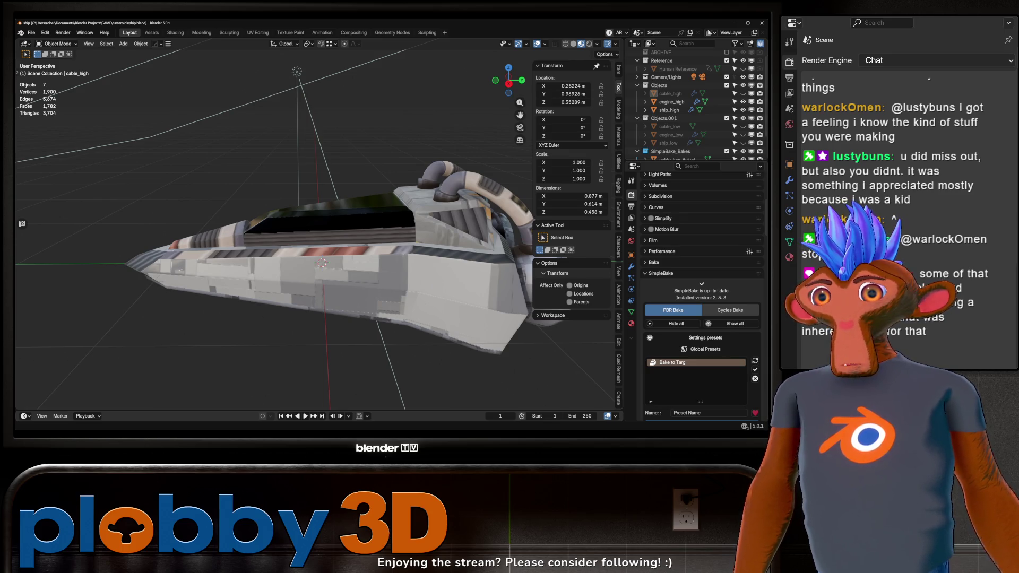
{"action": "left_click", "coordinate": [318, 194]}
{"action": "key", "text": "Delete"}
Restore the ship, delete the three baked objects, and bring the high-poly pieces back
{"action": "scroll", "scroll_direction": "up", "scroll_amount": 3}
{"action": "left_click_drag", "start_coordinate": [334, 250], "coordinate": [345, 276]}
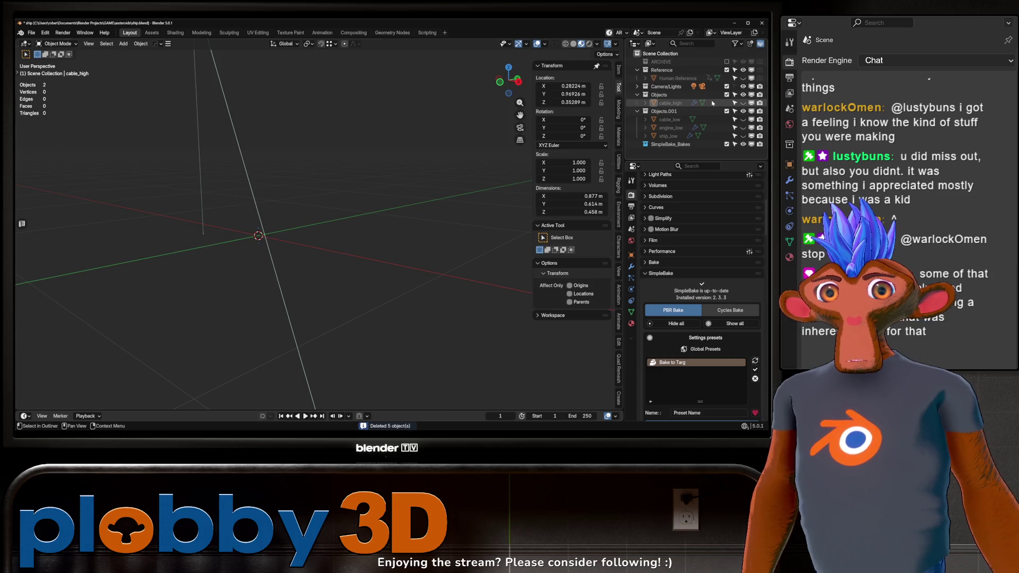
{"action": "key", "text": "ctrl+z"}
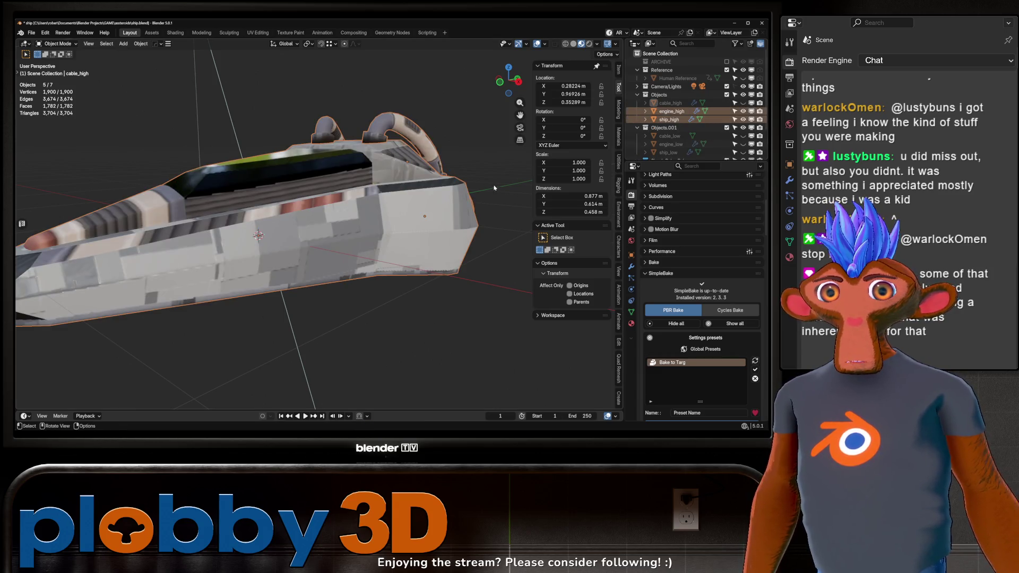
{"action": "scroll", "scroll_direction": "down", "scroll_amount": 3}
{"action": "left_click", "coordinate": [676, 135]}
{"action": "left_click", "coordinate": [679, 152]}
{"action": "key", "text": "Delete"}
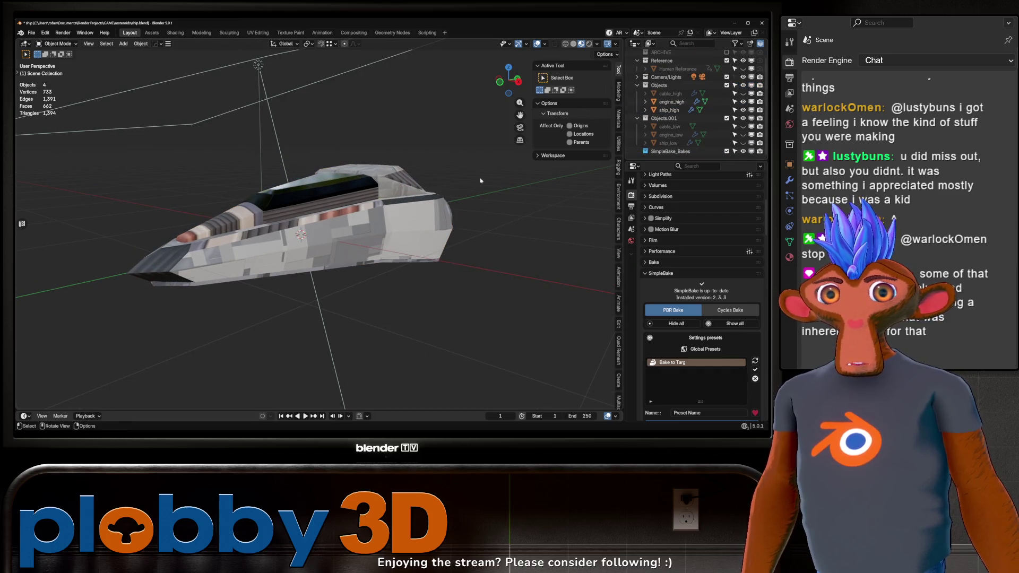
{"action": "key", "text": "ctrl+z"}
Select the ship_low hull, enter Edit Mode and switch to the UV Editing workspace
{"action": "left_click_drag", "start_coordinate": [395, 178], "coordinate": [346, 262]}
{"action": "left_click", "coordinate": [416, 192]}
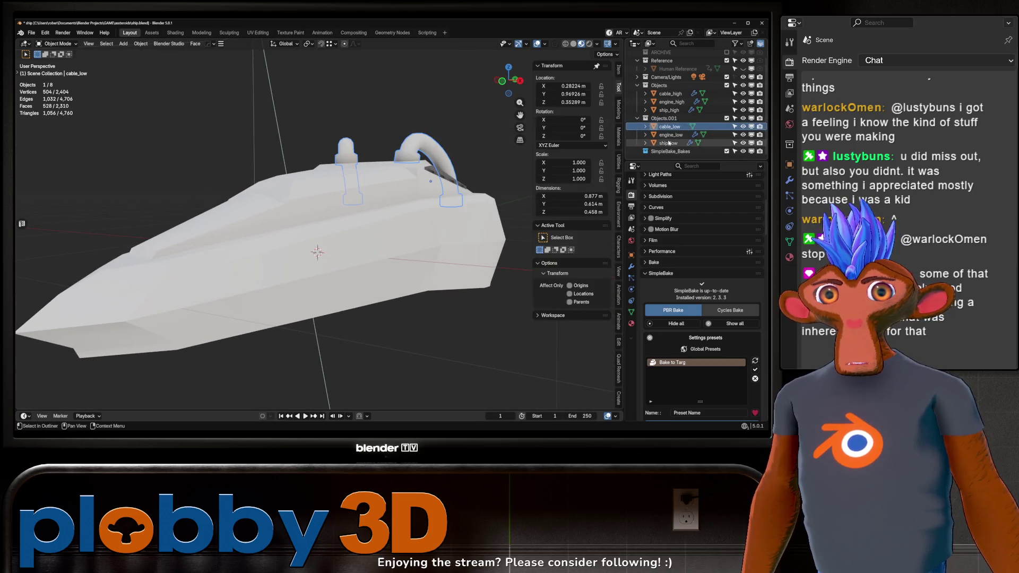
{"action": "key", "text": "Tab"}
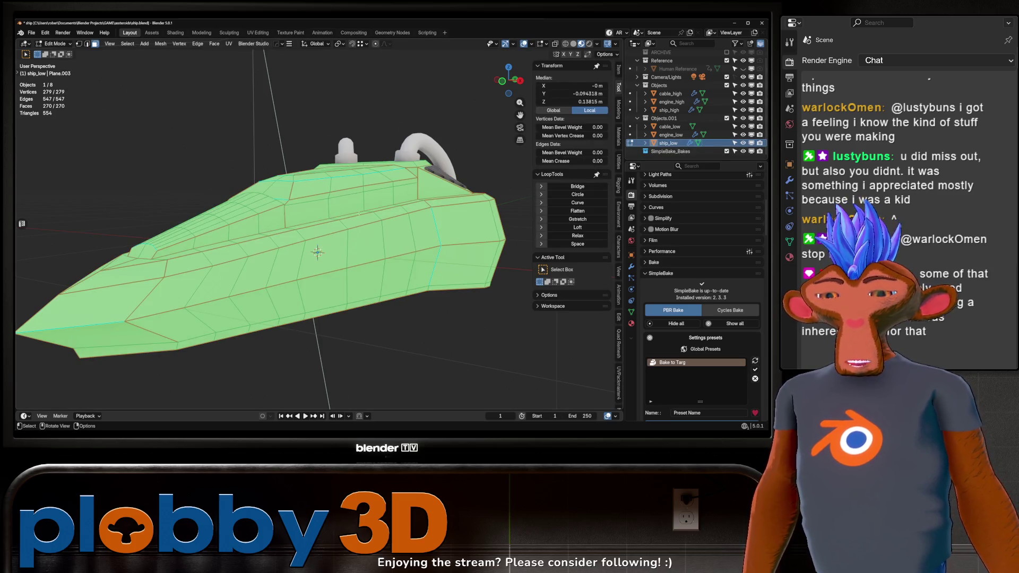
{"action": "left_click", "coordinate": [258, 32]}
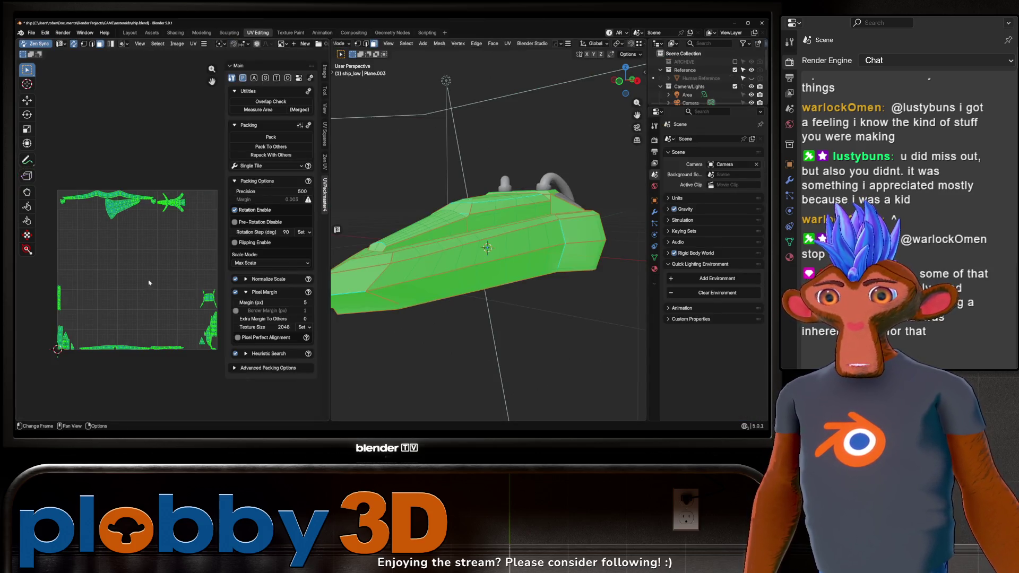
Auto-unwrap all of the hull's faces with the Zen UV tools
{"action": "scroll", "scroll_direction": "up", "scroll_amount": 3}
{"action": "left_click", "coordinate": [324, 163]}
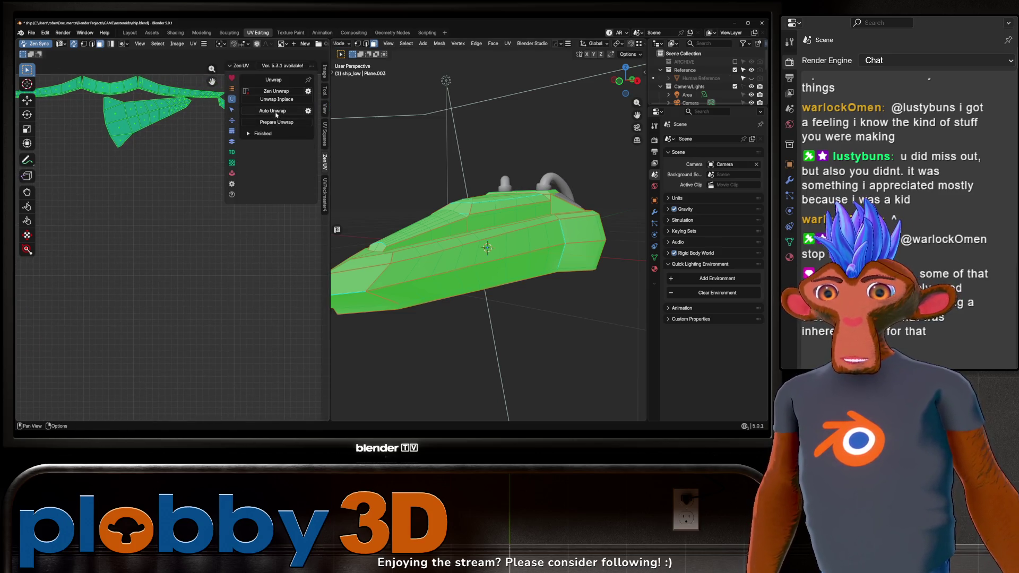
{"action": "left_click", "coordinate": [276, 111]}
{"action": "left_click_drag", "start_coordinate": [141, 235], "coordinate": [126, 255]}
{"action": "key", "text": "a"}
{"action": "left_click", "coordinate": [272, 111]}
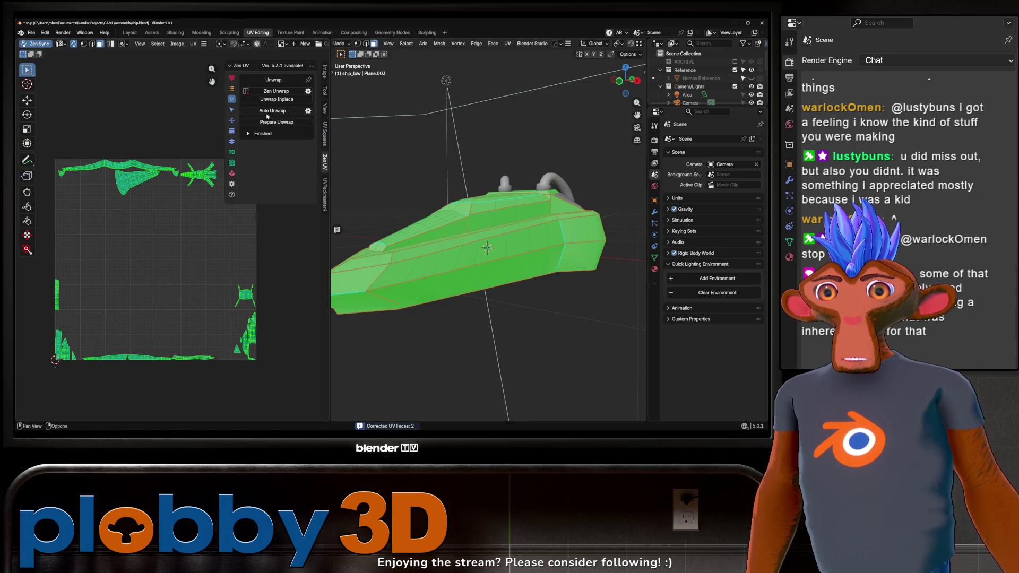
Enable material, sharp-edge and hard-edge island separation in Zen UV settings and unwrap again
{"action": "left_click", "coordinate": [308, 111]}
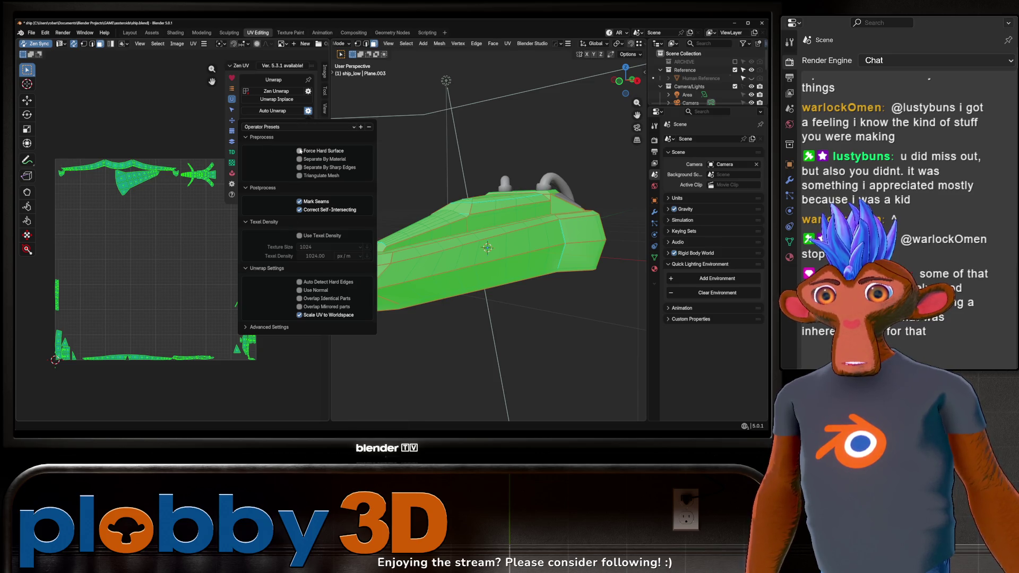
{"action": "left_click", "coordinate": [299, 160]}
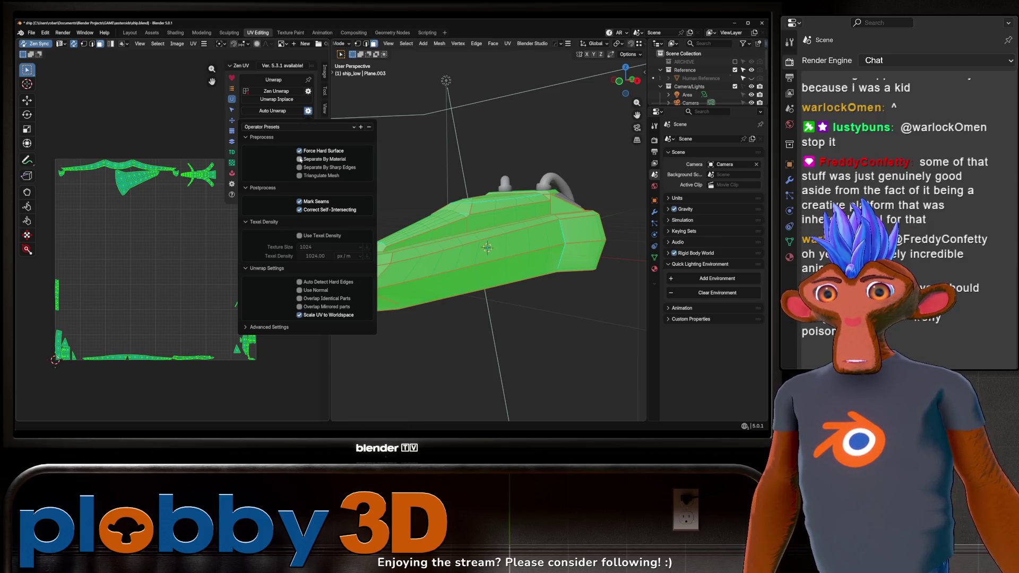
{"action": "left_click", "coordinate": [299, 167]}
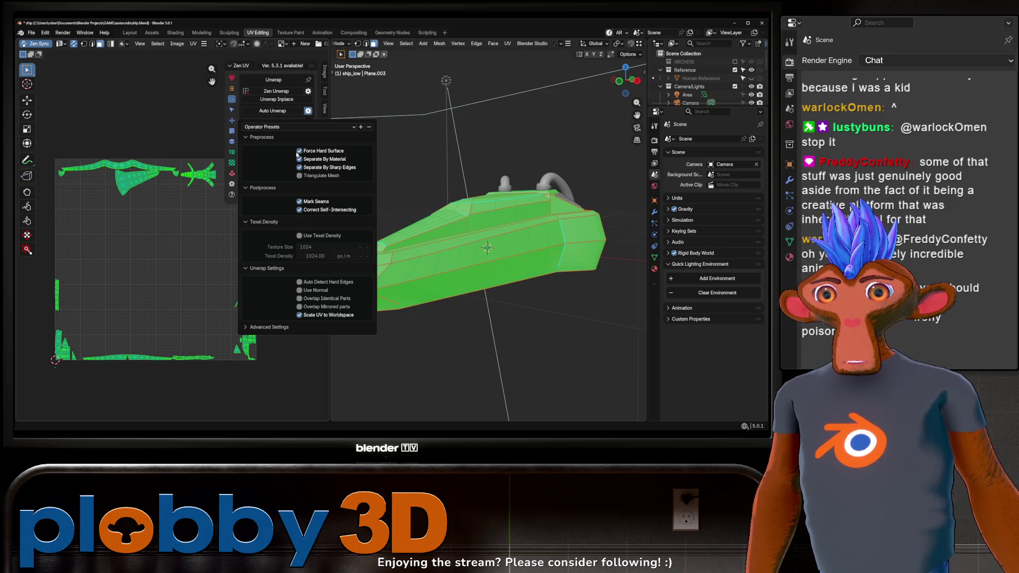
{"action": "left_click_drag", "start_coordinate": [299, 167], "coordinate": [299, 168]}
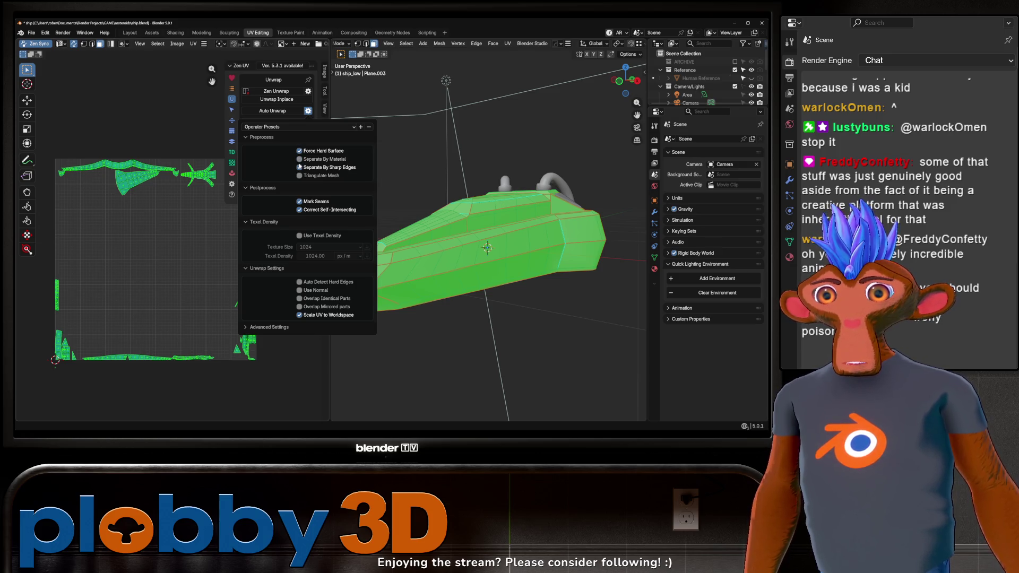
{"action": "left_click_drag", "start_coordinate": [299, 282], "coordinate": [300, 298]}
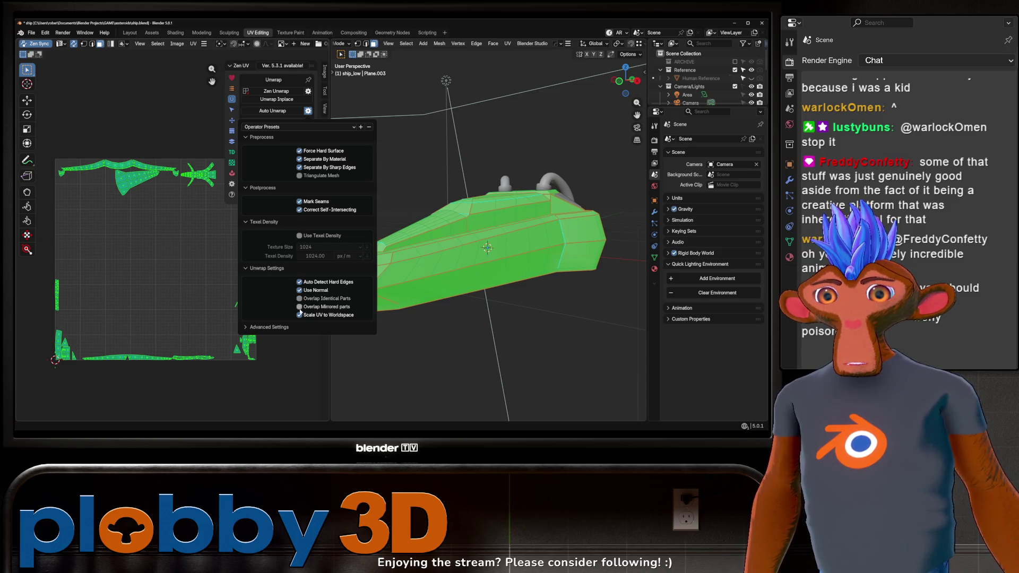
{"action": "left_click", "coordinate": [281, 111]}
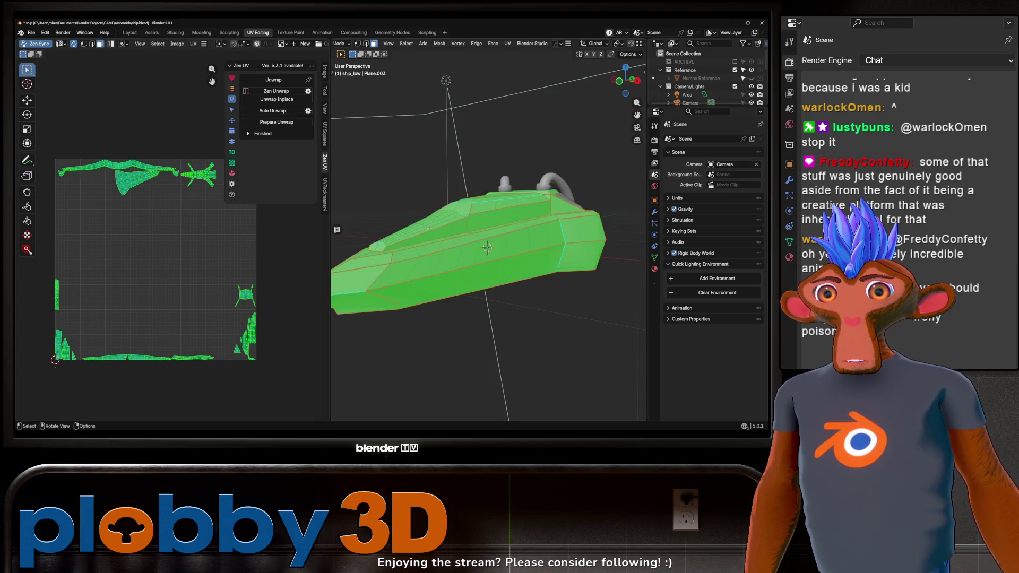
Select the whole mesh and re-unwrap its UVs with the Conformal method
{"action": "left_click", "coordinate": [179, 251]}
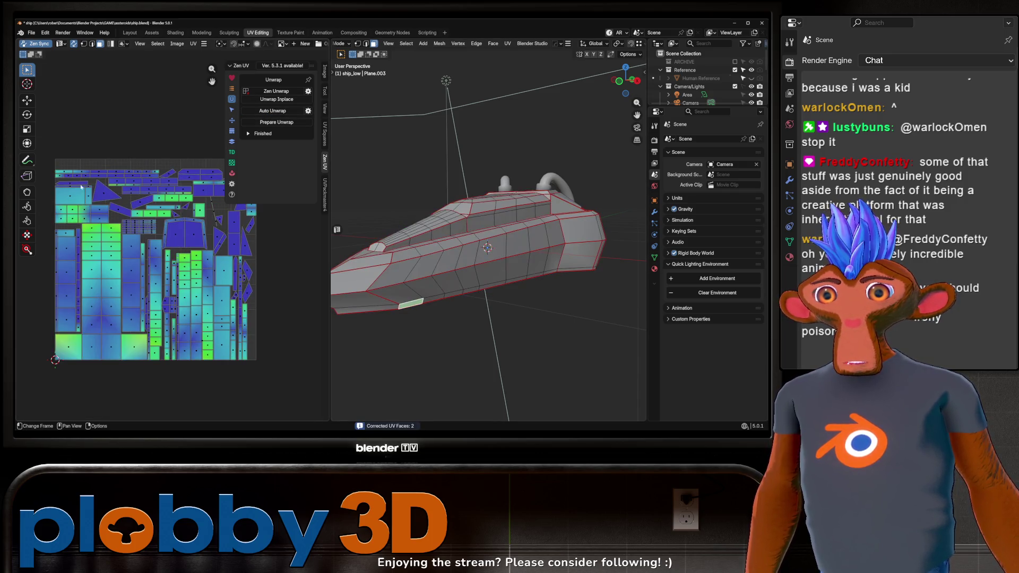
{"action": "scroll", "scroll_direction": "up", "scroll_amount": 3}
{"action": "left_click_drag", "start_coordinate": [531, 249], "coordinate": [392, 266]}
{"action": "key", "text": "a"}
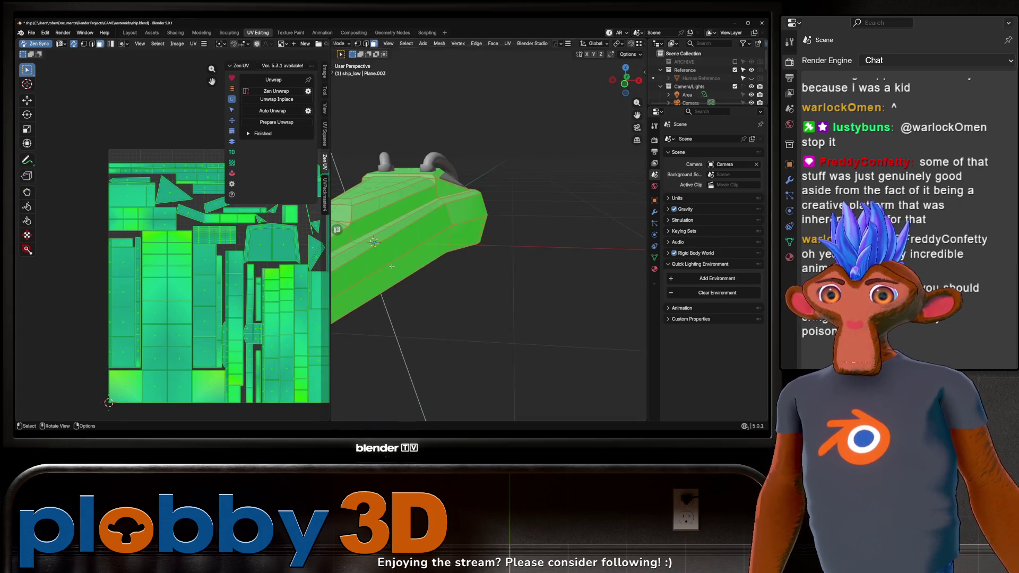
{"action": "key", "text": "u"}
{"action": "left_click", "coordinate": [434, 196]}
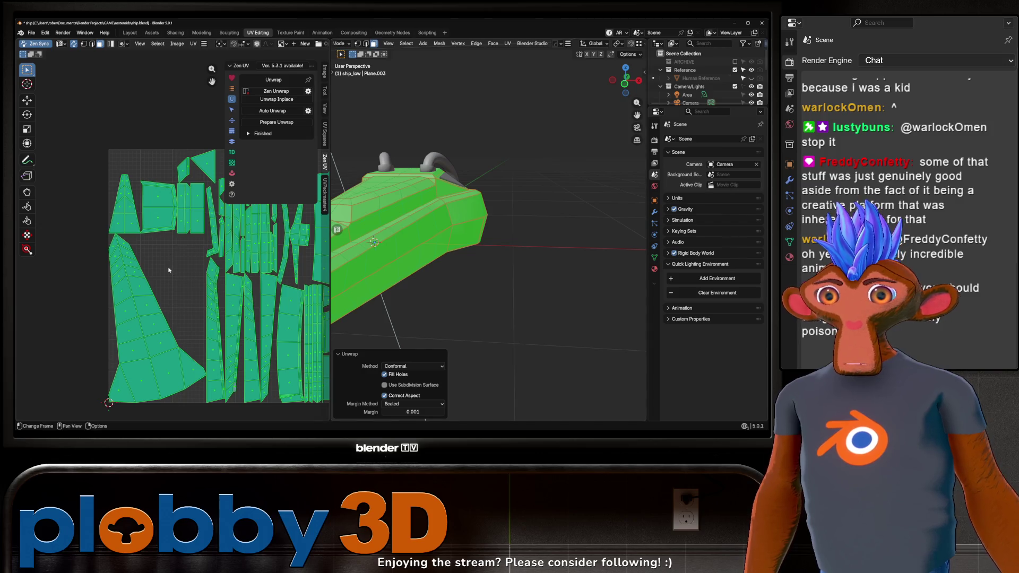
Toggle the mesh and UV selection to inspect the new island layout
{"action": "key", "text": "alt+a"}
{"action": "scroll", "scroll_direction": "down", "scroll_amount": 3}
{"action": "left_click_drag", "start_coordinate": [226, 264], "coordinate": [211, 285]}
{"action": "key", "text": "a"}
{"action": "key", "text": "alt+a"}
{"action": "left_click_drag", "start_coordinate": [477, 297], "coordinate": [555, 330]}
{"action": "key", "text": "a"}
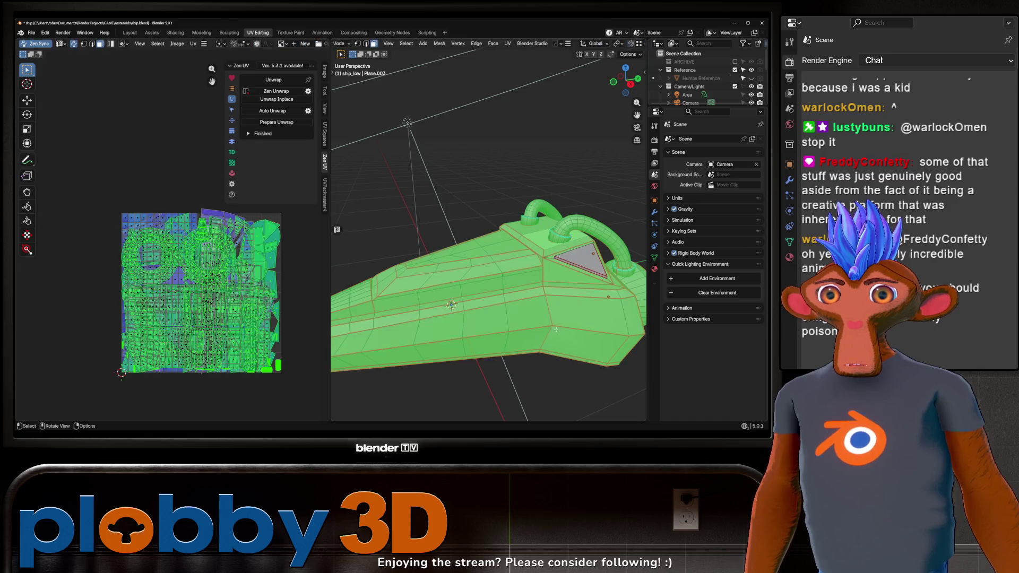
{"action": "key", "text": "alt+a"}
Set UVPackmaster's texture size to 4096 and packing precision to 1000
{"action": "key", "text": "a"}
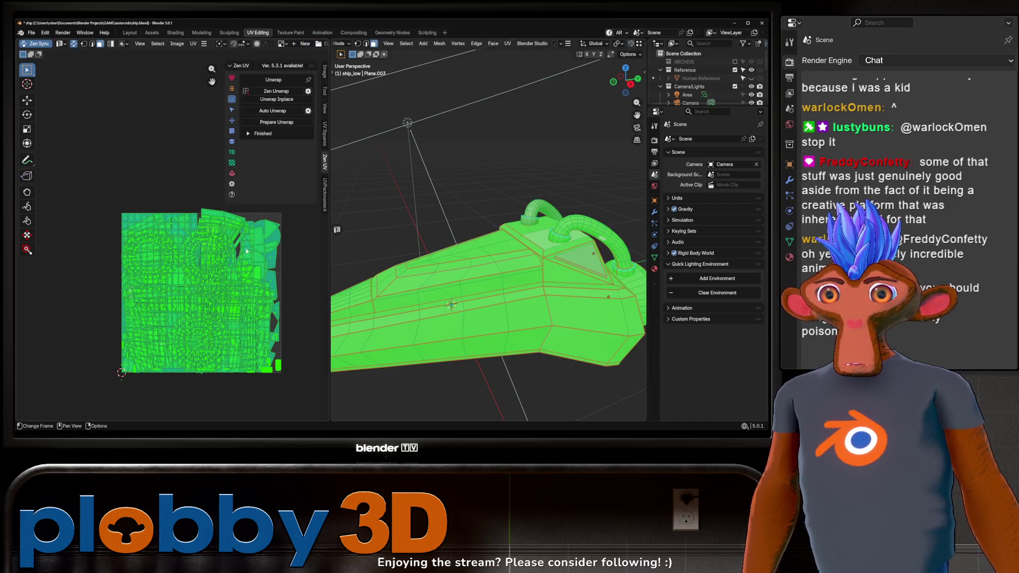
{"action": "scroll", "scroll_direction": "down", "scroll_amount": 3}
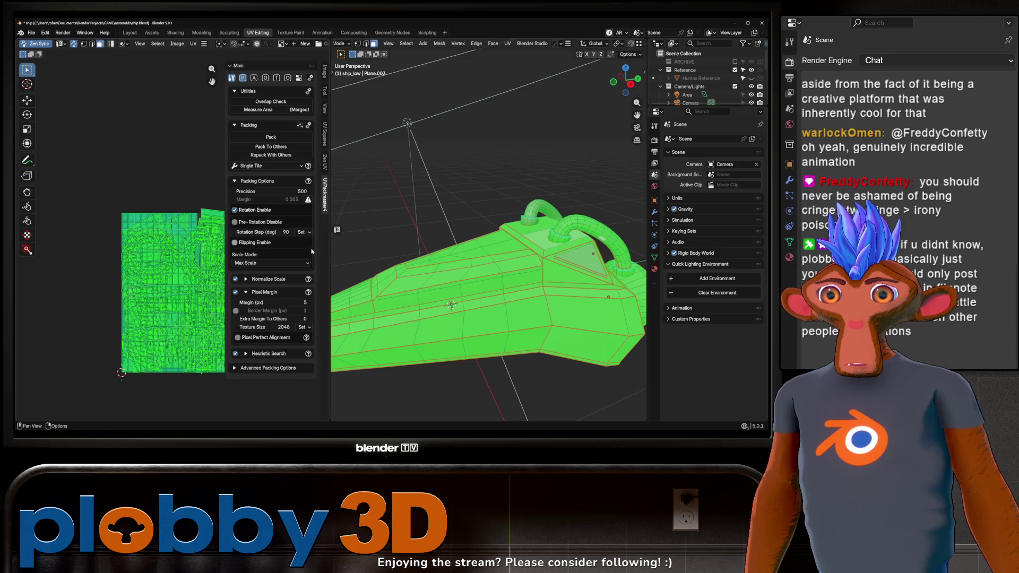
{"action": "left_click", "coordinate": [294, 327]}
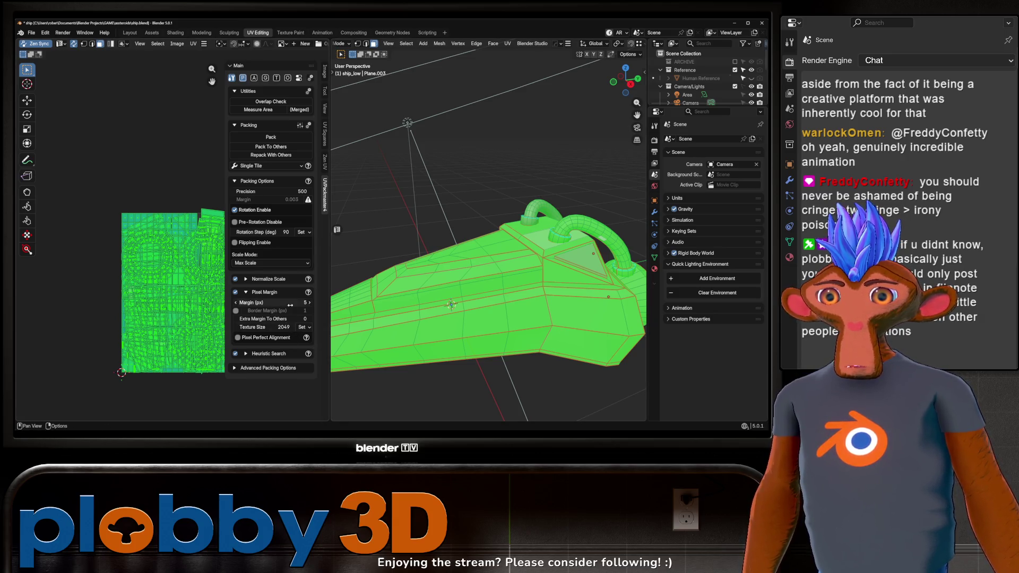
{"action": "left_click", "coordinate": [302, 327]}
{"action": "left_click", "coordinate": [311, 294]}
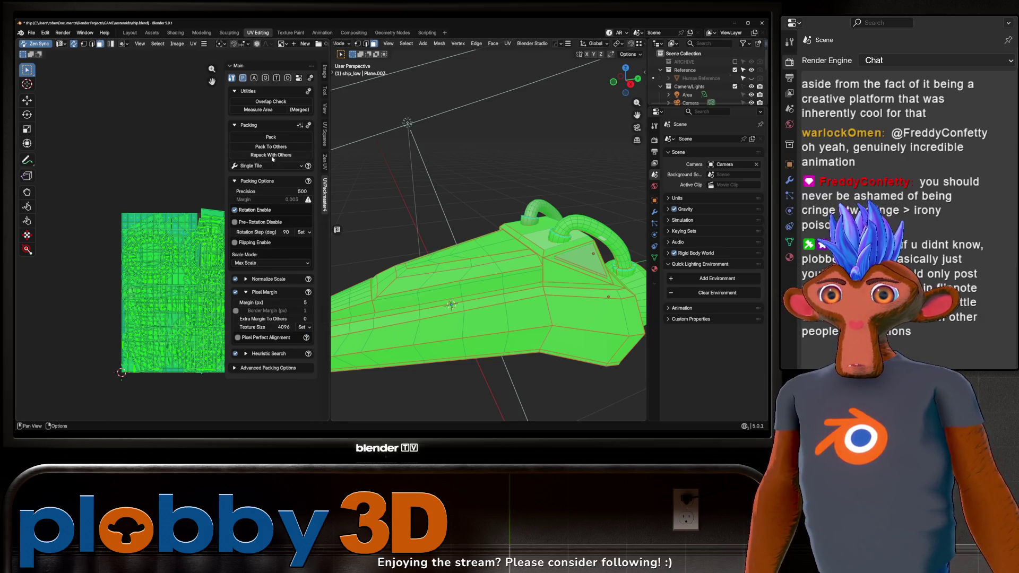
{"action": "double_click", "coordinate": [271, 191]}
{"action": "type", "text": "1"}
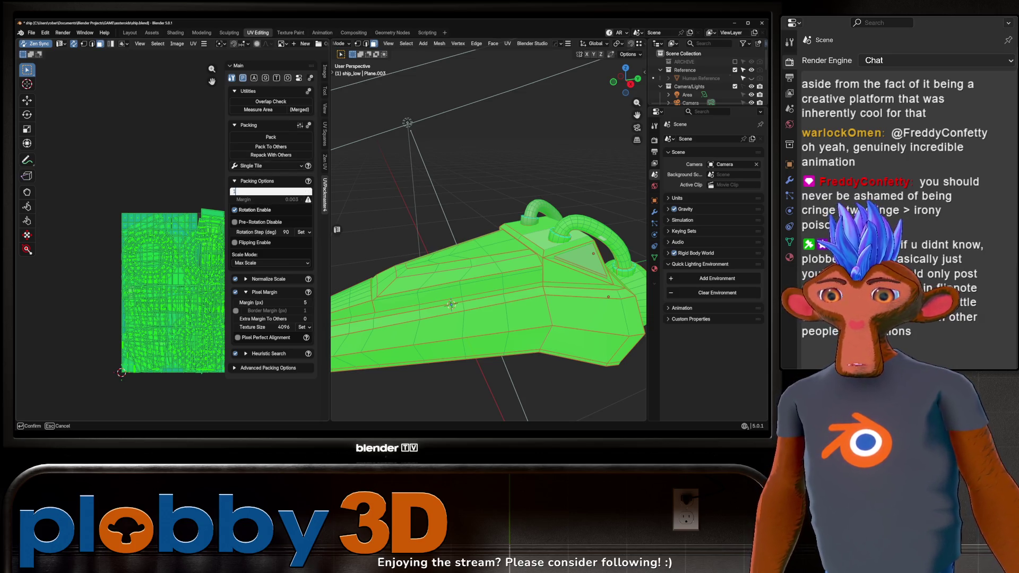
{"action": "key", "text": "Return"}
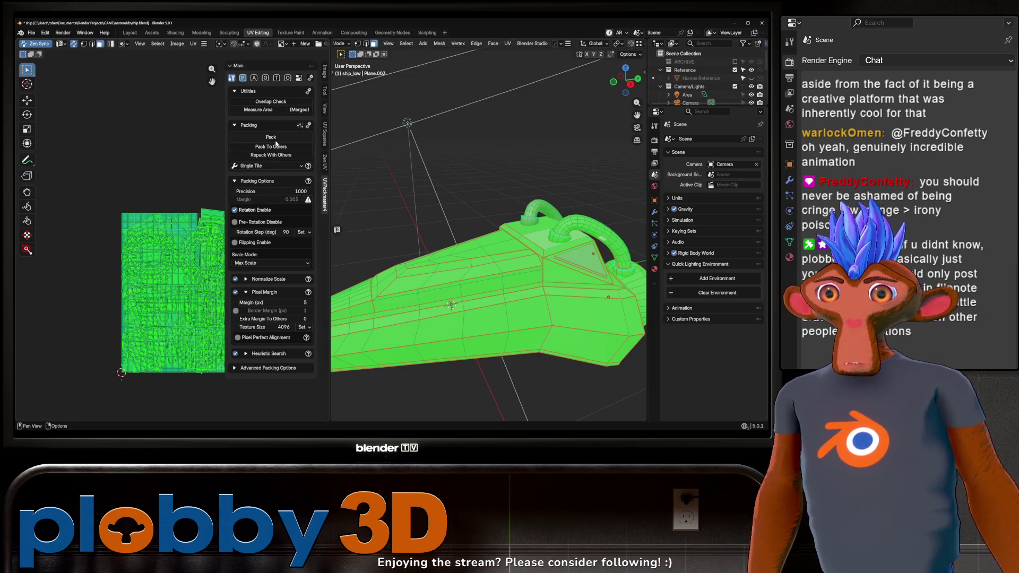
Repack the selected islands, then start a full pack and stop the heuristic search
{"action": "left_click", "coordinate": [276, 144]}
{"action": "left_click_drag", "start_coordinate": [177, 199], "coordinate": [119, 202]}
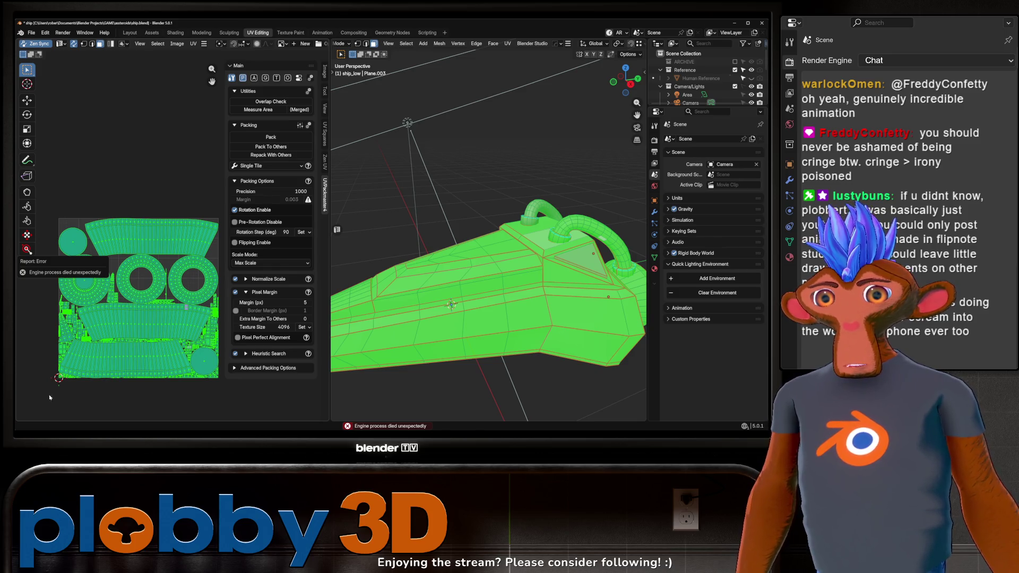
{"action": "scroll", "scroll_direction": "down", "scroll_amount": 3}
{"action": "key", "text": "alt+a"}
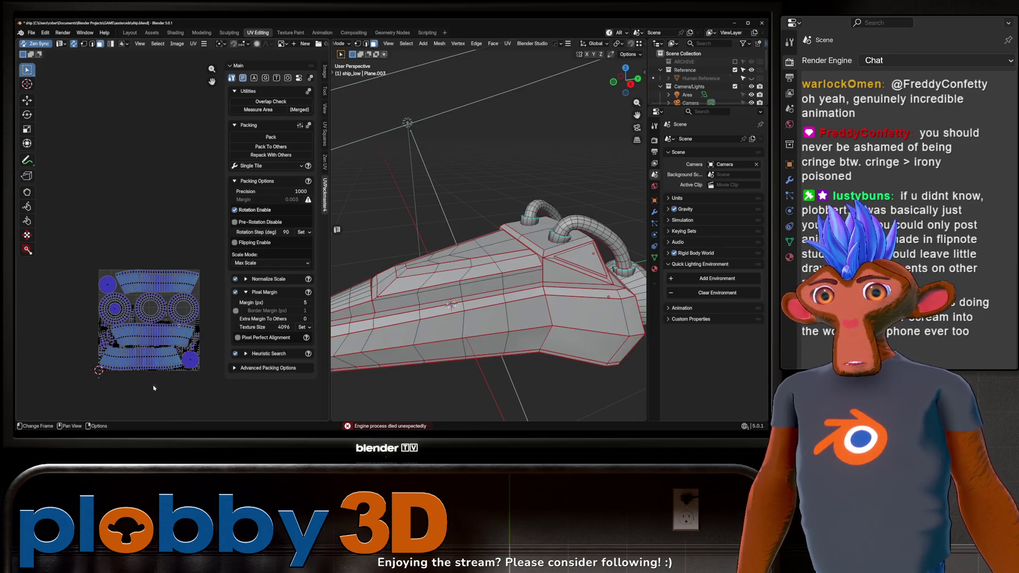
{"action": "scroll", "scroll_direction": "up", "scroll_amount": 3}
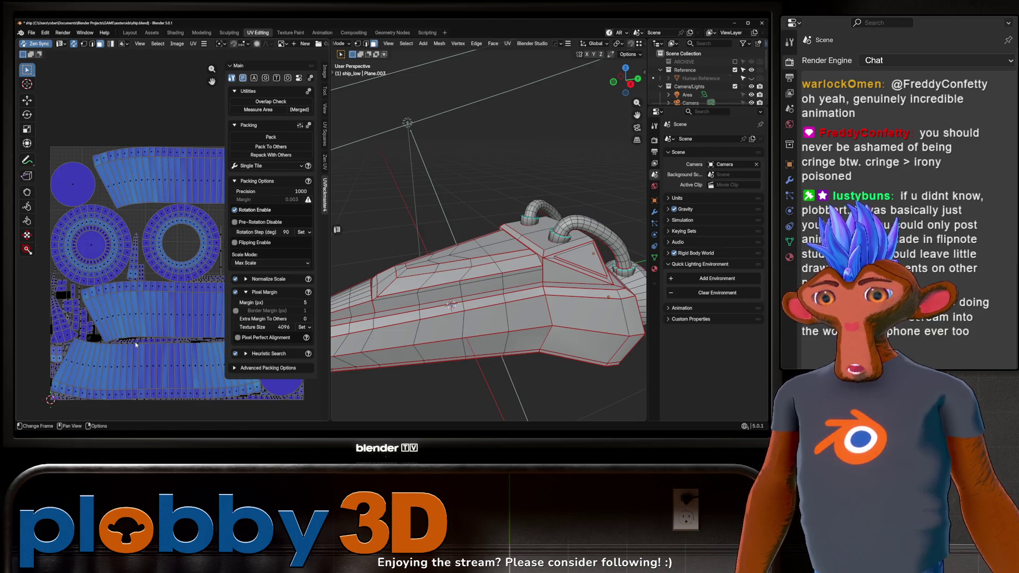
{"action": "key", "text": "a"}
{"action": "left_click", "coordinate": [270, 137]}
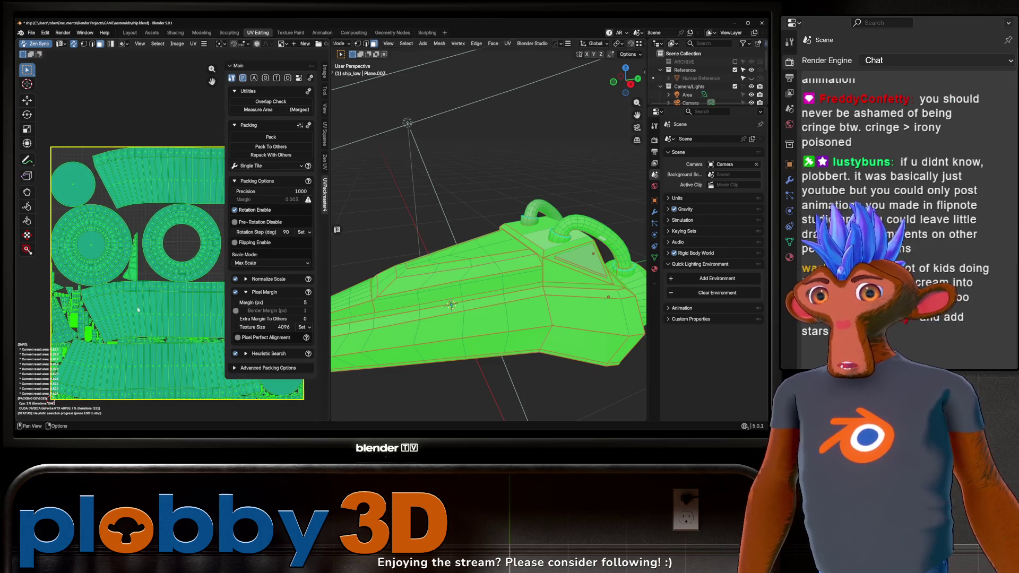
{"action": "key", "text": "Escape"}
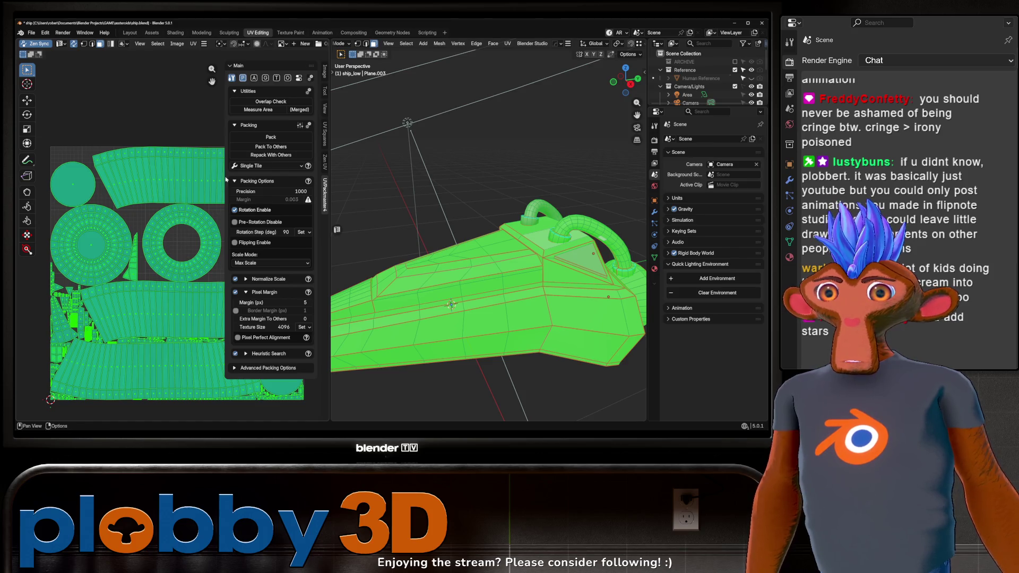
Pack all islands again, confirm no islands overlap, and leave Edit Mode
{"action": "left_click", "coordinate": [271, 102]}
{"action": "key", "text": "a"}
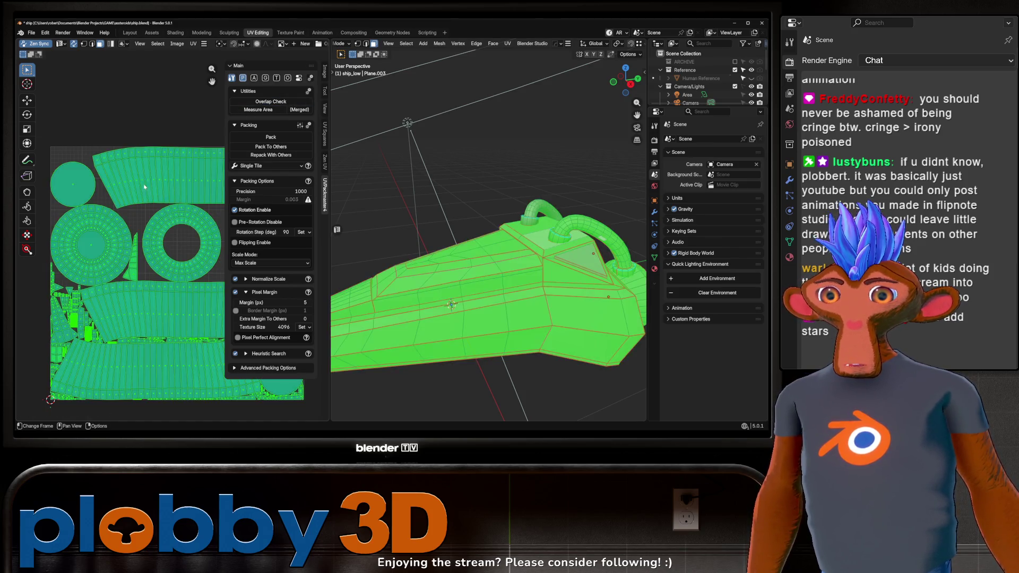
{"action": "left_click", "coordinate": [291, 138]}
{"action": "left_click", "coordinate": [285, 139]}
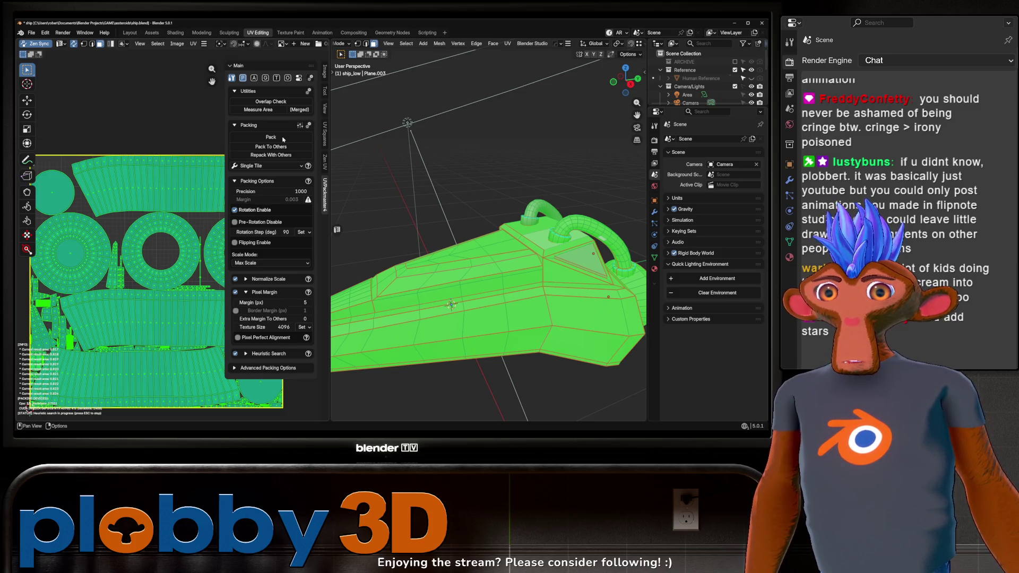
{"action": "left_click", "coordinate": [279, 102]}
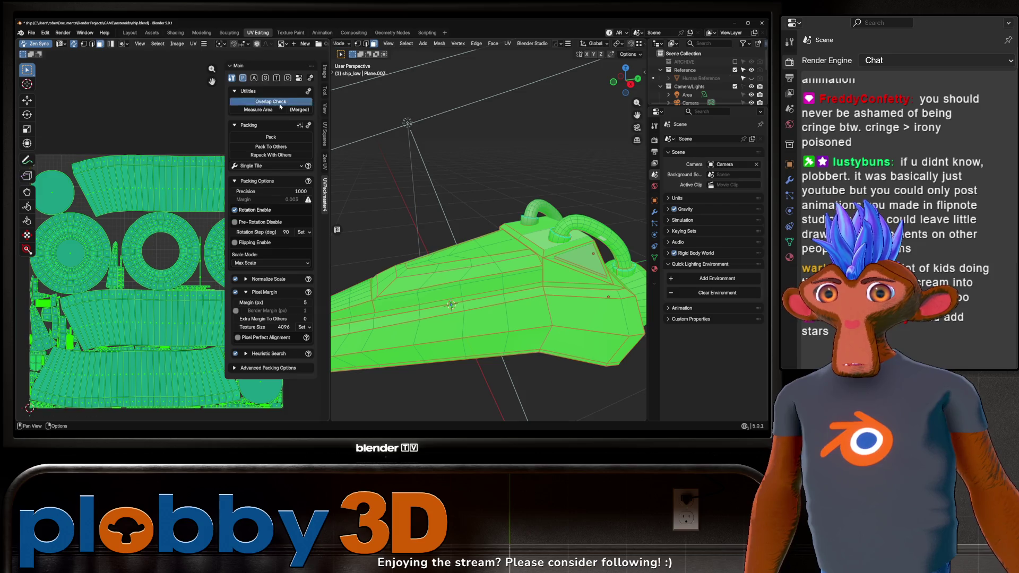
{"action": "key", "text": "Tab"}
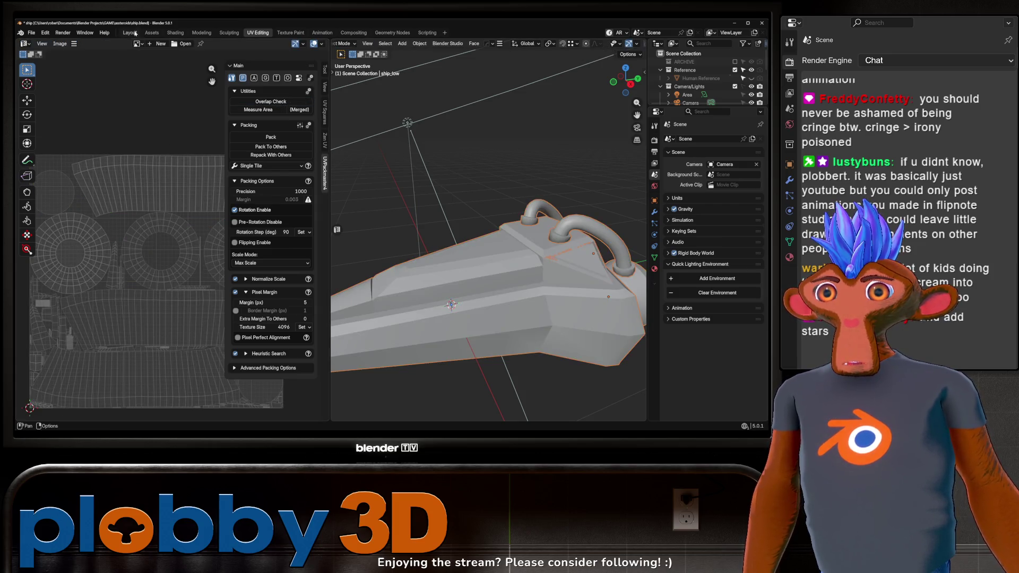
Return to the Layout workspace and save an incremental copy as ship1.blend
{"action": "key", "text": "ctrl+Page_Up"}
{"action": "key", "text": "ctrl+Page_Up"}
{"action": "key", "text": "ctrl+Page_Up"}
{"action": "scroll", "scroll_direction": "down", "scroll_amount": 3}
{"action": "key", "text": "ctrl+alt+s"}
{"action": "left_click_drag", "start_coordinate": [287, 208], "coordinate": [372, 215]}
{"action": "scroll", "scroll_direction": "up", "scroll_amount": 3}
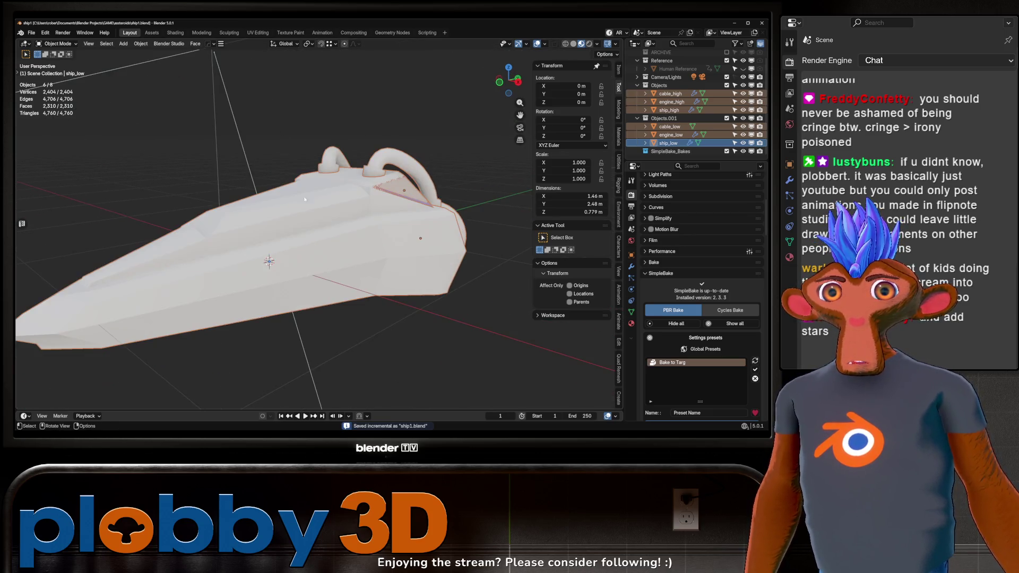
{"action": "scroll", "scroll_direction": "down", "scroll_amount": 3}
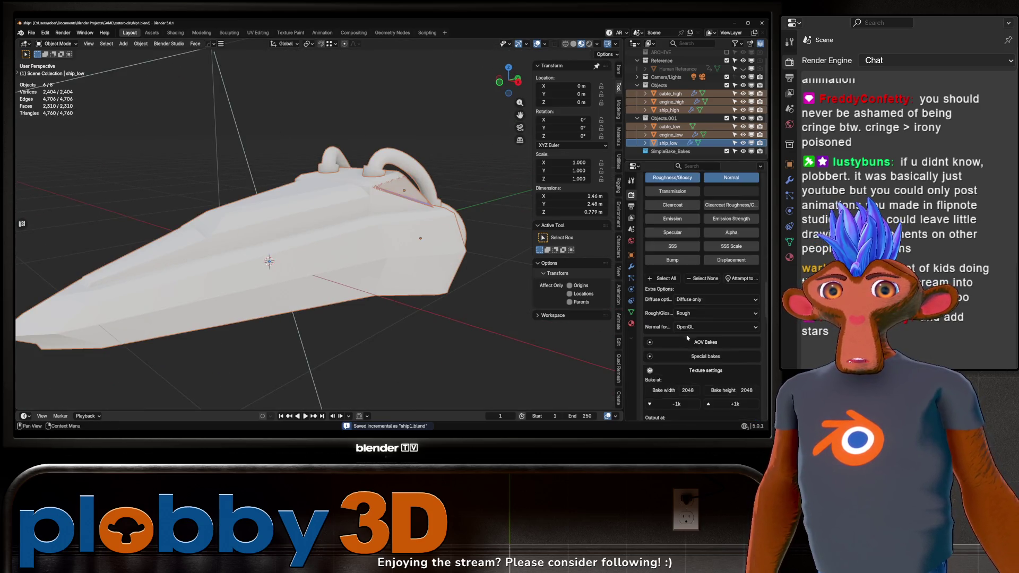
{"action": "scroll", "scroll_direction": "up", "scroll_amount": 3}
Set SimpleBake's bake size to 4096 and margin to 4, bake, and dismiss the completion notice
{"action": "left_click", "coordinate": [730, 275]}
{"action": "left_click", "coordinate": [731, 275]}
{"action": "left_click", "coordinate": [676, 311]}
{"action": "left_click", "coordinate": [716, 326]}
{"action": "key", "text": "Return"}
{"action": "scroll", "scroll_direction": "down", "scroll_amount": 3}
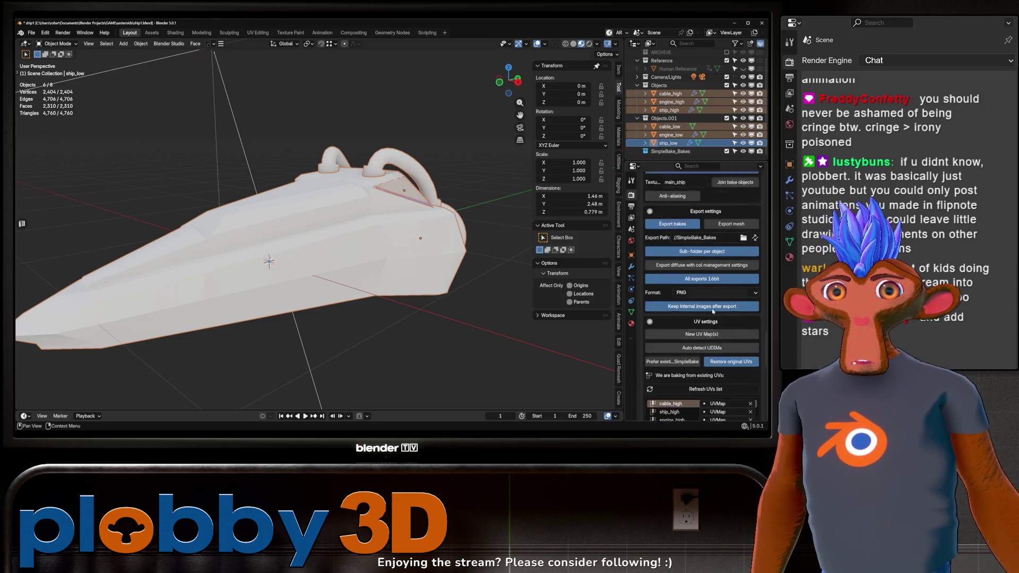
{"action": "left_click", "coordinate": [705, 353]}
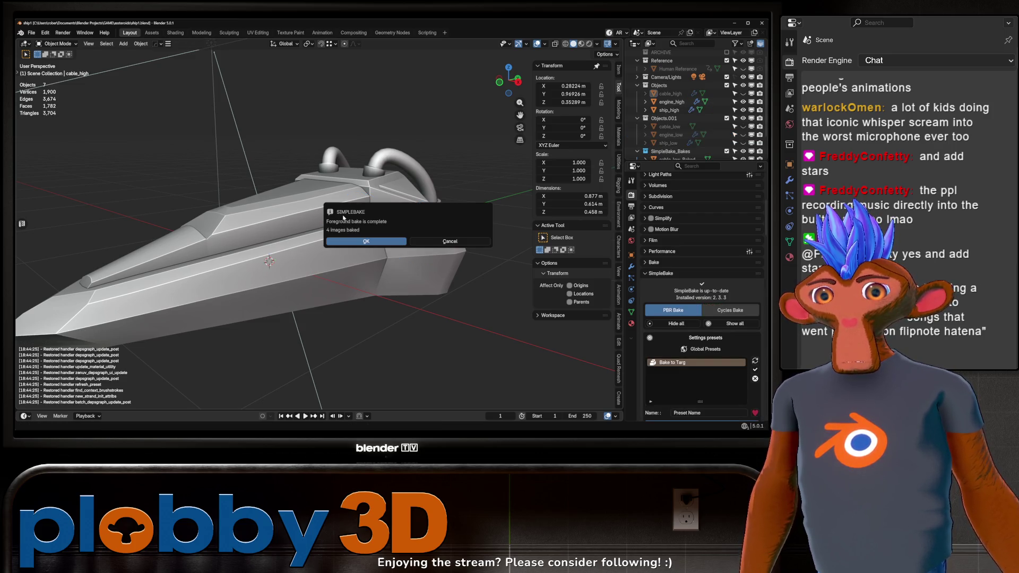
{"action": "left_click", "coordinate": [450, 241]}
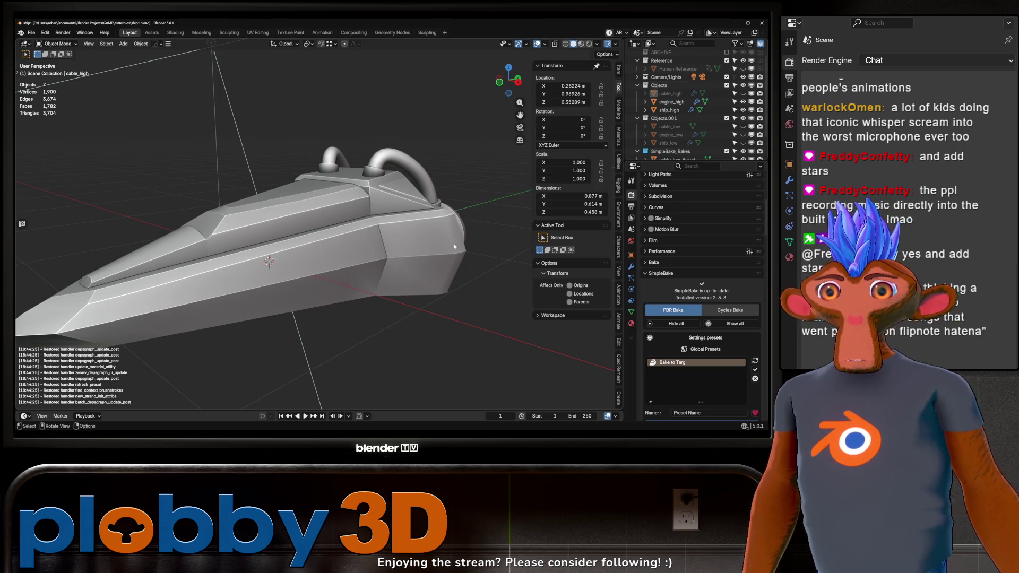
Inspect the rear of the baked ship in Material Preview
{"action": "scroll", "scroll_direction": "down", "scroll_amount": 3}
{"action": "scroll", "scroll_direction": "up", "scroll_amount": 3}
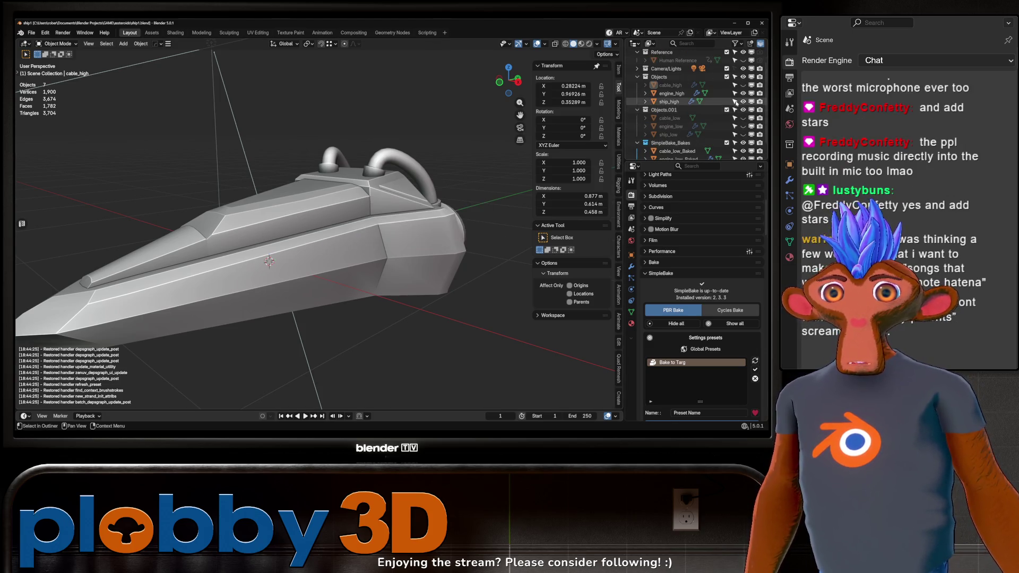
{"action": "left_click", "coordinate": [581, 43]}
{"action": "left_click_drag", "start_coordinate": [372, 170], "coordinate": [345, 146]}
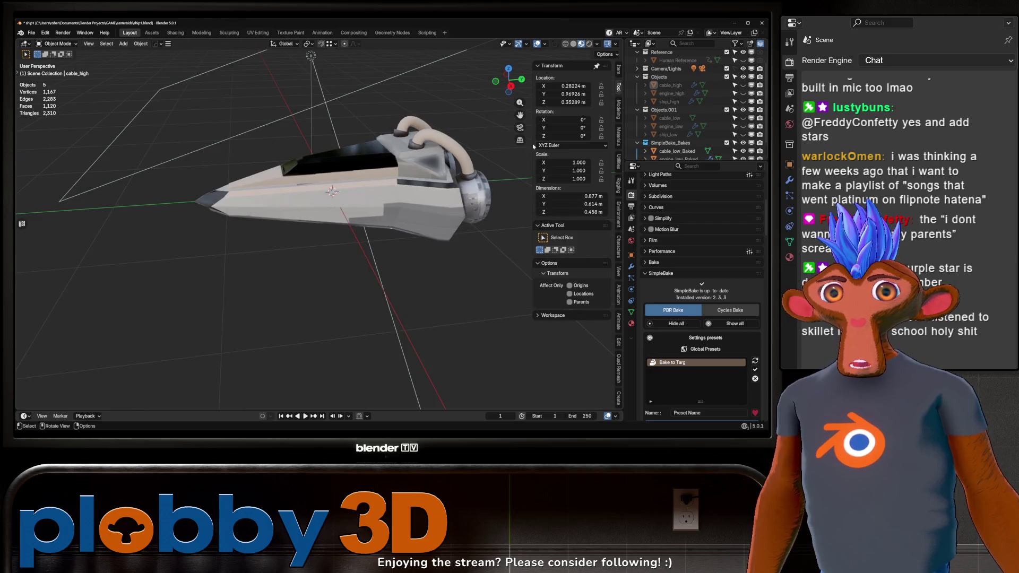
{"action": "scroll", "scroll_direction": "down", "scroll_amount": 3}
Hide the baked ship, unhide the high- and low-poly parts, and briefly edit ship_low
{"action": "left_click", "coordinate": [743, 126]}
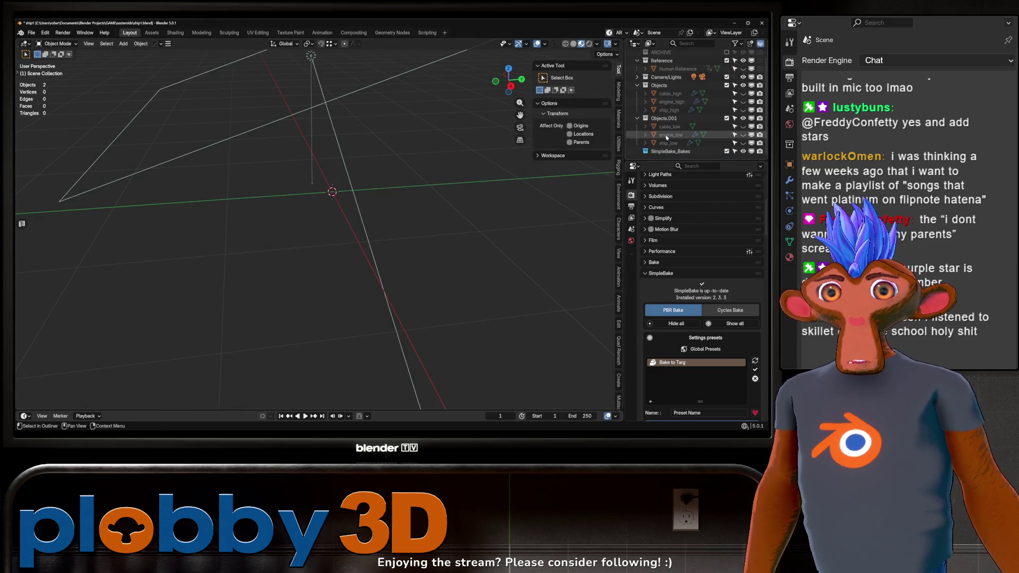
{"action": "scroll", "scroll_direction": "up", "scroll_amount": 3}
{"action": "left_click", "coordinate": [743, 93]}
{"action": "left_click", "coordinate": [743, 101]}
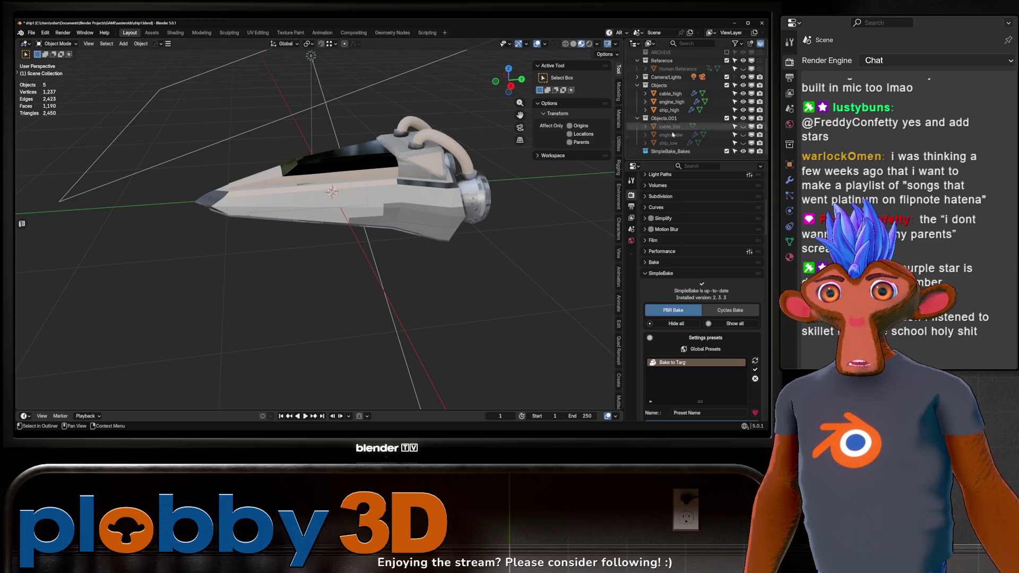
{"action": "key", "text": "h"}
{"action": "key", "text": "alt+h"}
{"action": "key", "text": "Tab"}
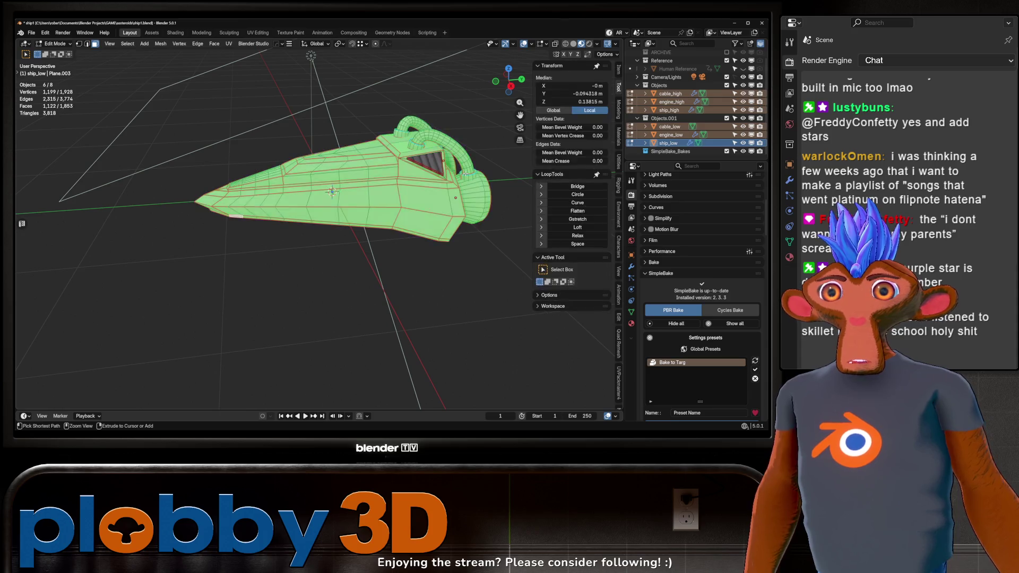
{"action": "key", "text": "Tab"}
{"action": "left_click", "coordinate": [465, 173]}
{"action": "key", "text": "Tab"}
{"action": "key", "text": "Tab"}
{"action": "key", "text": "Tab"}
{"action": "key", "text": "Tab"}
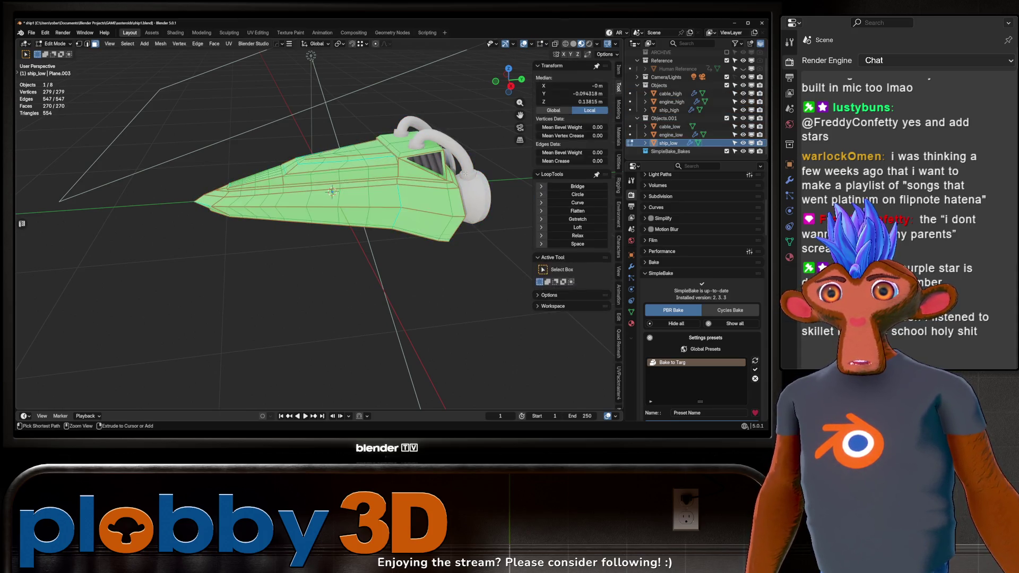
{"action": "key", "text": "Tab"}
{"action": "key", "text": "alt+a"}
Adjust outliner visibility until only the low-poly ship parts are shown
{"action": "left_click", "coordinate": [743, 93]}
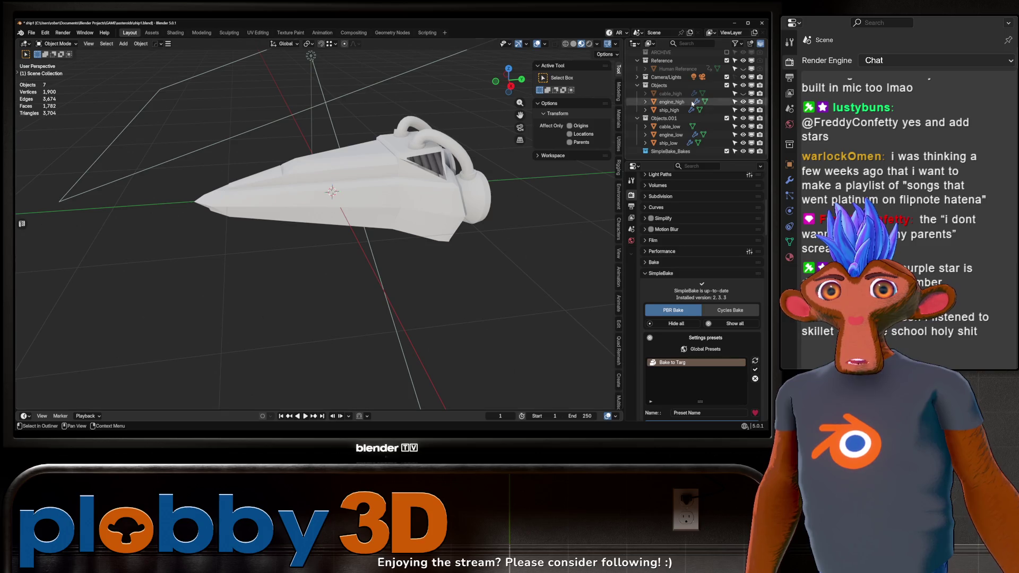
{"action": "left_click", "coordinate": [743, 94]}
{"action": "left_click", "coordinate": [743, 117]}
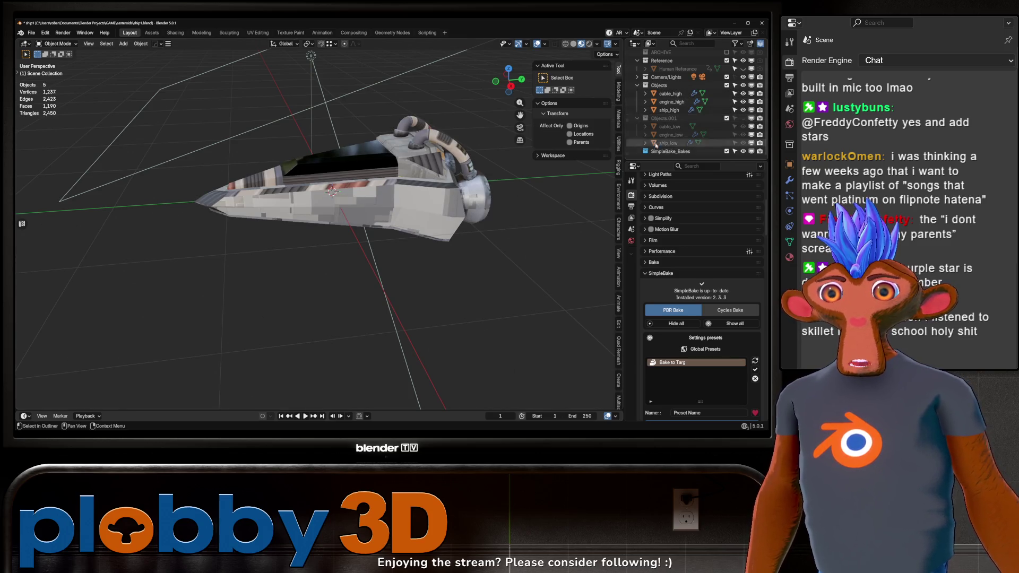
{"action": "left_click_drag", "start_coordinate": [536, 175], "coordinate": [403, 229]}
{"action": "left_click", "coordinate": [743, 93]}
{"action": "left_click_drag", "start_coordinate": [743, 99], "coordinate": [743, 142]}
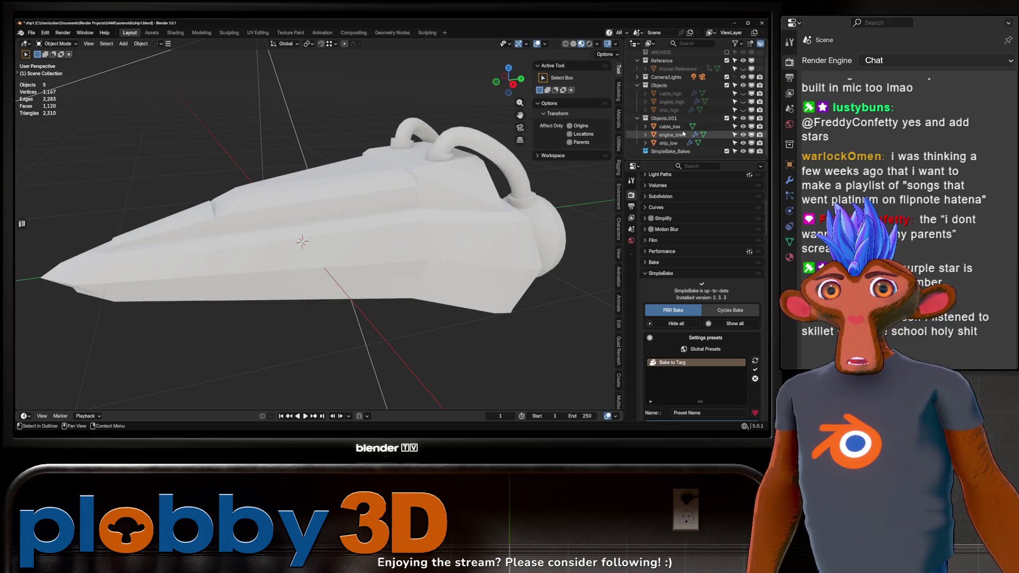
Select cable_low, engine_low and ship_low and edit them together in UV Editing
{"action": "left_click", "coordinate": [670, 127]}
{"action": "left_click", "coordinate": [671, 135]}
{"action": "left_click", "coordinate": [668, 143]}
{"action": "key", "text": "Tab"}
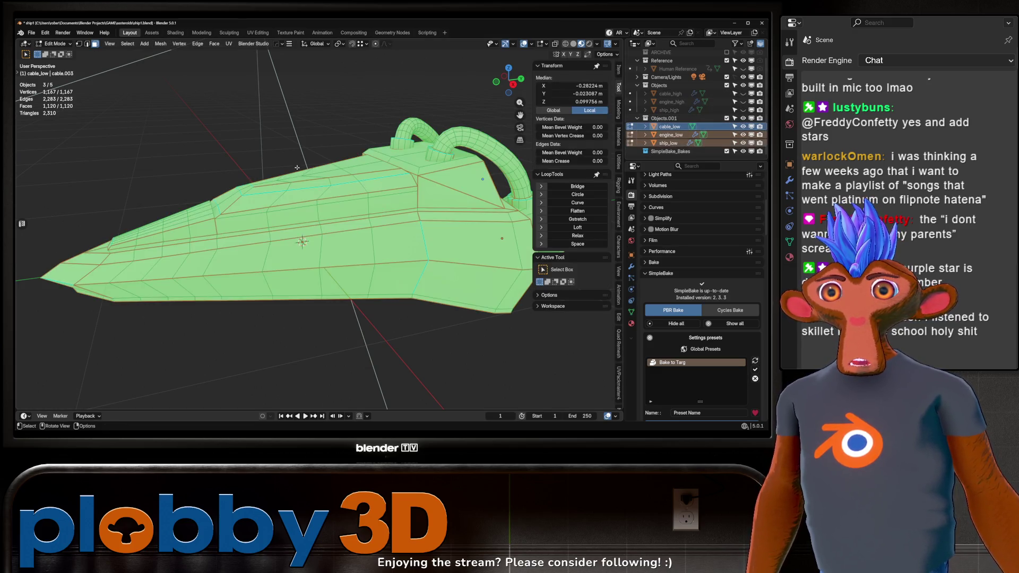
{"action": "left_click", "coordinate": [258, 32]}
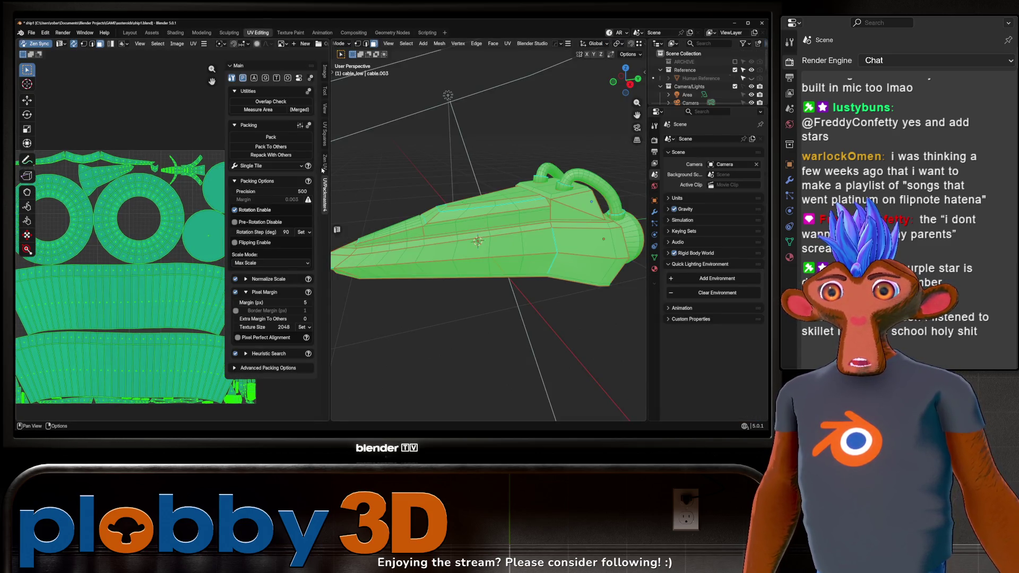
Auto-unwrap the low-poly parts with Zen UV, then unwrap them with the Conformal method
{"action": "left_click", "coordinate": [324, 165]}
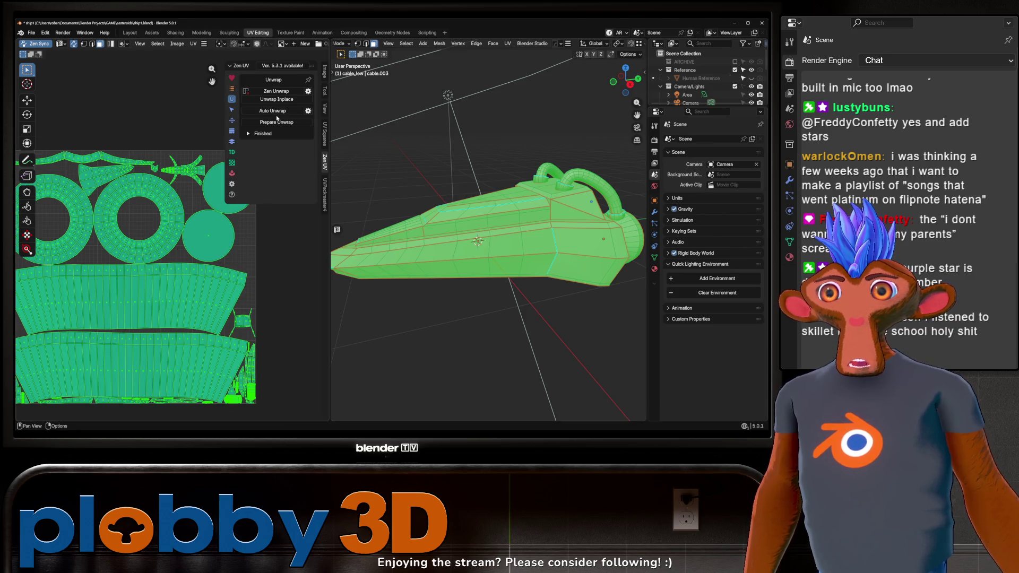
{"action": "left_click", "coordinate": [308, 111]}
{"action": "left_click", "coordinate": [276, 111]}
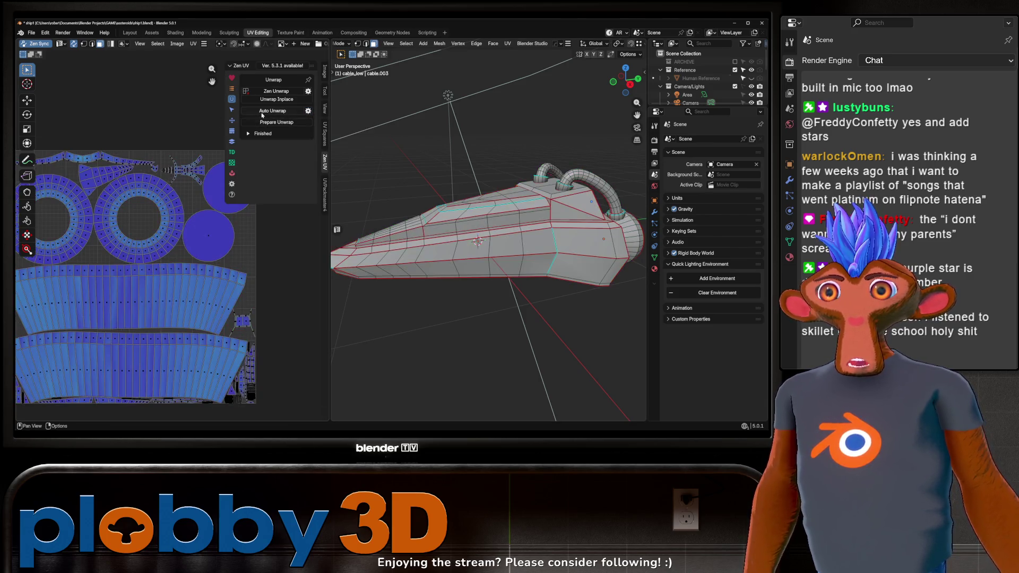
{"action": "left_click", "coordinate": [275, 111]}
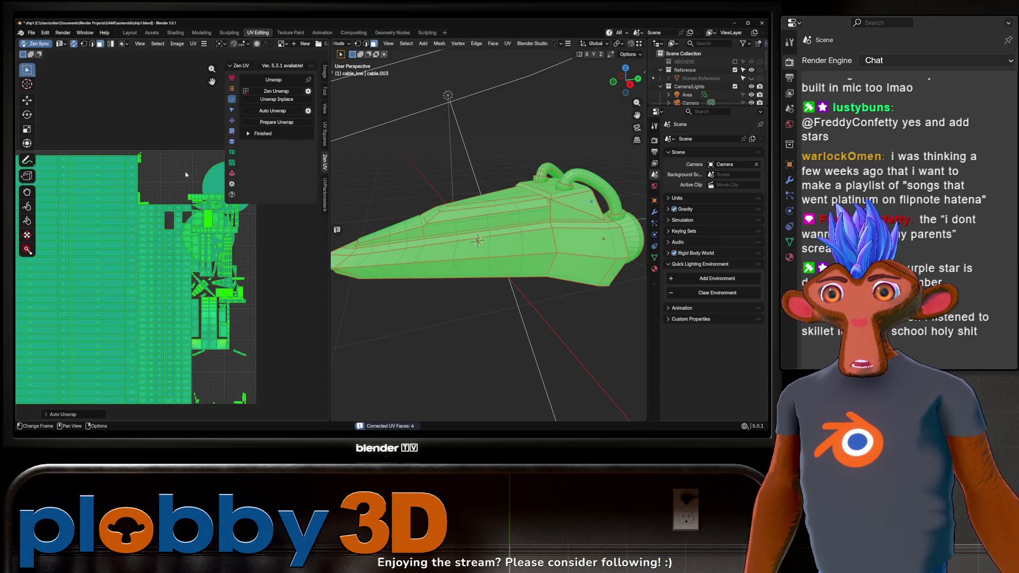
{"action": "key", "text": "u"}
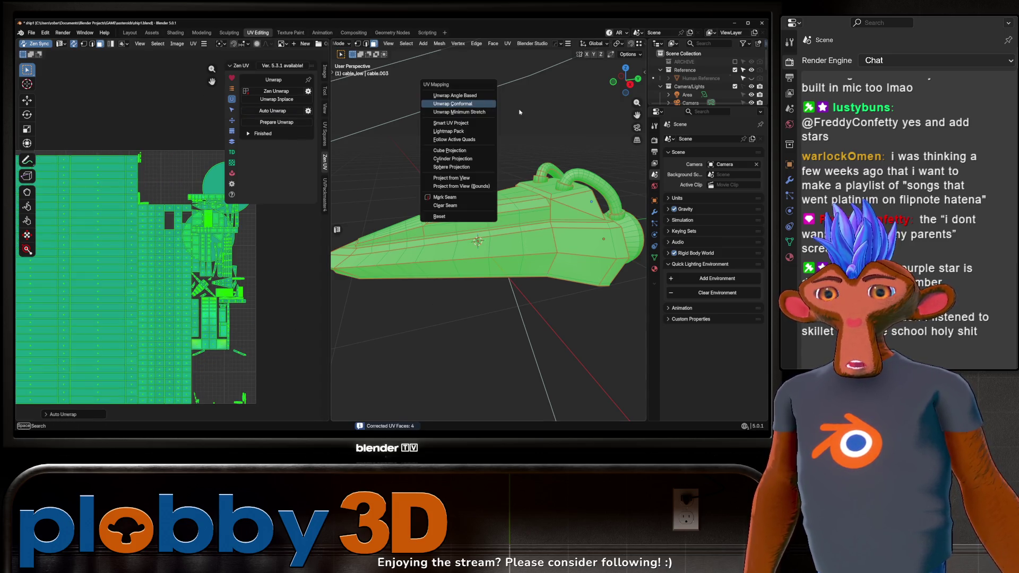
{"action": "left_click", "coordinate": [477, 108]}
Pack the UV islands with UVPackmaster at precision 1000 and 4096 texture size
{"action": "key", "text": "alt+a"}
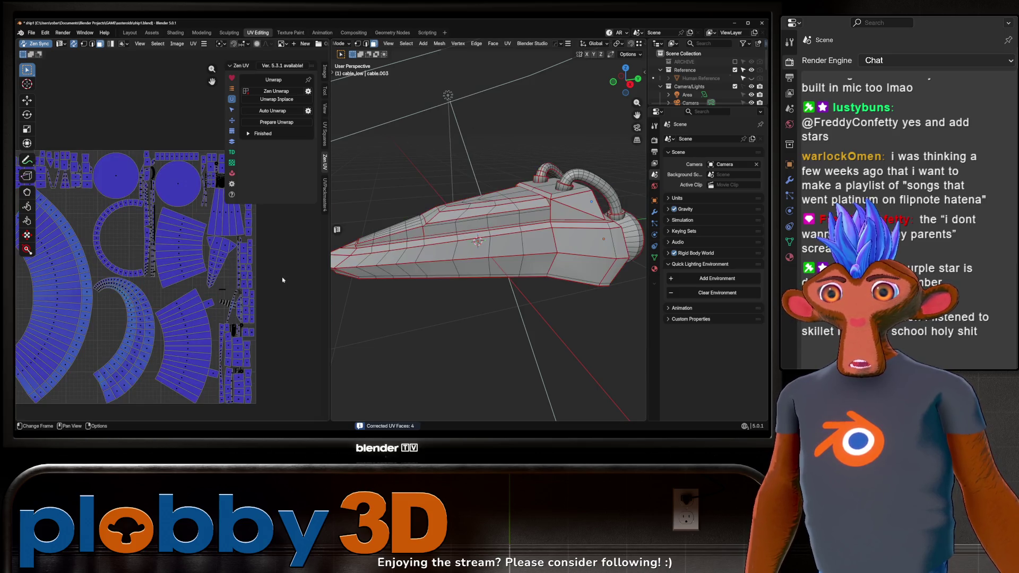
{"action": "left_click", "coordinate": [325, 196]}
{"action": "key", "text": "a"}
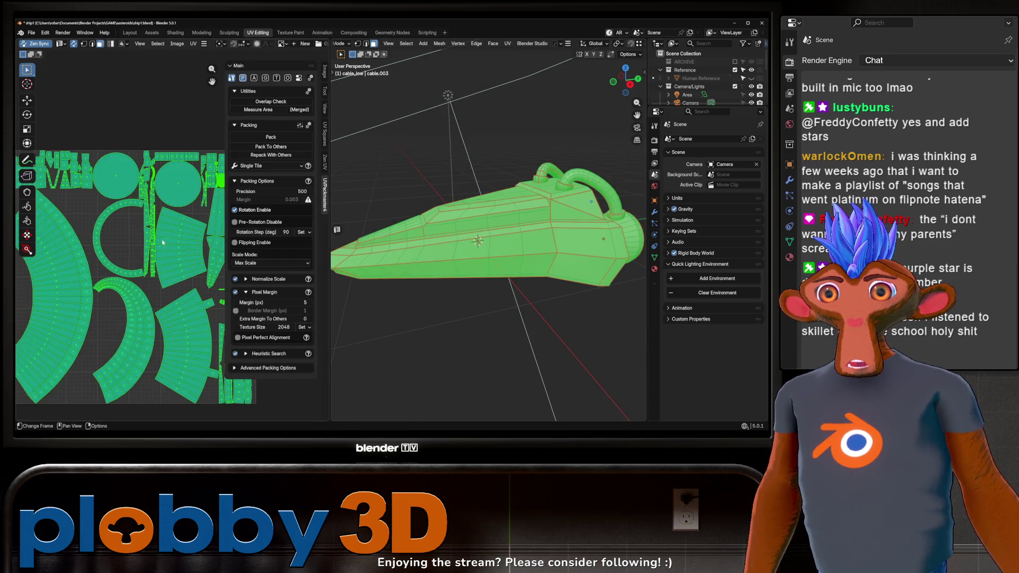
{"action": "double_click", "coordinate": [268, 191]}
{"action": "type", "text": "1000"}
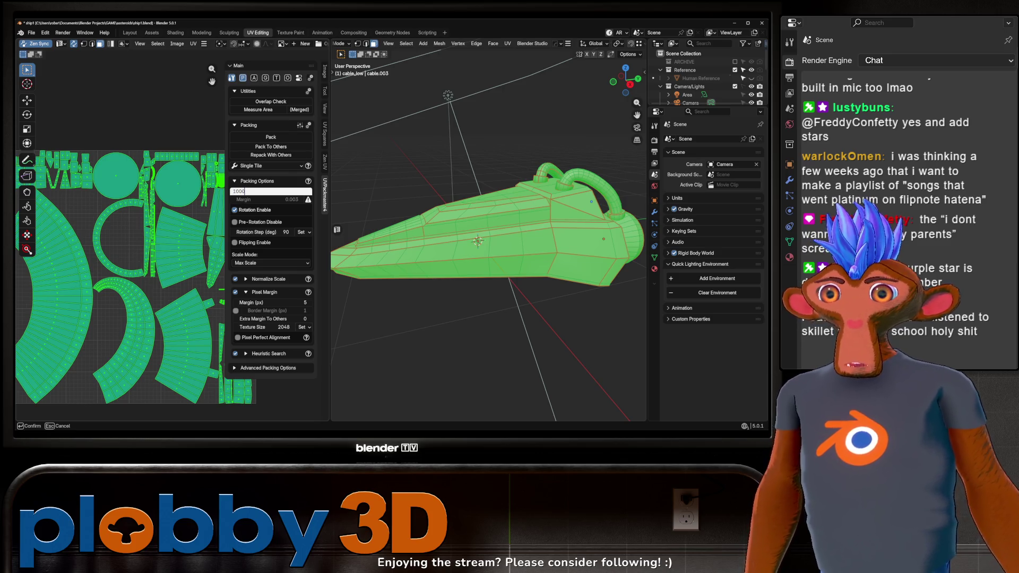
{"action": "key", "text": "Return"}
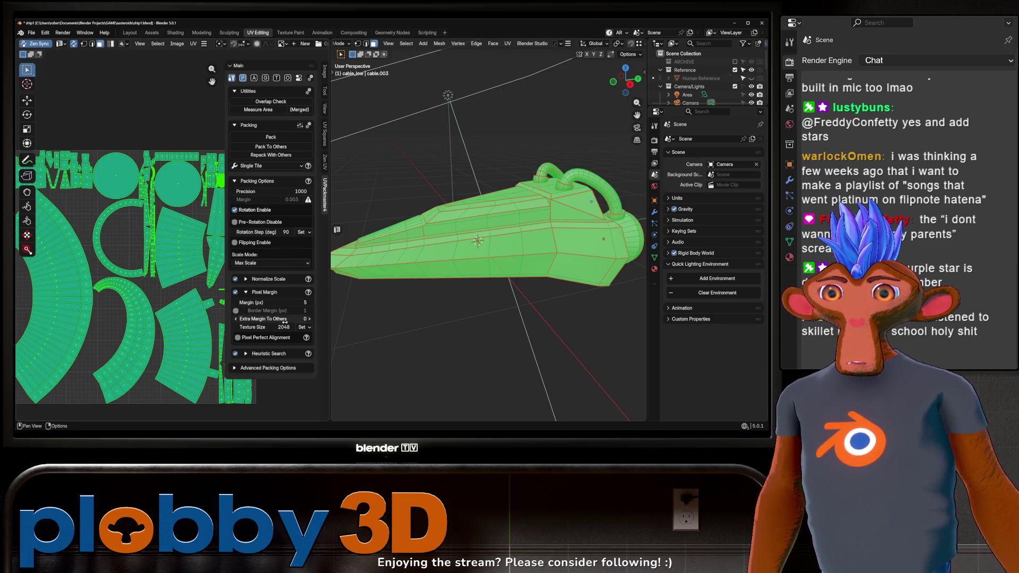
{"action": "left_click", "coordinate": [303, 327]}
{"action": "left_click", "coordinate": [311, 292]}
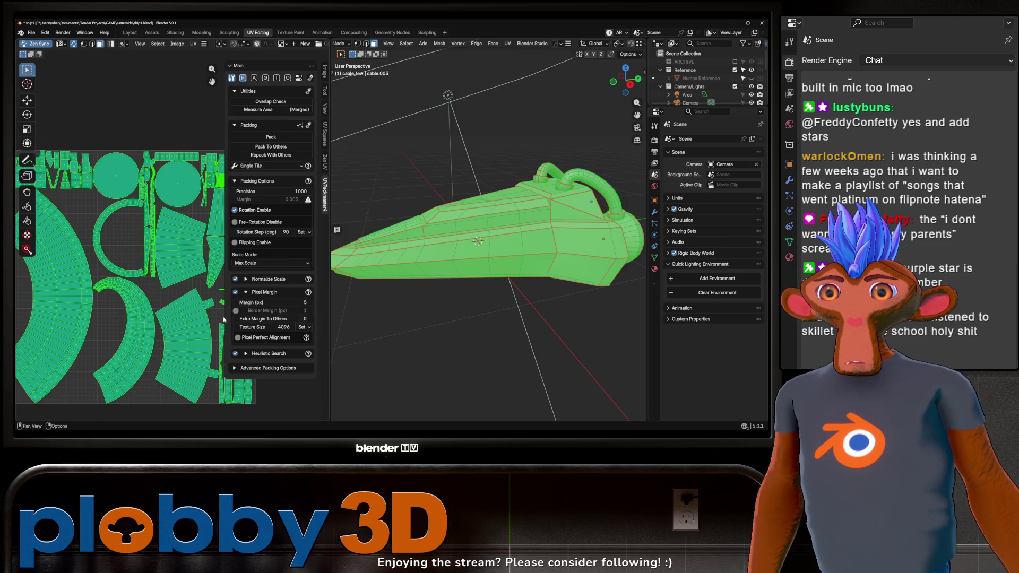
{"action": "left_click", "coordinate": [271, 137]}
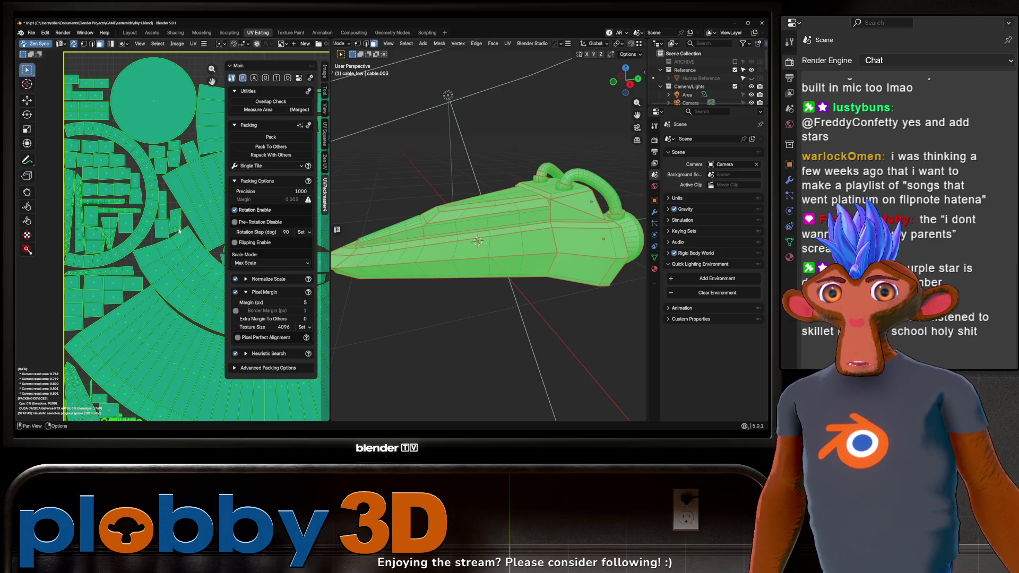
Stop the packing search, save ship1.blend, and undo the packing changes
{"action": "scroll", "scroll_direction": "down", "scroll_amount": 3}
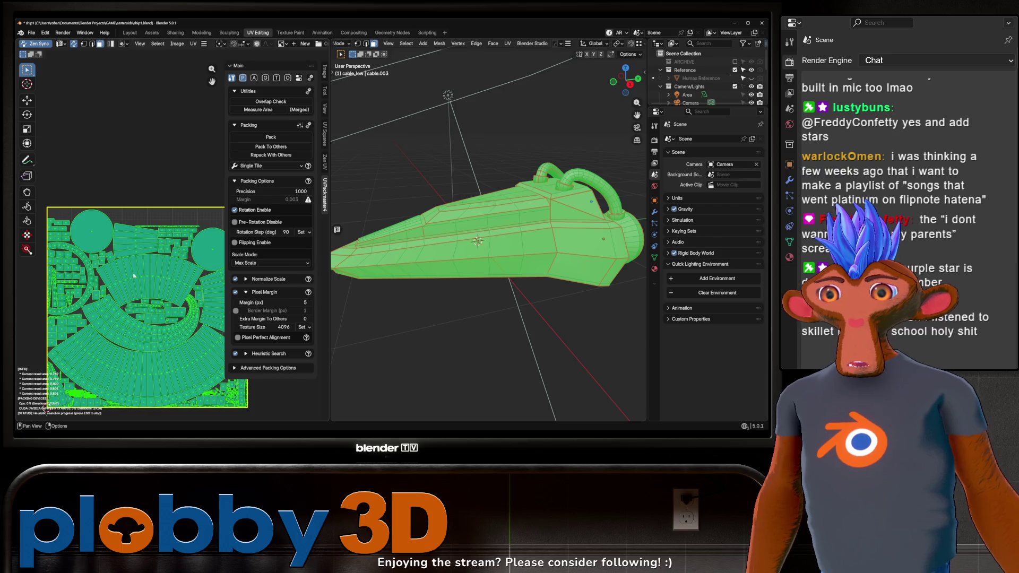
{"action": "scroll", "scroll_direction": "down", "scroll_amount": 3}
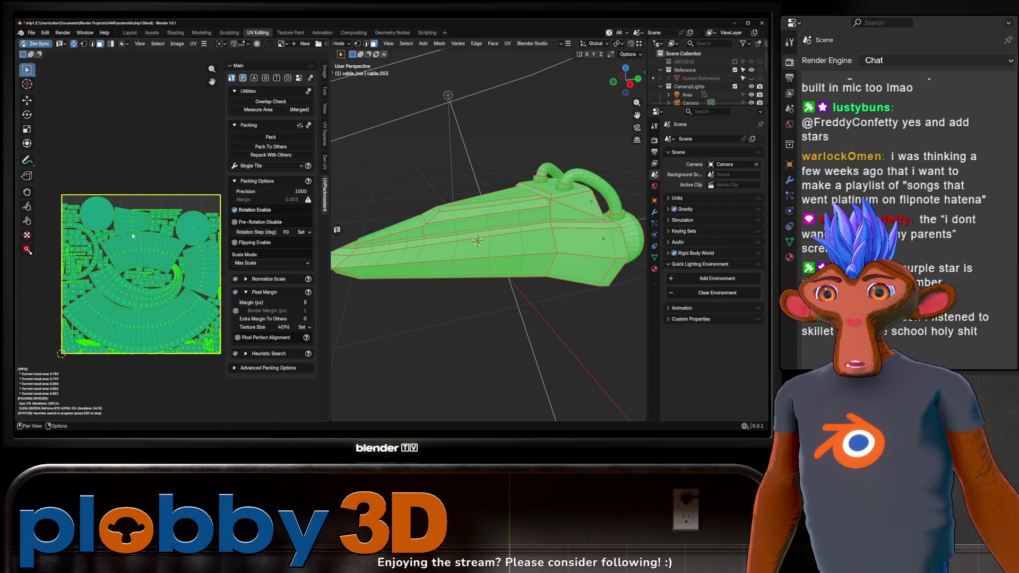
{"action": "key", "text": "Escape"}
{"action": "key", "text": "ctrl+s"}
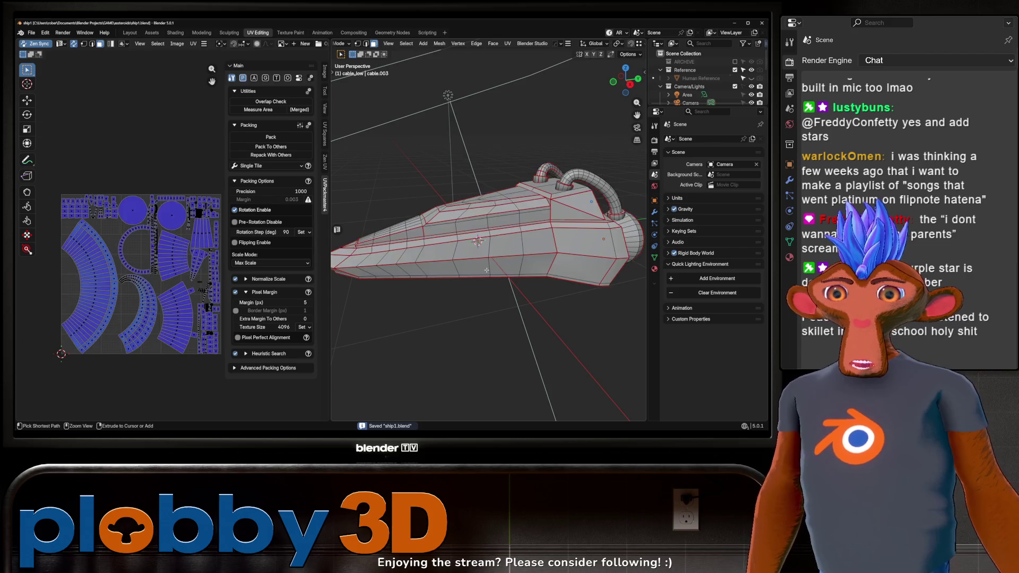
{"action": "key", "text": "ctrl+z"}
{"action": "key", "text": "ctrl+z"}
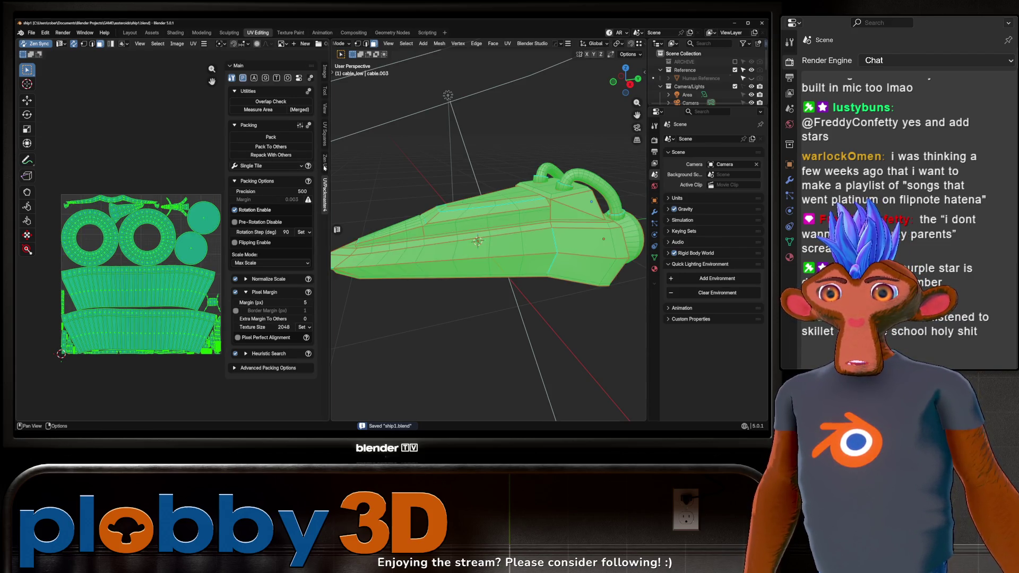
Redo Zen UV seam preparation and auto unwrap, Conformal-unwrap and pack, then undo that layout
{"action": "left_click", "coordinate": [325, 166]}
{"action": "left_click", "coordinate": [302, 114]}
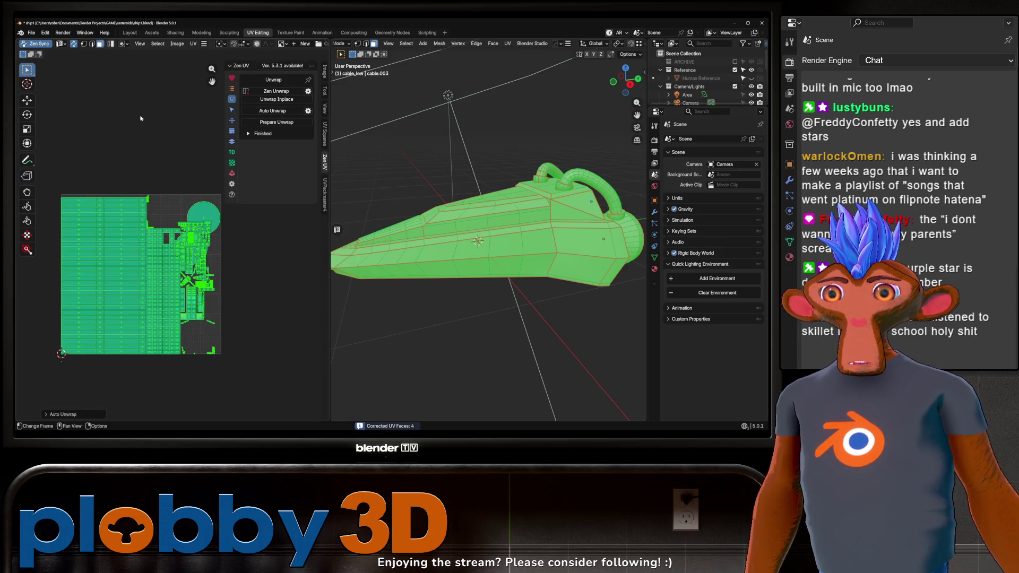
{"action": "left_click", "coordinate": [276, 122]}
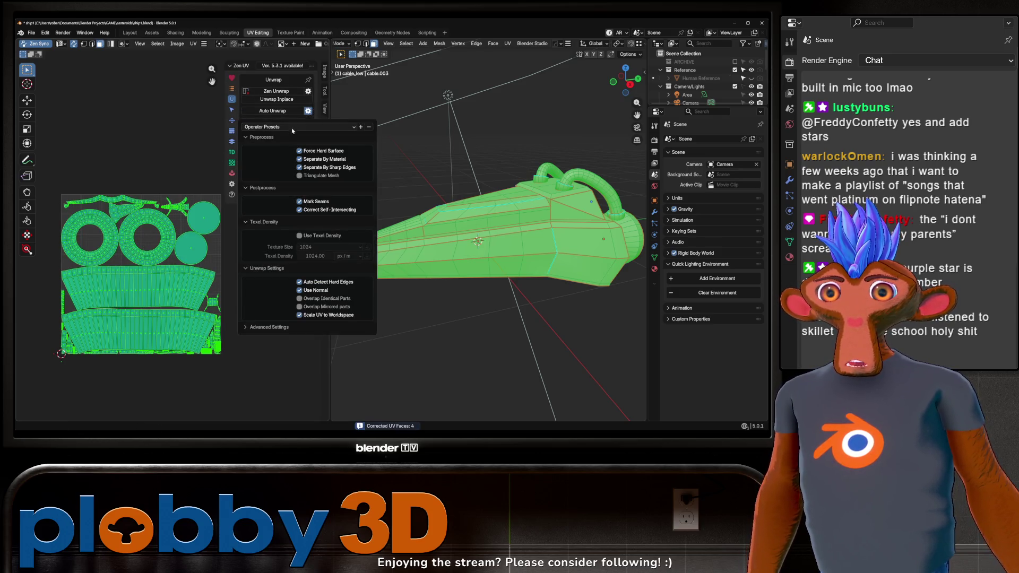
{"action": "key", "text": "Return"}
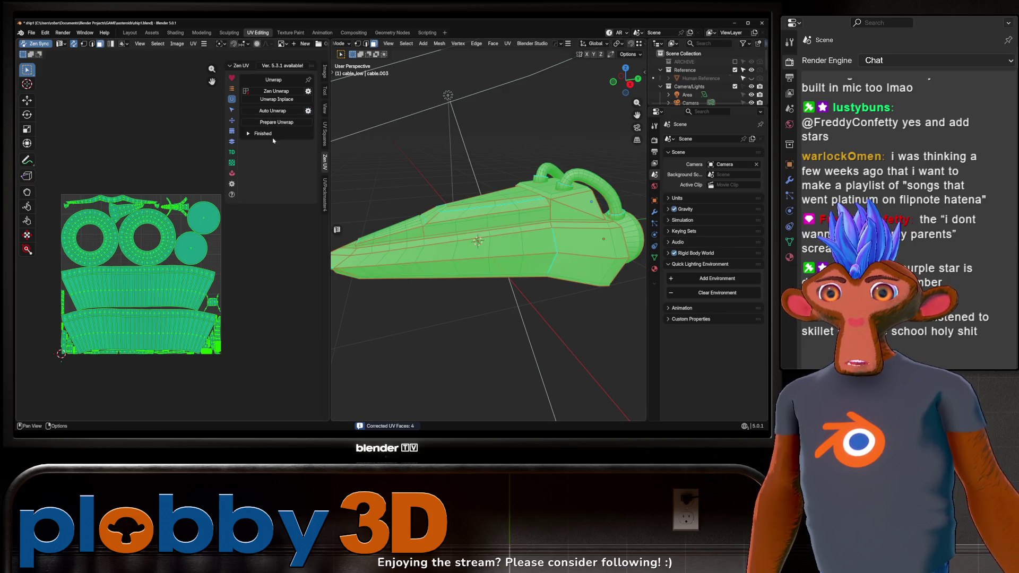
{"action": "left_click", "coordinate": [282, 112]}
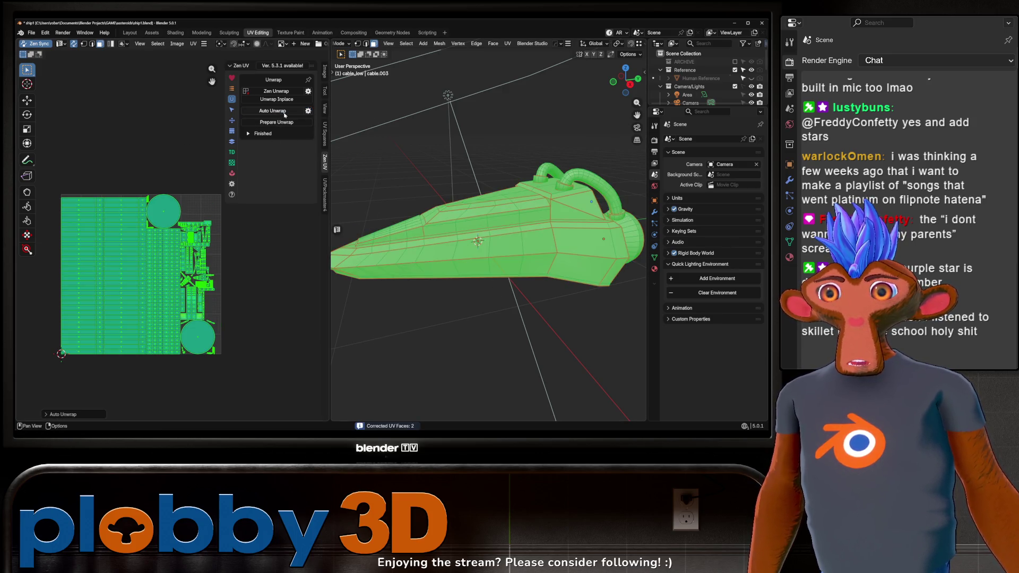
{"action": "key", "text": "u"}
{"action": "left_click", "coordinate": [434, 150]}
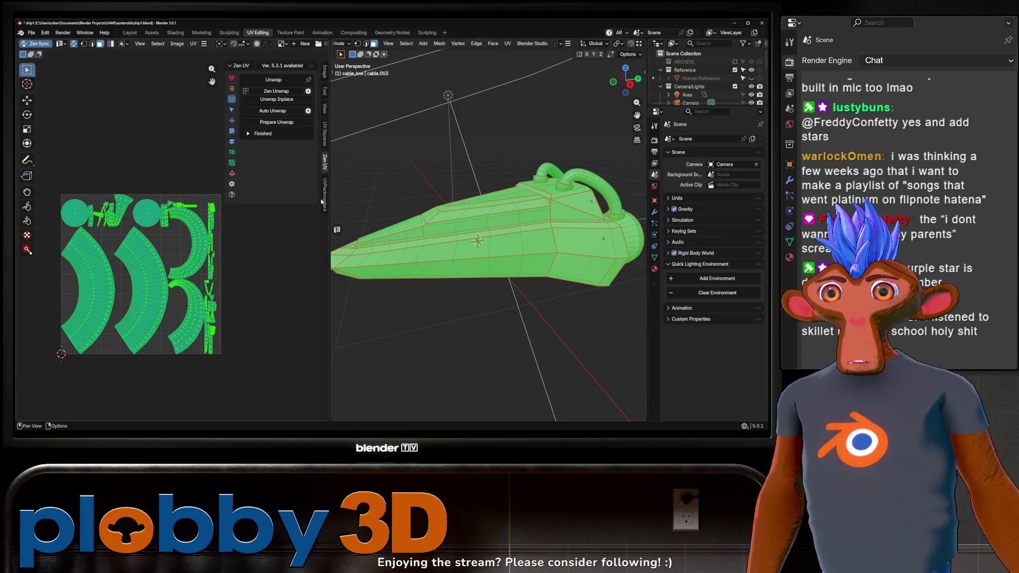
{"action": "left_click", "coordinate": [325, 194]}
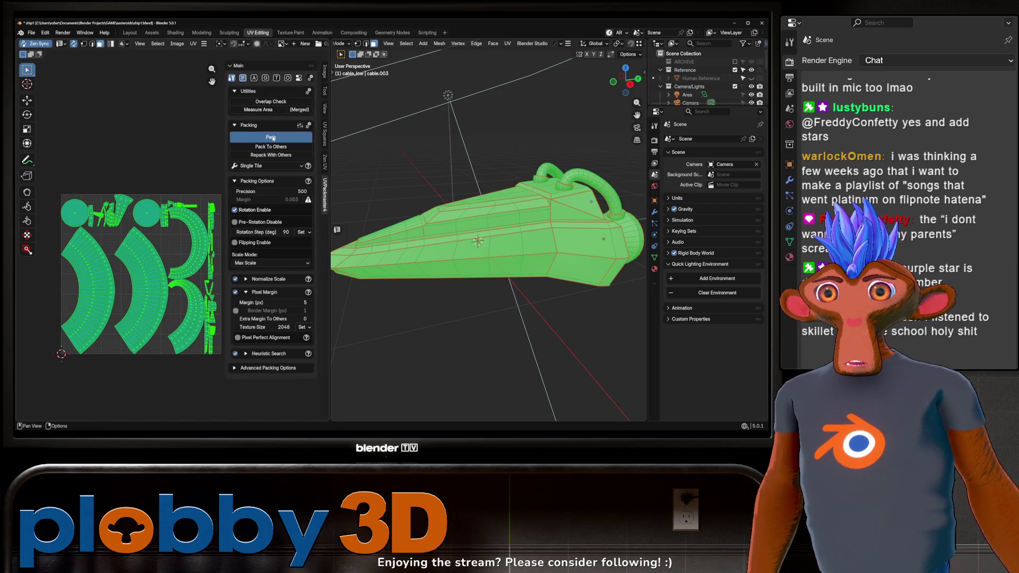
{"action": "left_click", "coordinate": [271, 137]}
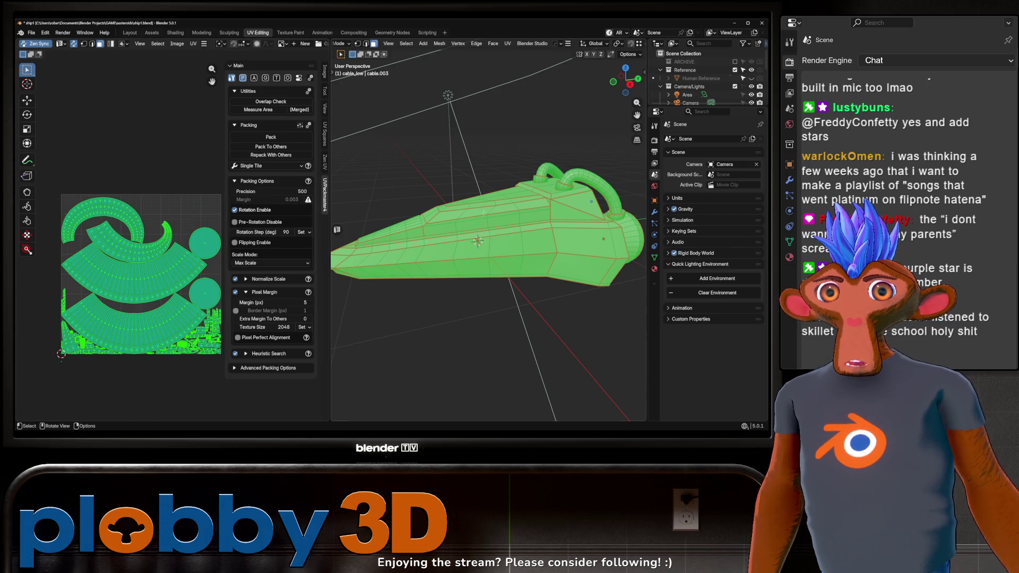
{"action": "key", "text": "ctrl+z"}
{"action": "key", "text": "ctrl+z"}
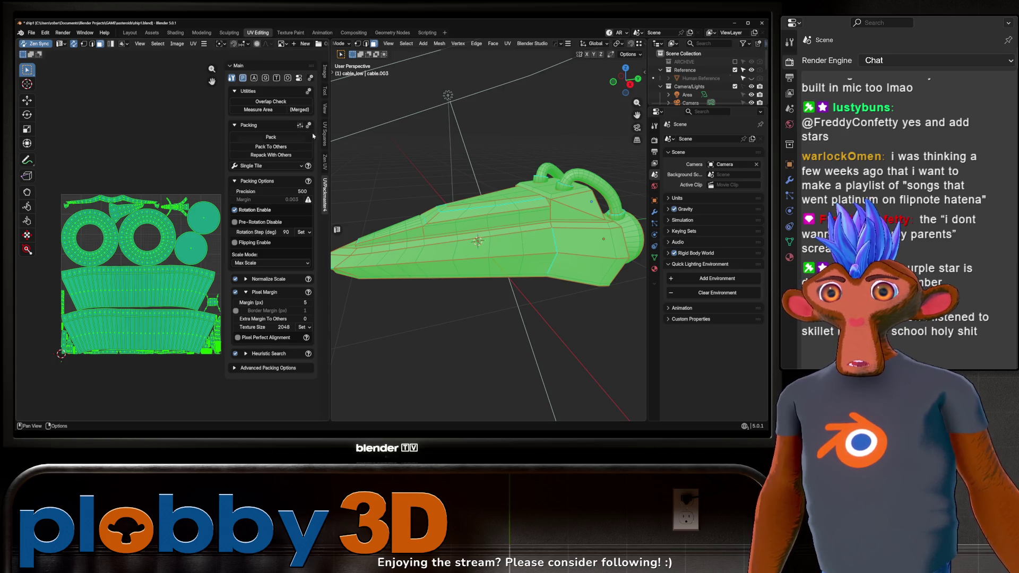
Auto-unwrap with Force Hard Surface enabled, Conformal-unwrap, and pack the UV islands again
{"action": "left_click", "coordinate": [325, 162]}
{"action": "left_click", "coordinate": [308, 110]}
{"action": "left_click", "coordinate": [300, 151]}
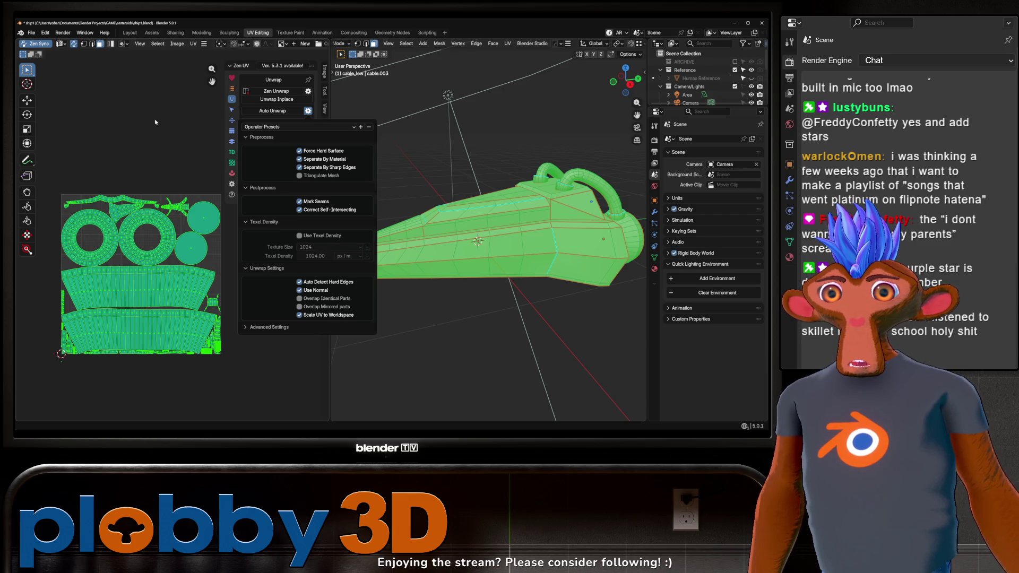
{"action": "left_click", "coordinate": [273, 110]}
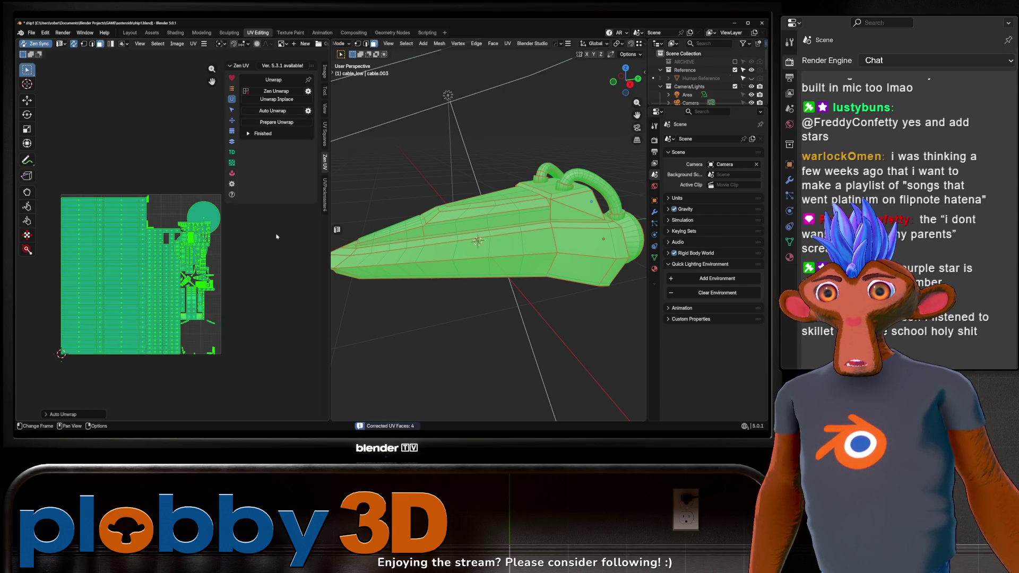
{"action": "key", "text": "u"}
{"action": "left_click", "coordinate": [504, 215]}
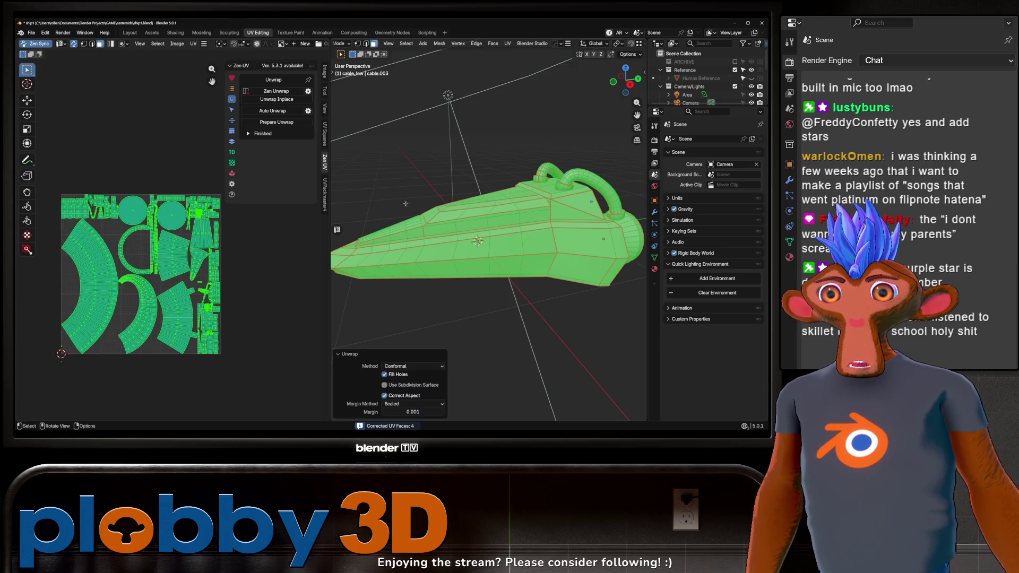
{"action": "left_click", "coordinate": [325, 195]}
{"action": "left_click", "coordinate": [271, 137]}
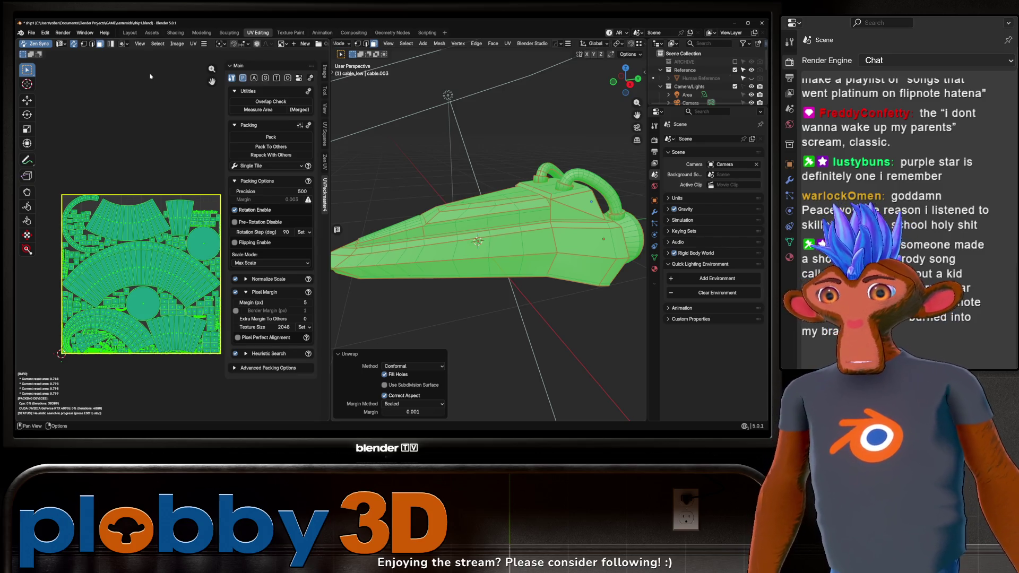
Stop the packing search and return to Object Mode in the Layout workspace
{"action": "key", "text": "Escape"}
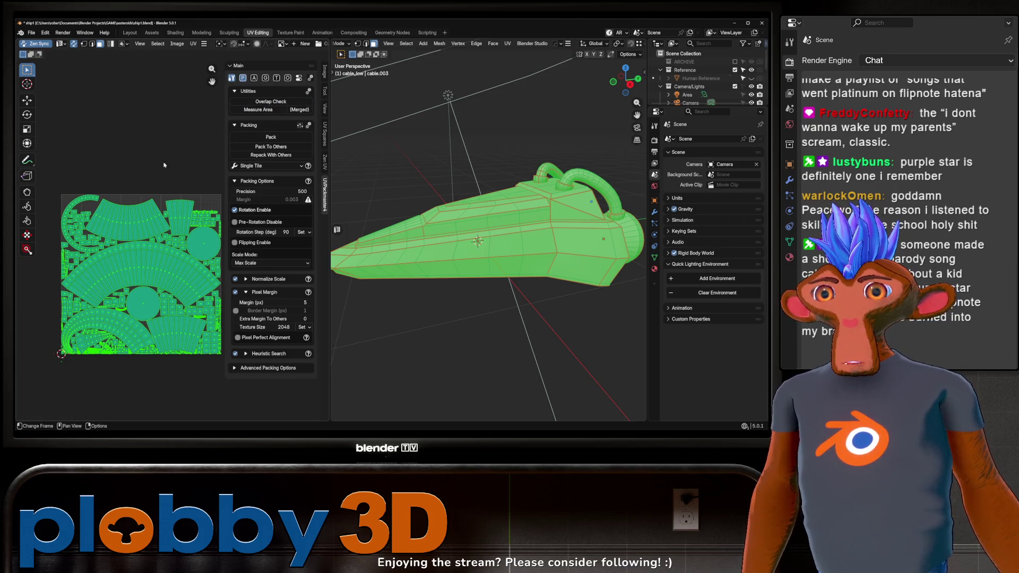
{"action": "key", "text": "Tab"}
{"action": "left_click", "coordinate": [130, 32]}
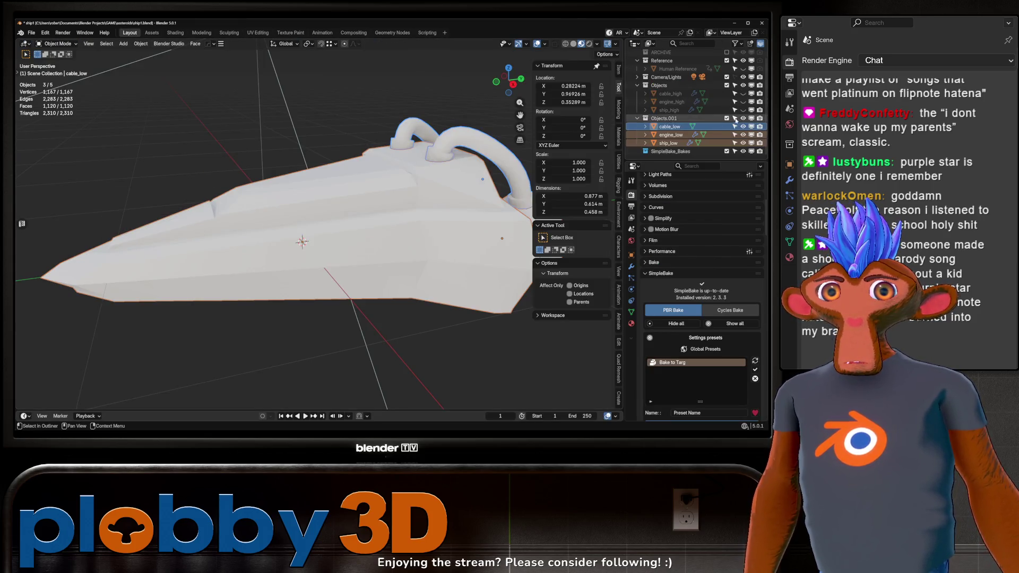
Unhide the high-poly ship objects alongside the low-poly collection
{"action": "left_click", "coordinate": [743, 118]}
{"action": "left_click_drag", "start_coordinate": [743, 93], "coordinate": [744, 110]}
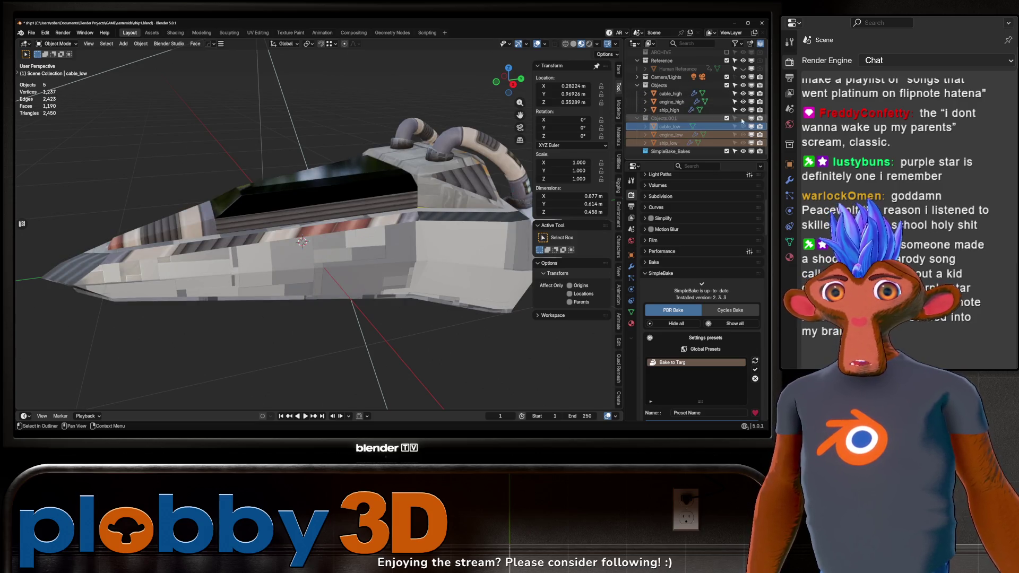
{"action": "left_click", "coordinate": [743, 117]}
{"action": "left_click_drag", "start_coordinate": [371, 213], "coordinate": [404, 207]}
{"action": "scroll", "scroll_direction": "down", "scroll_amount": 3}
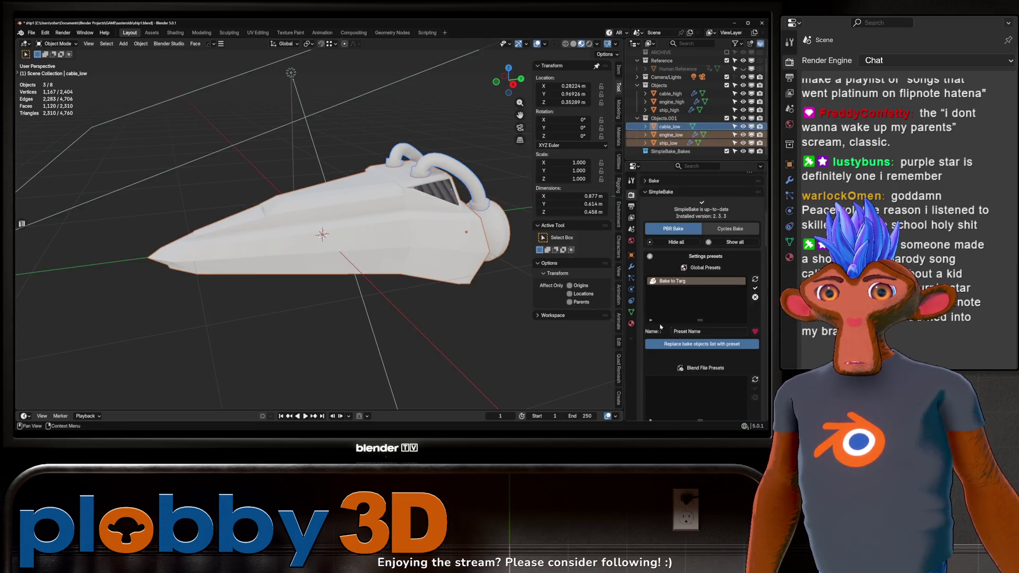
{"action": "scroll", "scroll_direction": "down", "scroll_amount": 3}
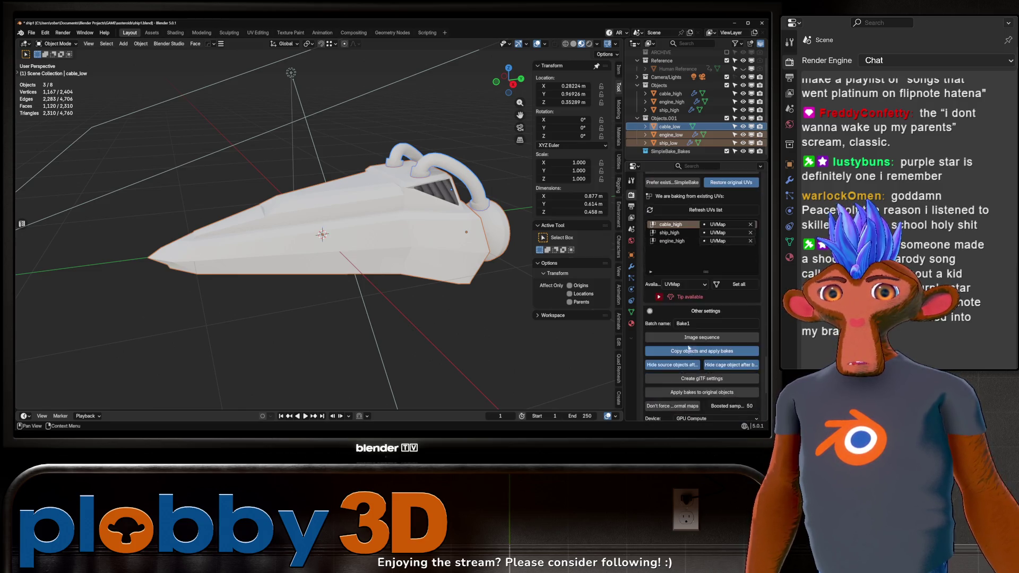
{"action": "scroll", "scroll_direction": "up", "scroll_amount": 3}
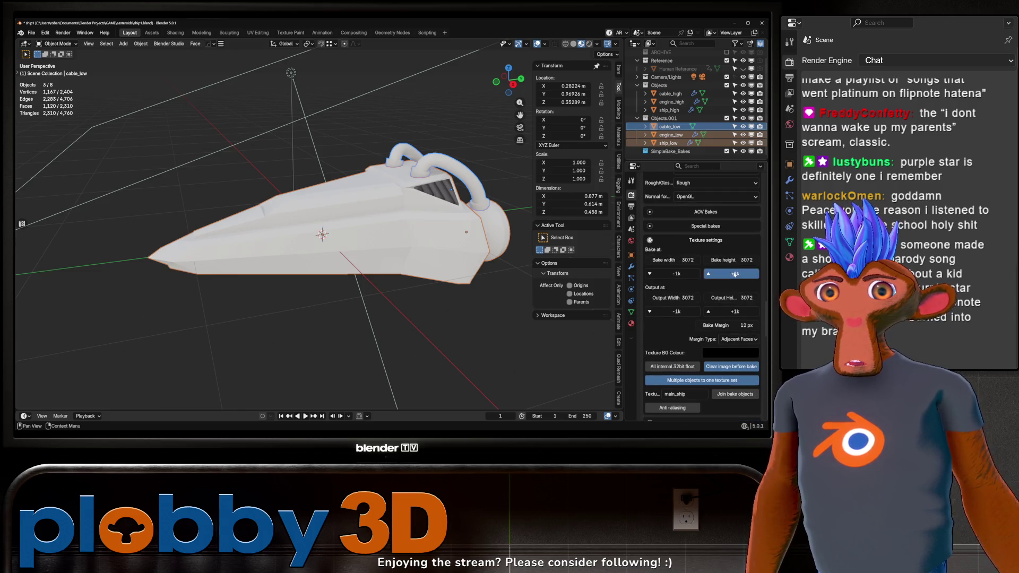
Set SimpleBake output to 2048 and margin to 4 px, save ship1.blend, and bake
{"action": "left_click", "coordinate": [677, 311]}
{"action": "left_click_drag", "start_coordinate": [727, 325], "coordinate": [703, 325]}
{"action": "key", "text": "ctrl+s"}
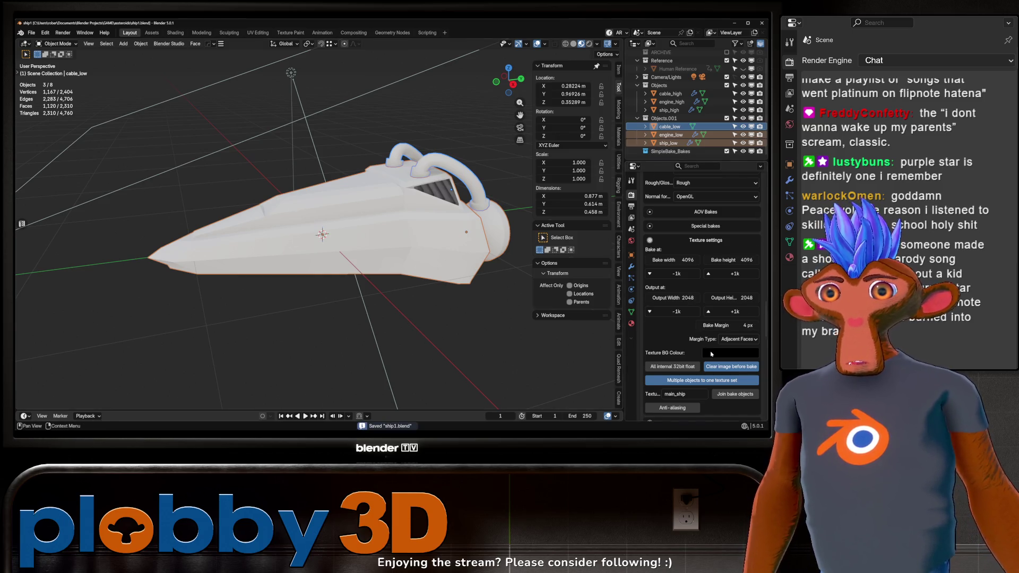
{"action": "scroll", "scroll_direction": "down", "scroll_amount": 3}
{"action": "scroll", "scroll_direction": "down", "scroll_amount": 3}
{"action": "left_click", "coordinate": [692, 325]}
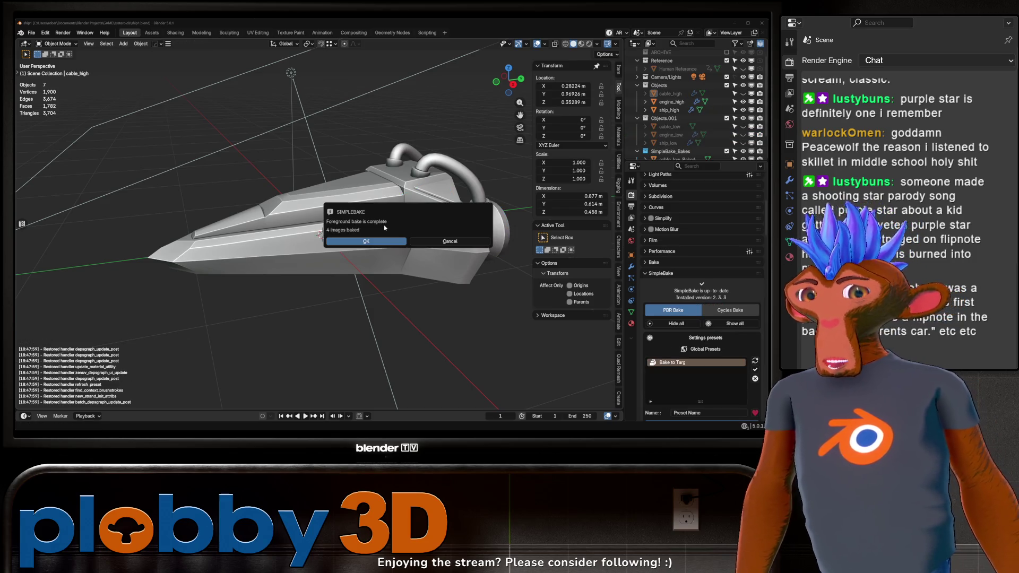
Dismiss the bake-complete message and hide engine_high and ship_high
{"action": "left_click", "coordinate": [371, 241]}
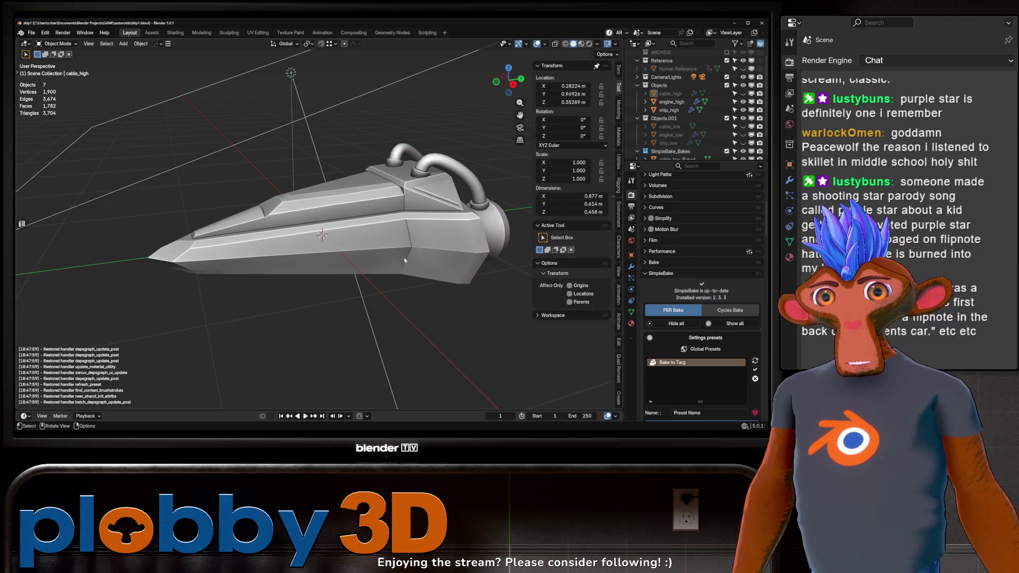
{"action": "scroll", "scroll_direction": "down", "scroll_amount": 3}
{"action": "left_click", "coordinate": [669, 85]}
{"action": "left_click", "coordinate": [672, 77]}
{"action": "key", "text": "h"}
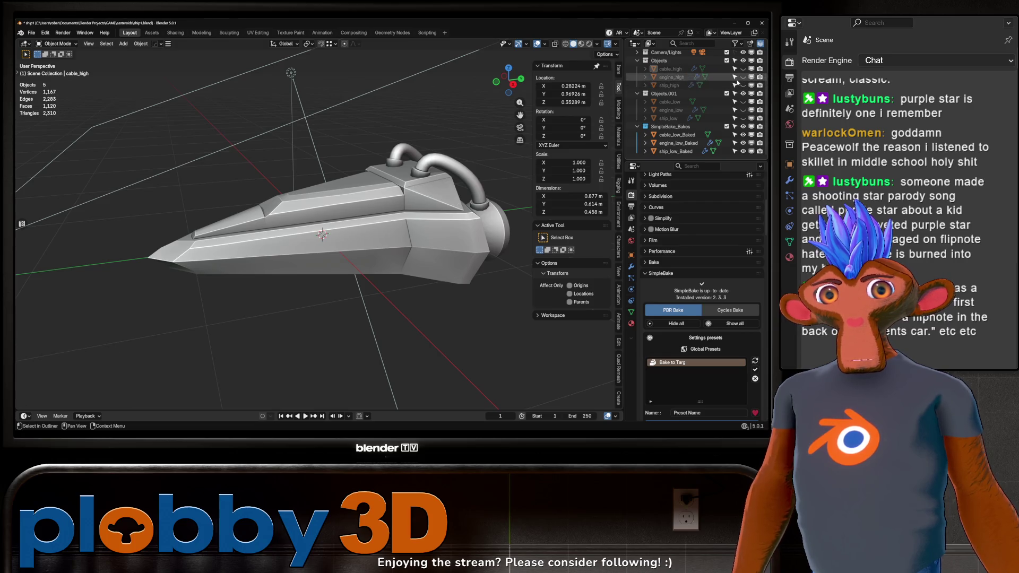
Switch to Material Preview, inspect the baked textures around the ship, and select the baked engine
{"action": "left_click", "coordinate": [582, 44]}
{"action": "left_click_drag", "start_coordinate": [435, 191], "coordinate": [354, 228]}
{"action": "left_click_drag", "start_coordinate": [361, 234], "coordinate": [361, 188]}
{"action": "scroll", "scroll_direction": "down", "scroll_amount": 3}
{"action": "scroll", "scroll_direction": "up", "scroll_amount": 3}
{"action": "scroll", "scroll_direction": "up", "scroll_amount": 3}
{"action": "scroll", "scroll_direction": "down", "scroll_amount": 3}
{"action": "scroll", "scroll_direction": "up", "scroll_amount": 3}
{"action": "scroll", "scroll_direction": "down", "scroll_amount": 3}
{"action": "scroll", "scroll_direction": "up", "scroll_amount": 3}
{"action": "scroll", "scroll_direction": "down", "scroll_amount": 3}
{"action": "scroll", "scroll_direction": "up", "scroll_amount": 3}
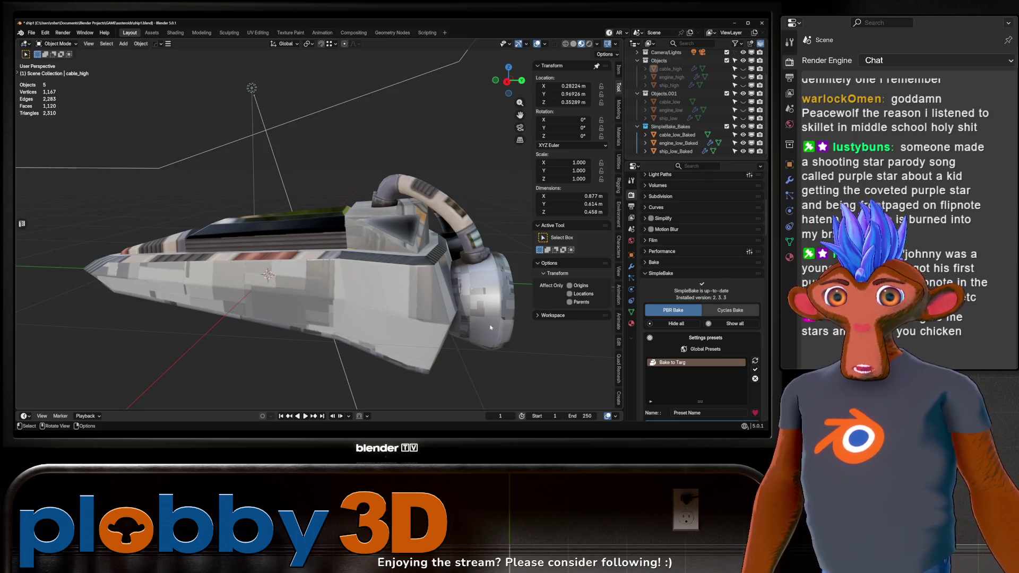
{"action": "left_click_drag", "start_coordinate": [389, 221], "coordinate": [277, 259]}
{"action": "left_click", "coordinate": [338, 269]}
In Edit Mode, select both engines' centre disc faces and inset them
{"action": "key", "text": "Tab"}
{"action": "key", "text": "a"}
{"action": "left_click", "coordinate": [273, 252]}
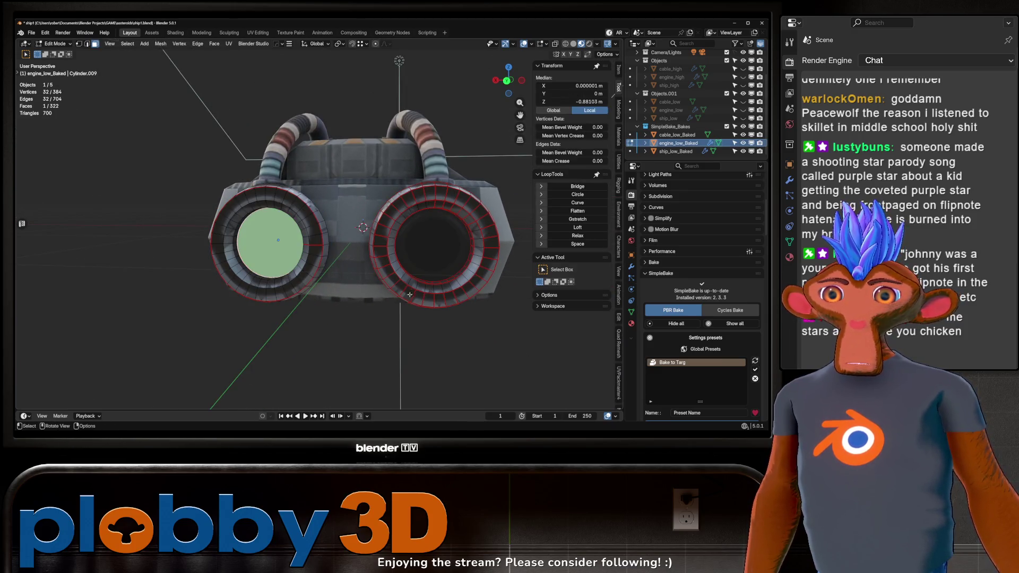
{"action": "left_click", "coordinate": [419, 271]}
{"action": "scroll", "scroll_direction": "up", "scroll_amount": 3}
{"action": "left_click_drag", "start_coordinate": [392, 280], "coordinate": [314, 256]}
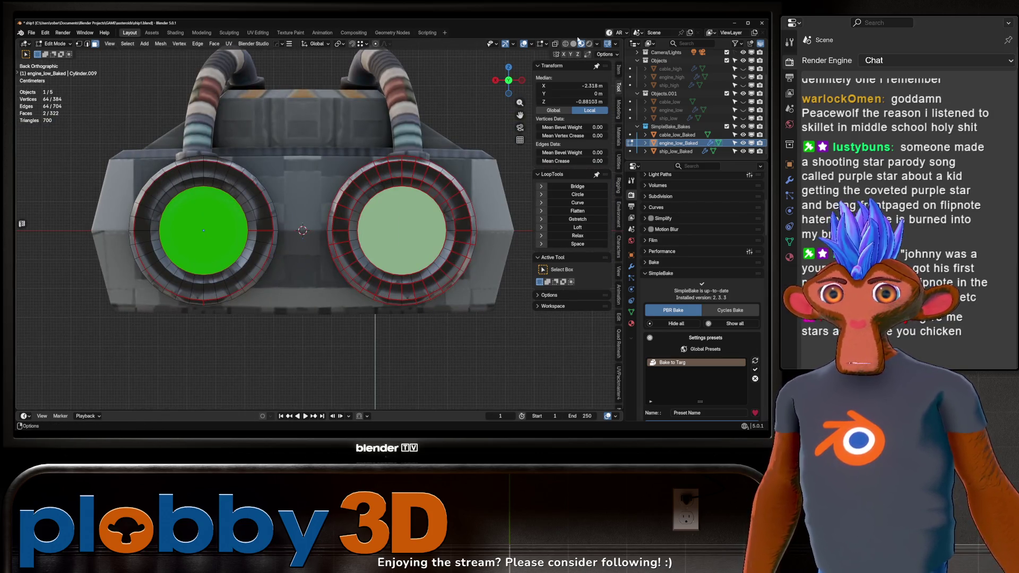
{"action": "key", "text": "i"}
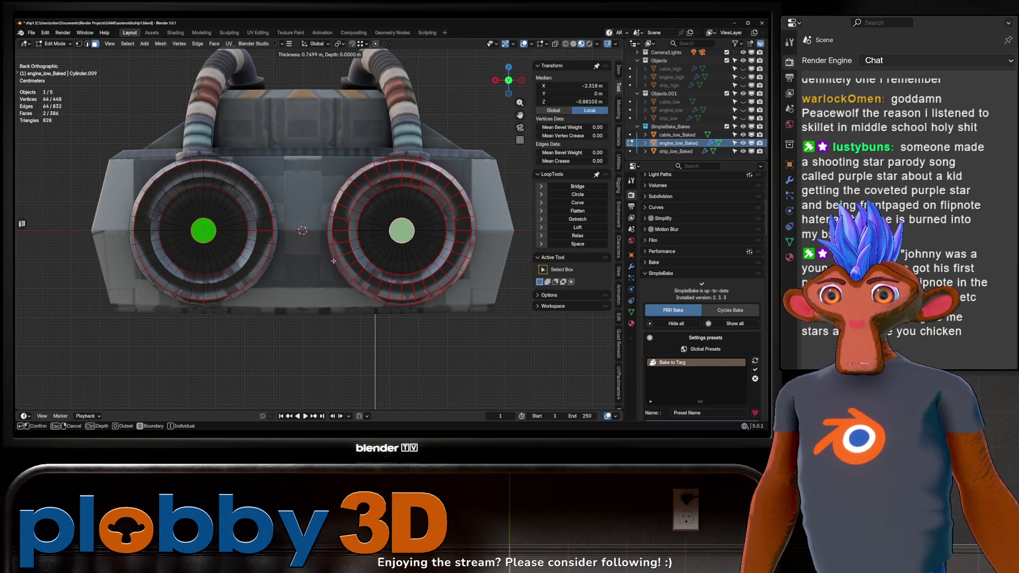
{"action": "left_click", "coordinate": [372, 266]}
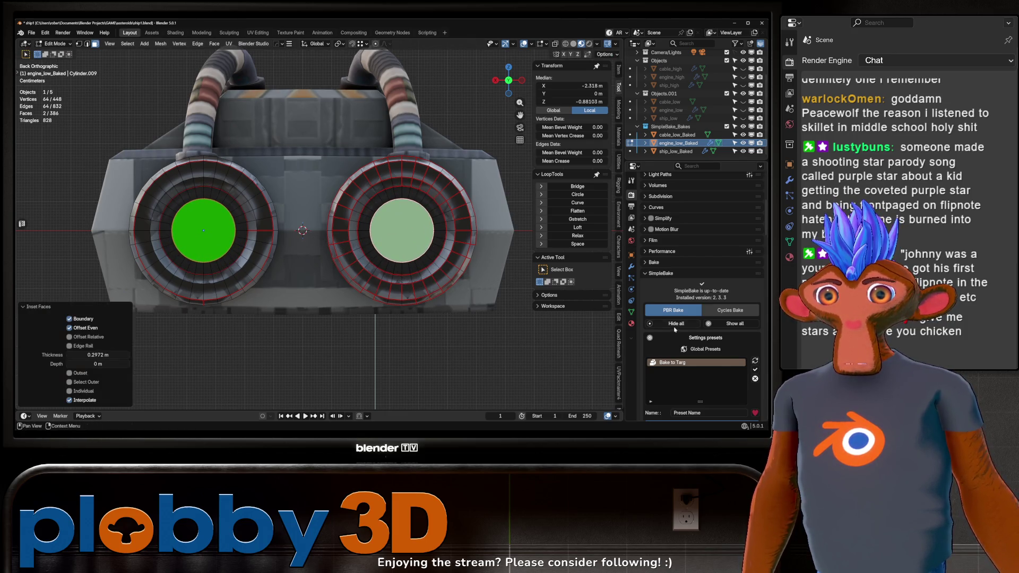
Add a new material slot with a material named emitter and a black base colour
{"action": "left_click", "coordinate": [634, 324]}
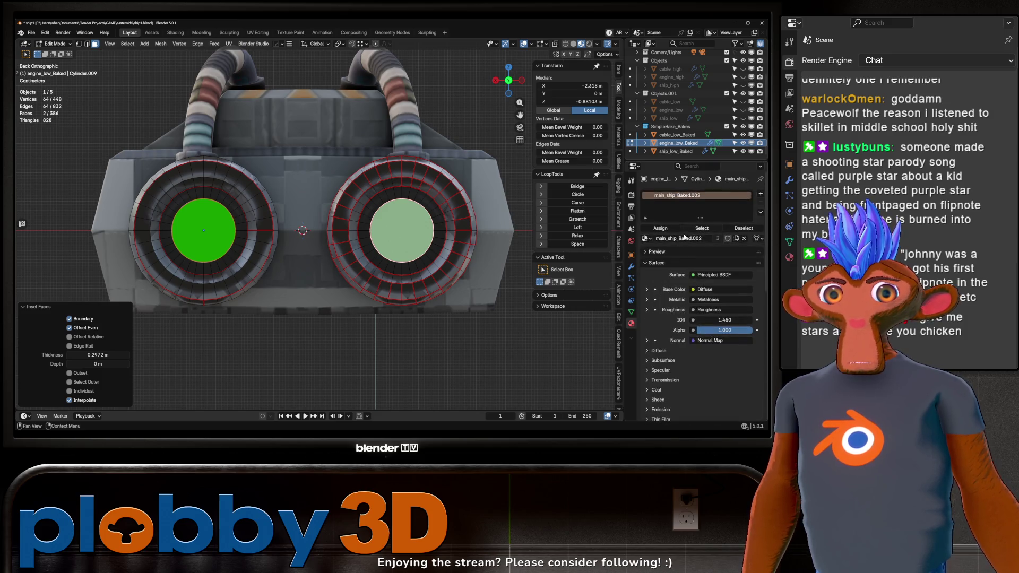
{"action": "left_click", "coordinate": [760, 195]}
{"action": "left_click", "coordinate": [646, 251]}
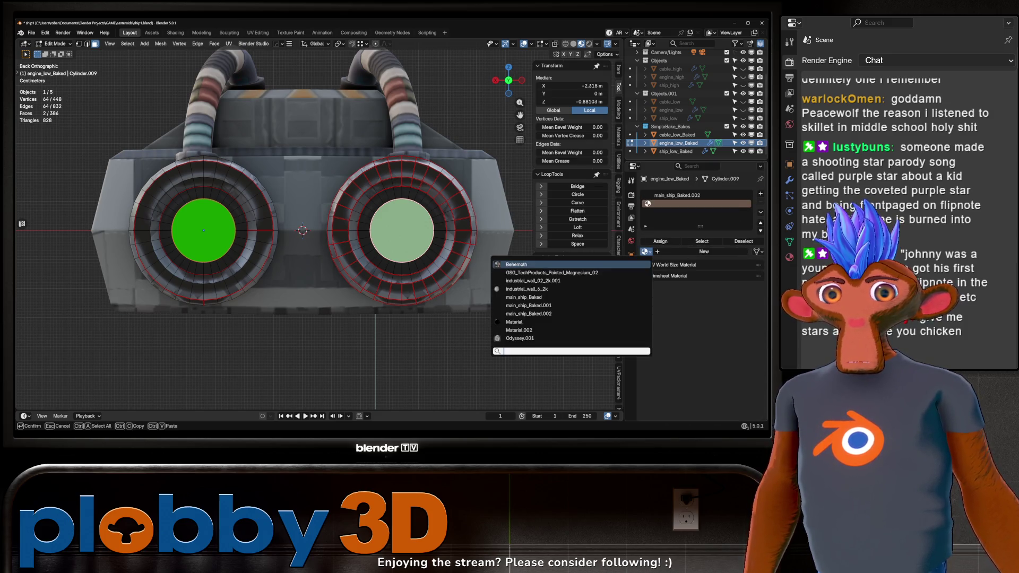
{"action": "left_click", "coordinate": [703, 252]}
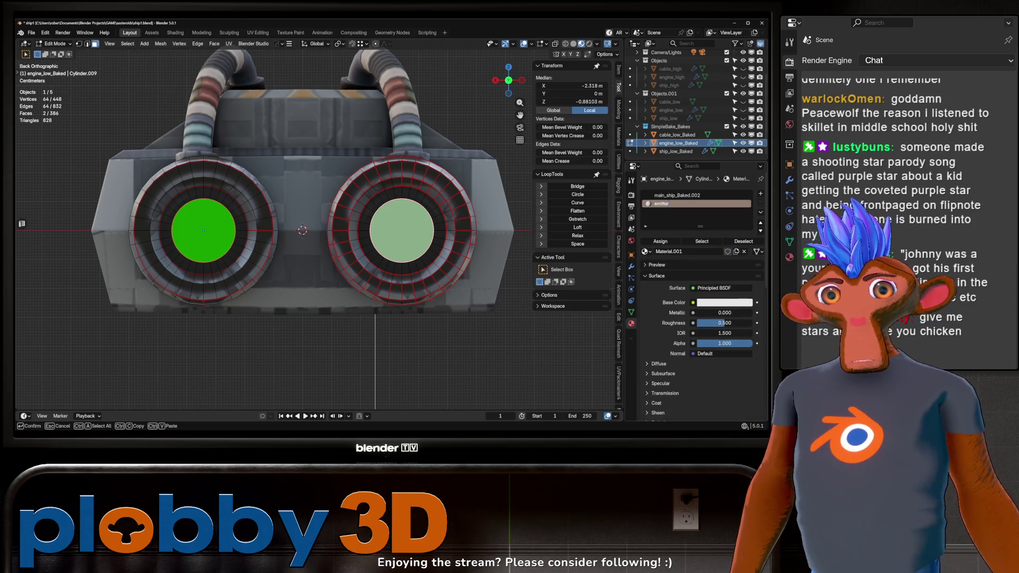
{"action": "key", "text": "Return"}
{"action": "left_click", "coordinate": [714, 303]}
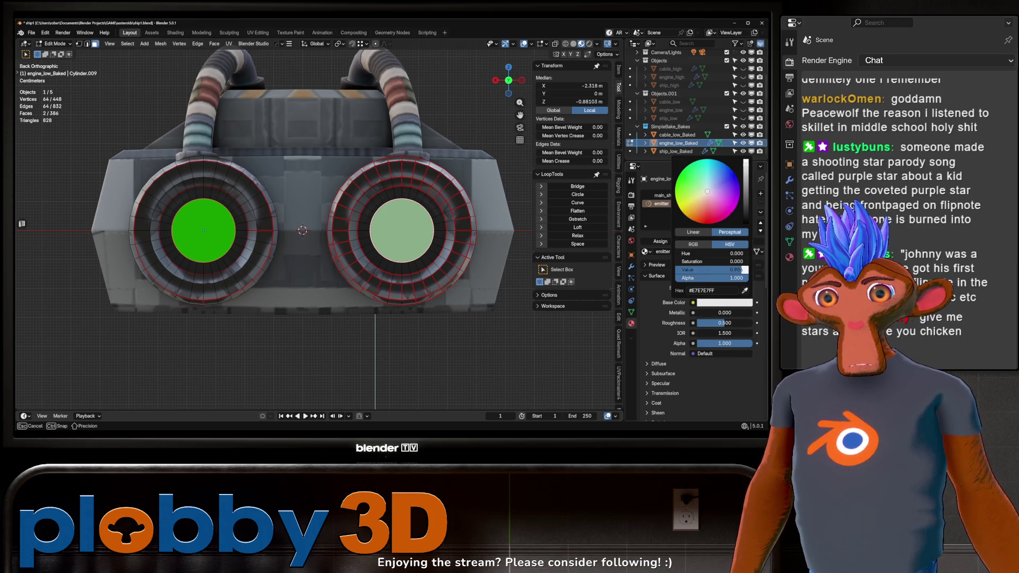
{"action": "left_click_drag", "start_coordinate": [743, 270], "coordinate": [677, 271]}
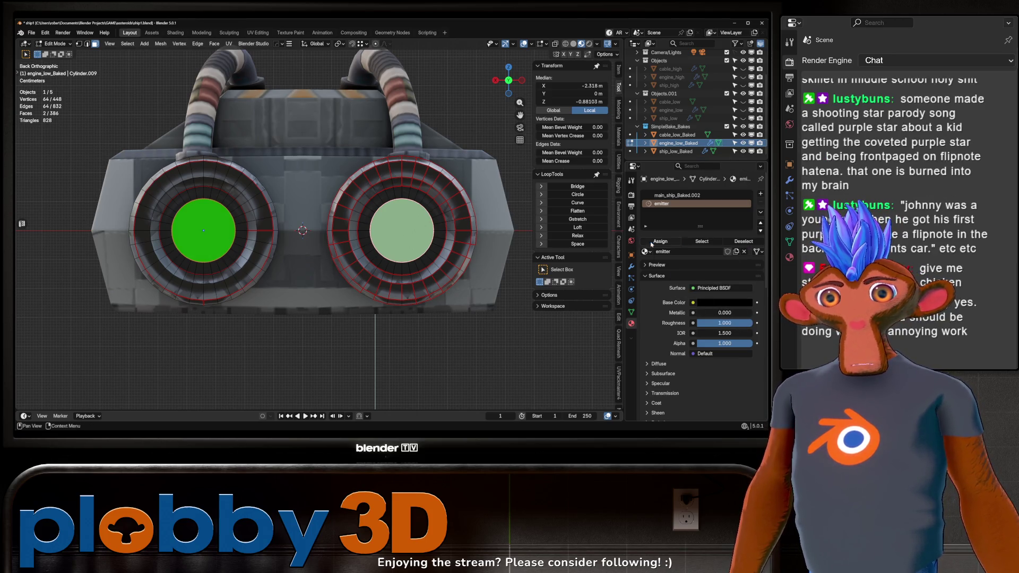
Assign the emitter material to the disc faces and return the engine to Object Mode
{"action": "left_click", "coordinate": [417, 380]}
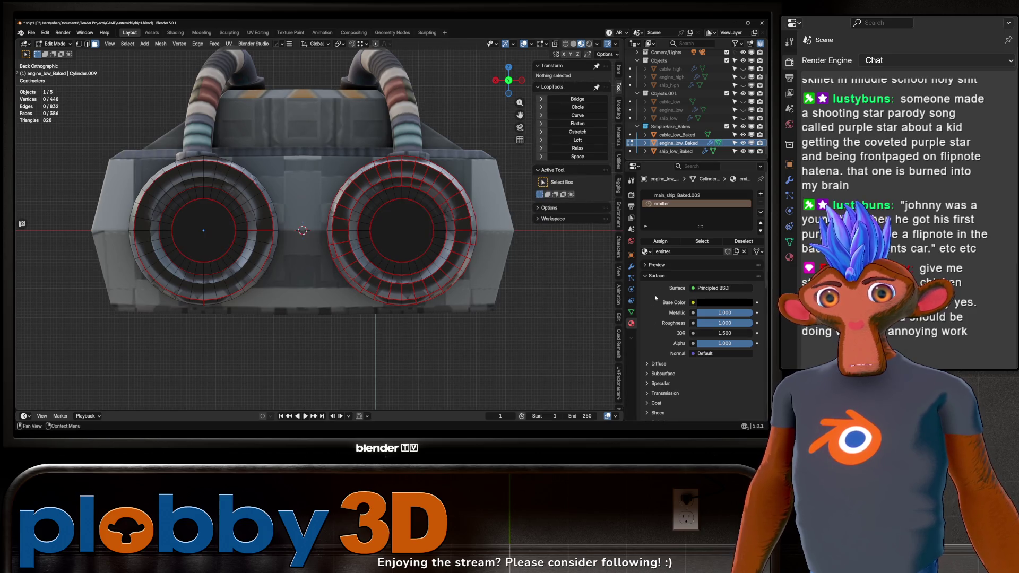
{"action": "left_click", "coordinate": [402, 237]}
{"action": "left_click", "coordinate": [203, 236]}
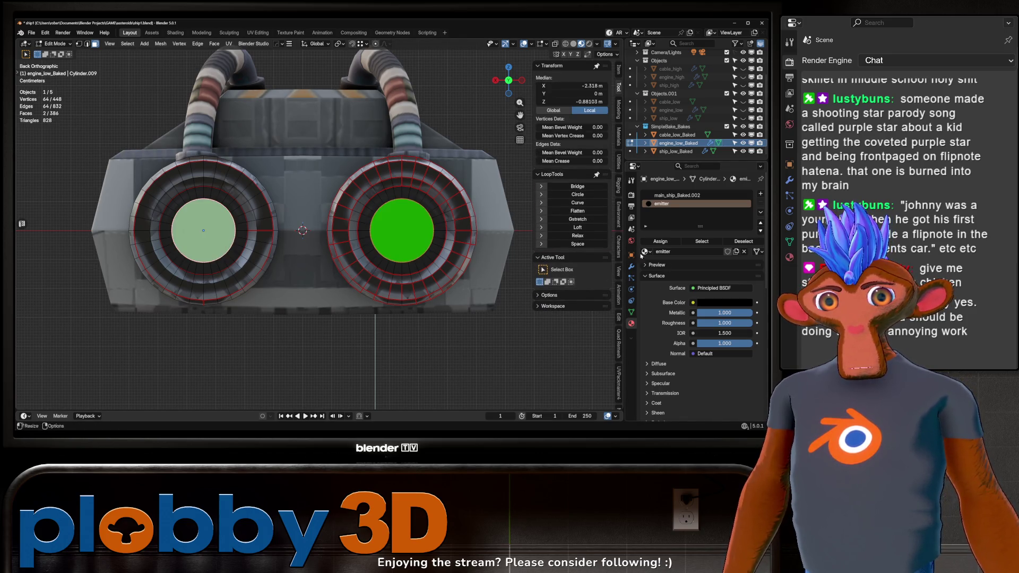
{"action": "key", "text": "Tab"}
{"action": "left_click", "coordinate": [397, 352]}
{"action": "scroll", "scroll_direction": "down", "scroll_amount": 3}
{"action": "left_click_drag", "start_coordinate": [397, 352], "coordinate": [299, 276]}
{"action": "scroll", "scroll_direction": "up", "scroll_amount": 3}
Join cable_low_Baked, the baked engine and ship_low_Baked into one object with Ctrl+J
{"action": "scroll", "scroll_direction": "down", "scroll_amount": 3}
{"action": "left_click_drag", "start_coordinate": [161, 345], "coordinate": [276, 324]}
{"action": "left_click_drag", "start_coordinate": [254, 249], "coordinate": [244, 243]}
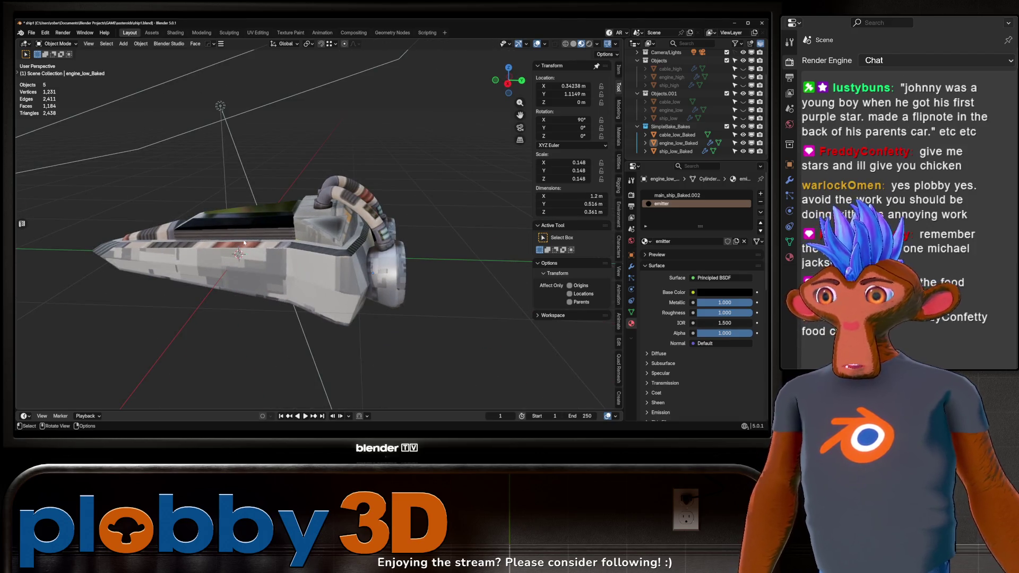
{"action": "left_click_drag", "start_coordinate": [323, 242], "coordinate": [409, 253]}
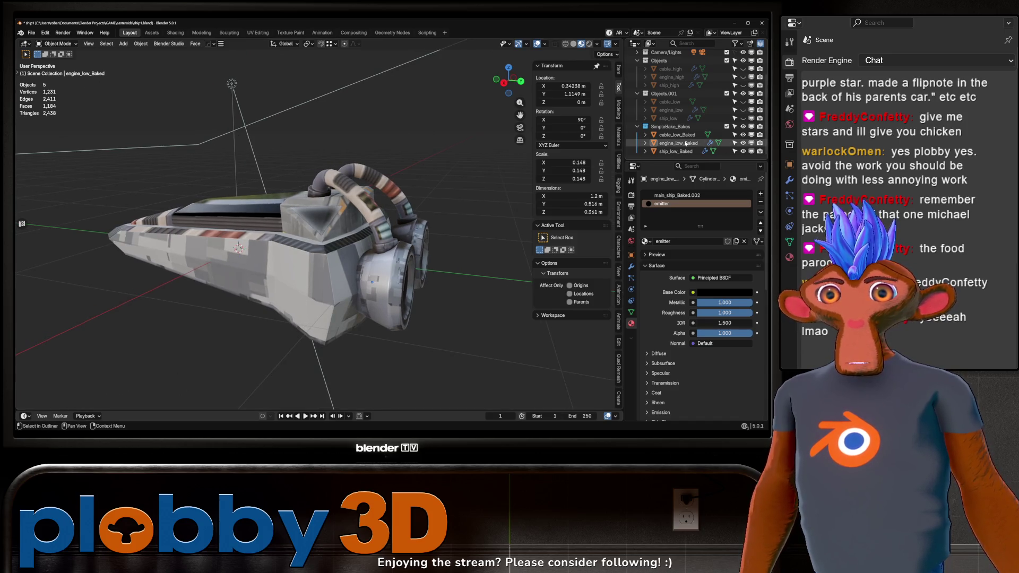
{"action": "left_click", "coordinate": [677, 135]}
{"action": "left_click", "coordinate": [683, 151]}
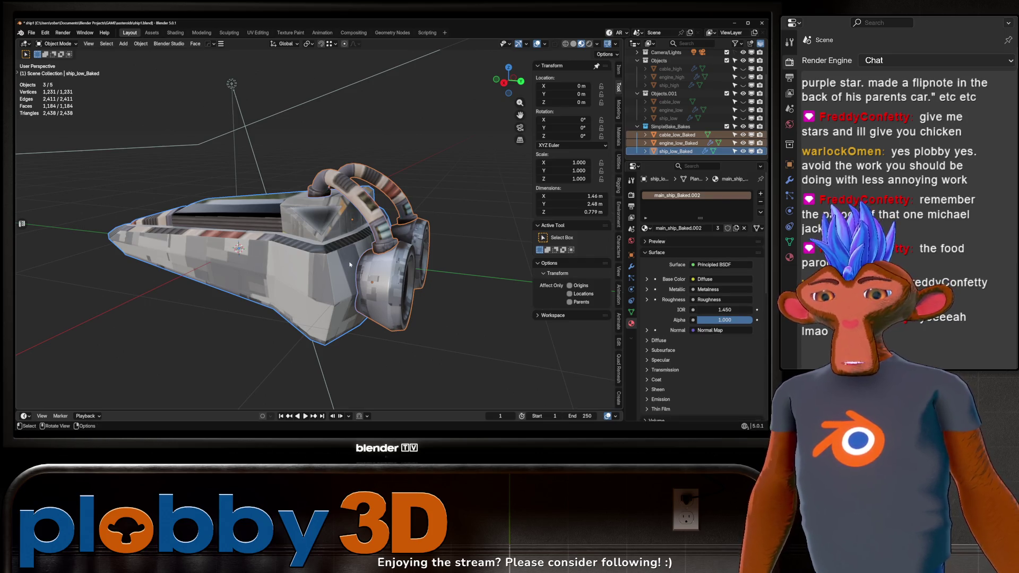
{"action": "key", "text": "ctrl+j"}
{"action": "left_click_drag", "start_coordinate": [350, 264], "coordinate": [249, 223]}
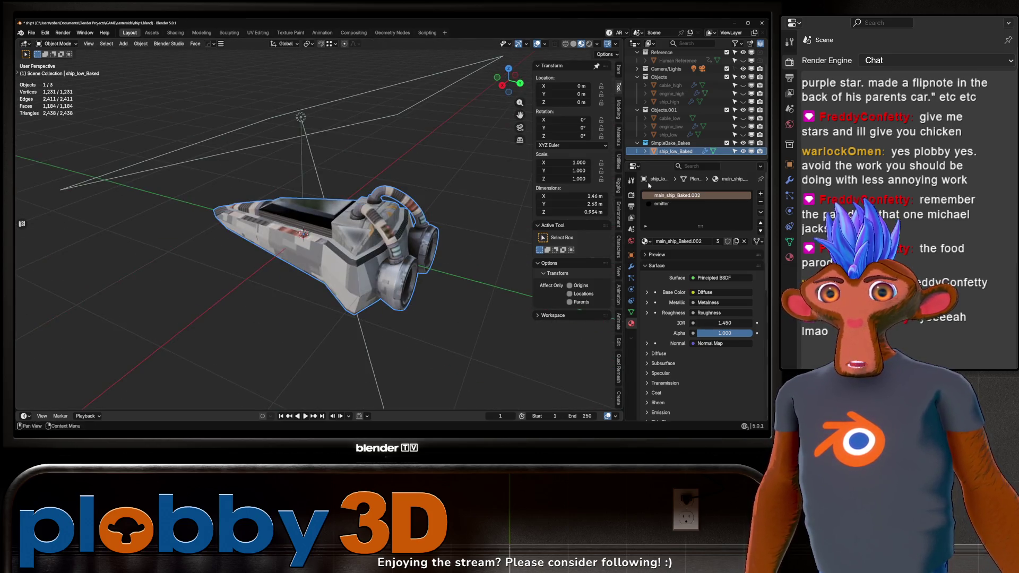
{"action": "left_click_drag", "start_coordinate": [372, 239], "coordinate": [297, 234]}
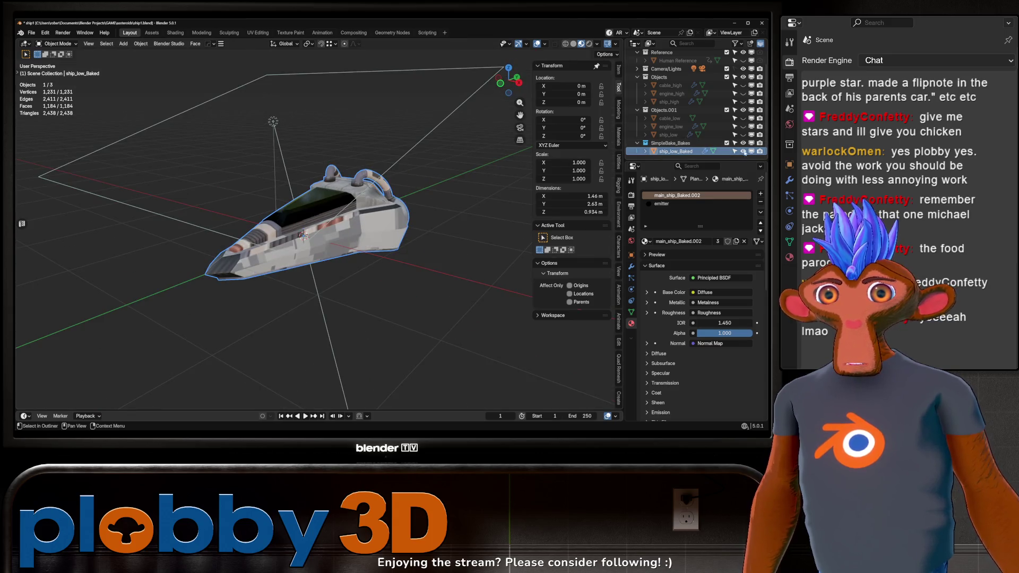
Hide the joined ship_low_Baked object and the Objects.001 collection
{"action": "left_click", "coordinate": [743, 152]}
{"action": "left_click", "coordinate": [743, 110]}
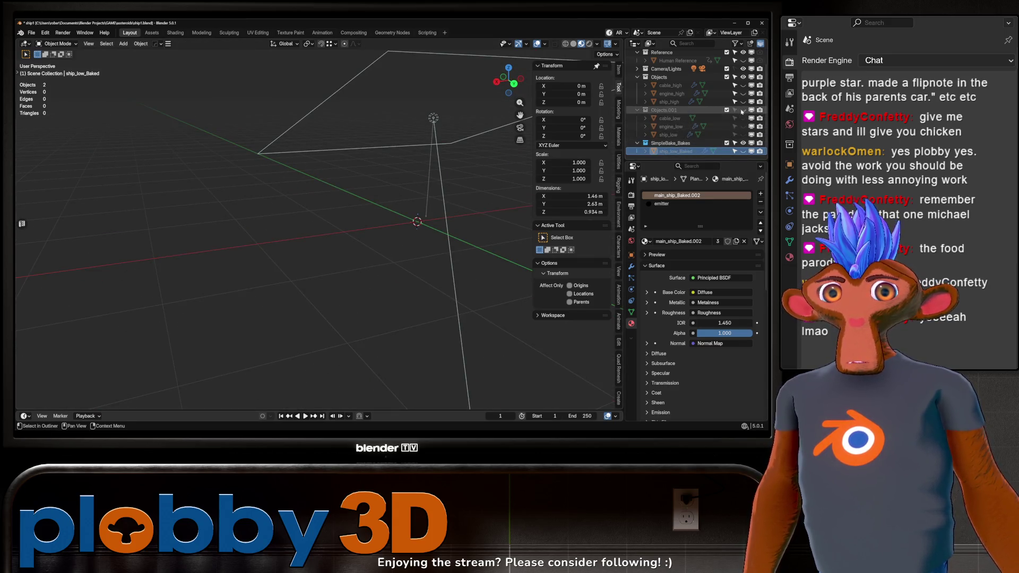
{"action": "left_click", "coordinate": [638, 110]}
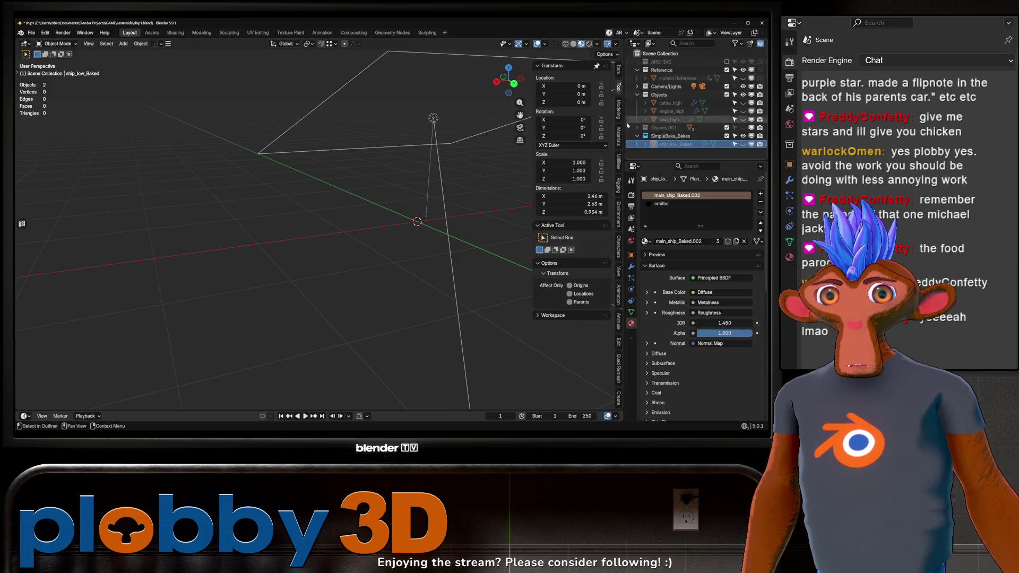
Rename the ship collections to shiplow and shiphigh, then hide shiphigh
{"action": "double_click", "coordinate": [661, 127]}
{"action": "type", "text": "ship"}
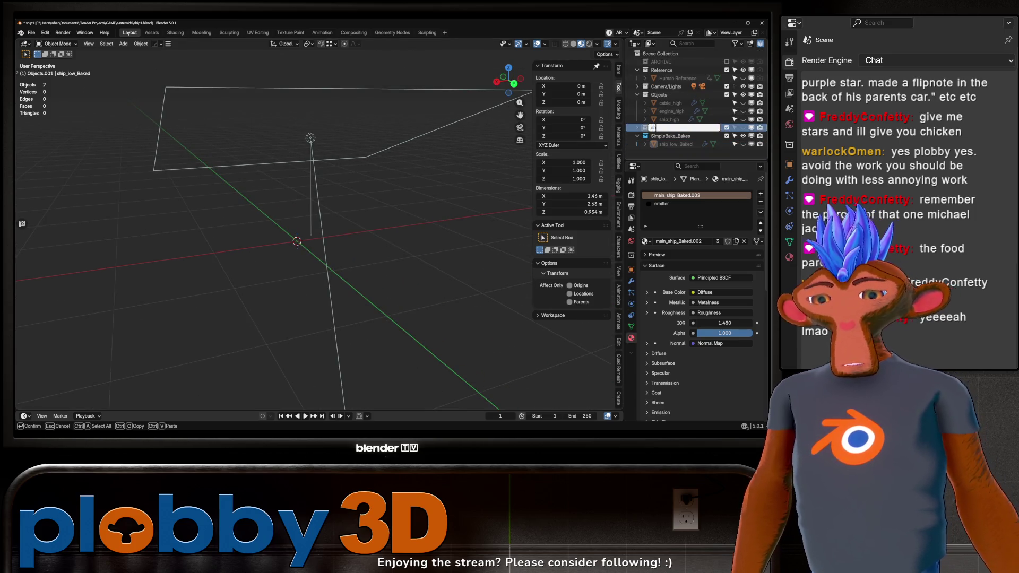
{"action": "type", "text": "low"}
{"action": "key", "text": "Return"}
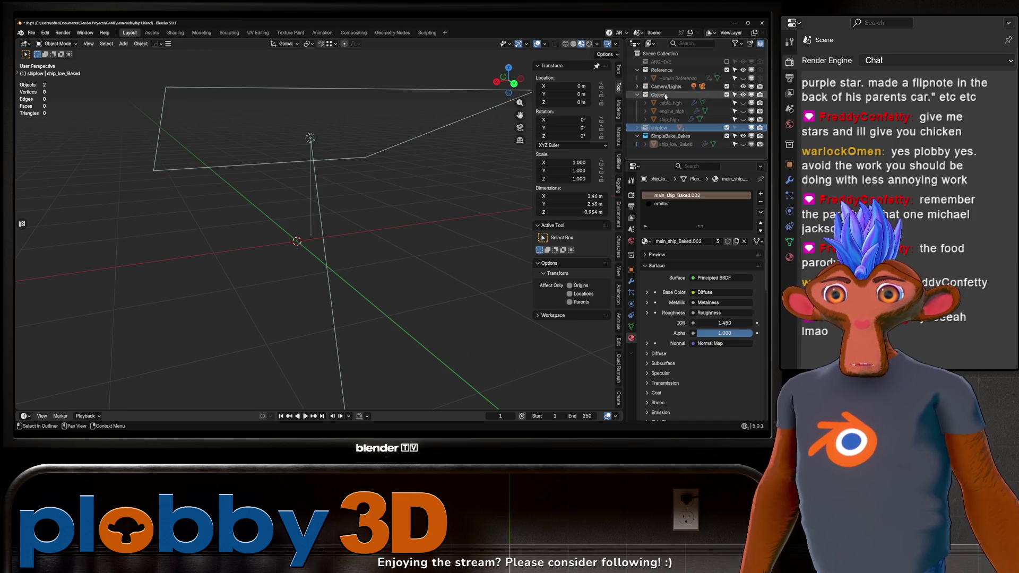
{"action": "double_click", "coordinate": [659, 95]}
{"action": "type", "text": "igh"}
{"action": "key", "text": "Return"}
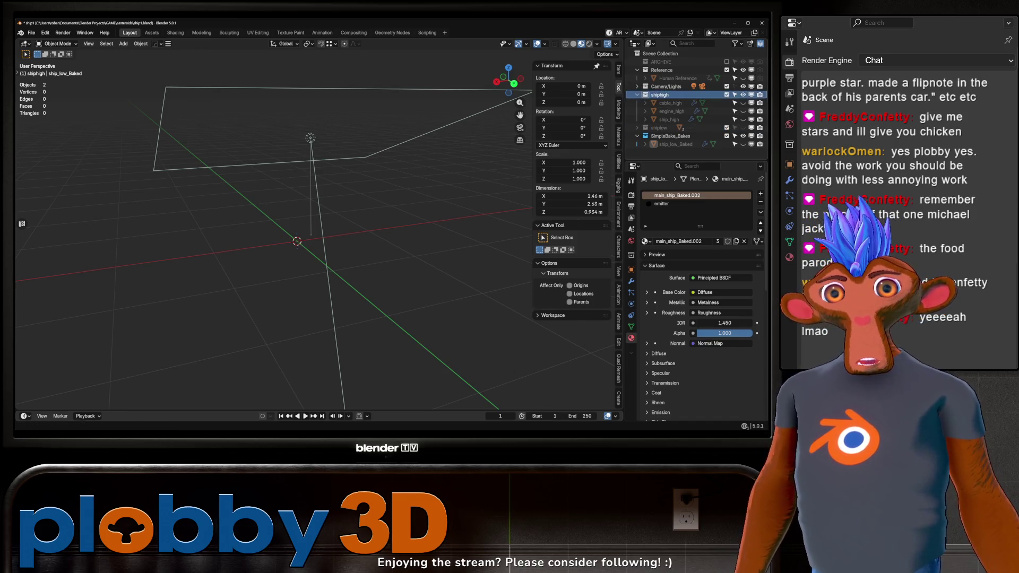
{"action": "key", "text": "h"}
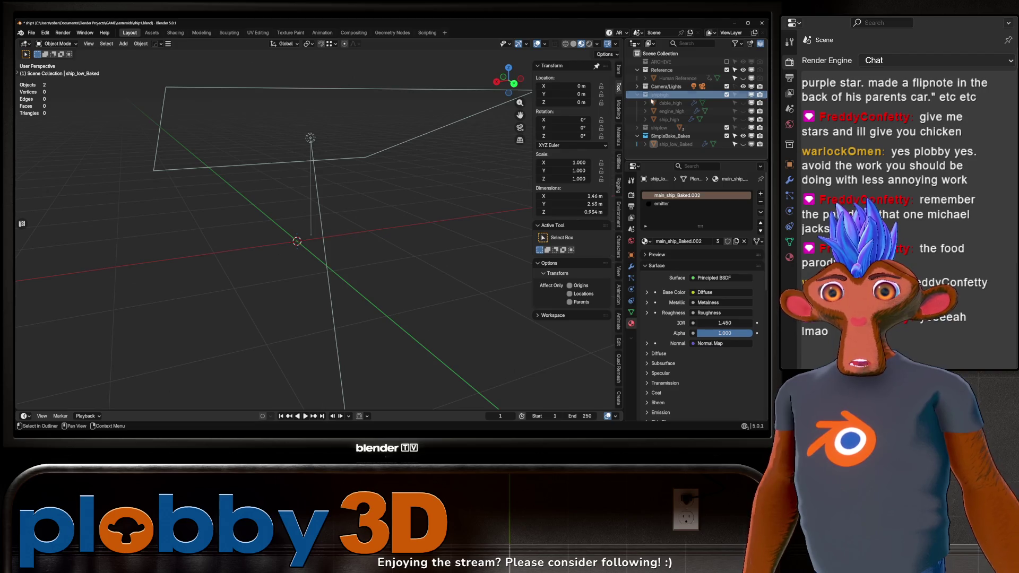
{"action": "left_click", "coordinate": [637, 97]}
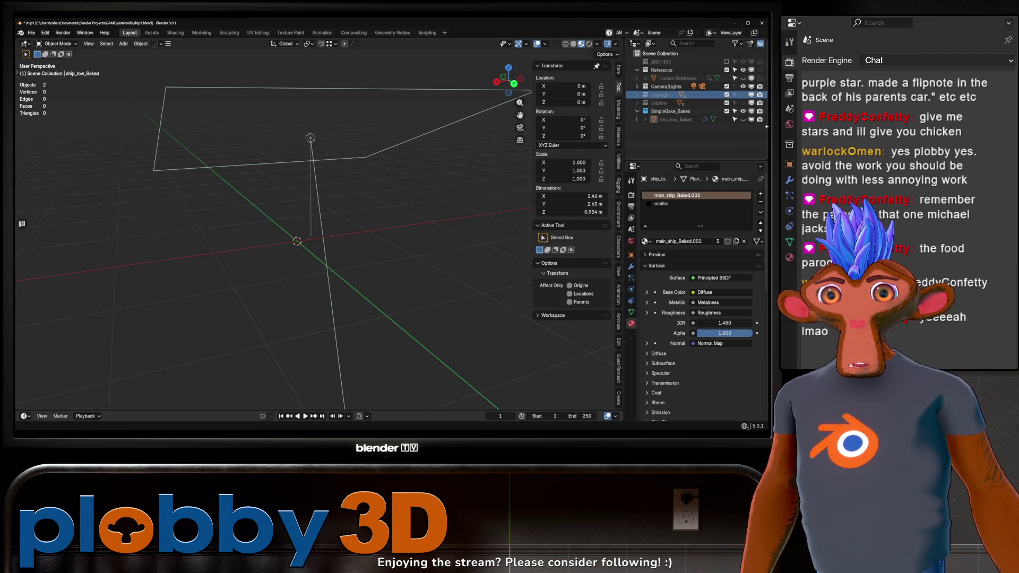
Move Collection 7 below Camera/Lights and rename it Objects
{"action": "left_click", "coordinate": [640, 139]}
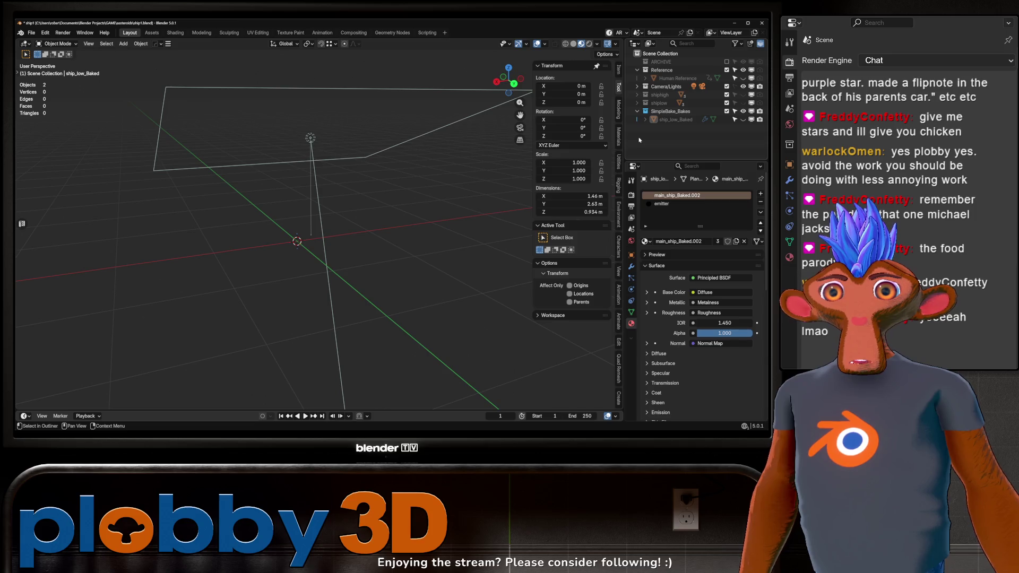
{"action": "left_click", "coordinate": [659, 128]}
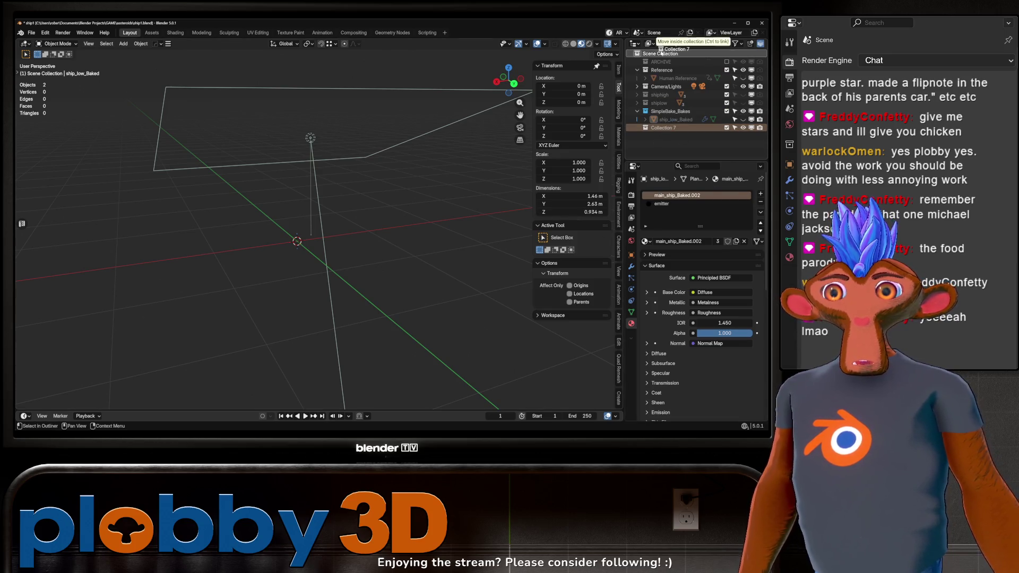
{"action": "left_click_drag", "start_coordinate": [646, 128], "coordinate": [662, 95]}
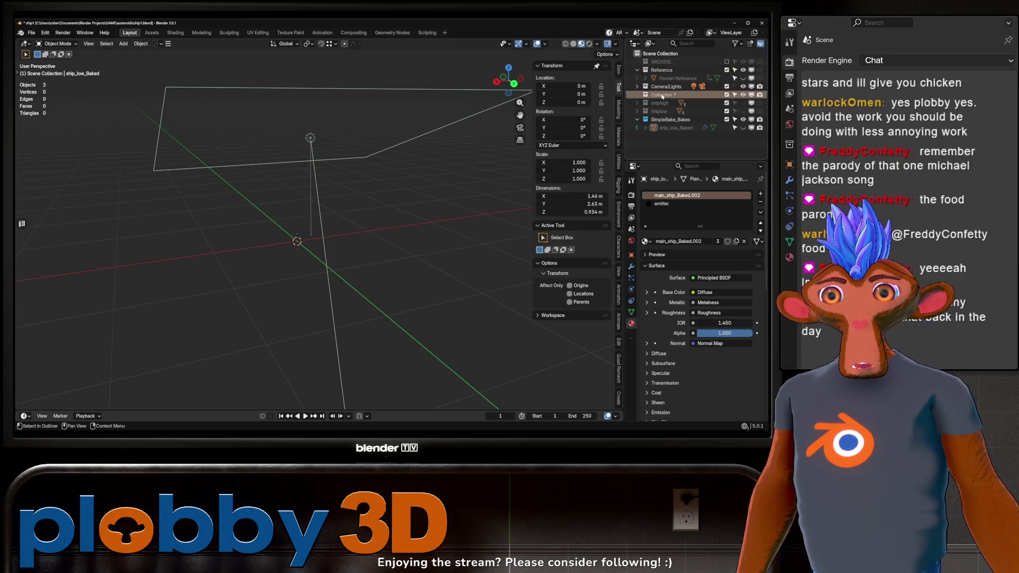
{"action": "double_click", "coordinate": [661, 94]}
{"action": "type", "text": "Obje"}
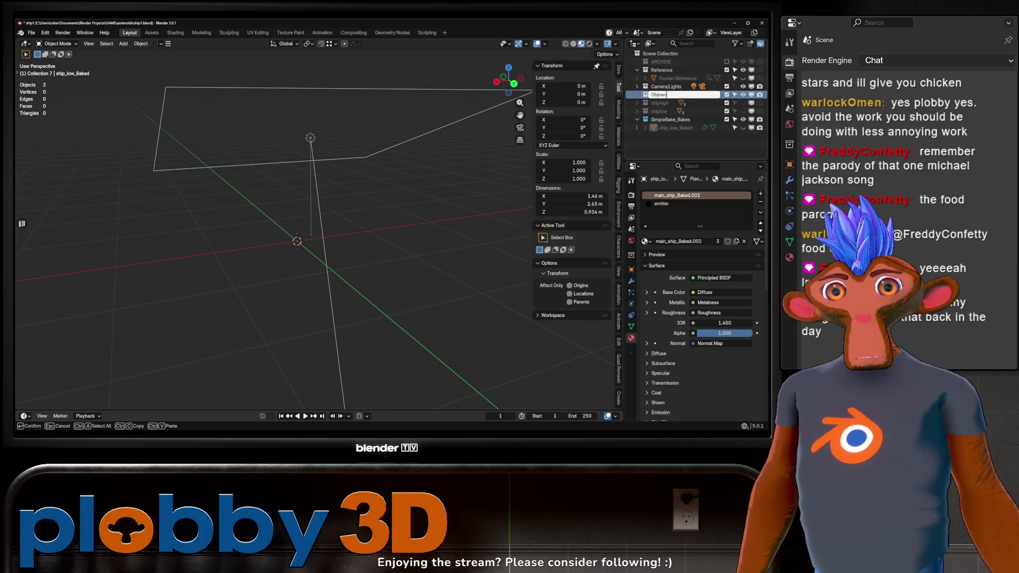
{"action": "type", "text": "cts"}
{"action": "key", "text": "Return"}
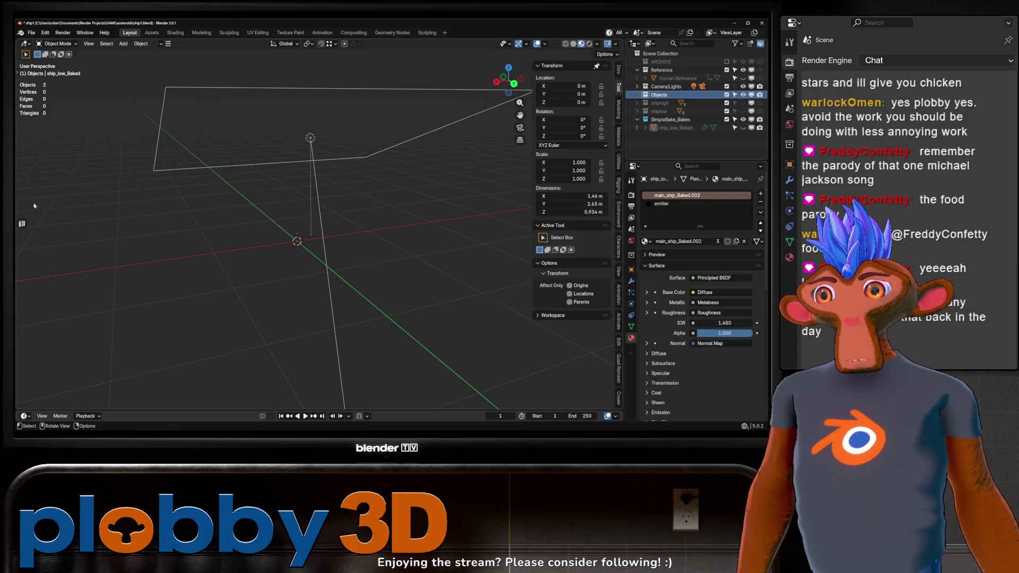
{"action": "left_click_drag", "start_coordinate": [242, 241], "coordinate": [239, 216]}
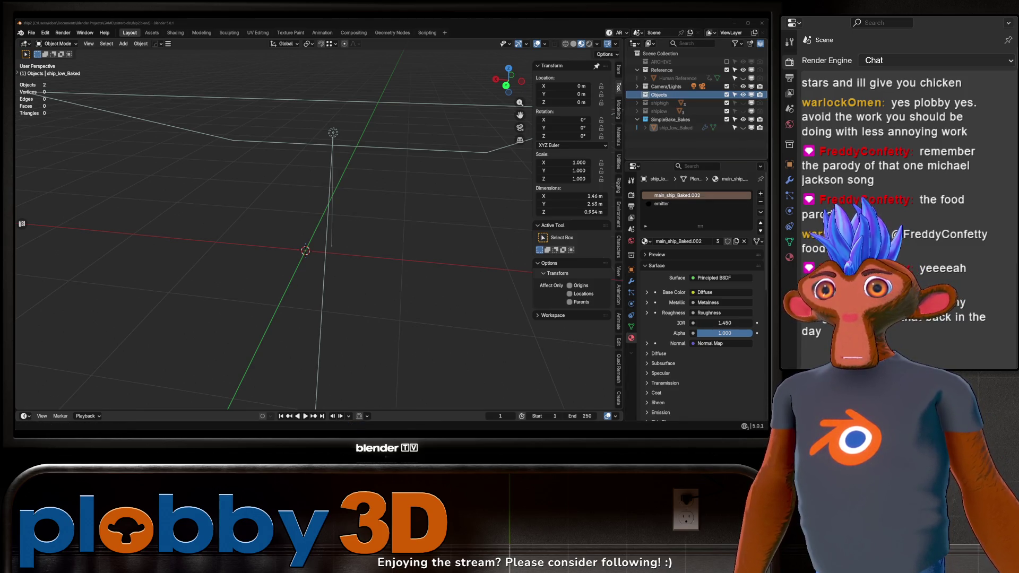
{"action": "left_click_drag", "start_coordinate": [402, 240], "coordinate": [337, 170]}
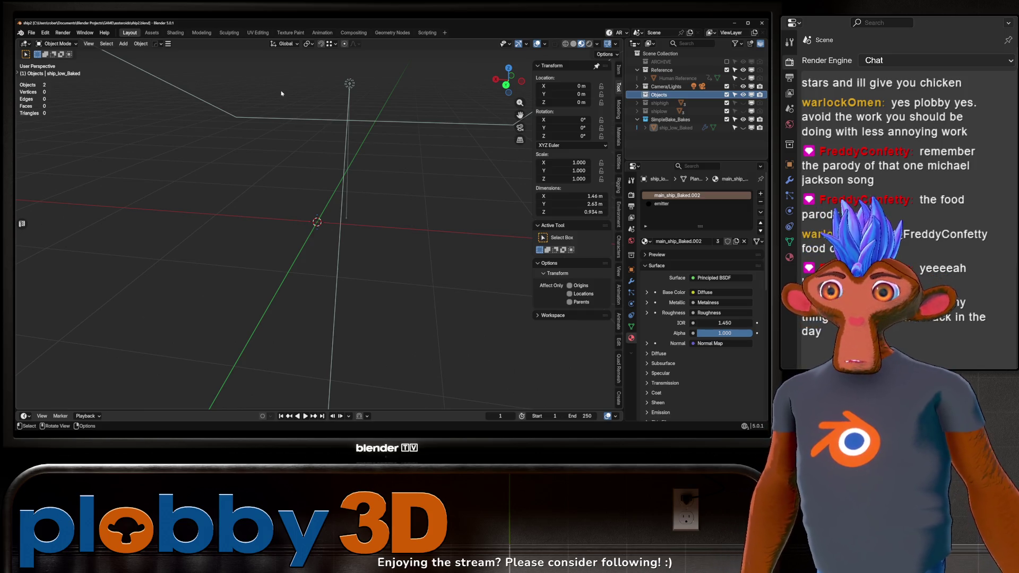
{"action": "left_click_drag", "start_coordinate": [310, 119], "coordinate": [421, 225]}
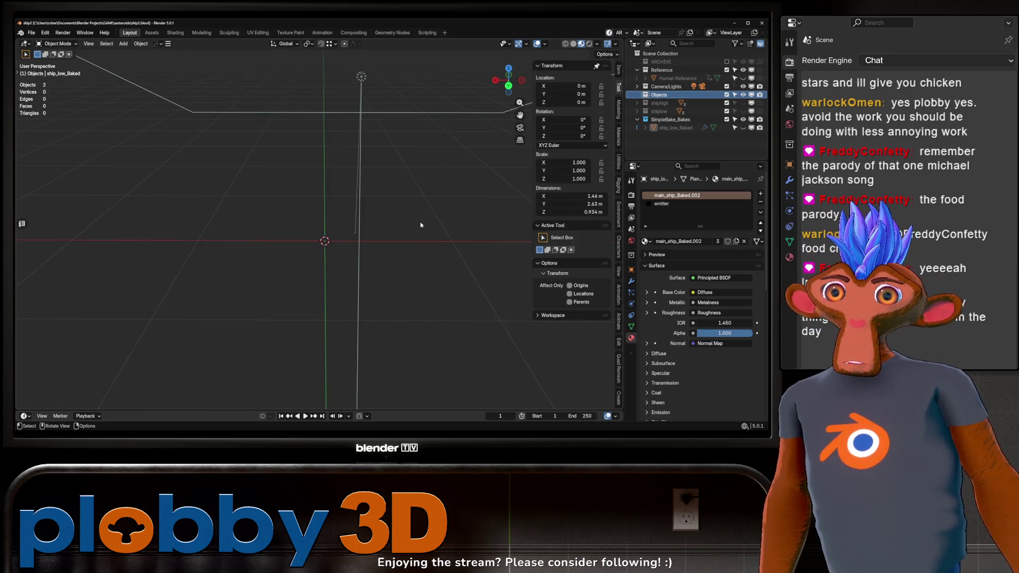
{"action": "left_click_drag", "start_coordinate": [312, 211], "coordinate": [287, 227]}
Add a Landscape mesh to the scene at the origin
{"action": "key", "text": "shift+a"}
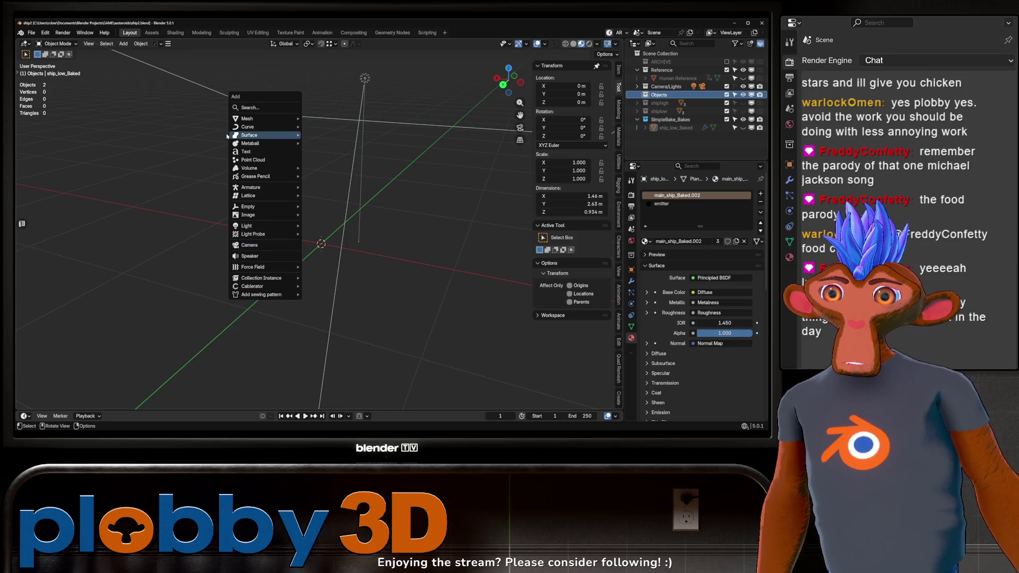
{"action": "mouse_move", "coordinate": [261, 121]}
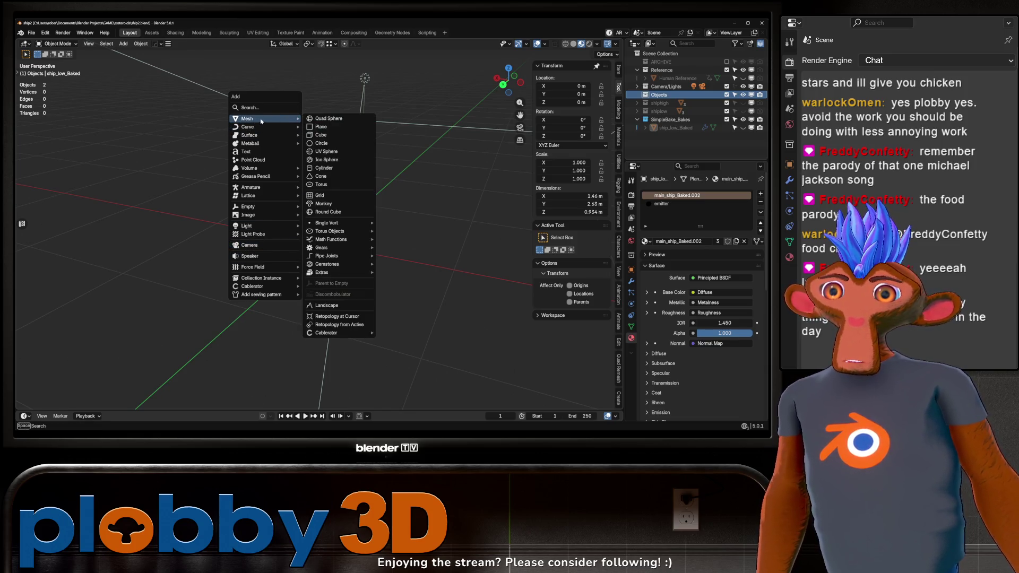
{"action": "left_click", "coordinate": [326, 305]}
{"action": "left_click", "coordinate": [66, 79]}
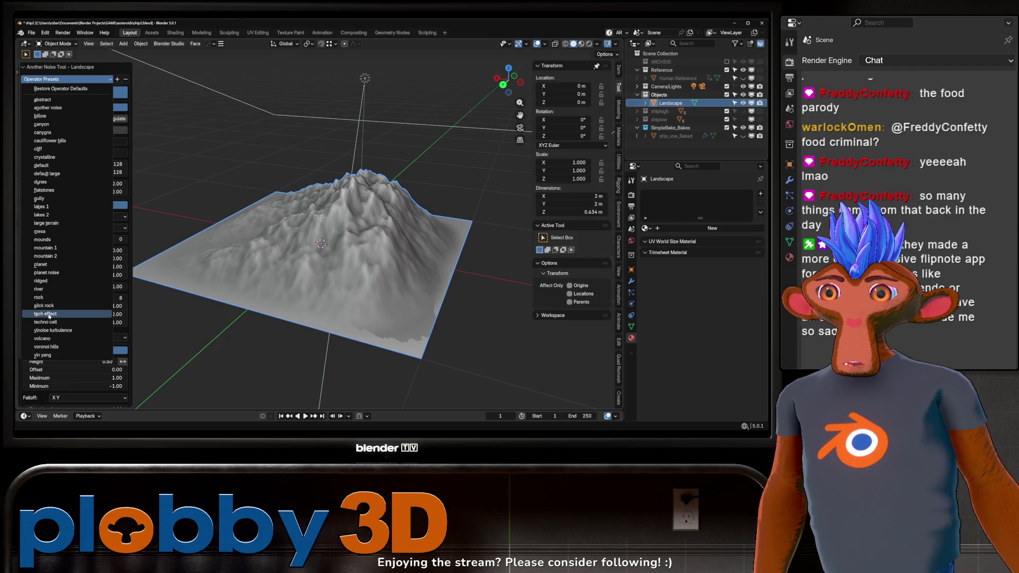
{"action": "left_click", "coordinate": [38, 331]}
Try the Planet and then the Planet Noise landscape presets
{"action": "left_click", "coordinate": [47, 79]}
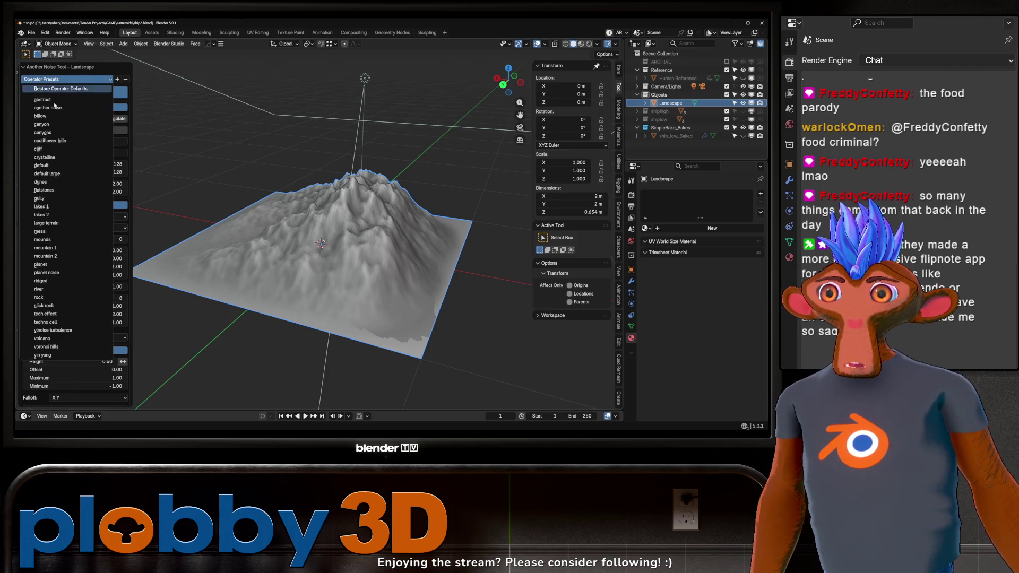
{"action": "left_click", "coordinate": [53, 264]}
{"action": "left_click_drag", "start_coordinate": [257, 198], "coordinate": [271, 239]}
{"action": "left_click", "coordinate": [109, 79]}
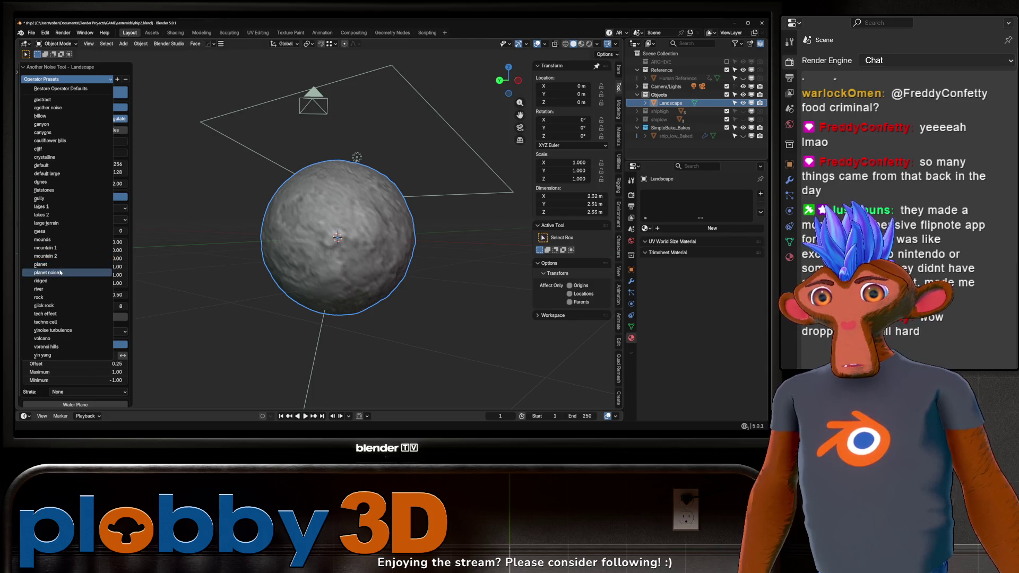
{"action": "left_click", "coordinate": [60, 273]}
{"action": "left_click_drag", "start_coordinate": [218, 207], "coordinate": [226, 247]}
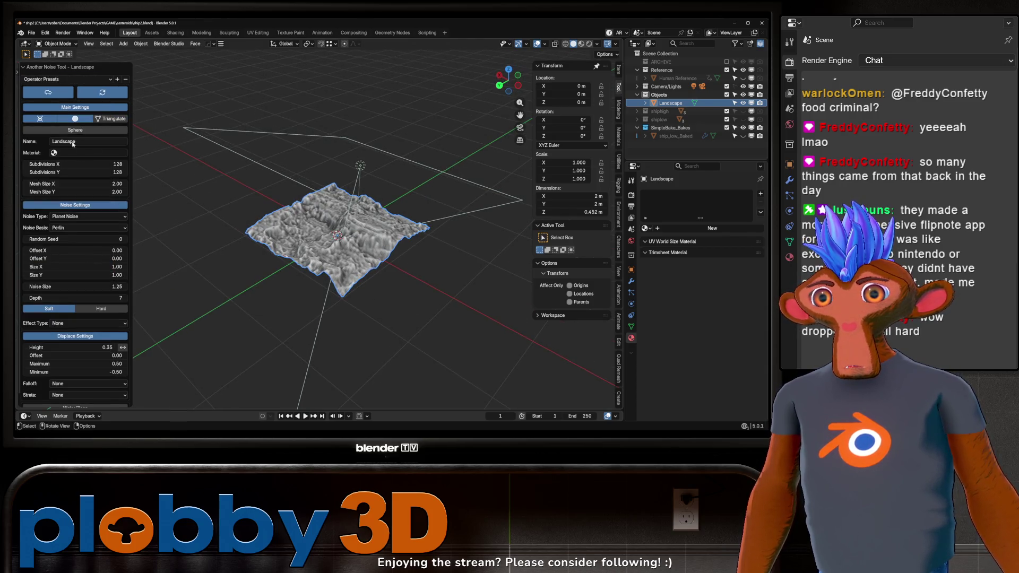
Apply the Slick Rock preset to turn the landscape into a lumpy rock
{"action": "left_click", "coordinate": [53, 79]}
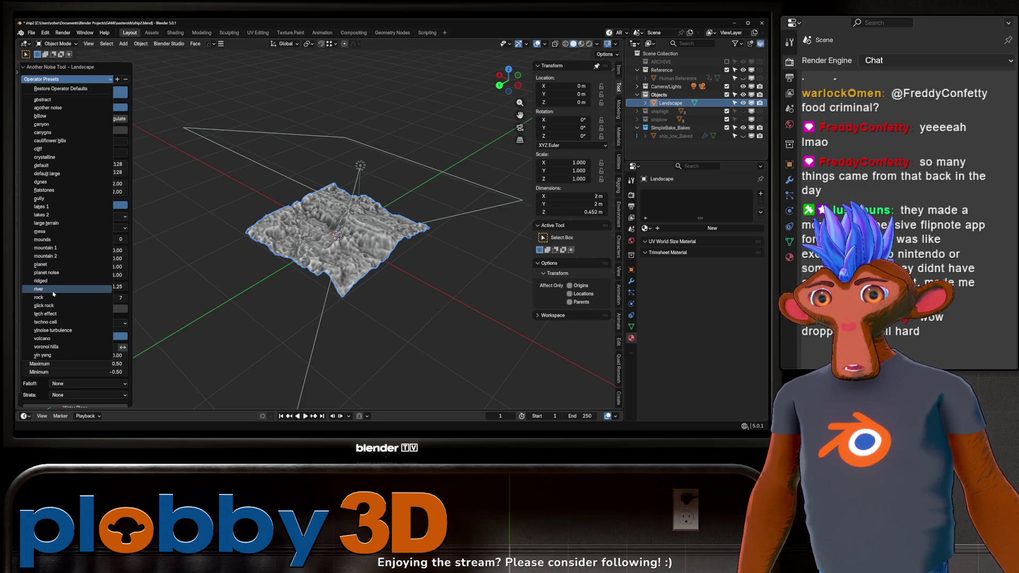
{"action": "left_click", "coordinate": [44, 305]}
{"action": "left_click_drag", "start_coordinate": [175, 249], "coordinate": [318, 199]}
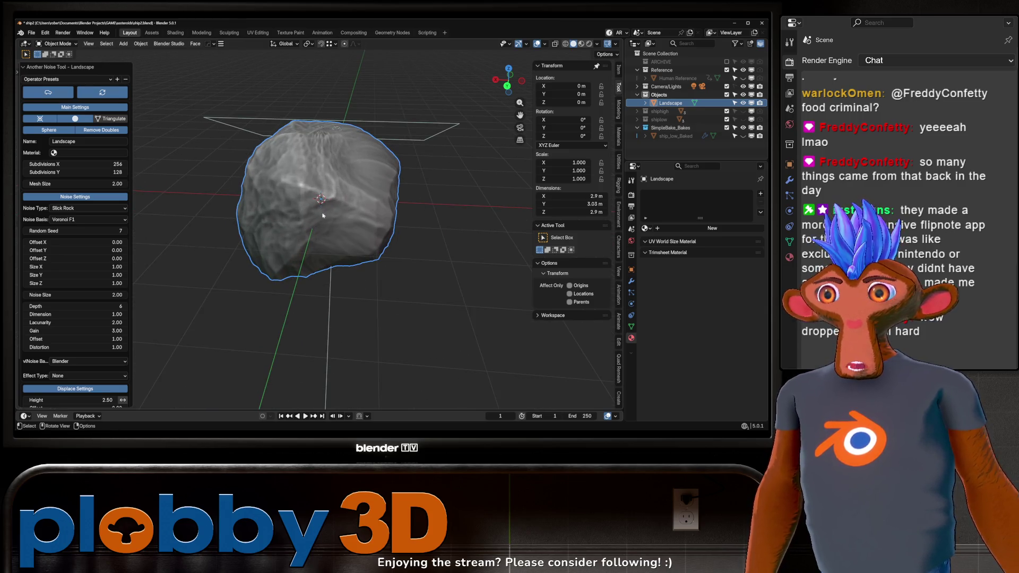
{"action": "left_click", "coordinate": [353, 213]}
Move the first rock along X to -3.72 m
{"action": "key", "text": "g"}
{"action": "key", "text": "x"}
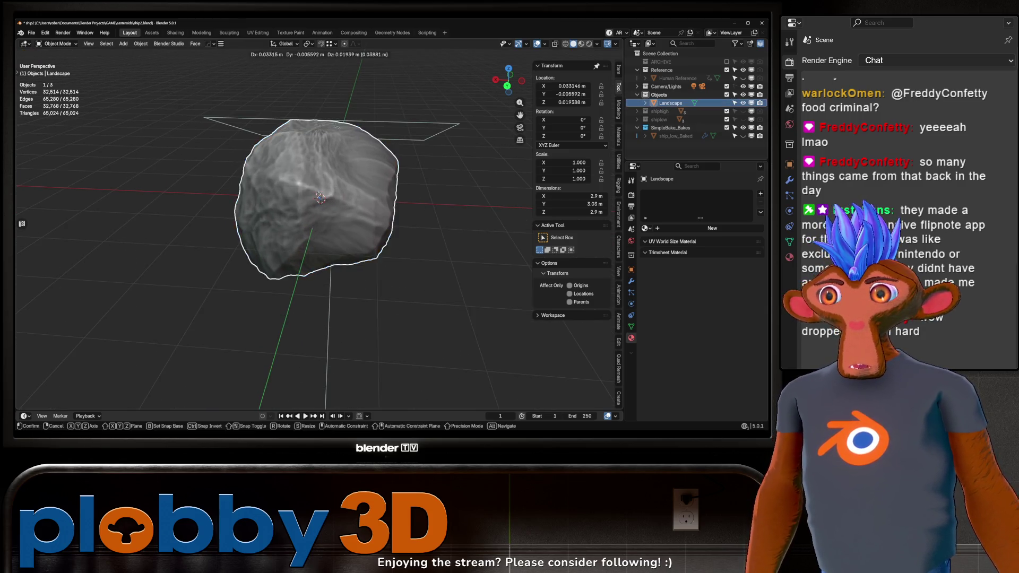
{"action": "left_click", "coordinate": [610, 223]}
{"action": "key", "text": "shift+q"}
{"action": "key", "text": "Escape"}
Add a second Landscape rock with Random Seed 8
{"action": "key", "text": "shift+a"}
{"action": "mouse_move", "coordinate": [301, 206]}
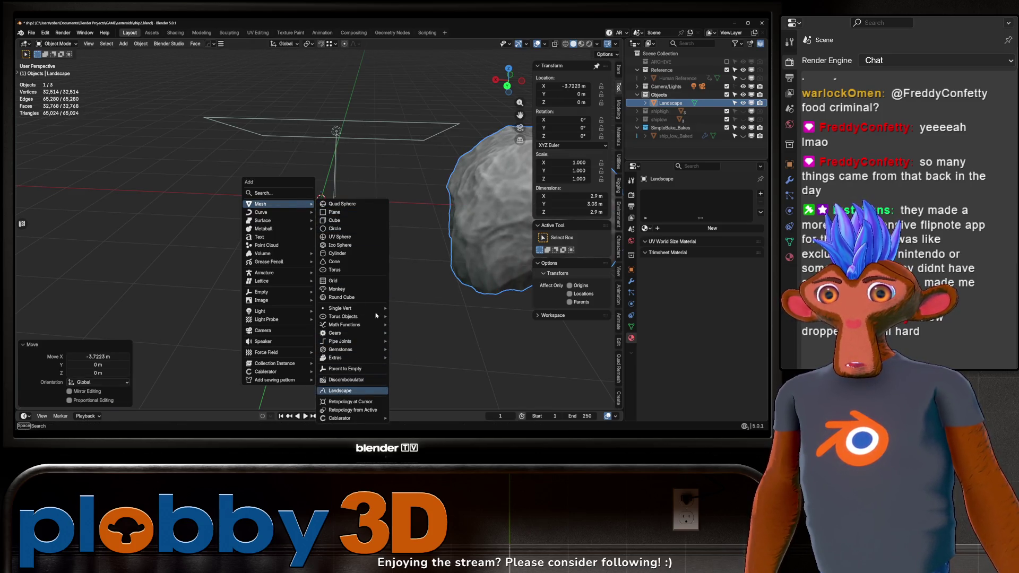
{"action": "left_click", "coordinate": [335, 391]}
{"action": "left_click", "coordinate": [125, 232]}
{"action": "left_click_drag", "start_coordinate": [252, 222], "coordinate": [165, 262]}
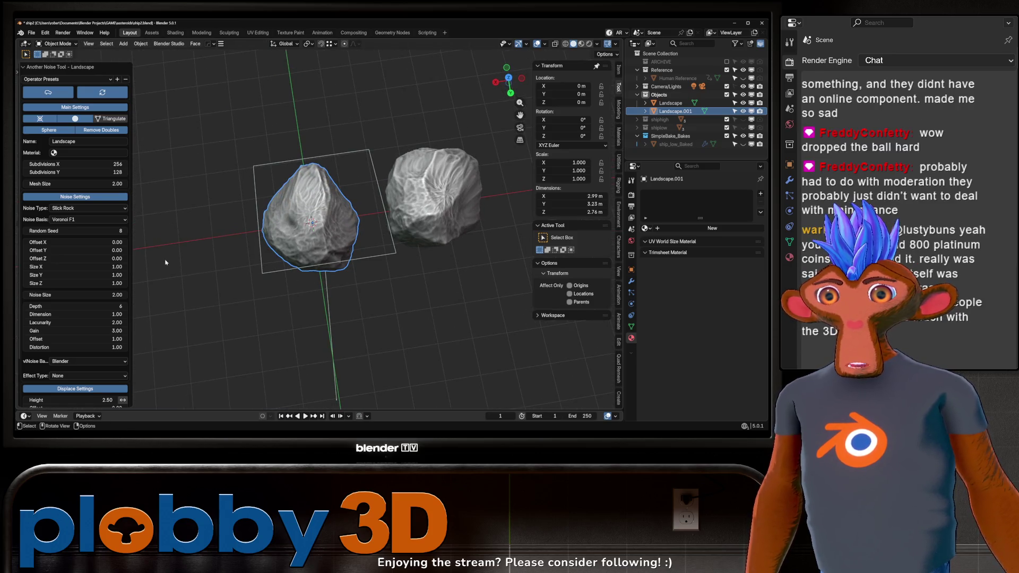
{"action": "left_click_drag", "start_coordinate": [276, 234], "coordinate": [325, 182]}
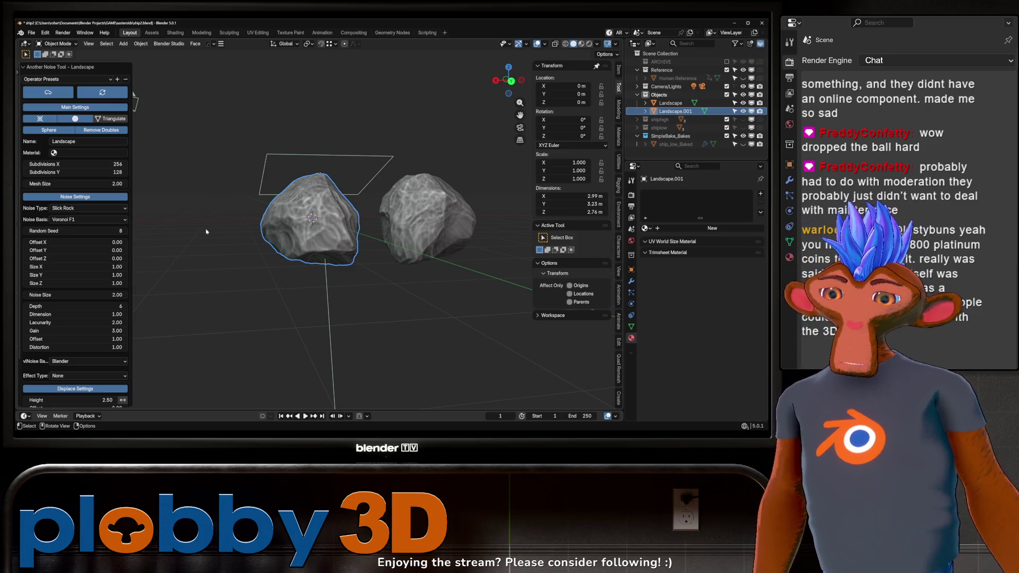
{"action": "left_click_drag", "start_coordinate": [379, 264], "coordinate": [321, 223]}
Duplicate the second rock along X, then delete the stray copy
{"action": "key", "text": "shift+d"}
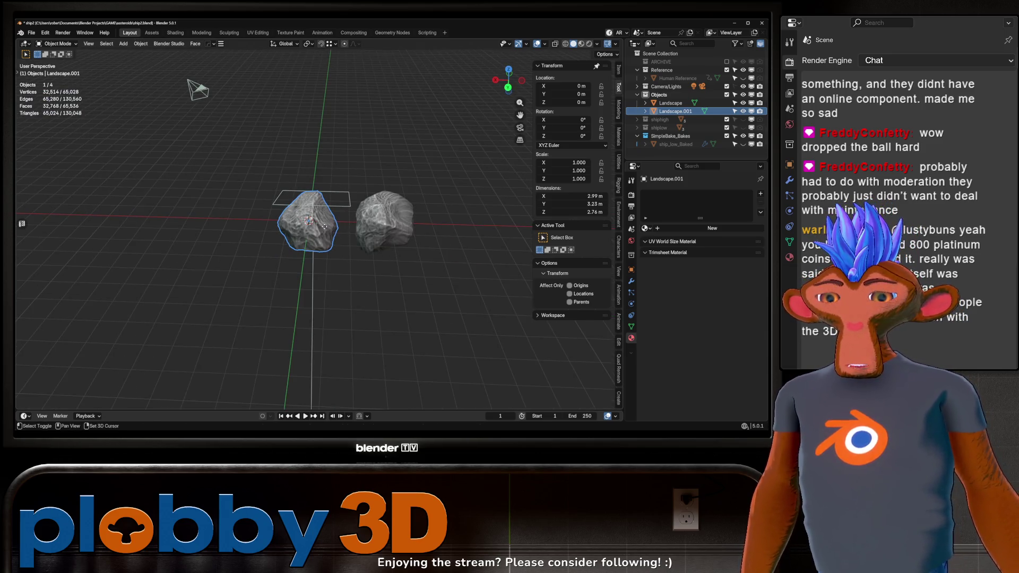
{"action": "key", "text": "x"}
{"action": "left_click", "coordinate": [312, 235]}
{"action": "key", "text": "Delete"}
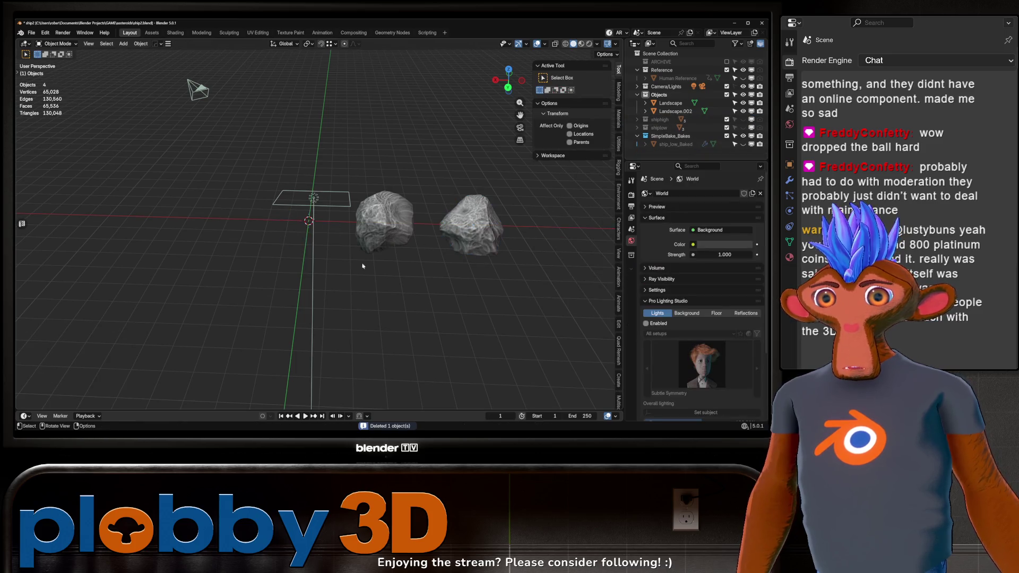
Add a third Landscape rock with Random Seed set to 9
{"action": "key", "text": "shift+a"}
{"action": "mouse_move", "coordinate": [325, 242]}
{"action": "left_click", "coordinate": [370, 211]}
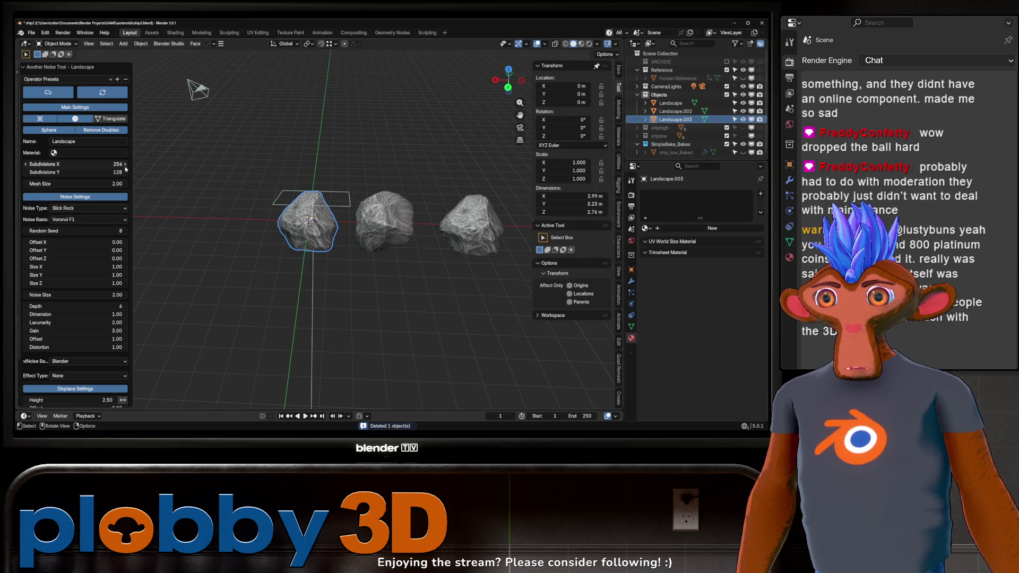
{"action": "left_click", "coordinate": [126, 231]}
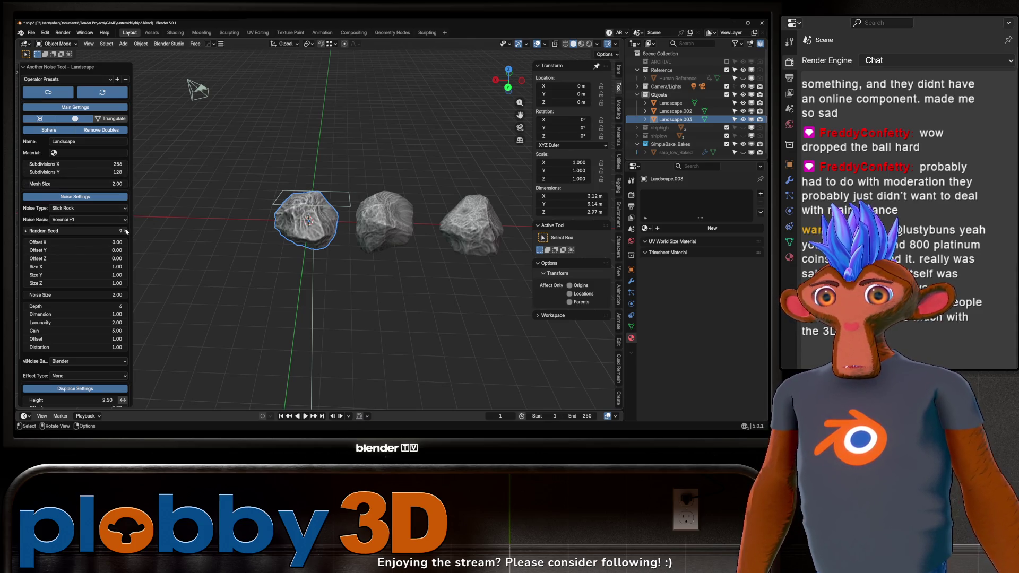
{"action": "left_click", "coordinate": [126, 231]}
{"action": "left_click", "coordinate": [30, 232]}
{"action": "left_click_drag", "start_coordinate": [318, 223], "coordinate": [326, 213]}
Duplicate a rock into place along the row and delete the leftmost rock
{"action": "key", "text": "shift+d"}
{"action": "right_click", "coordinate": [325, 213]}
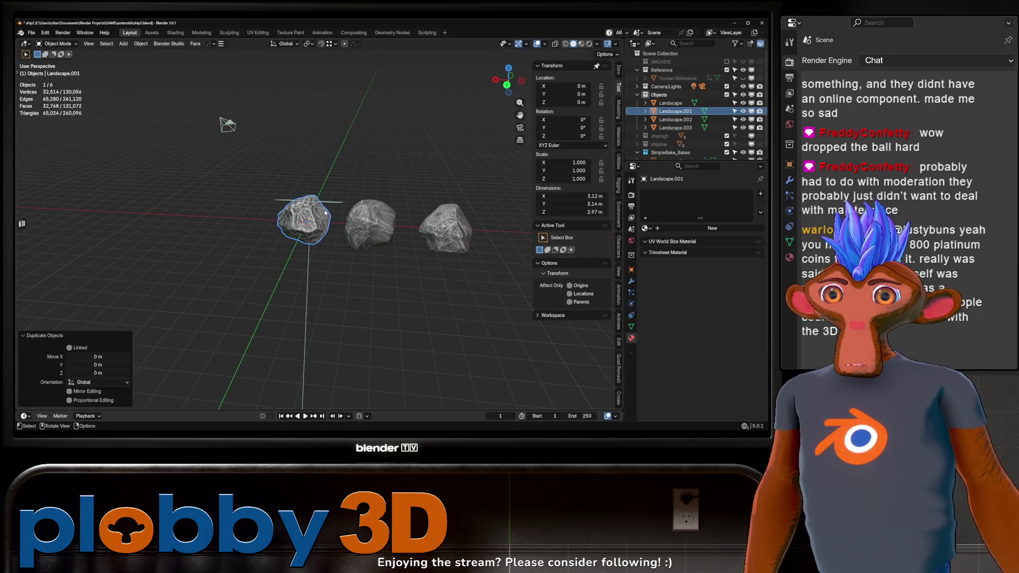
{"action": "key", "text": "g"}
{"action": "left_click", "coordinate": [478, 234]}
{"action": "left_click", "coordinate": [303, 220]}
{"action": "key", "text": "Delete"}
{"action": "key", "text": "shift+a"}
{"action": "mouse_move", "coordinate": [315, 236]}
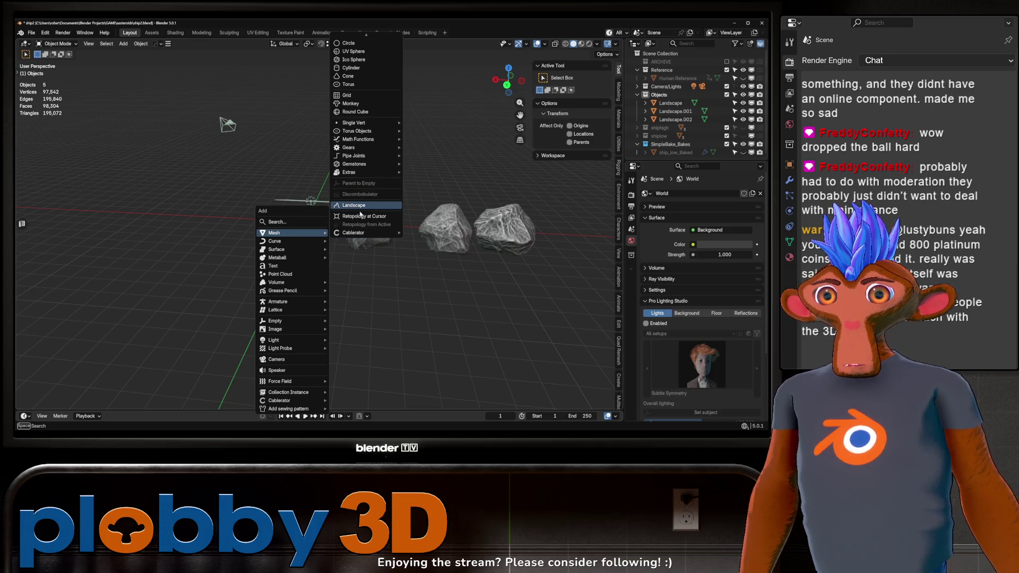
Add a new Landscape rock and raise its Random Seed to 15
{"action": "left_click", "coordinate": [353, 205]}
{"action": "left_click", "coordinate": [126, 231]}
{"action": "left_click", "coordinate": [125, 232]}
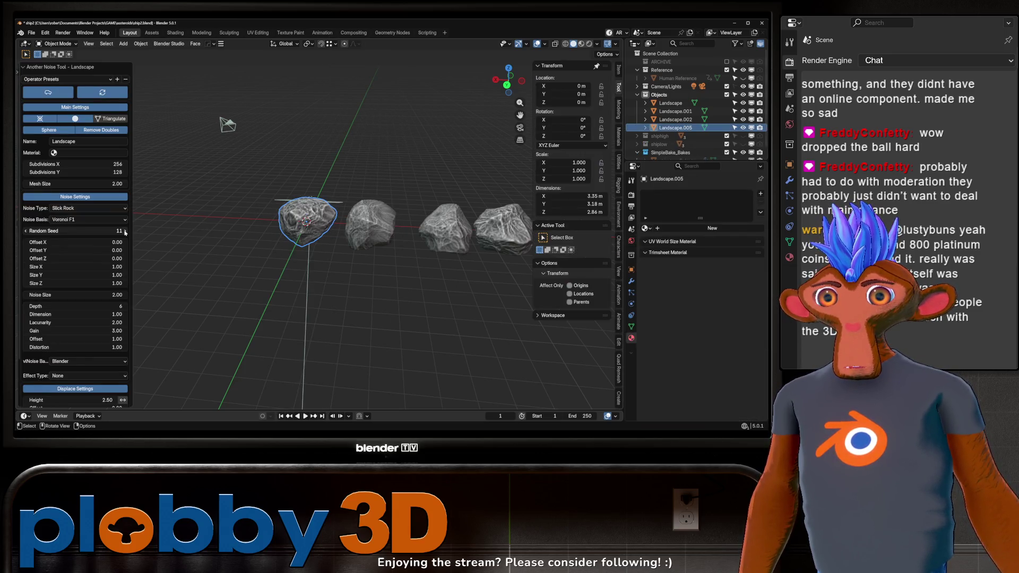
{"action": "left_click", "coordinate": [125, 232]}
{"action": "left_click", "coordinate": [125, 232]}
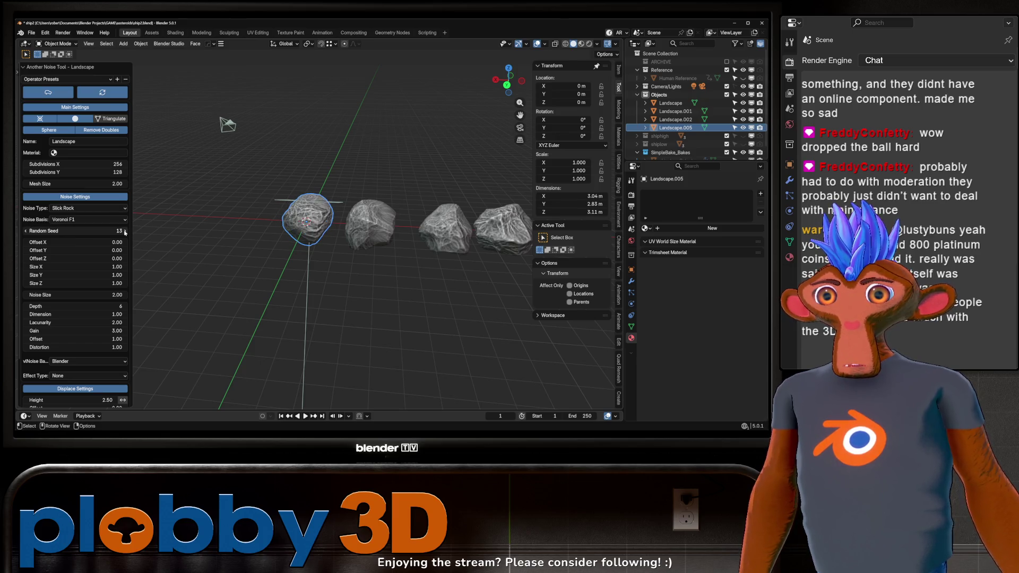
{"action": "left_click", "coordinate": [125, 232]}
{"action": "left_click", "coordinate": [126, 232]}
{"action": "left_click_drag", "start_coordinate": [345, 212], "coordinate": [275, 239]}
Move the new rock along X to -15.936 m to extend the row
{"action": "key", "text": "g"}
{"action": "key", "text": "x"}
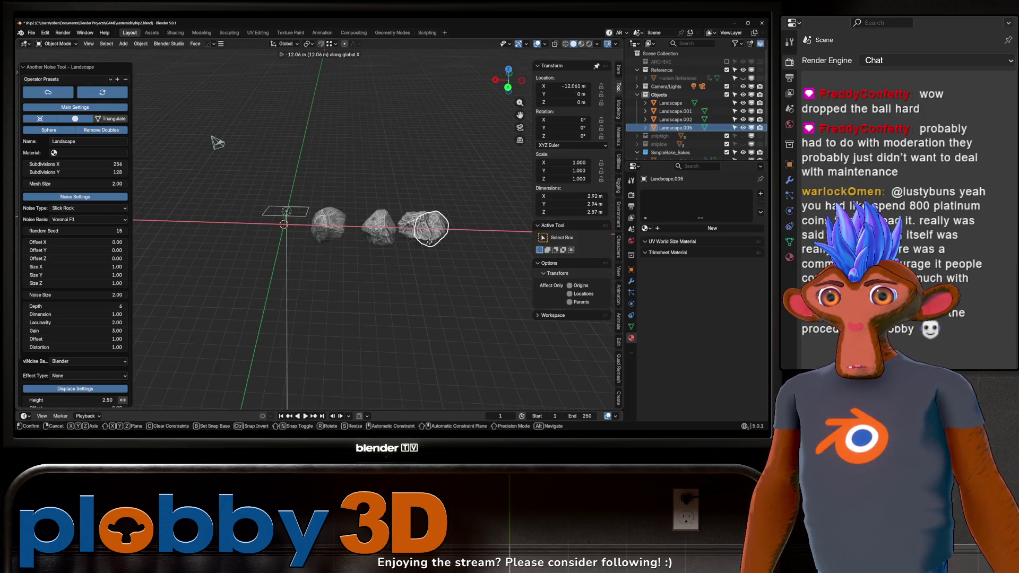
{"action": "left_click", "coordinate": [470, 241]}
{"action": "key", "text": "shift+a"}
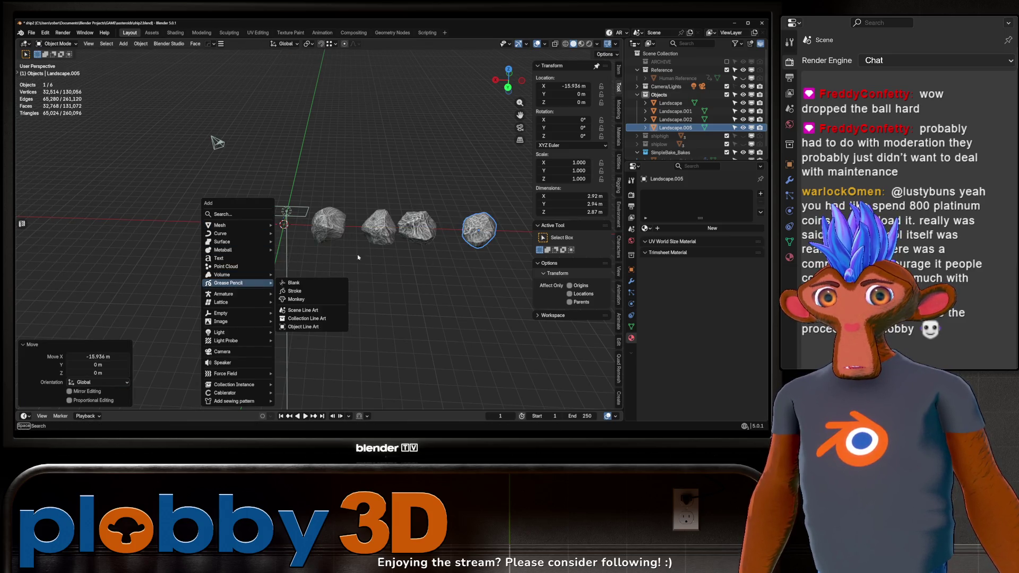
{"action": "left_click_drag", "start_coordinate": [228, 157], "coordinate": [328, 212]}
{"action": "left_click_drag", "start_coordinate": [286, 182], "coordinate": [291, 178]}
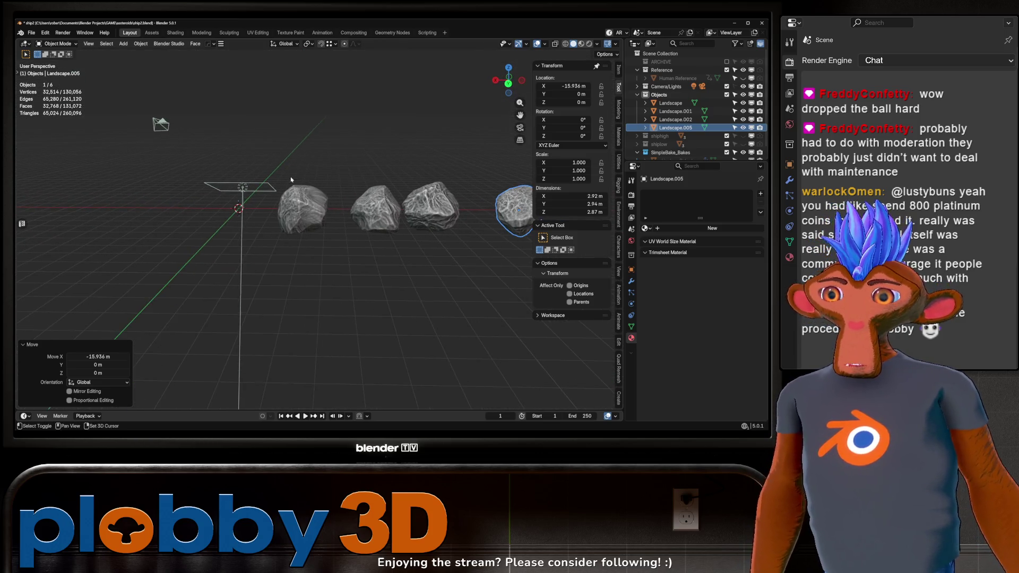
{"action": "key", "text": "shift+a"}
{"action": "mouse_move", "coordinate": [208, 266]}
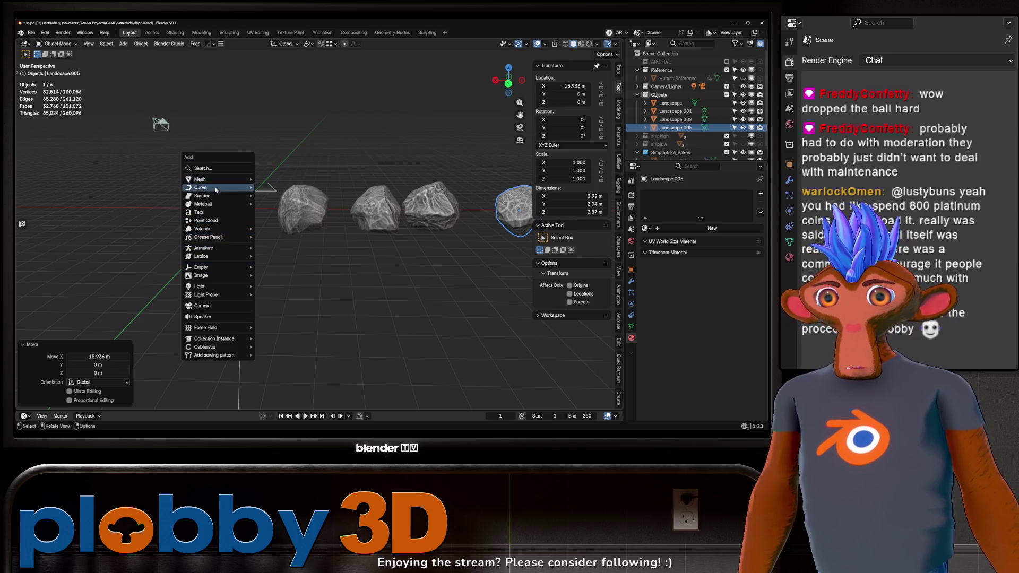
{"action": "mouse_move", "coordinate": [213, 179]}
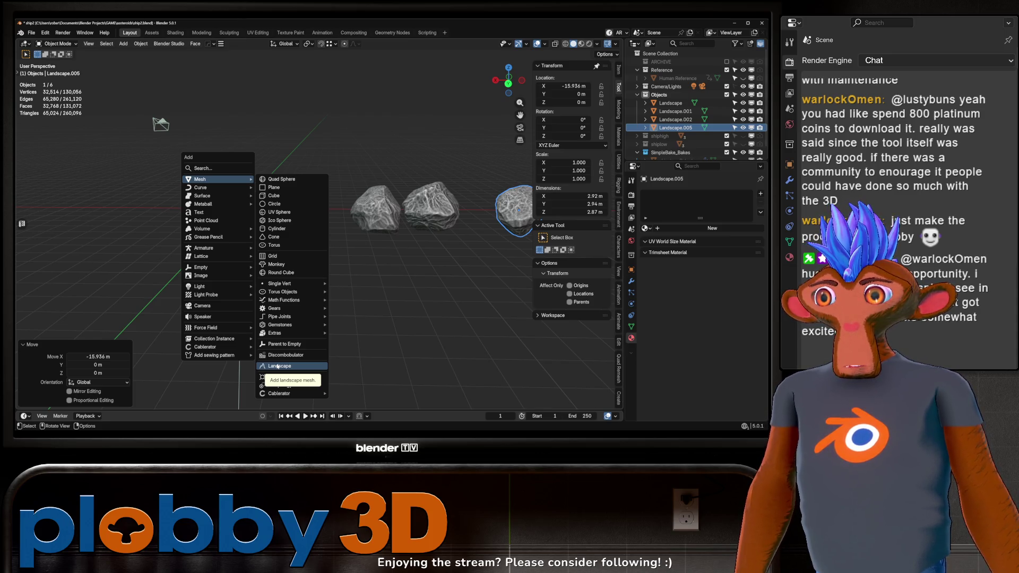
{"action": "left_click", "coordinate": [277, 366]}
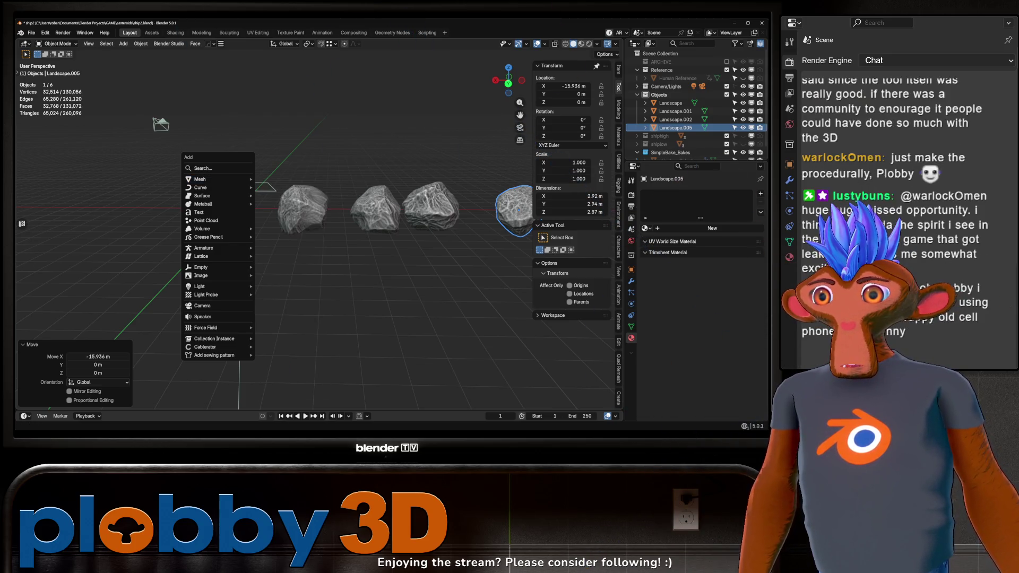
Add another Landscape rock at the origin
{"action": "mouse_move", "coordinate": [218, 204]}
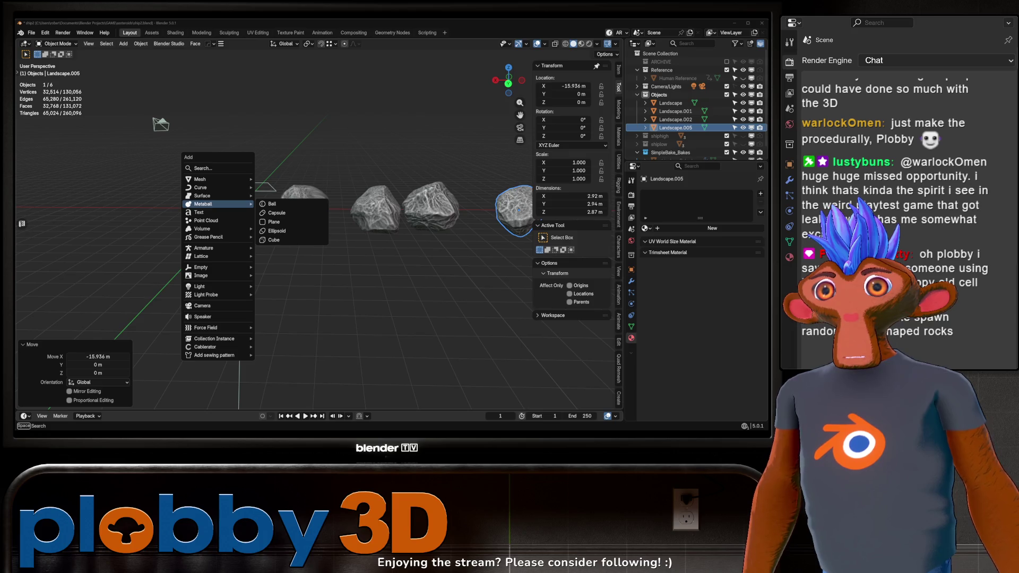
{"action": "left_click_drag", "start_coordinate": [402, 259], "coordinate": [329, 229]}
{"action": "scroll", "scroll_direction": "down", "scroll_amount": 3}
{"action": "scroll", "scroll_direction": "down", "scroll_amount": 3}
{"action": "key", "text": "shift+a"}
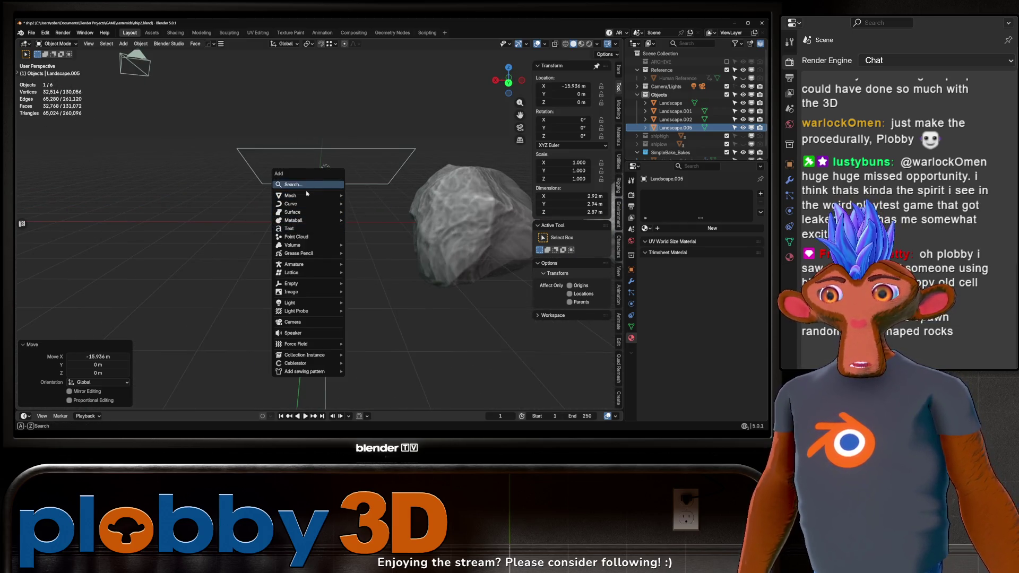
{"action": "mouse_move", "coordinate": [313, 195]}
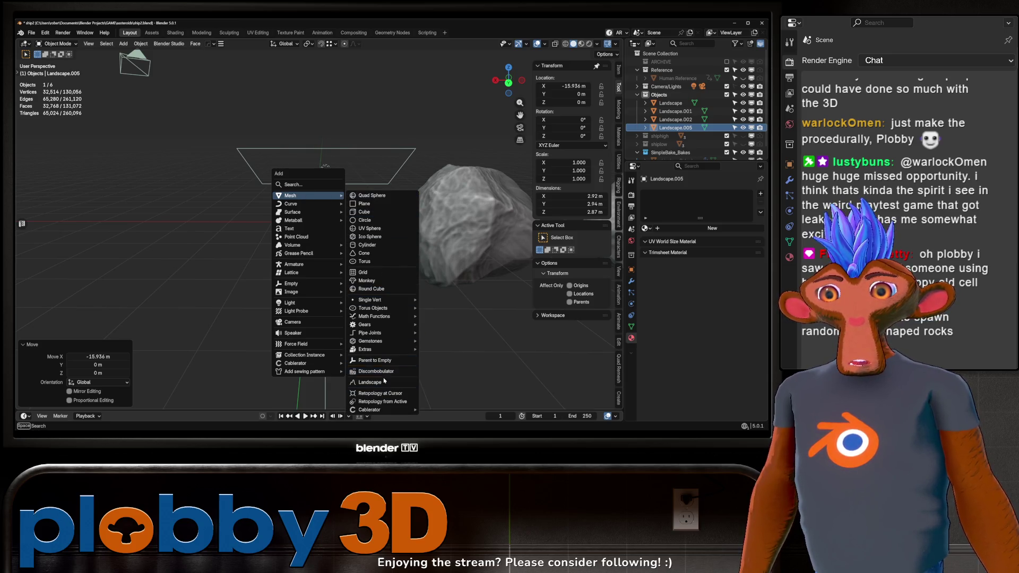
{"action": "left_click", "coordinate": [381, 382]}
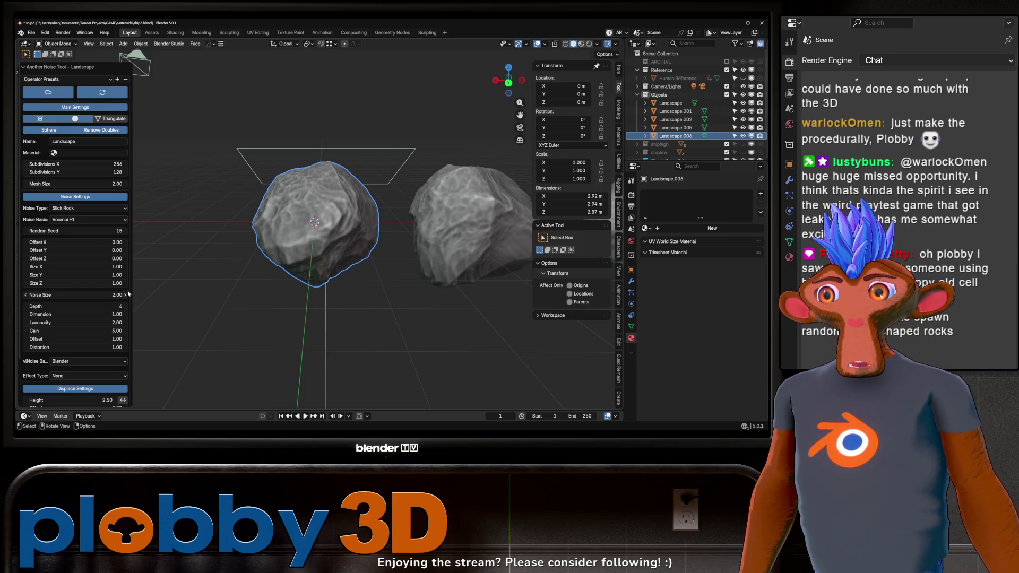
Raise the new rock's Random Seed to 22
{"action": "left_click", "coordinate": [126, 232]}
{"action": "left_click", "coordinate": [126, 231]}
{"action": "scroll", "scroll_direction": "down", "scroll_amount": 3}
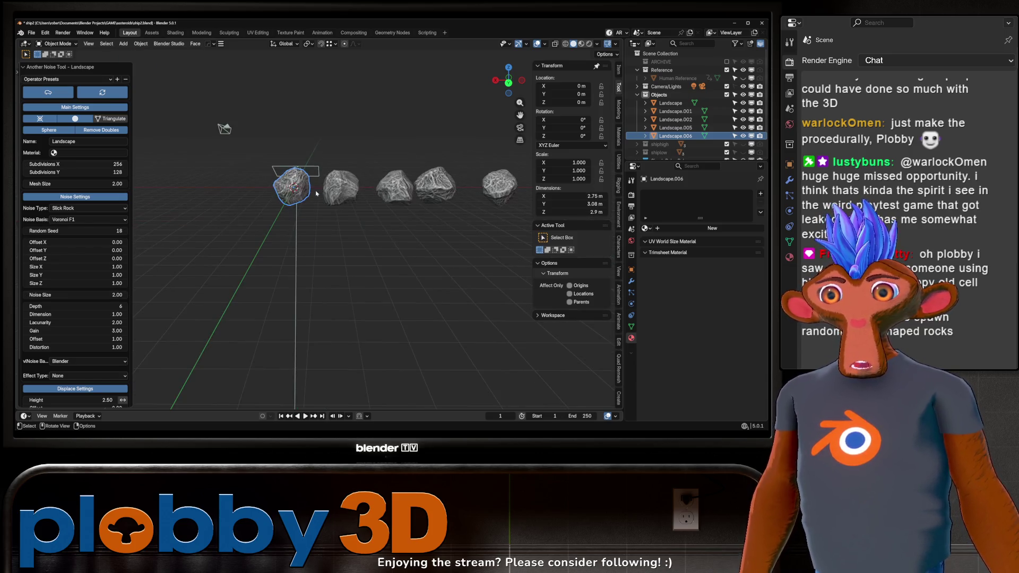
{"action": "left_click_drag", "start_coordinate": [317, 193], "coordinate": [208, 252]}
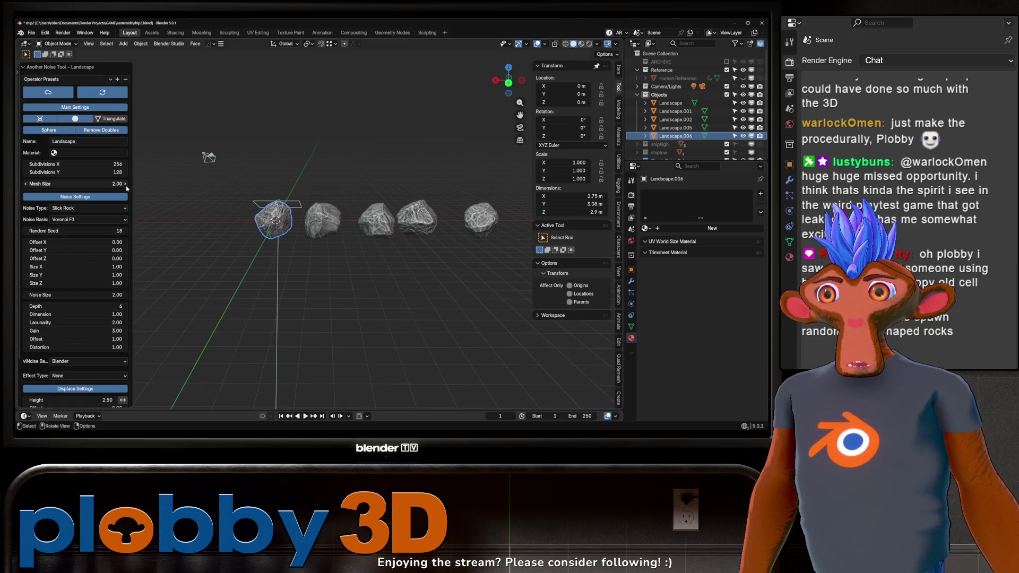
{"action": "left_click", "coordinate": [127, 232]}
{"action": "left_click", "coordinate": [128, 232]}
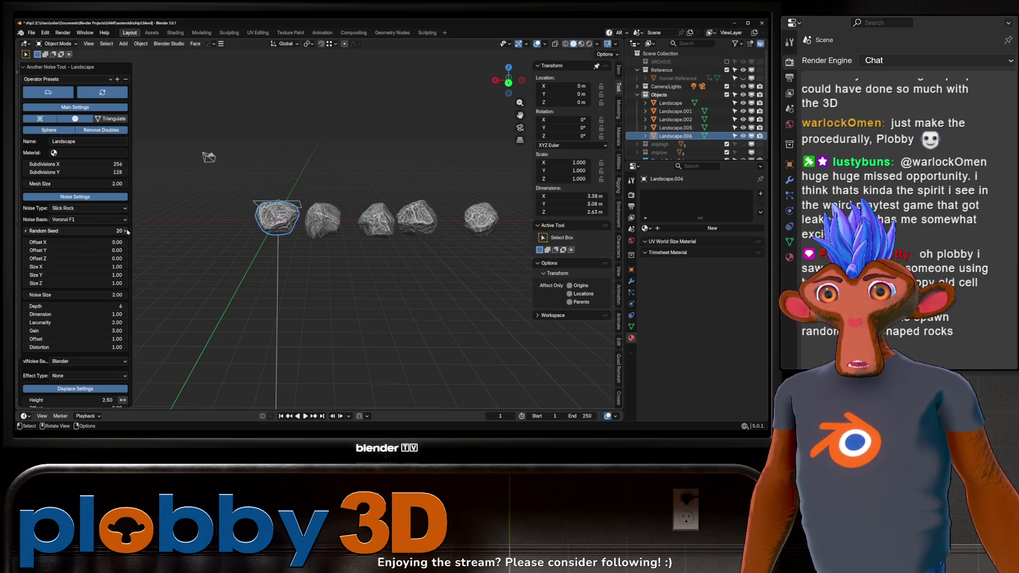
{"action": "left_click", "coordinate": [126, 231]}
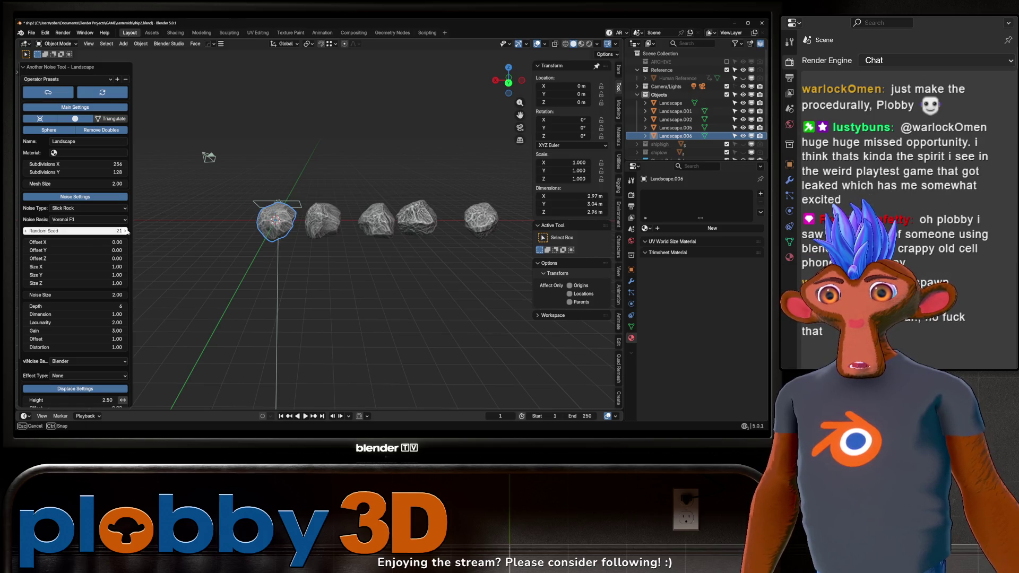
{"action": "left_click", "coordinate": [125, 232]}
Select the original Landscape rock and look around the row
{"action": "left_click", "coordinate": [324, 237]}
{"action": "left_click_drag", "start_coordinate": [325, 237], "coordinate": [317, 228]}
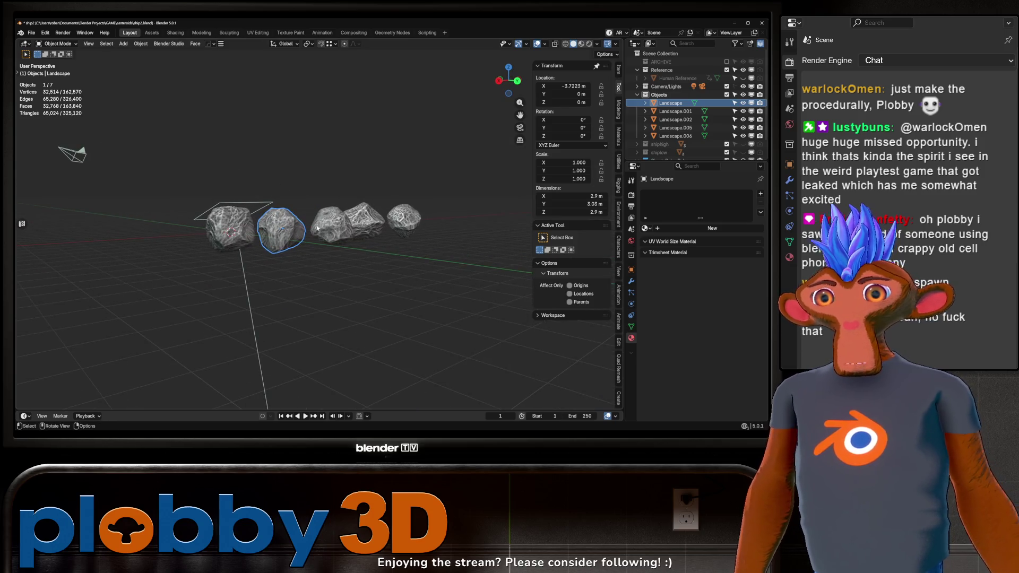
{"action": "scroll", "scroll_direction": "up", "scroll_amount": 3}
{"action": "left_click_drag", "start_coordinate": [248, 170], "coordinate": [297, 249]}
Hide the baked ship mesh to show the camera, then deselect Landscape.006
{"action": "left_click", "coordinate": [162, 199]}
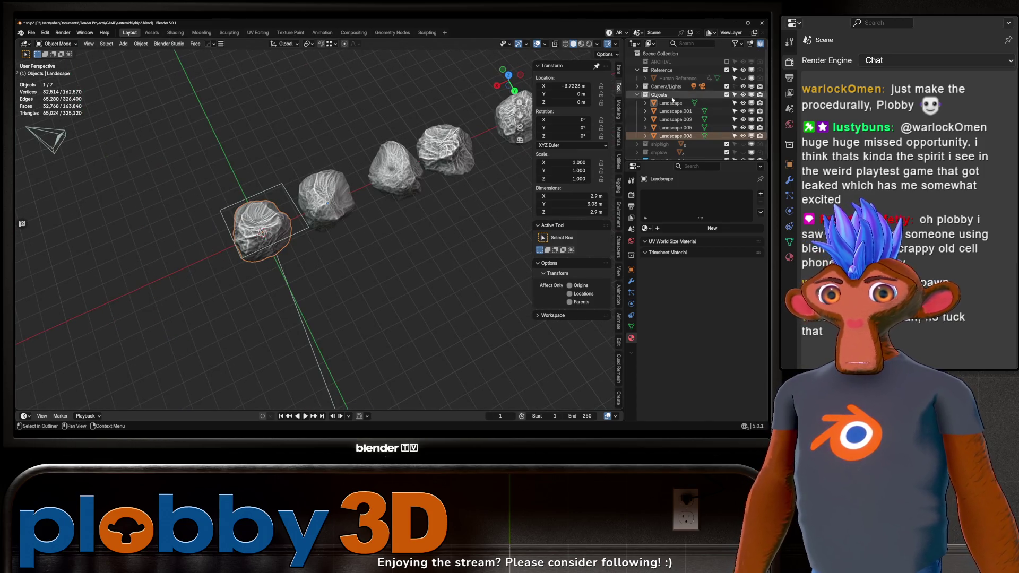
{"action": "scroll", "scroll_direction": "down", "scroll_amount": 3}
{"action": "left_click", "coordinate": [743, 152]}
{"action": "left_click_drag", "start_coordinate": [319, 249], "coordinate": [366, 262]}
{"action": "left_click", "coordinate": [674, 118]}
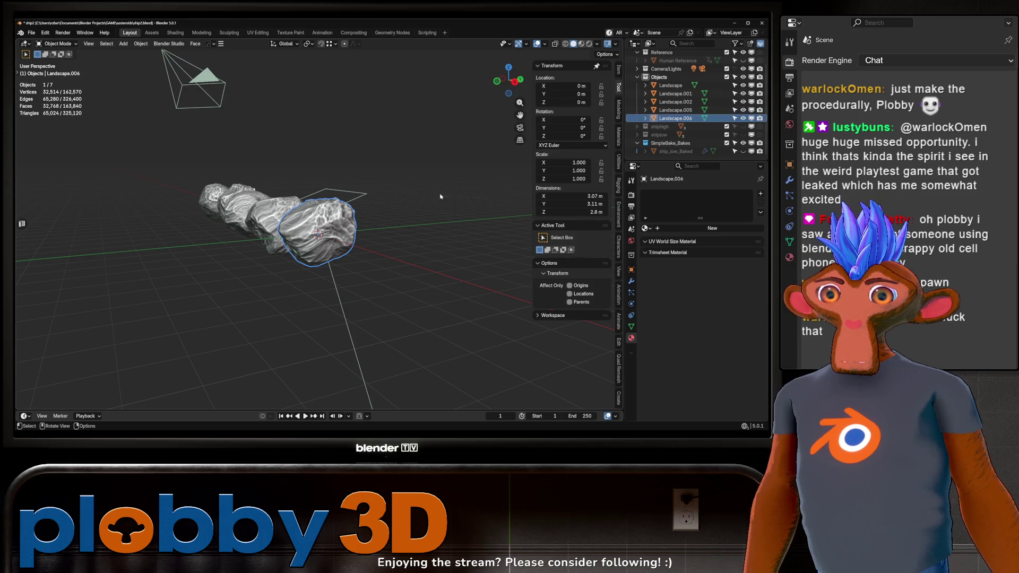
{"action": "scroll", "scroll_direction": "up", "scroll_amount": 3}
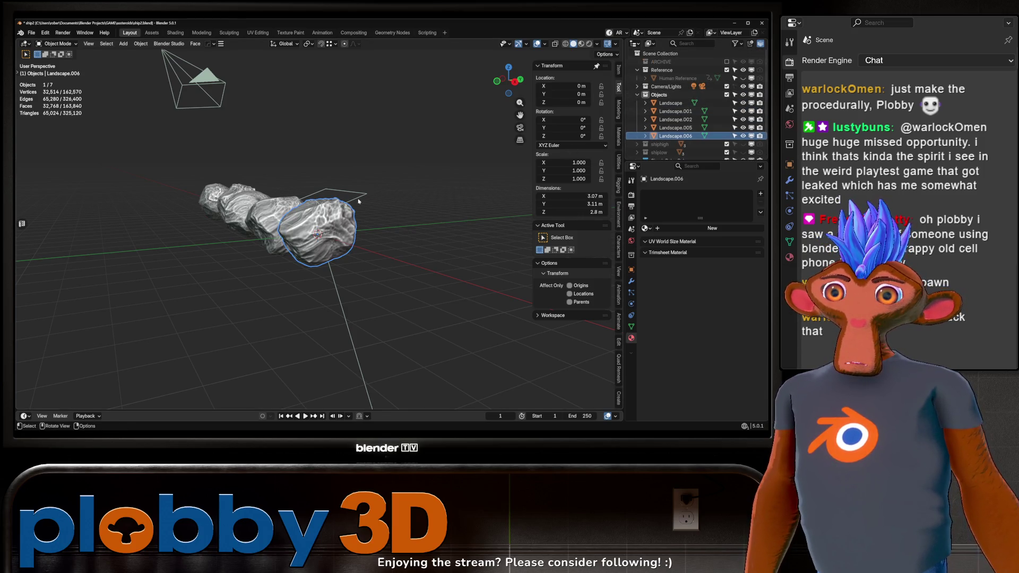
{"action": "left_click", "coordinate": [358, 200]}
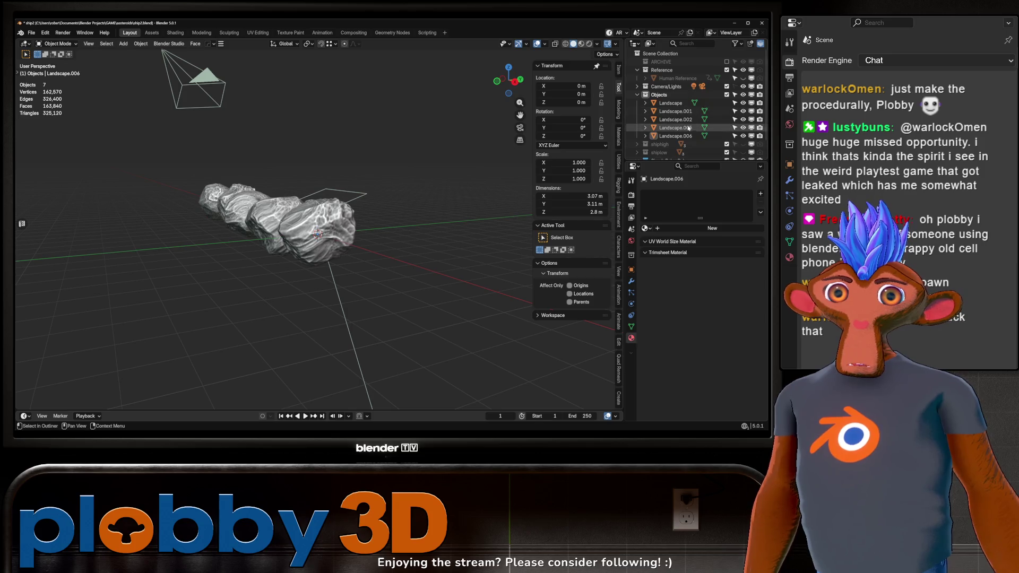
Move the area light along Y to sit above the rock row
{"action": "left_click_drag", "start_coordinate": [358, 200], "coordinate": [341, 119]}
{"action": "key", "text": "g"}
{"action": "key", "text": "y"}
{"action": "left_click", "coordinate": [416, 194]}
{"action": "left_click_drag", "start_coordinate": [416, 194], "coordinate": [329, 198]}
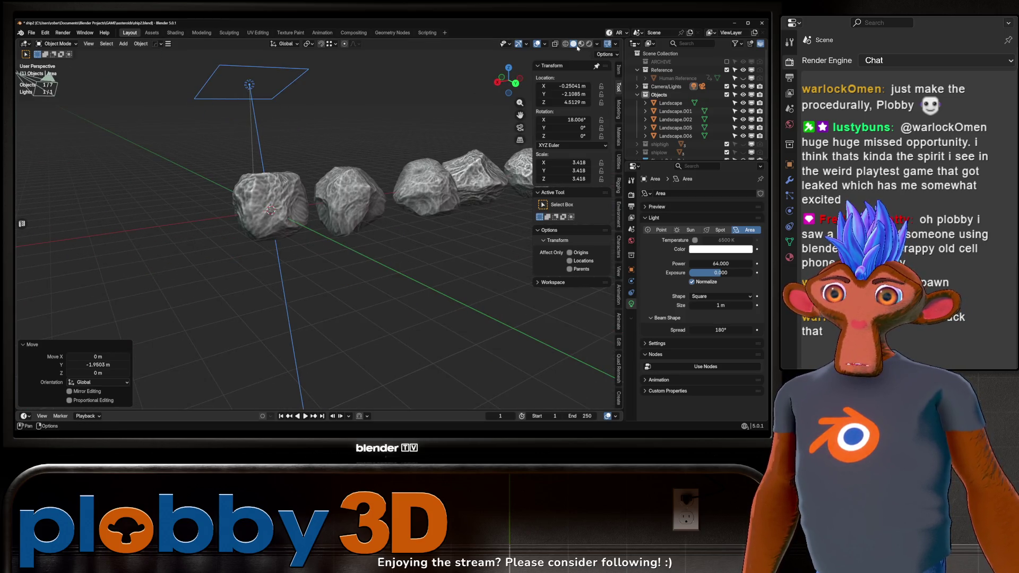
Switch to Material Preview shading and zoom in on the first rock, Landscape.006
{"action": "left_click", "coordinate": [582, 44]}
{"action": "left_click_drag", "start_coordinate": [323, 167], "coordinate": [318, 239]}
{"action": "scroll", "scroll_direction": "up", "scroll_amount": 3}
{"action": "scroll", "scroll_direction": "down", "scroll_amount": 3}
{"action": "scroll", "scroll_direction": "up", "scroll_amount": 3}
{"action": "scroll", "scroll_direction": "up", "scroll_amount": 3}
{"action": "scroll", "scroll_direction": "down", "scroll_amount": 3}
{"action": "scroll", "scroll_direction": "up", "scroll_amount": 3}
{"action": "scroll", "scroll_direction": "up", "scroll_amount": 3}
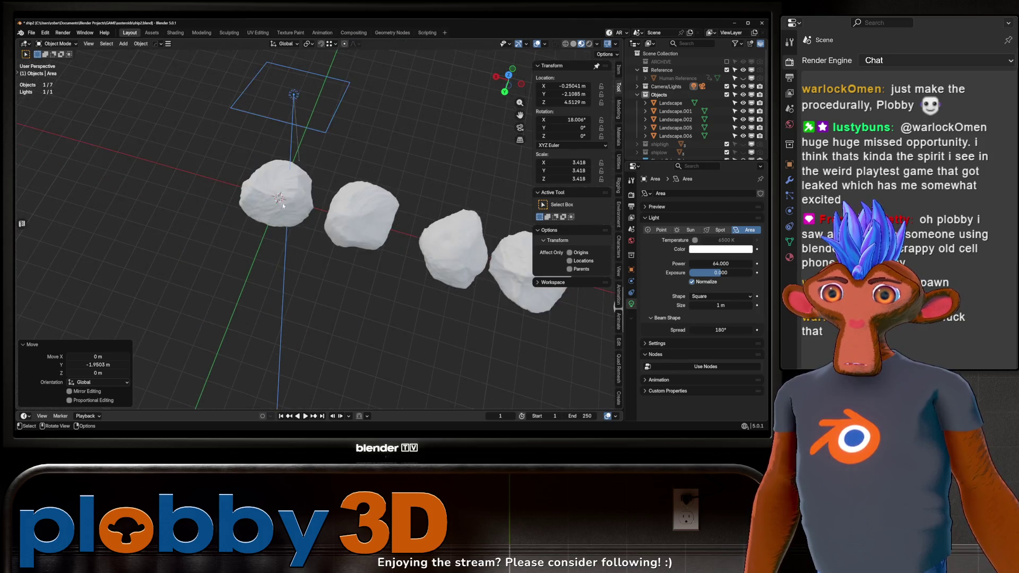
{"action": "left_click", "coordinate": [318, 180]}
{"action": "left_click_drag", "start_coordinate": [317, 180], "coordinate": [317, 180]}
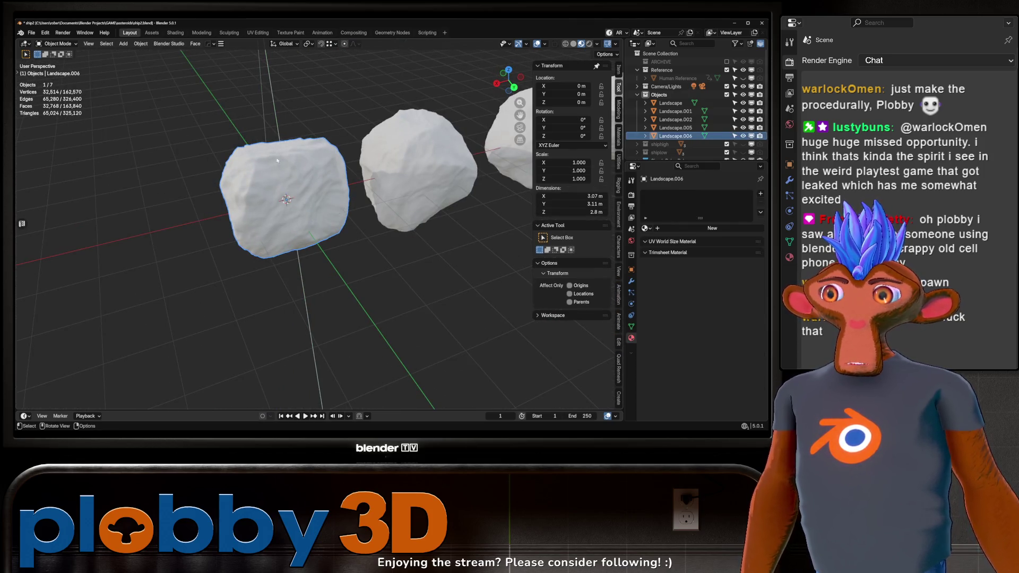
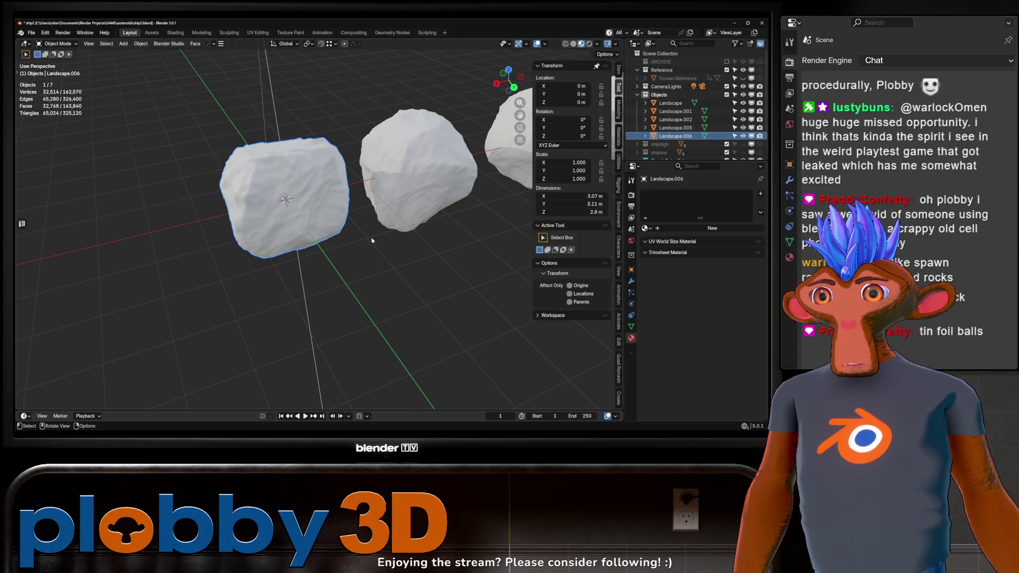
Add a quad sphere, shrink it and lift it along Z above the left rock
{"action": "left_click_drag", "start_coordinate": [201, 170], "coordinate": [268, 216]}
{"action": "key", "text": "shift+a"}
{"action": "mouse_move", "coordinate": [271, 216]}
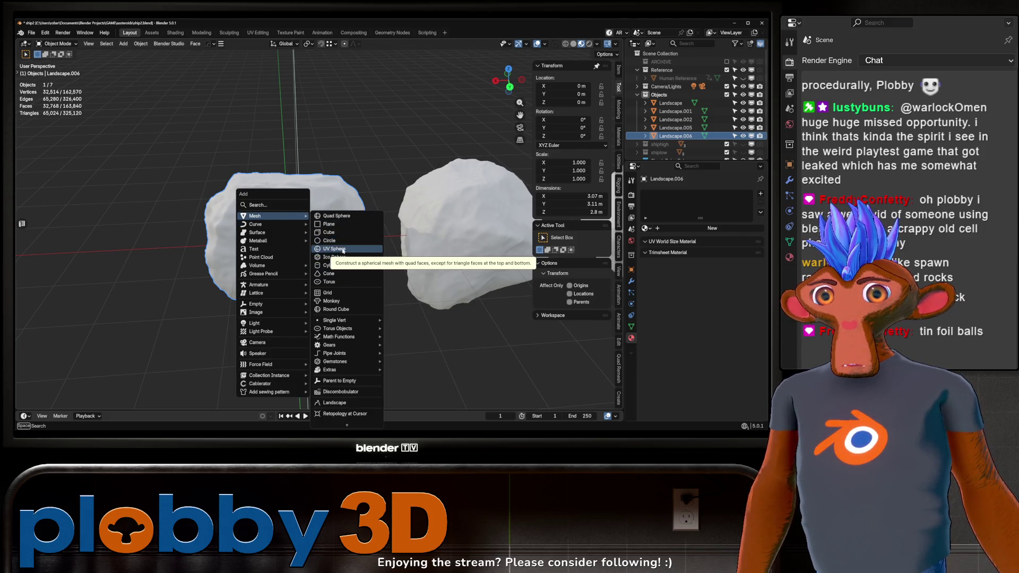
{"action": "left_click", "coordinate": [346, 215]}
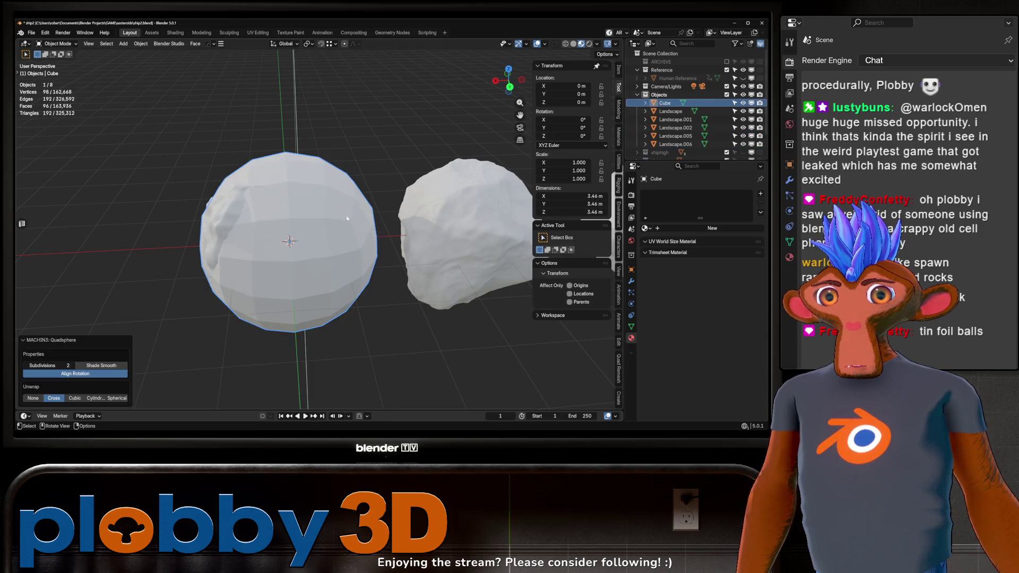
{"action": "key", "text": "s"}
{"action": "key", "text": "Escape"}
{"action": "key", "text": "g"}
{"action": "key", "text": "z"}
{"action": "left_click", "coordinate": [306, 180]}
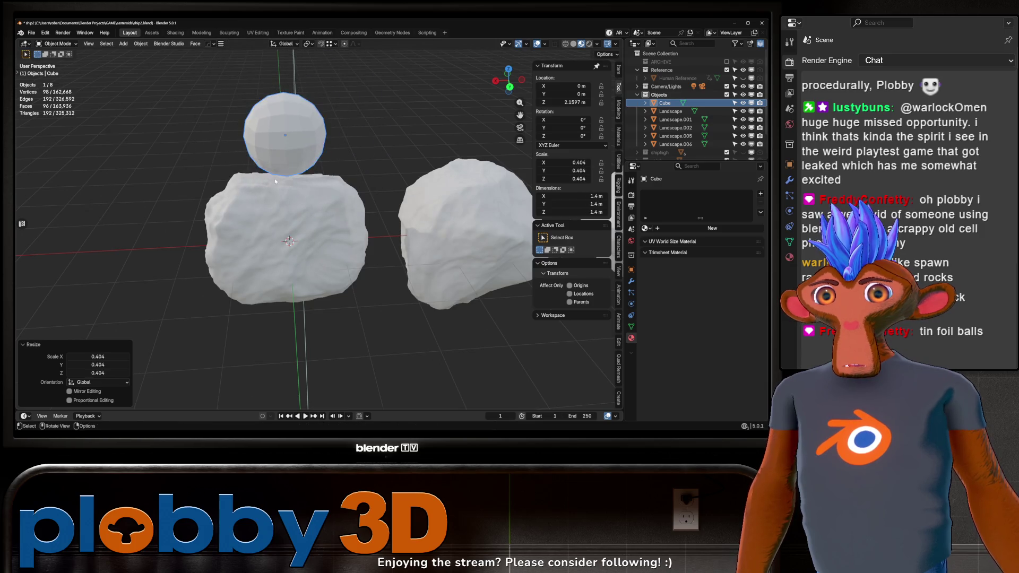
Add a Subdivision modifier to the sphere and apply it to the mesh
{"action": "key", "text": "ctrl+1"}
{"action": "left_click", "coordinate": [631, 281]}
{"action": "key", "text": "ctrl+a"}
{"action": "left_click_drag", "start_coordinate": [340, 180], "coordinate": [259, 153]}
{"action": "key", "text": "Tab"}
Bulge a random half of the sphere's vertices outward, then smooth all vertices
{"action": "key", "text": "1"}
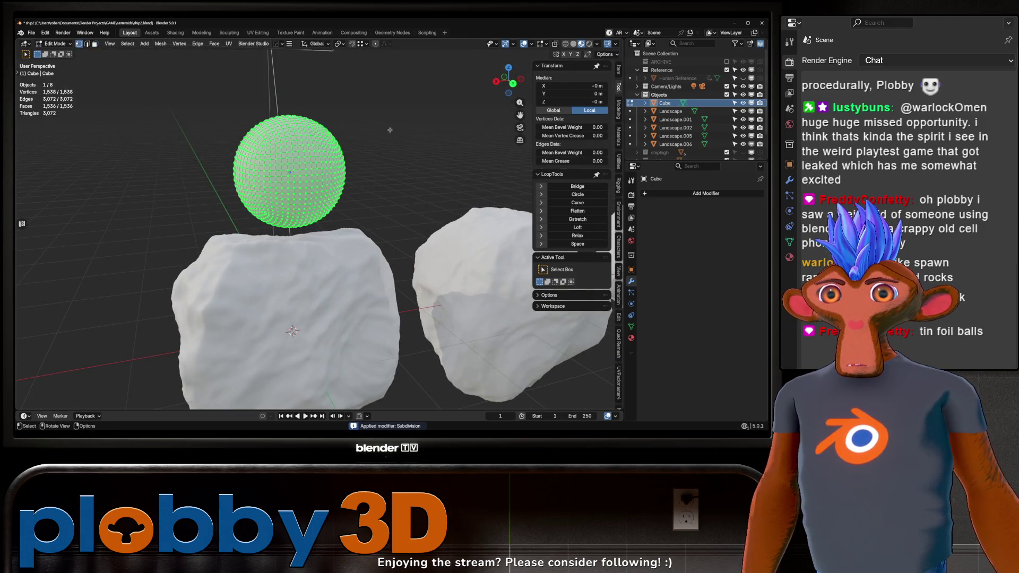
{"action": "left_click", "coordinate": [212, 96]}
{"action": "left_click", "coordinate": [130, 44]}
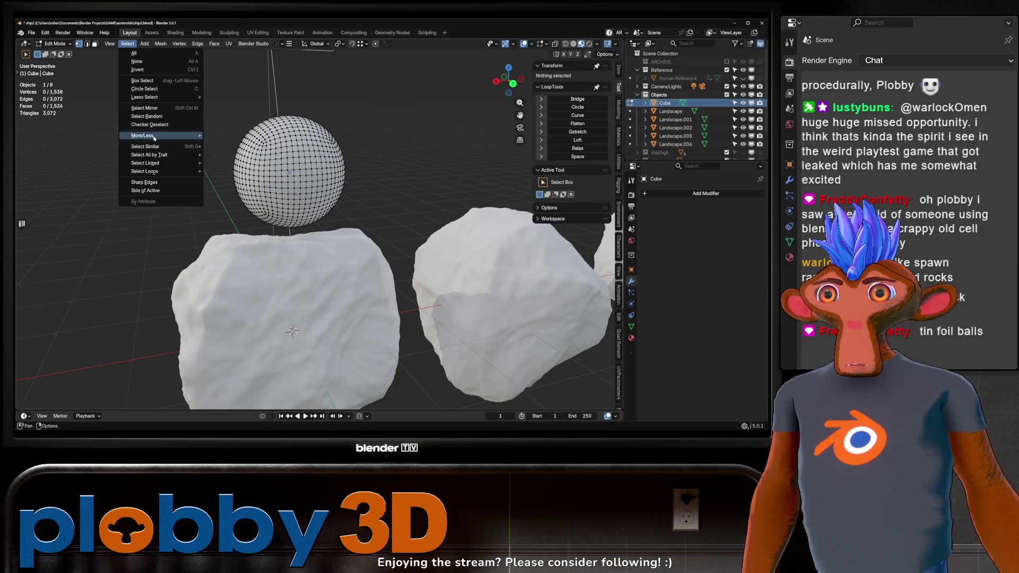
{"action": "mouse_move", "coordinate": [148, 145]}
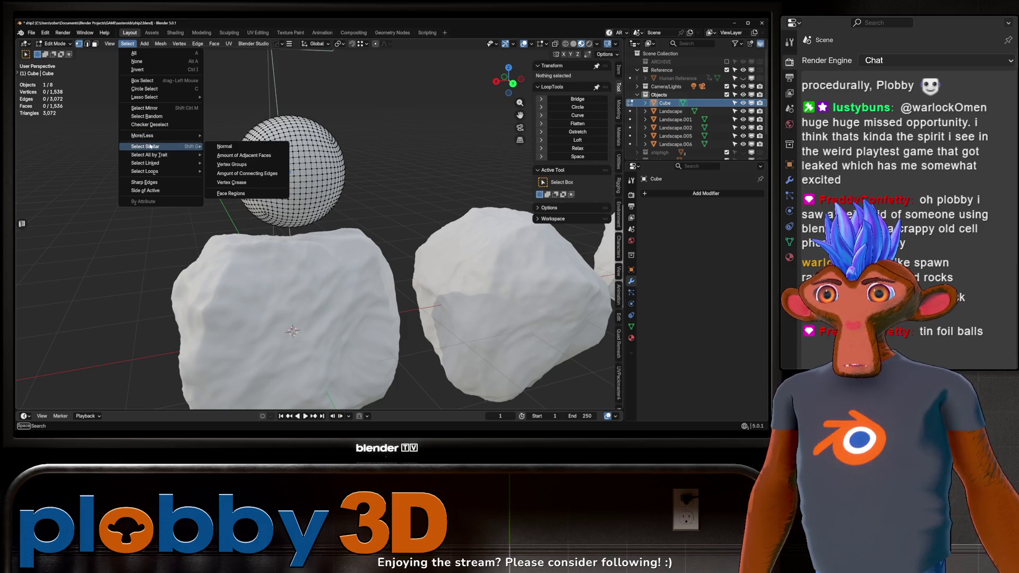
{"action": "left_click", "coordinate": [144, 116]}
{"action": "key", "text": "alt+s"}
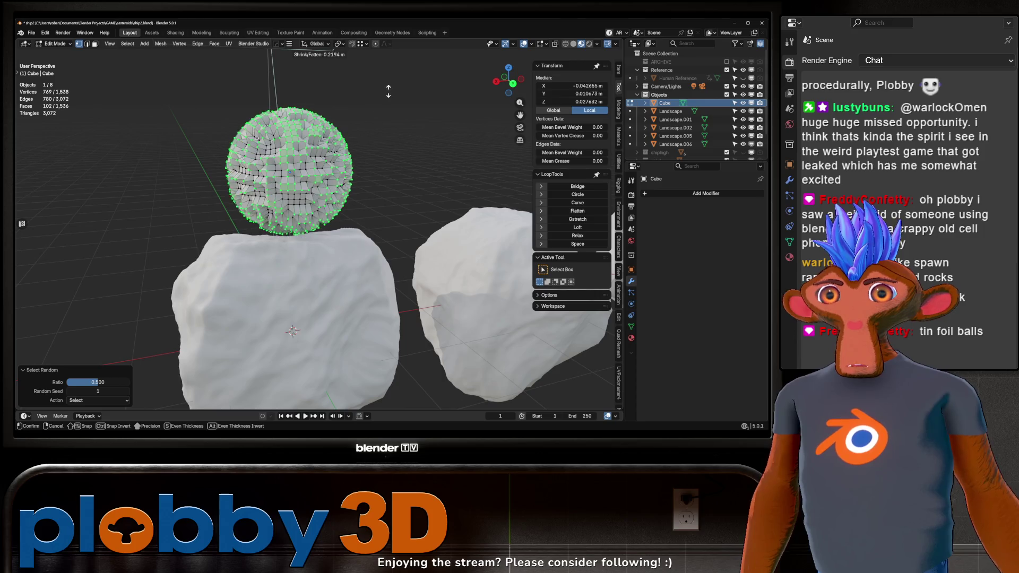
{"action": "left_click", "coordinate": [380, 126]}
{"action": "key", "text": "a"}
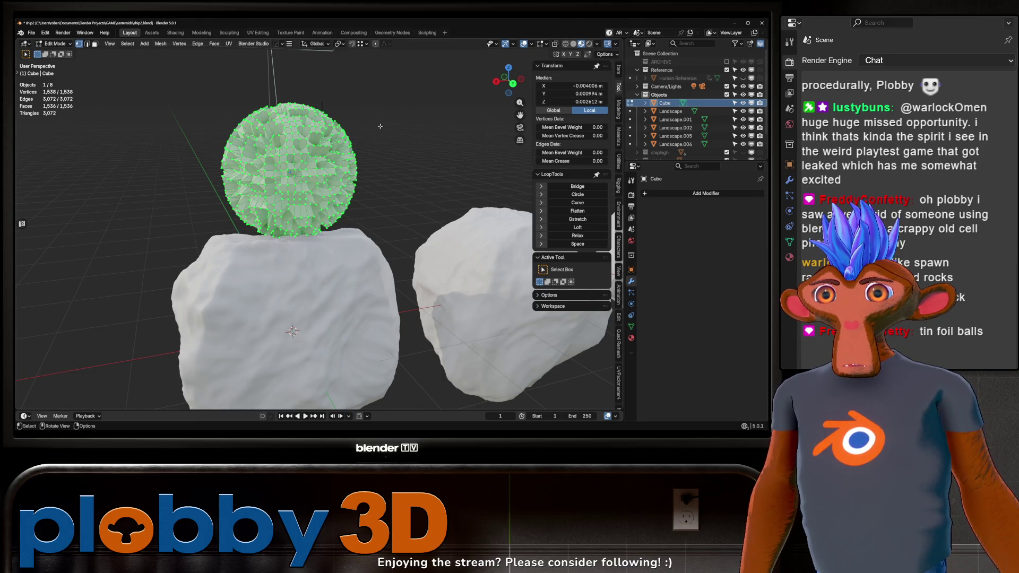
{"action": "right_click", "coordinate": [379, 127]}
{"action": "left_click", "coordinate": [379, 118]}
Shrink the sphere to pebble size, about 0.65 m, and apply its rotation and scale
{"action": "key", "text": "Tab"}
{"action": "left_click_drag", "start_coordinate": [378, 118], "coordinate": [289, 193]}
{"action": "scroll", "scroll_direction": "down", "scroll_amount": 3}
{"action": "key", "text": "s"}
{"action": "left_click", "coordinate": [304, 171]}
{"action": "key", "text": "ctrl+a"}
{"action": "left_click", "coordinate": [303, 169]}
Move the pebble 3.32 m along X to the left of the rocks
{"action": "scroll", "scroll_direction": "up", "scroll_amount": 3}
{"action": "key", "text": "g"}
{"action": "key", "text": "x"}
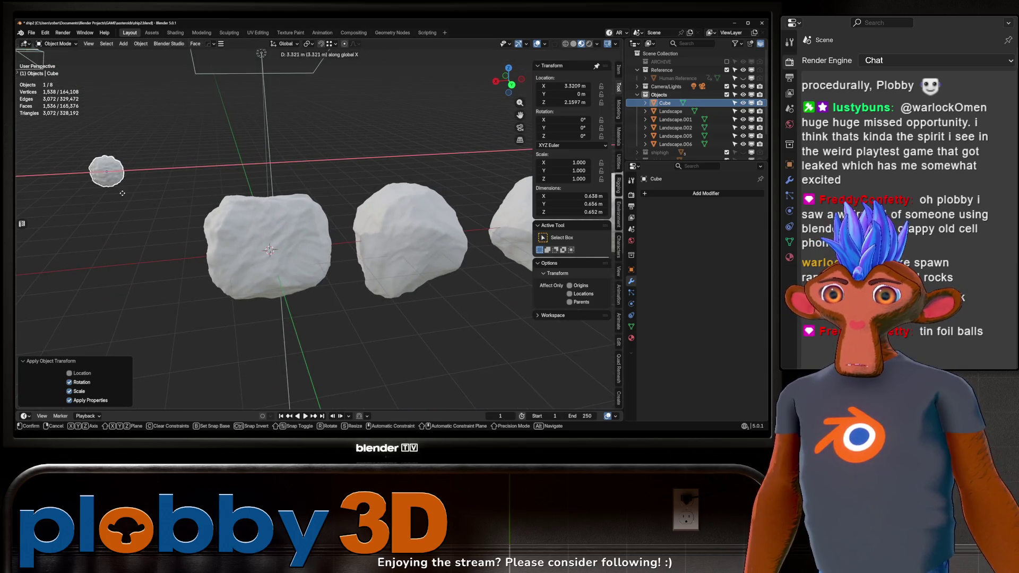
{"action": "left_click", "coordinate": [122, 193]}
{"action": "left_click_drag", "start_coordinate": [122, 194], "coordinate": [175, 181]}
{"action": "left_click", "coordinate": [329, 244]}
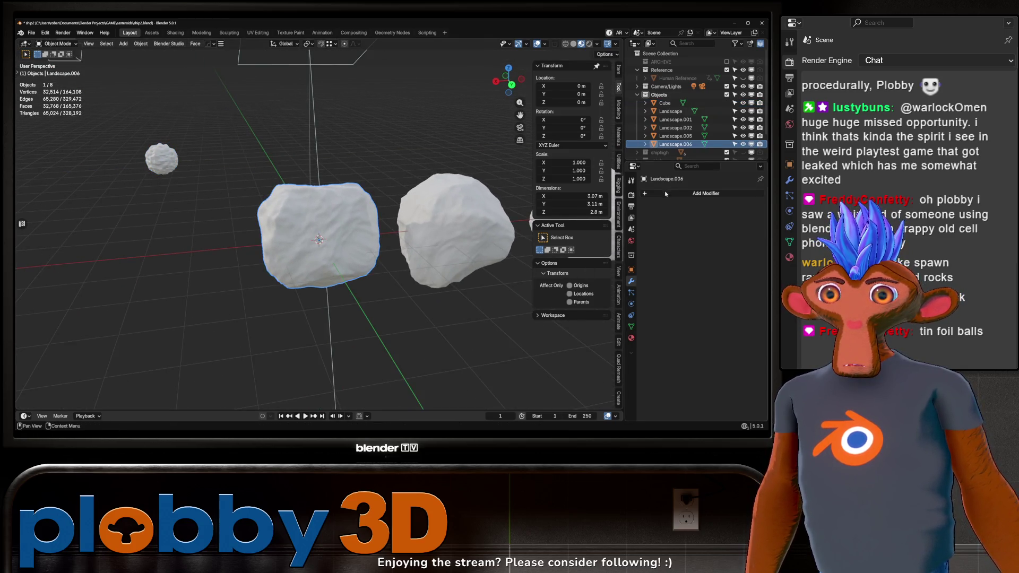
Add a Scatter on Surface modifier to Landscape.006 that scatters the Cube pebble
{"action": "left_click", "coordinate": [665, 194]}
{"action": "mouse_move", "coordinate": [642, 183]}
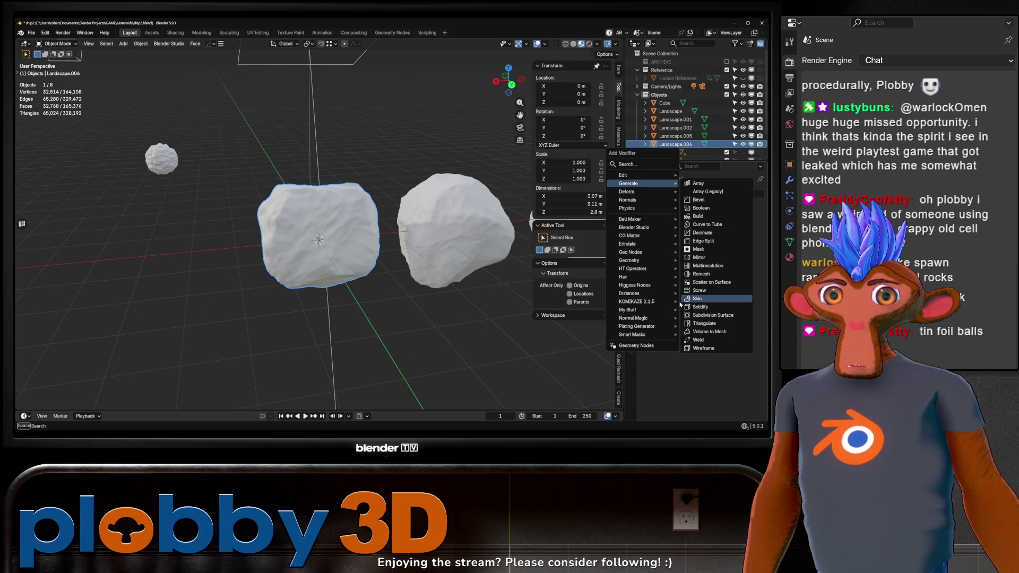
{"action": "left_click", "coordinate": [710, 282]}
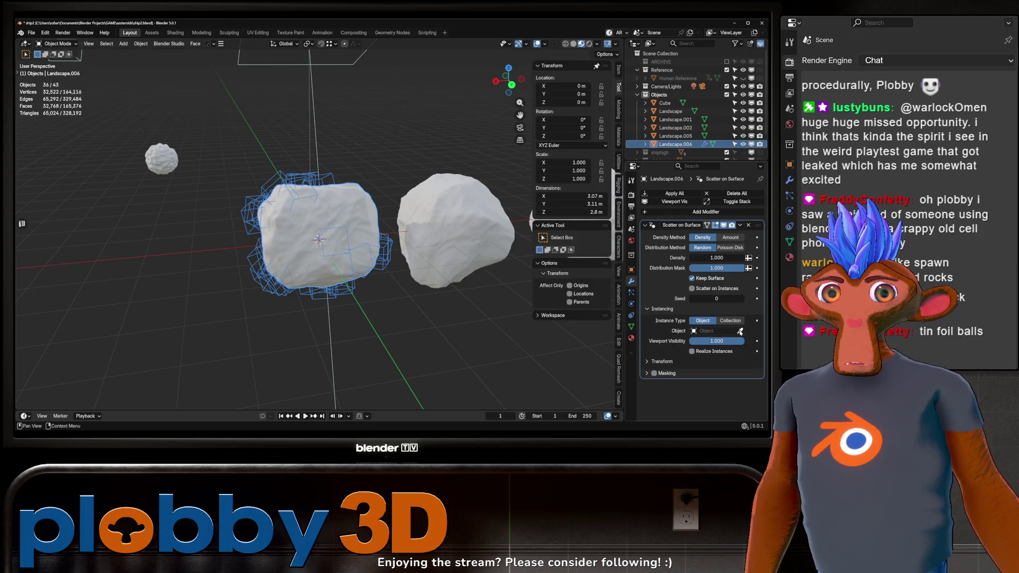
{"action": "left_click", "coordinate": [165, 156]}
{"action": "left_click_drag", "start_coordinate": [165, 157], "coordinate": [457, 232]}
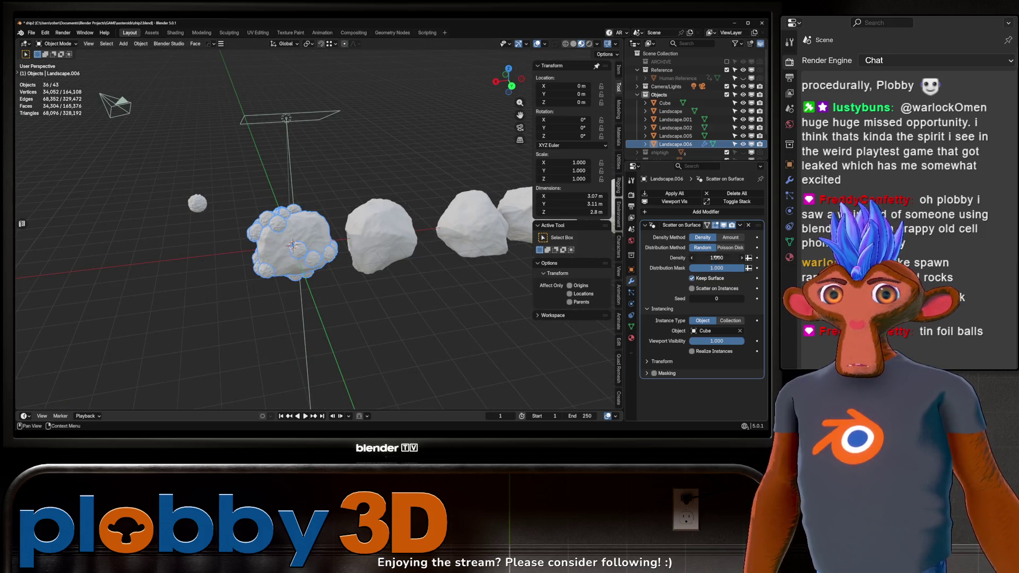
Use Poisson Disk distribution with a minimum distance of 0.893 m
{"action": "left_click", "coordinate": [726, 248]}
{"action": "left_click_drag", "start_coordinate": [716, 278], "coordinate": [728, 279]}
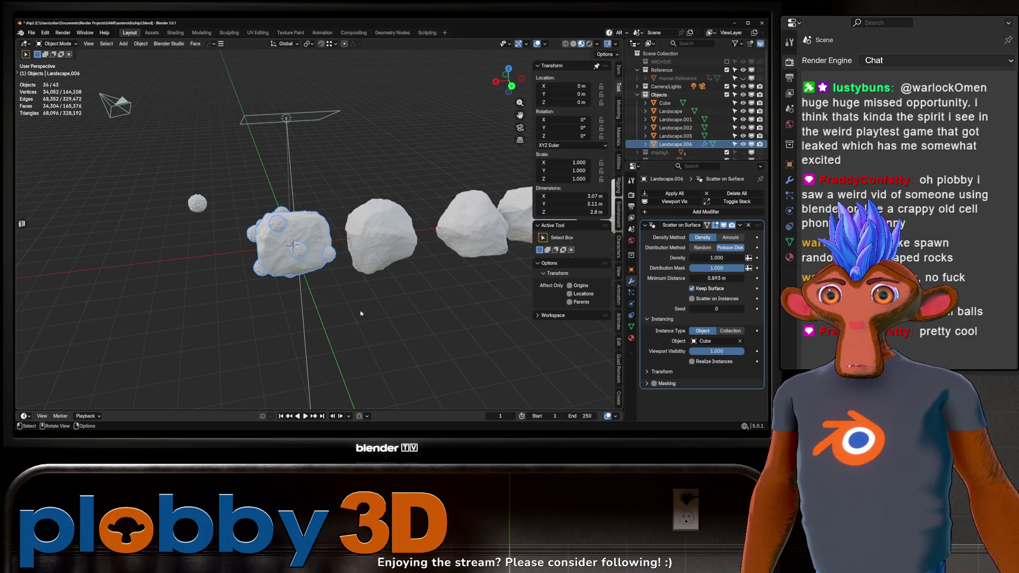
{"action": "left_click", "coordinate": [656, 374]}
{"action": "scroll", "scroll_direction": "down", "scroll_amount": 3}
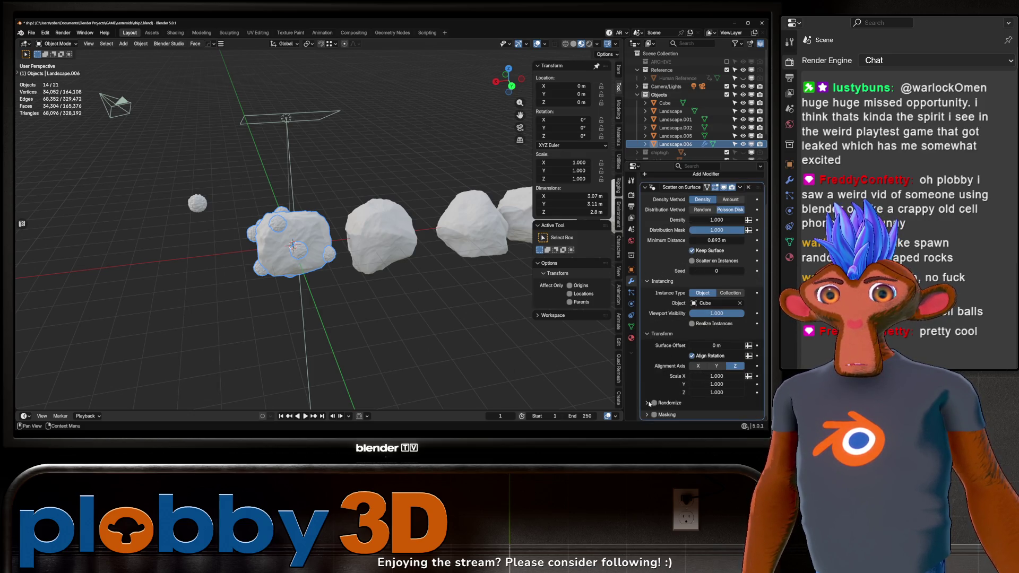
{"action": "left_click", "coordinate": [652, 404]}
Set the scattered pebbles' random scale to 0.667 and their scale to 1.503
{"action": "scroll", "scroll_direction": "down", "scroll_amount": 3}
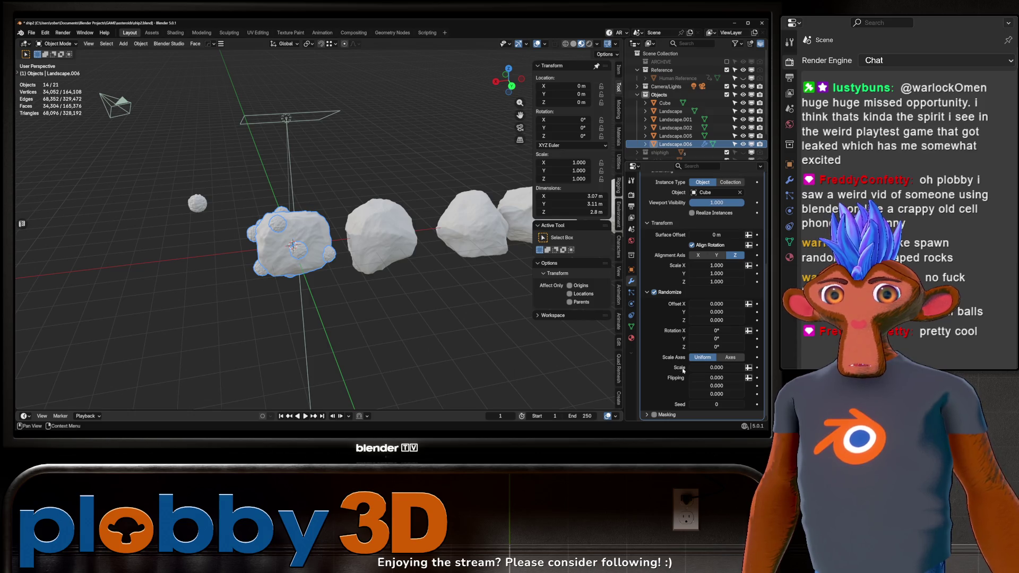
{"action": "left_click_drag", "start_coordinate": [719, 368], "coordinate": [720, 368]}
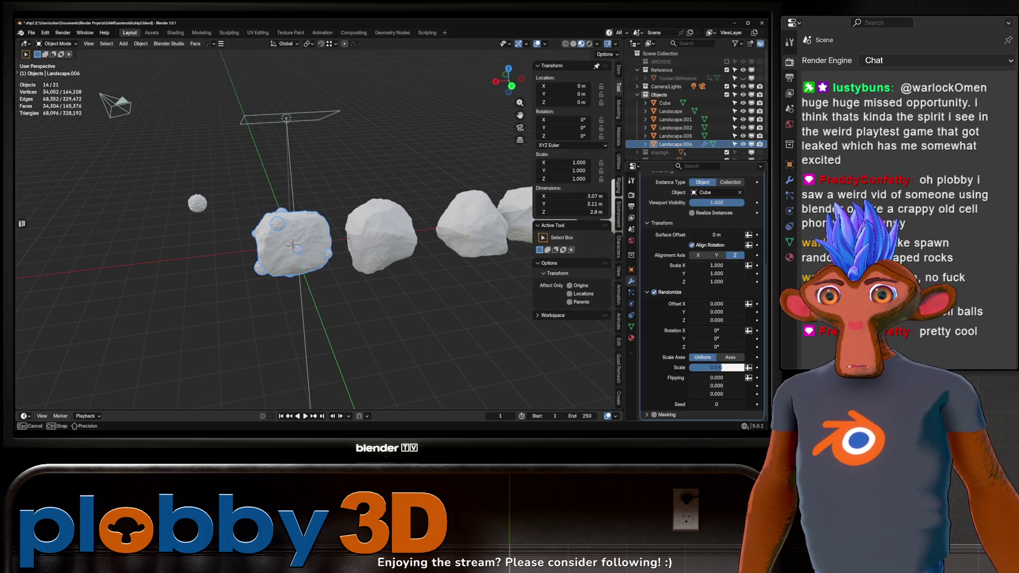
{"action": "left_click_drag", "start_coordinate": [720, 367], "coordinate": [683, 320]}
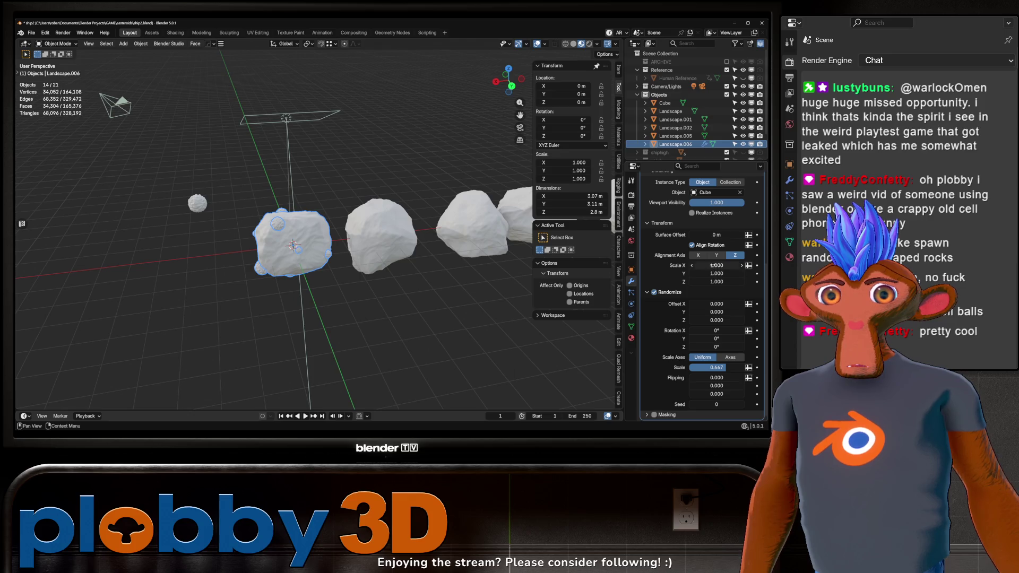
{"action": "left_click_drag", "start_coordinate": [713, 265], "coordinate": [714, 273]}
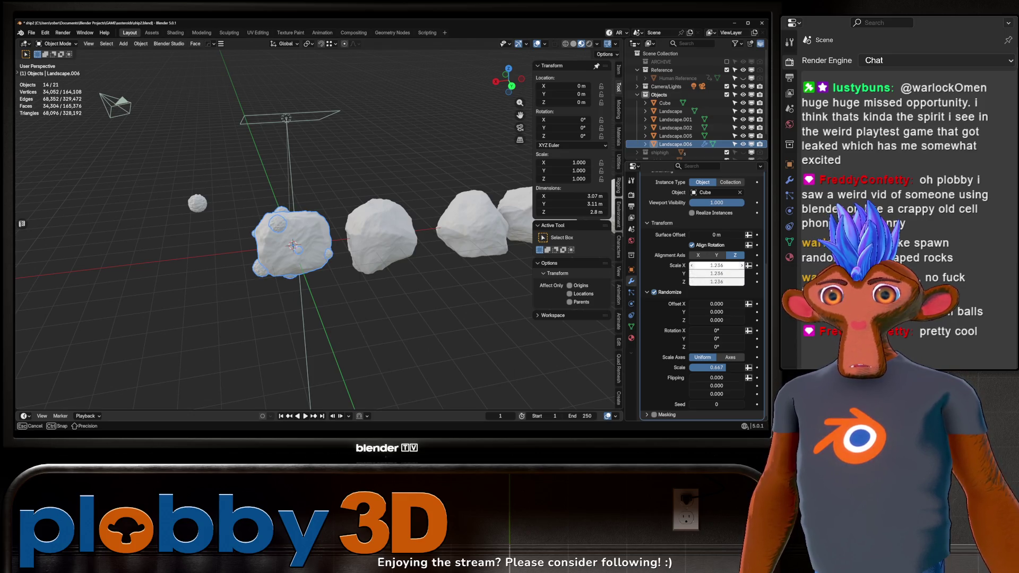
{"action": "left_click_drag", "start_coordinate": [714, 273], "coordinate": [605, 274]}
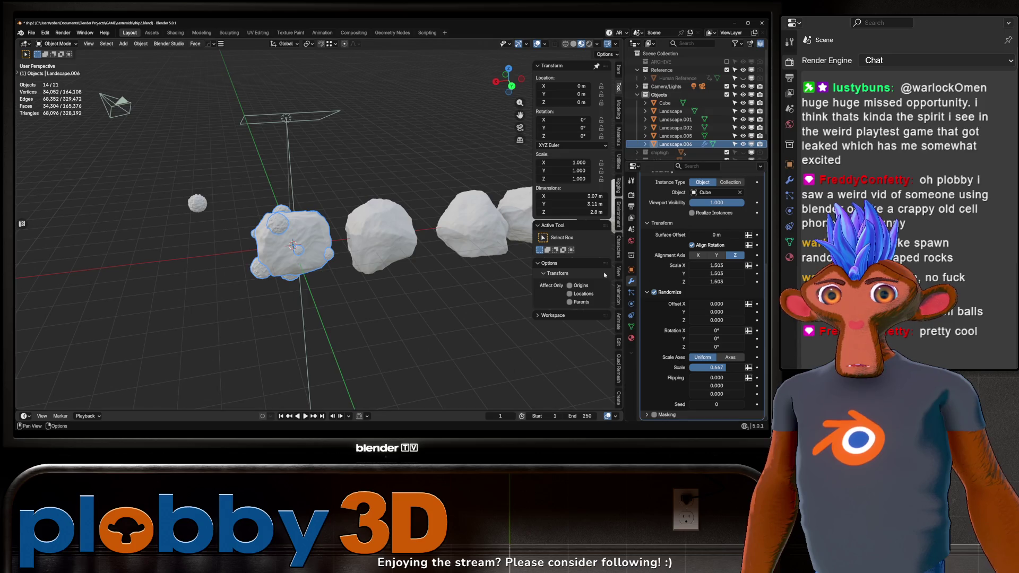
Set the pebbles' random rotation to 360° on Z, Y and X
{"action": "left_click_drag", "start_coordinate": [702, 345], "coordinate": [707, 345]}
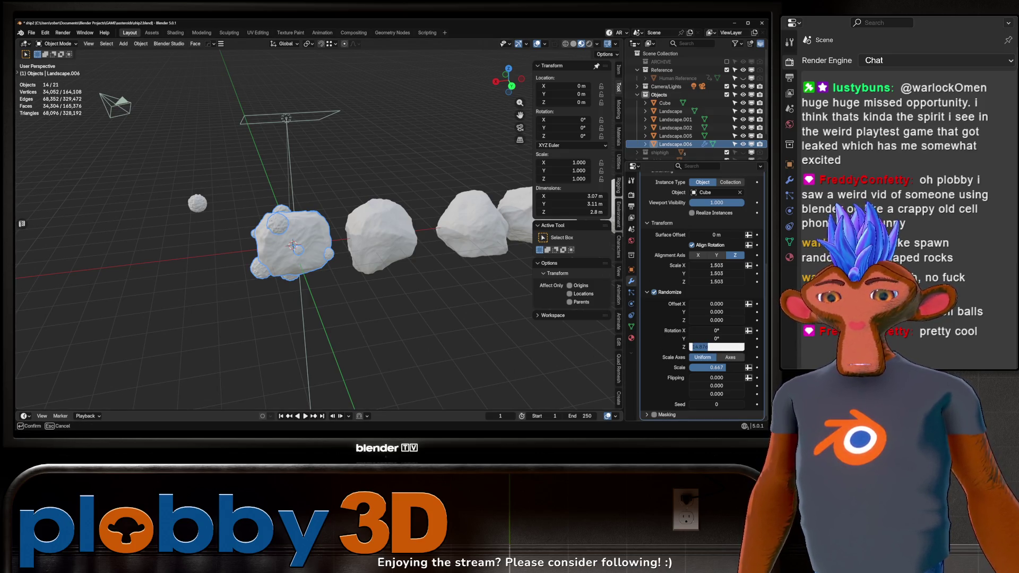
{"action": "type", "text": "360"}
{"action": "key", "text": "Return"}
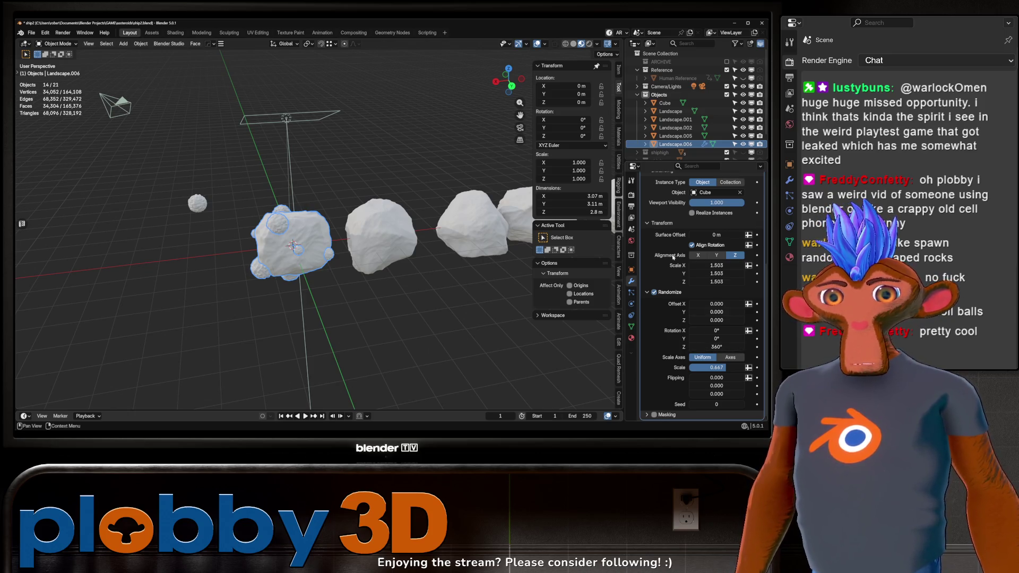
{"action": "left_click_drag", "start_coordinate": [716, 339], "coordinate": [717, 339]}
{"action": "type", "text": "260"}
{"action": "key", "text": "Return"}
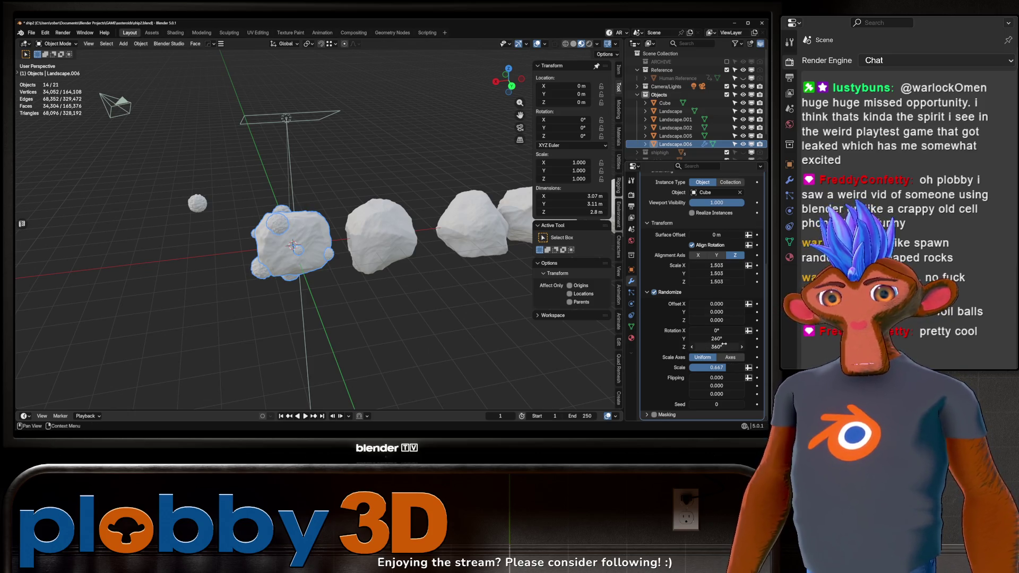
{"action": "left_click_drag", "start_coordinate": [716, 338], "coordinate": [716, 339]}
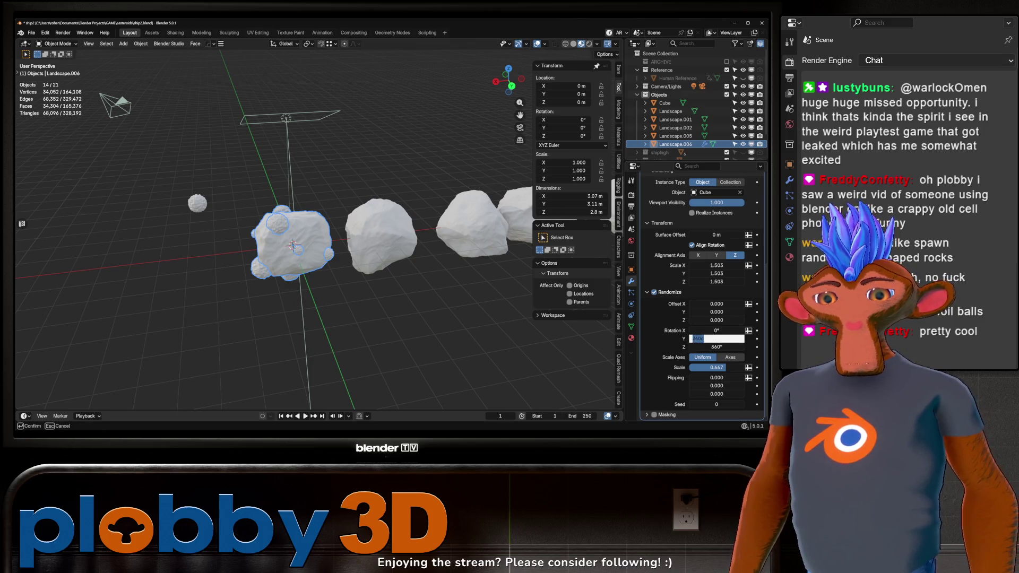
{"action": "type", "text": "360"}
{"action": "key", "text": "Return"}
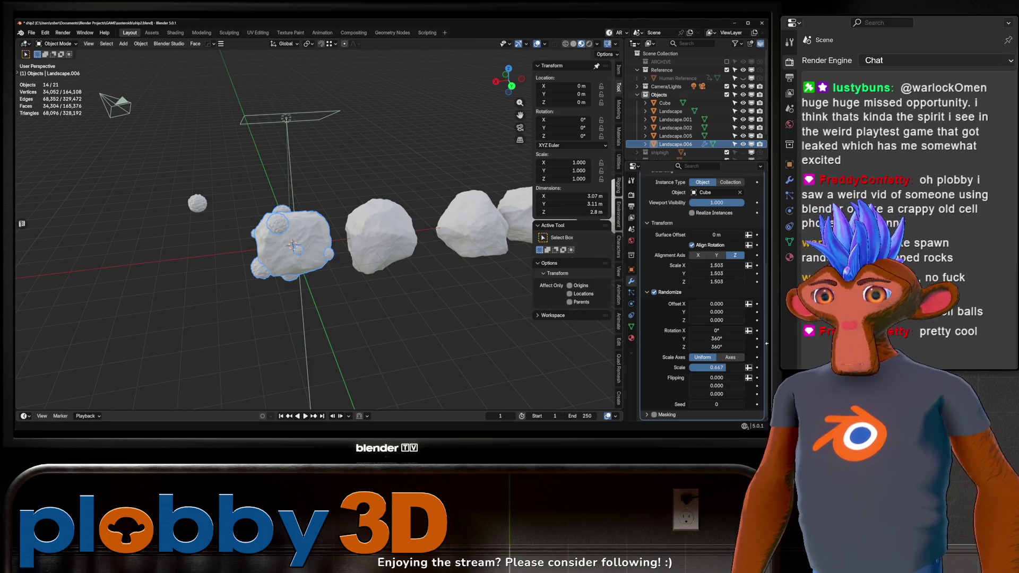
{"action": "left_click", "coordinate": [716, 330]}
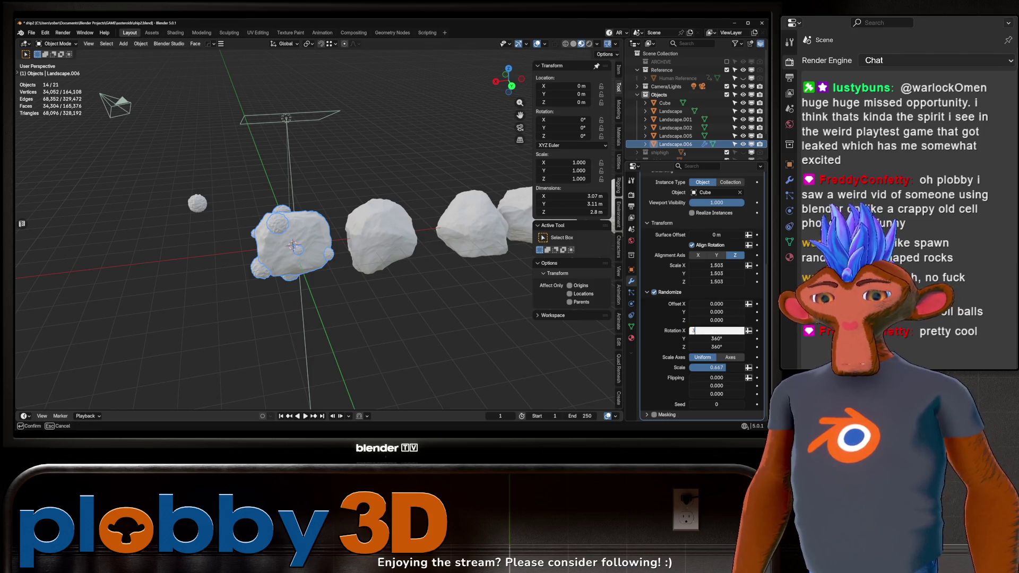
{"action": "type", "text": "360"}
{"action": "key", "text": "Return"}
{"action": "left_click_drag", "start_coordinate": [385, 256], "coordinate": [361, 248]}
{"action": "left_click", "coordinate": [303, 244]}
Copy Landscape.006's Scatter on Surface modifier to the other four rocks
{"action": "left_click", "coordinate": [370, 236]}
{"action": "left_click", "coordinate": [424, 228]}
{"action": "left_click", "coordinate": [489, 223]}
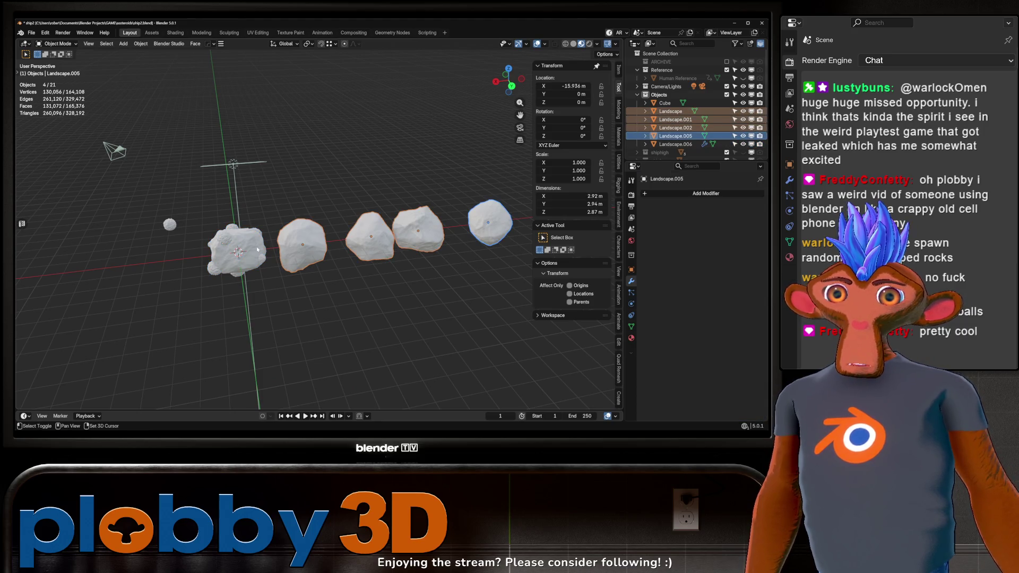
{"action": "left_click", "coordinate": [239, 253]}
{"action": "key", "text": "ctrl+l"}
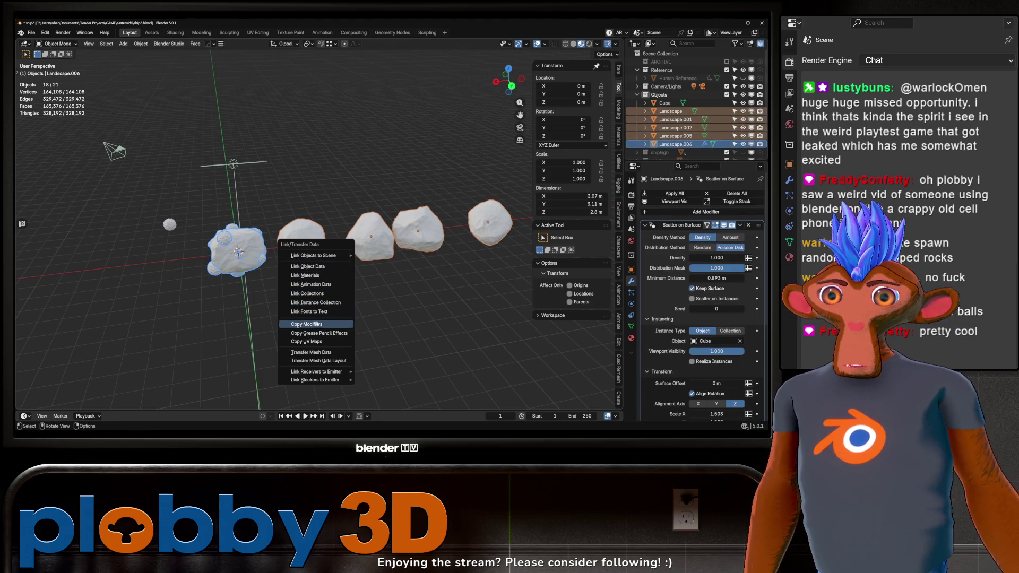
{"action": "left_click", "coordinate": [316, 325]}
Duplicate all five pebble-studded rocks in place
{"action": "left_click", "coordinate": [264, 257]}
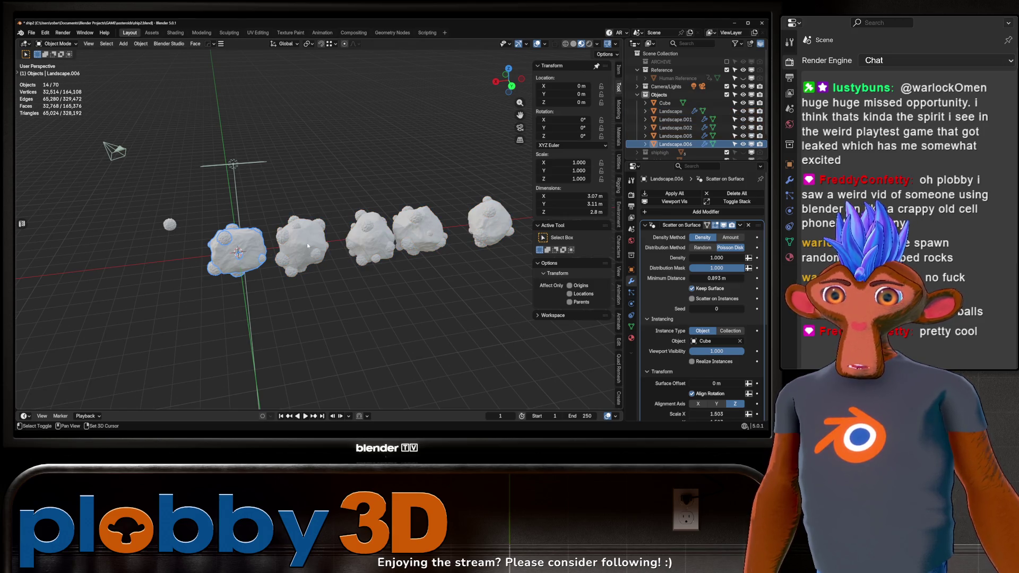
{"action": "left_click", "coordinate": [300, 245]}
{"action": "left_click", "coordinate": [372, 236]}
{"action": "left_click", "coordinate": [420, 231]}
{"action": "key", "text": "a"}
{"action": "key", "text": "shift+d"}
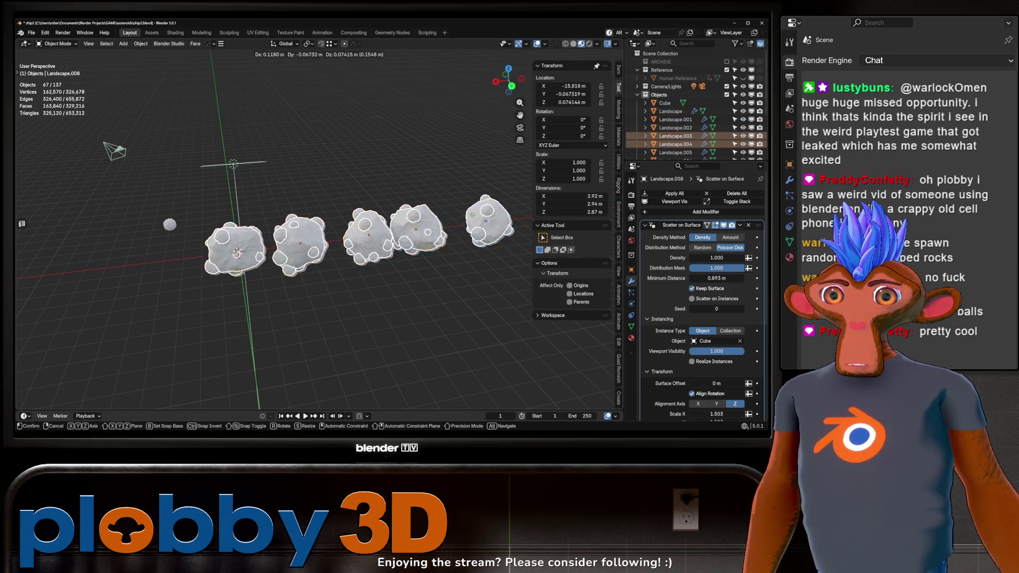
{"action": "key", "text": "Escape"}
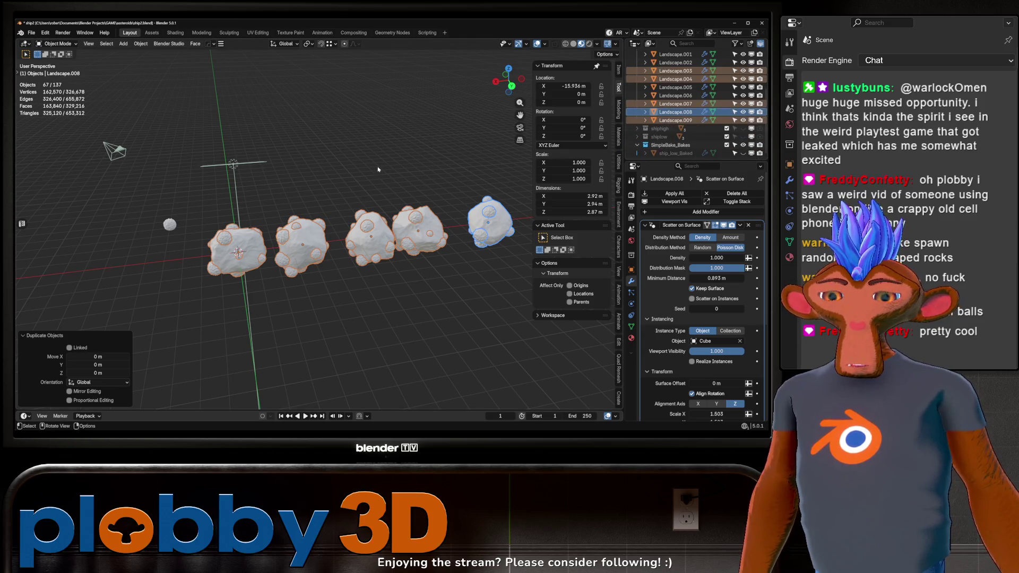
Move the duplicates into a new asteroids_low collection and hide them
{"action": "key", "text": "m"}
{"action": "left_click", "coordinate": [361, 181]}
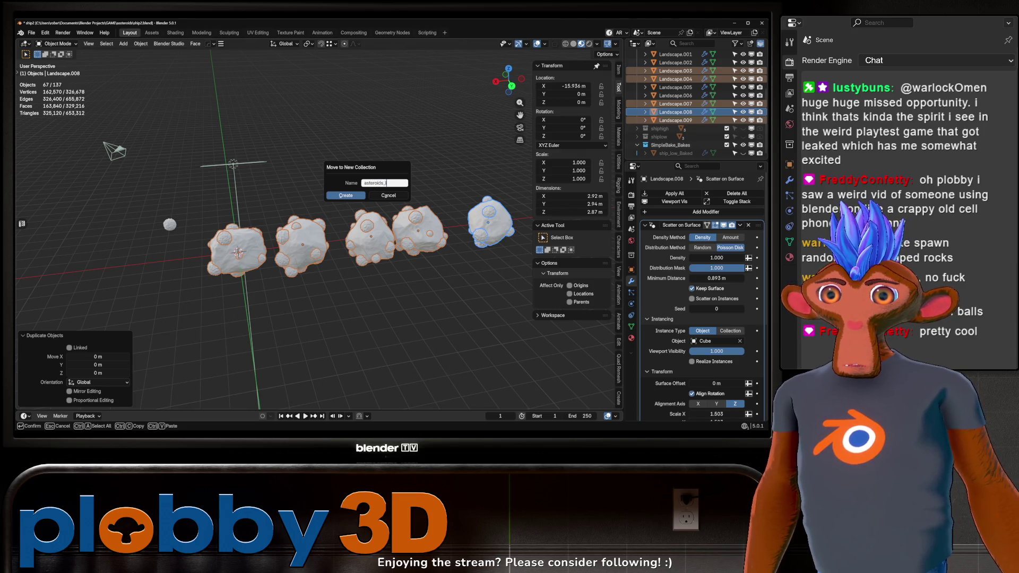
{"action": "type", "text": "low"}
{"action": "key", "text": "Return"}
{"action": "key", "text": "h"}
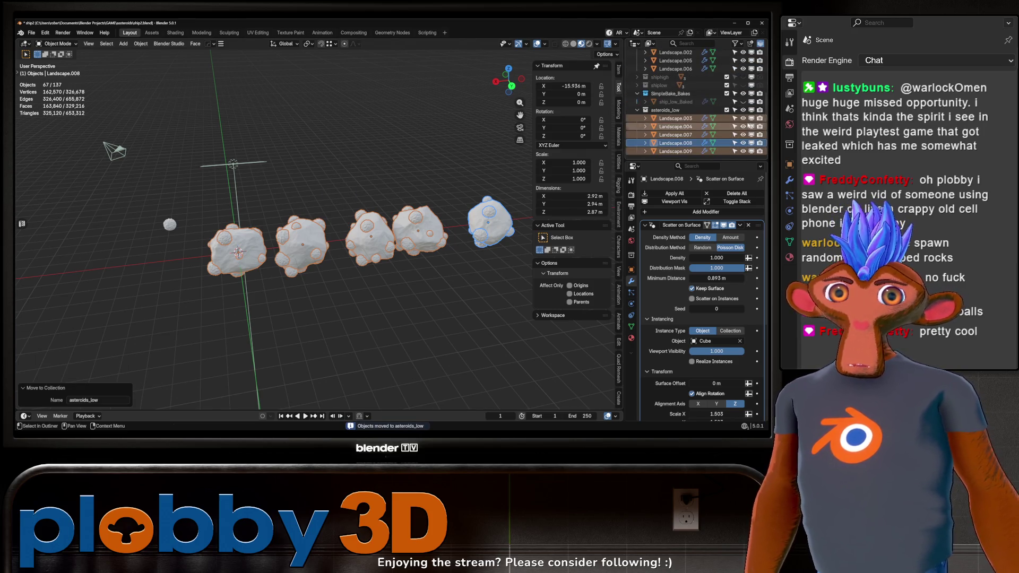
{"action": "scroll", "scroll_direction": "up", "scroll_amount": 3}
{"action": "left_click_drag", "start_coordinate": [481, 159], "coordinate": [290, 242]}
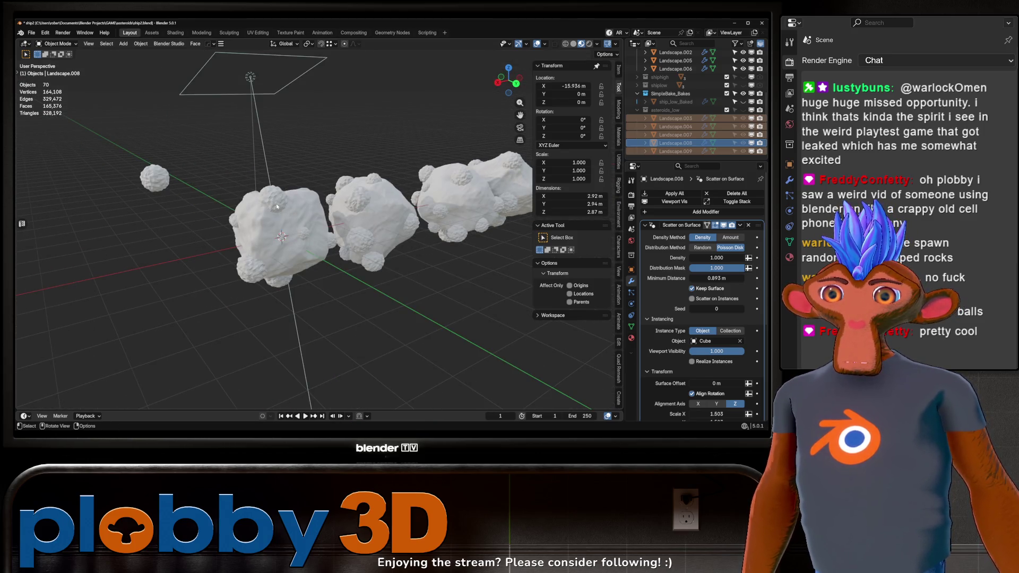
Enable Realize Instances in Landscape.006's Scatter on Surface modifier
{"action": "left_click", "coordinate": [277, 206]}
{"action": "left_click_drag", "start_coordinate": [277, 207], "coordinate": [298, 213]}
{"action": "scroll", "scroll_direction": "down", "scroll_amount": 3}
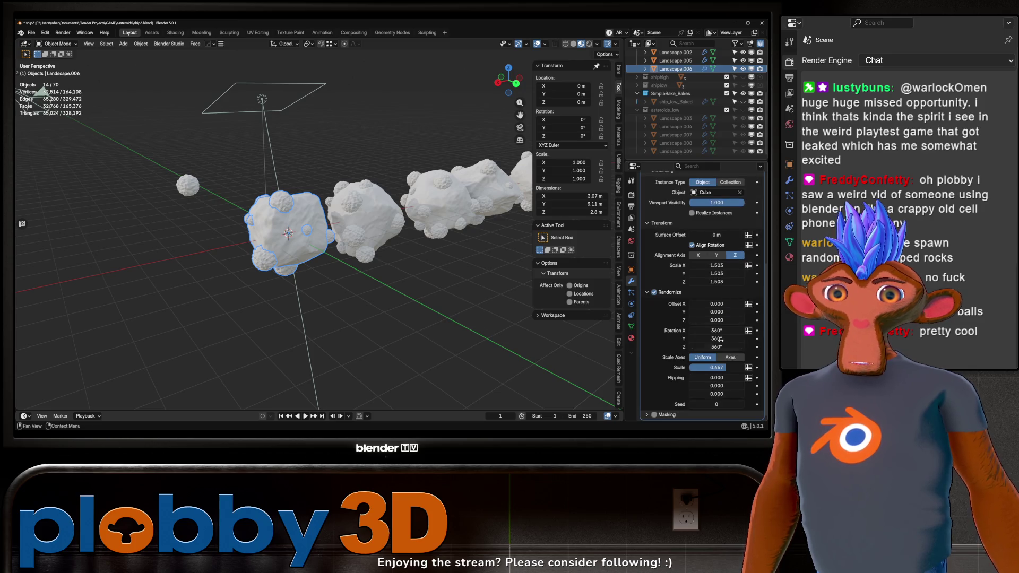
{"action": "scroll", "scroll_direction": "up", "scroll_amount": 3}
{"action": "key", "text": "ctrl+a"}
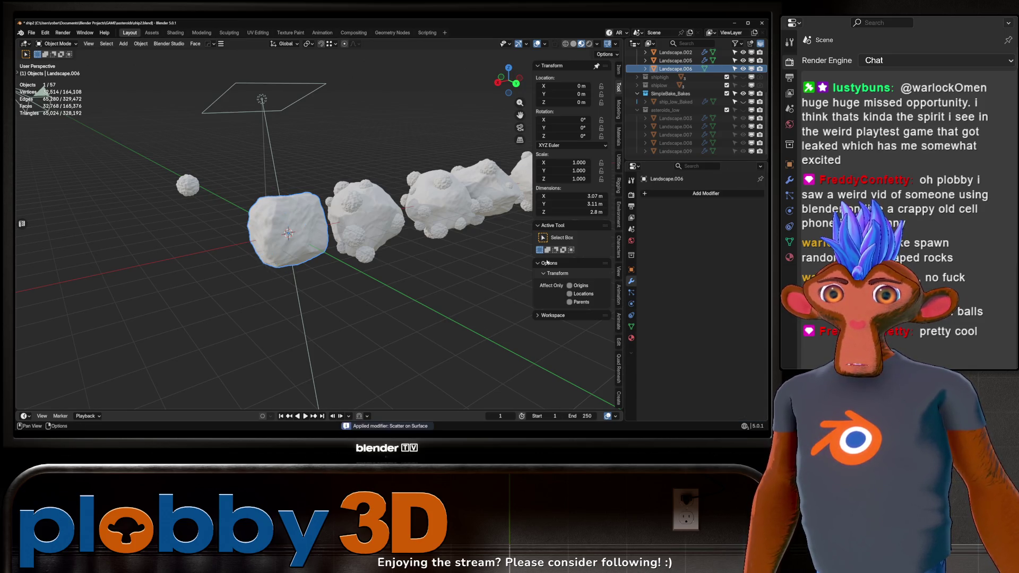
{"action": "left_click_drag", "start_coordinate": [329, 233], "coordinate": [340, 260]}
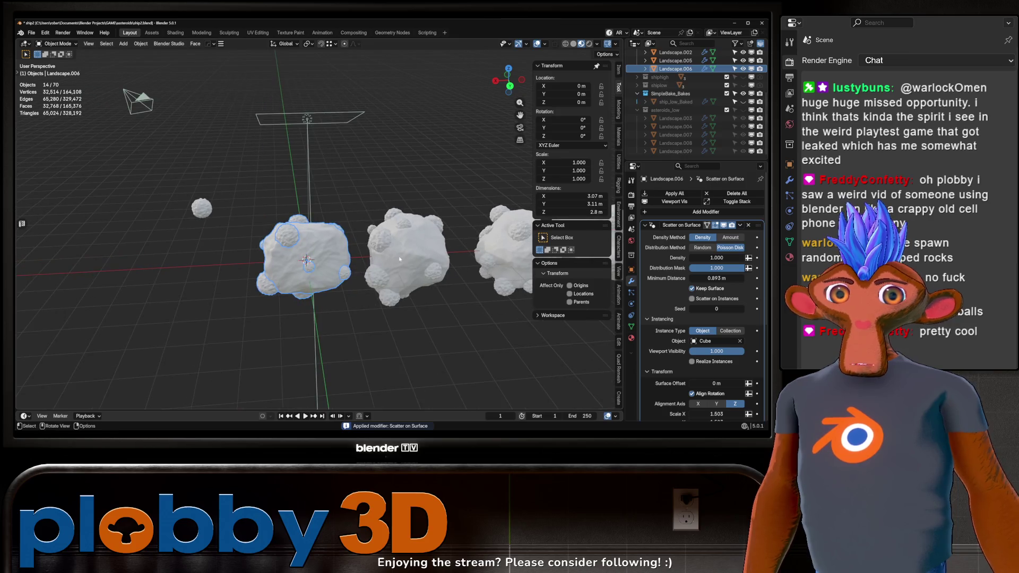
{"action": "scroll", "scroll_direction": "down", "scroll_amount": 3}
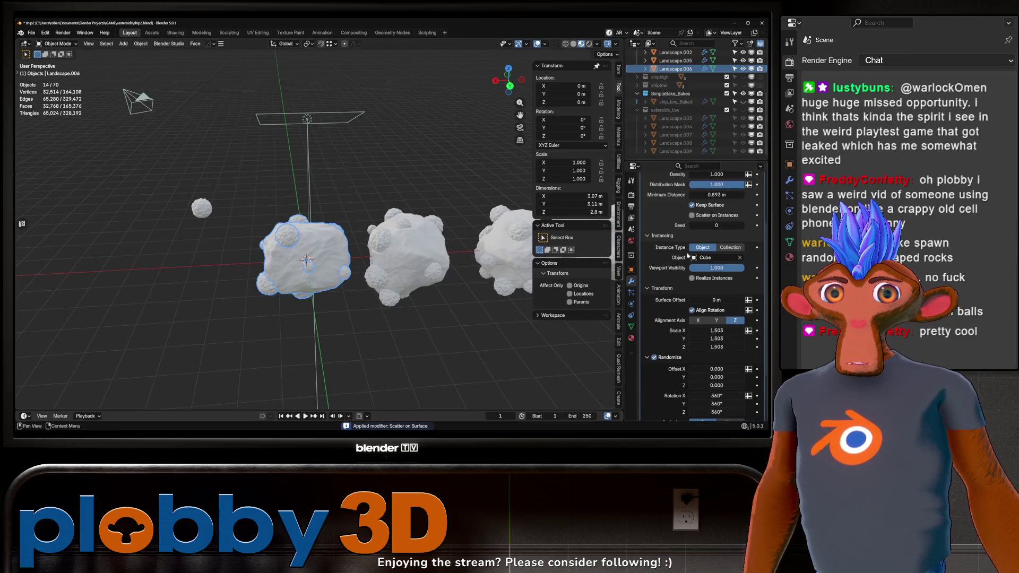
{"action": "left_click", "coordinate": [692, 278]}
{"action": "scroll", "scroll_direction": "down", "scroll_amount": 3}
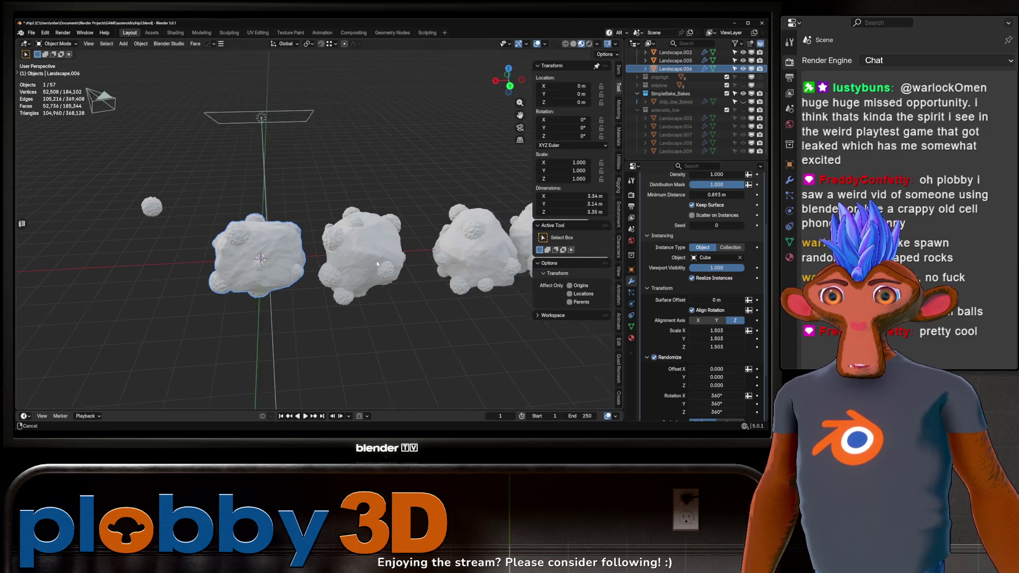
Apply the Scatter on Surface modifier on the leftmost rock and on Landscape
{"action": "left_click_drag", "start_coordinate": [349, 165], "coordinate": [498, 260]}
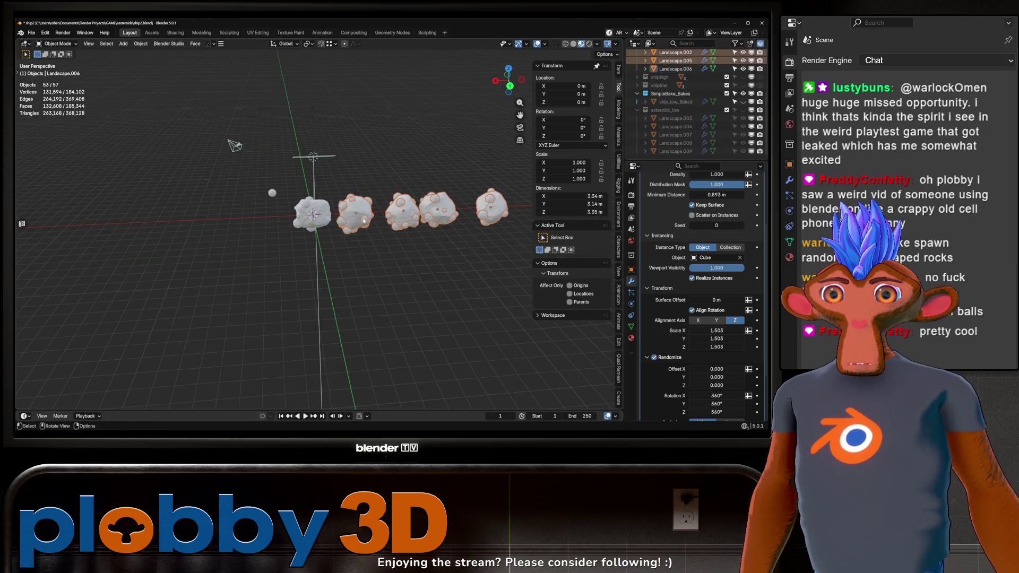
{"action": "right_click", "coordinate": [691, 281]}
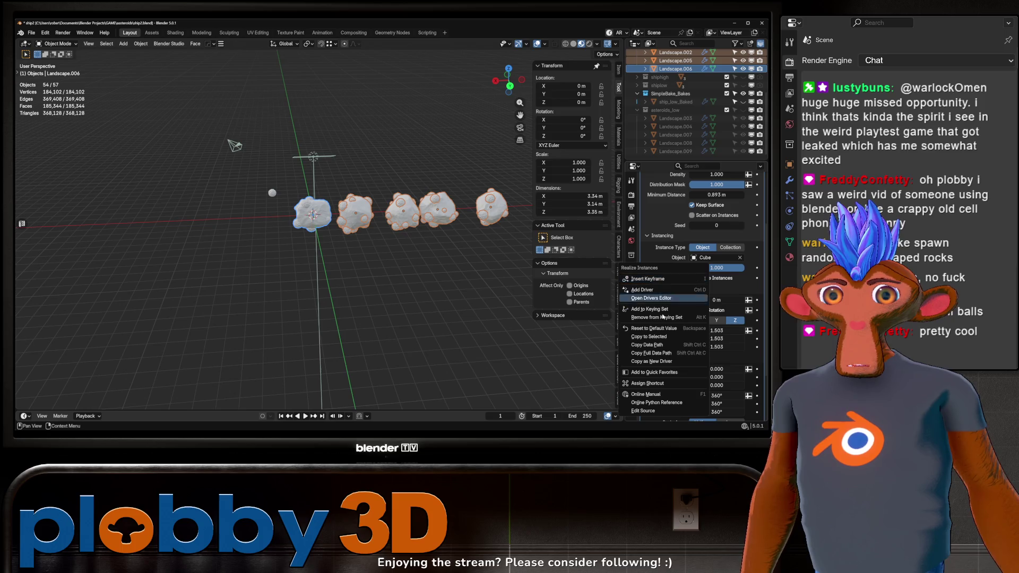
{"action": "left_click", "coordinate": [410, 254]}
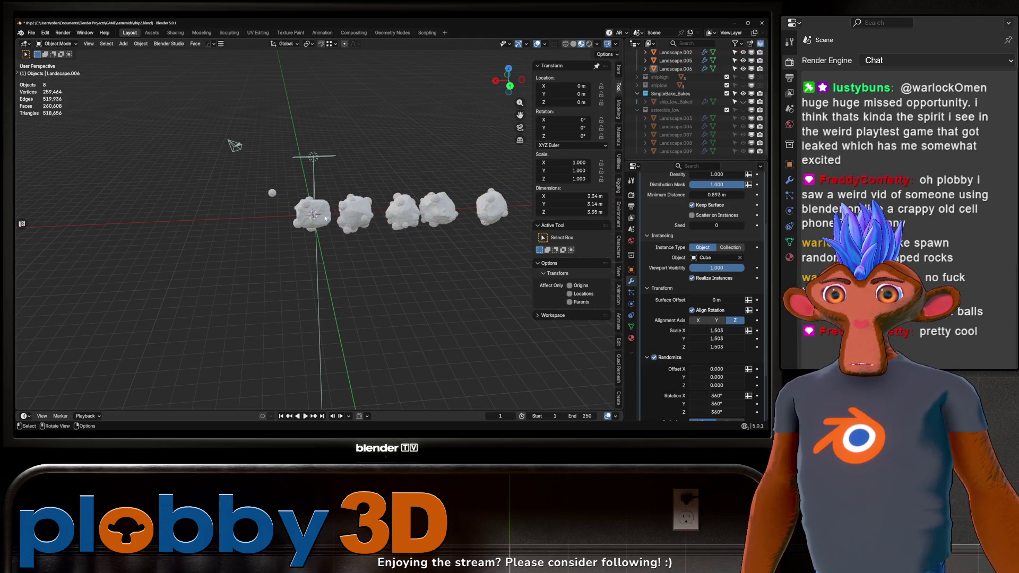
{"action": "left_click", "coordinate": [325, 218]}
{"action": "key", "text": "ctrl+a"}
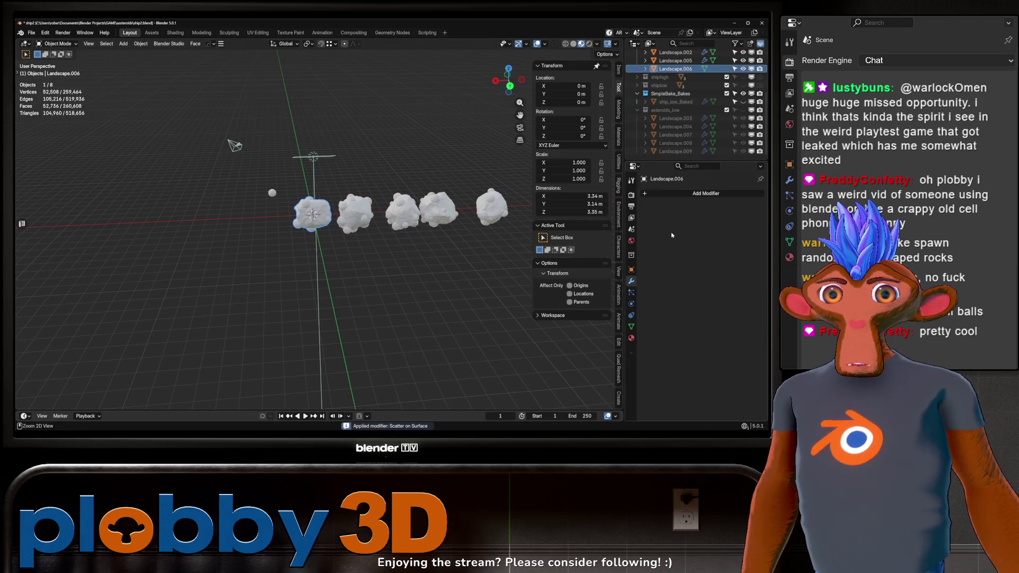
{"action": "left_click", "coordinate": [355, 215]}
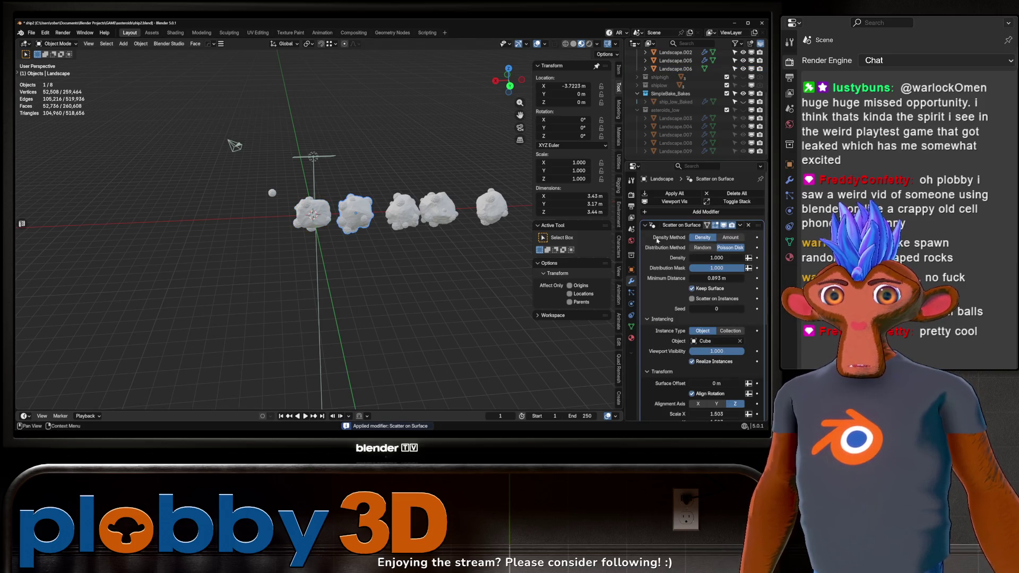
{"action": "key", "text": "ctrl+a"}
Select Landscape.002 and Landscape.005, then edit Landscape.006's mesh with nothing selected
{"action": "left_click", "coordinate": [405, 208]}
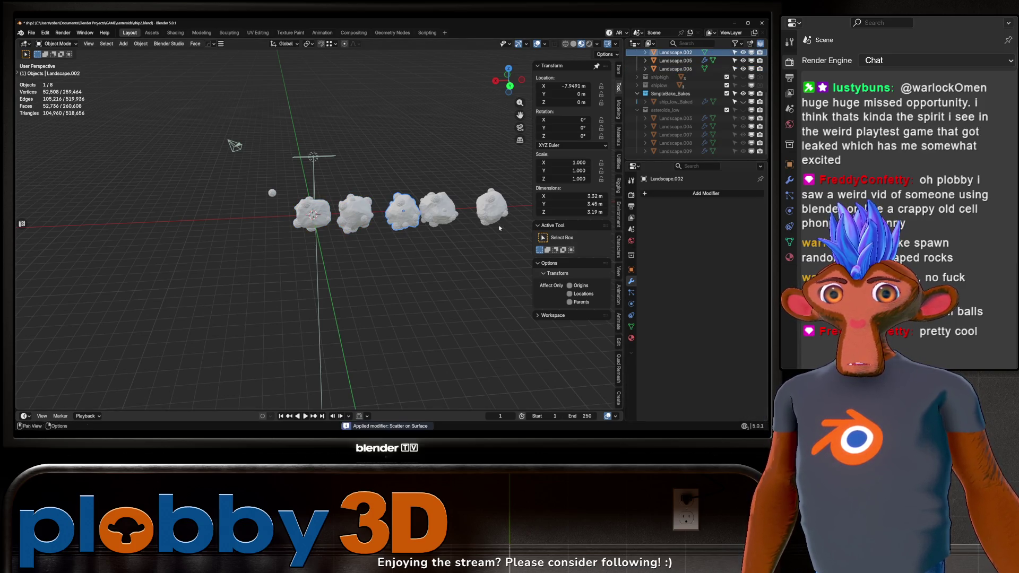
{"action": "left_click", "coordinate": [468, 199]}
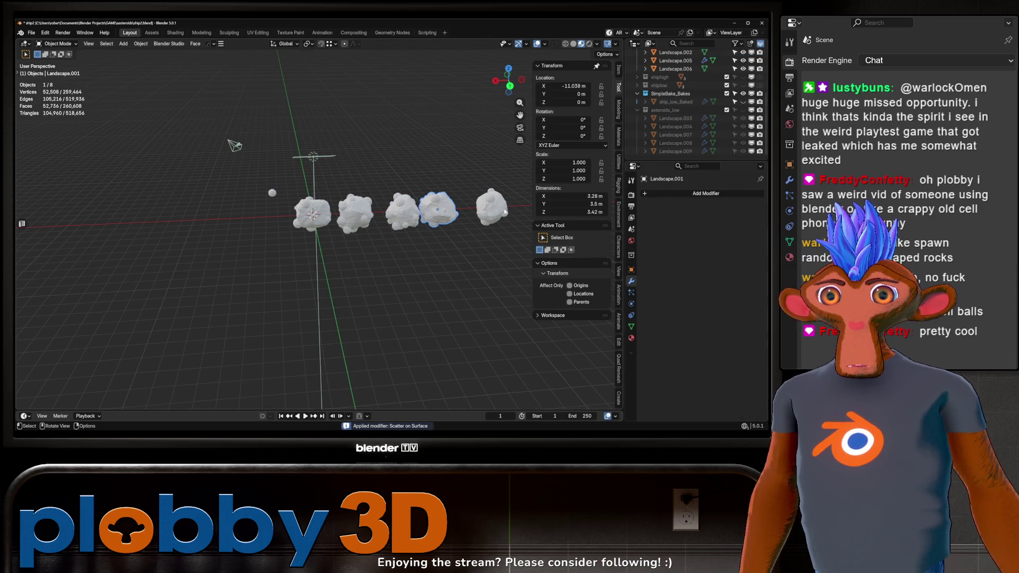
{"action": "scroll", "scroll_direction": "up", "scroll_amount": 3}
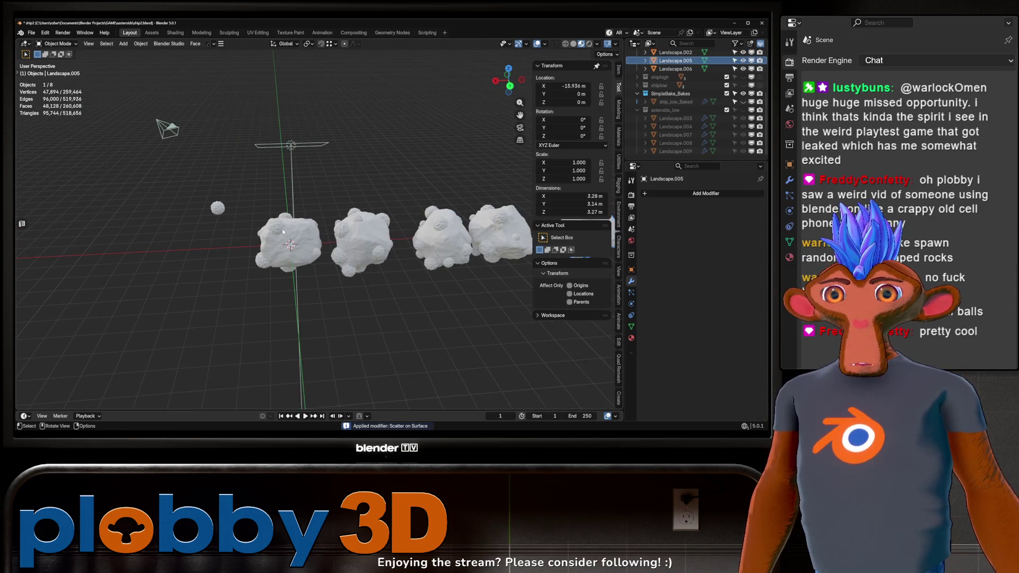
{"action": "left_click", "coordinate": [282, 242]}
{"action": "key", "text": "Tab"}
{"action": "key", "text": "alt+a"}
{"action": "scroll", "scroll_direction": "up", "scroll_amount": 3}
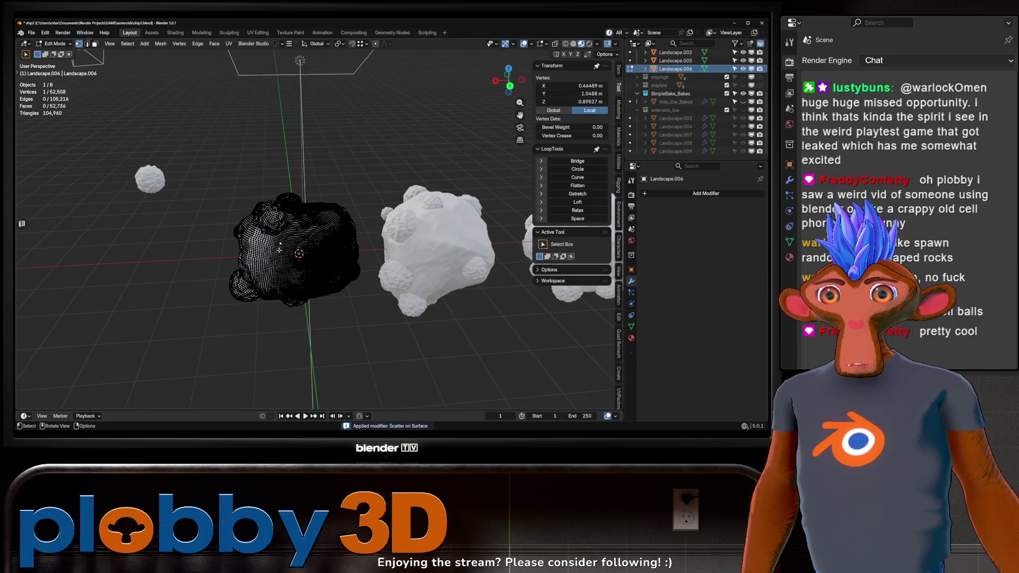
Separate the first rock's bumps from its main body into their own object
{"action": "key", "text": "l"}
{"action": "left_click_drag", "start_coordinate": [299, 254], "coordinate": [316, 246]}
{"action": "key", "text": "ctrl+i"}
{"action": "key", "text": "p"}
{"action": "left_click", "coordinate": [283, 236]}
{"action": "key", "text": "Tab"}
Split the second rock's bumps off into Landscape.011
{"action": "key", "text": "alt+a"}
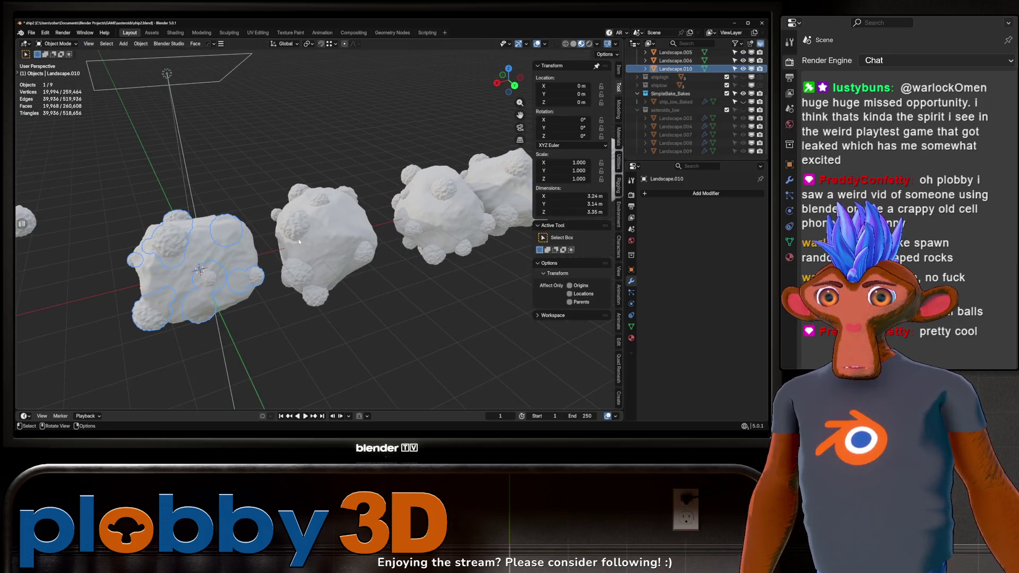
{"action": "left_click", "coordinate": [316, 246]}
{"action": "key", "text": "Tab"}
{"action": "key", "text": "alt+a"}
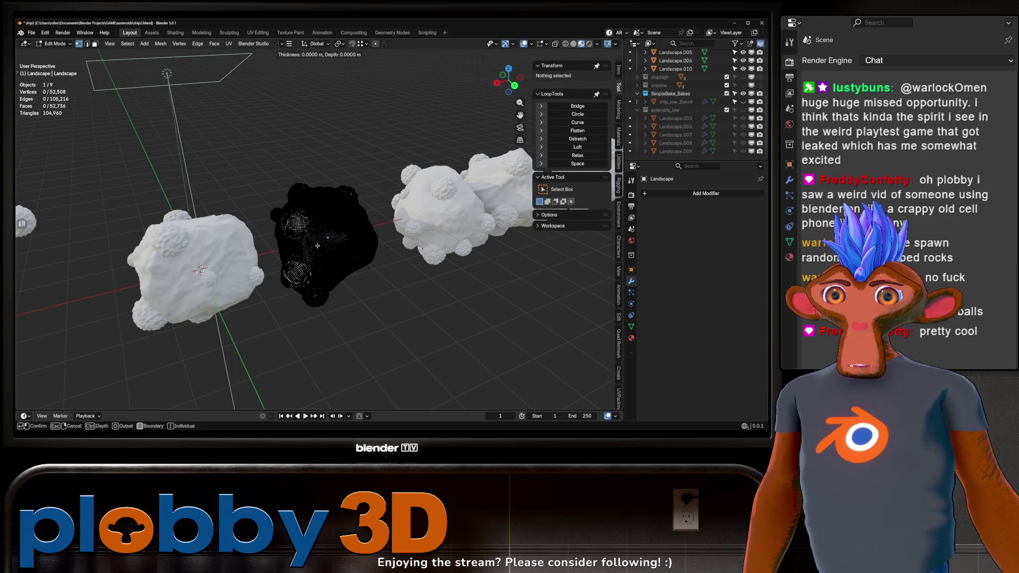
{"action": "key", "text": "i"}
{"action": "key", "text": "a"}
{"action": "key", "text": "shift+l"}
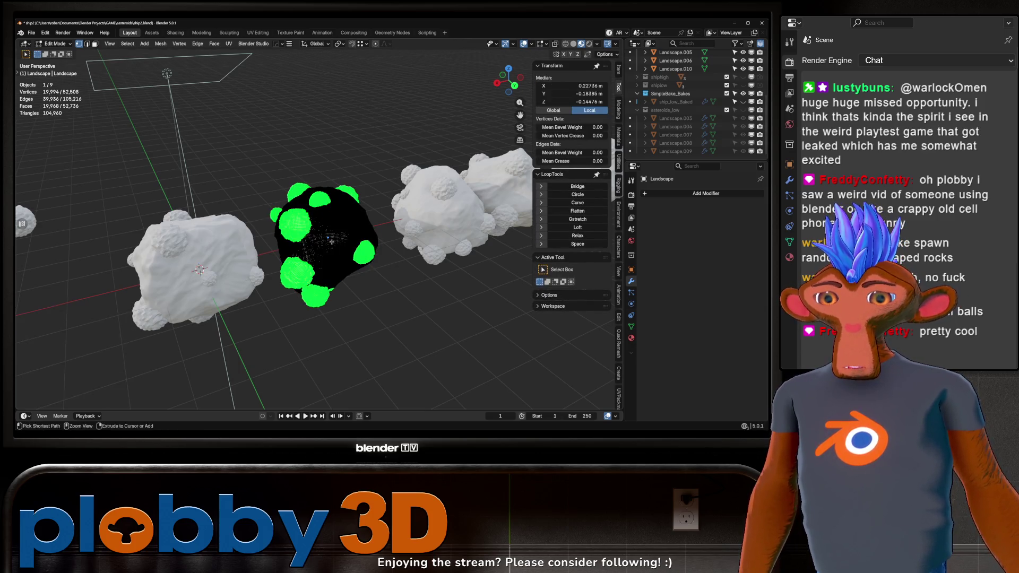
{"action": "key", "text": "p"}
{"action": "left_click", "coordinate": [320, 238]}
Split the bumps off the next two rocks, including Landscape.002, into separate objects
{"action": "left_click_drag", "start_coordinate": [394, 275], "coordinate": [328, 246]}
{"action": "key", "text": "alt+q"}
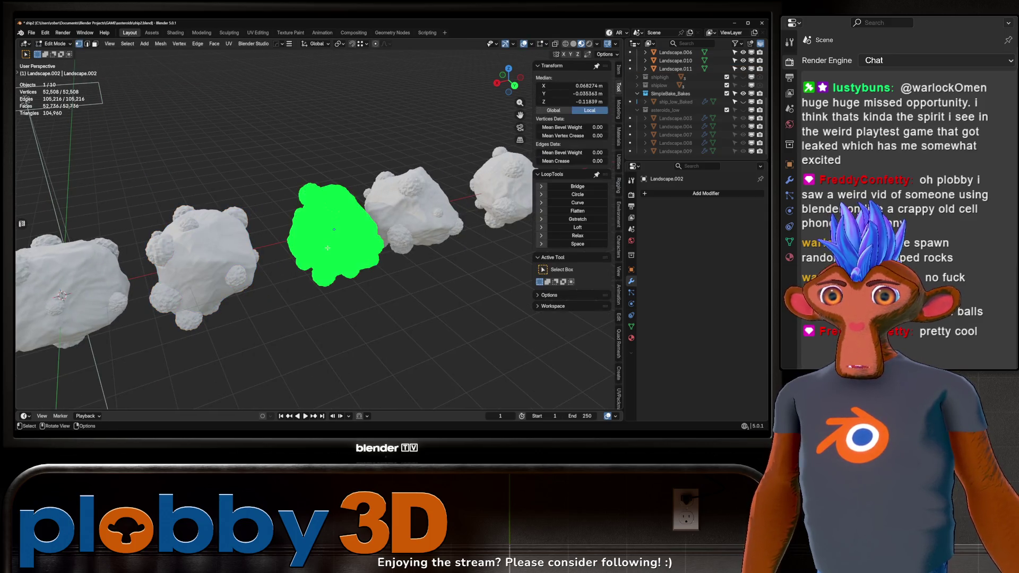
{"action": "key", "text": "a"}
{"action": "key", "text": "p"}
{"action": "left_click", "coordinate": [328, 246]}
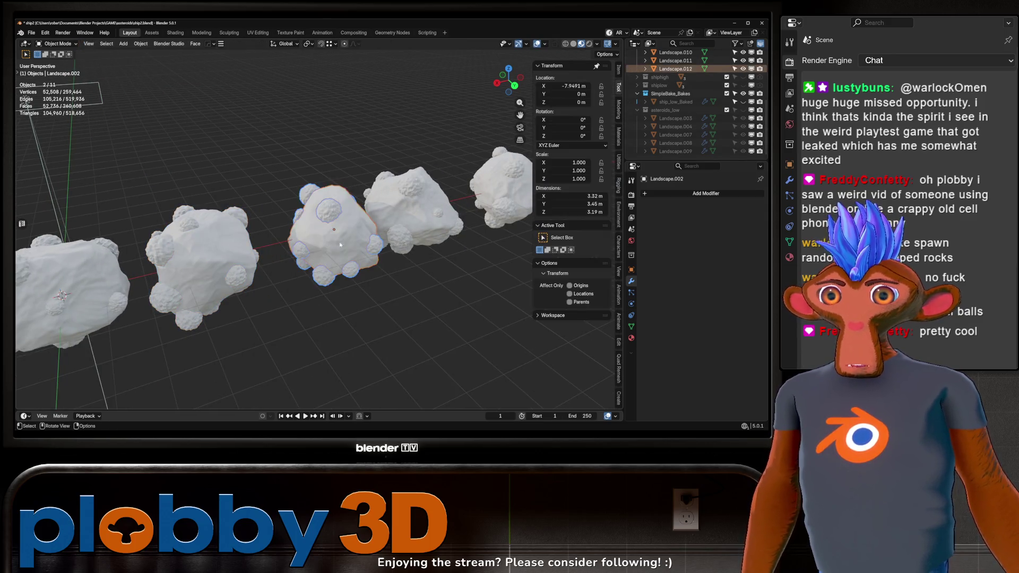
{"action": "left_click_drag", "start_coordinate": [328, 247], "coordinate": [323, 250]}
{"action": "key", "text": "alt+q"}
{"action": "key", "text": "a"}
{"action": "key", "text": "p"}
{"action": "left_click", "coordinate": [323, 250]}
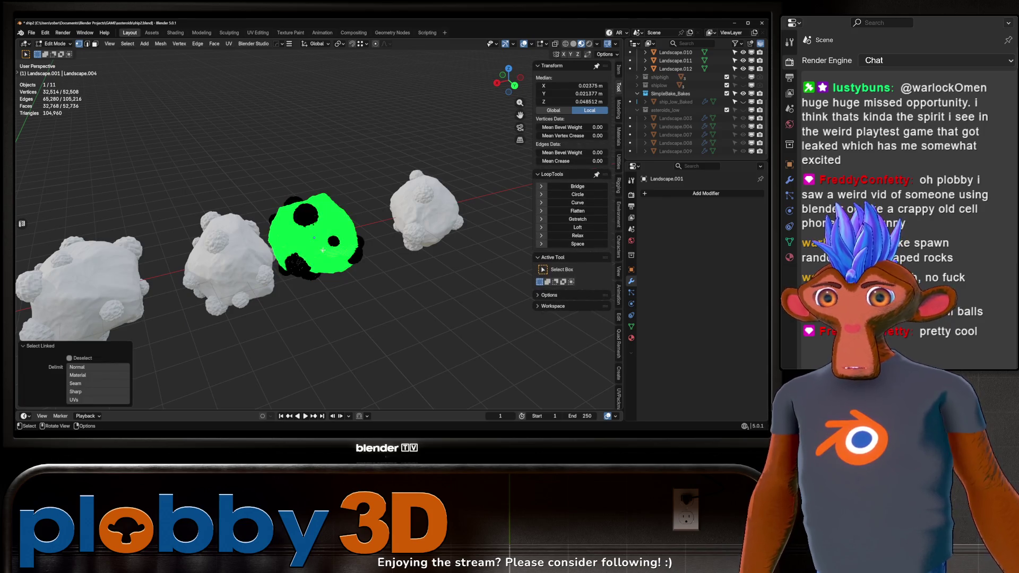
Split Landscape.005's bumps into Landscape.014, then select Landscape.010
{"action": "key", "text": "Tab"}
{"action": "left_click", "coordinate": [420, 222]}
{"action": "key", "text": "Tab"}
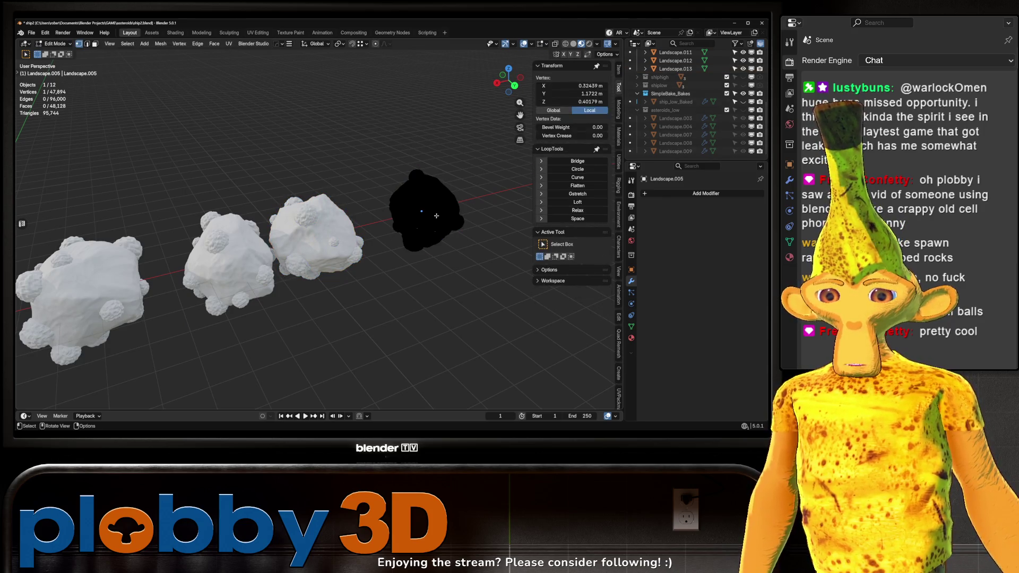
{"action": "key", "text": "l"}
{"action": "key", "text": "p"}
{"action": "left_click", "coordinate": [433, 218]}
{"action": "key", "text": "Tab"}
{"action": "left_click_drag", "start_coordinate": [433, 217], "coordinate": [267, 255]}
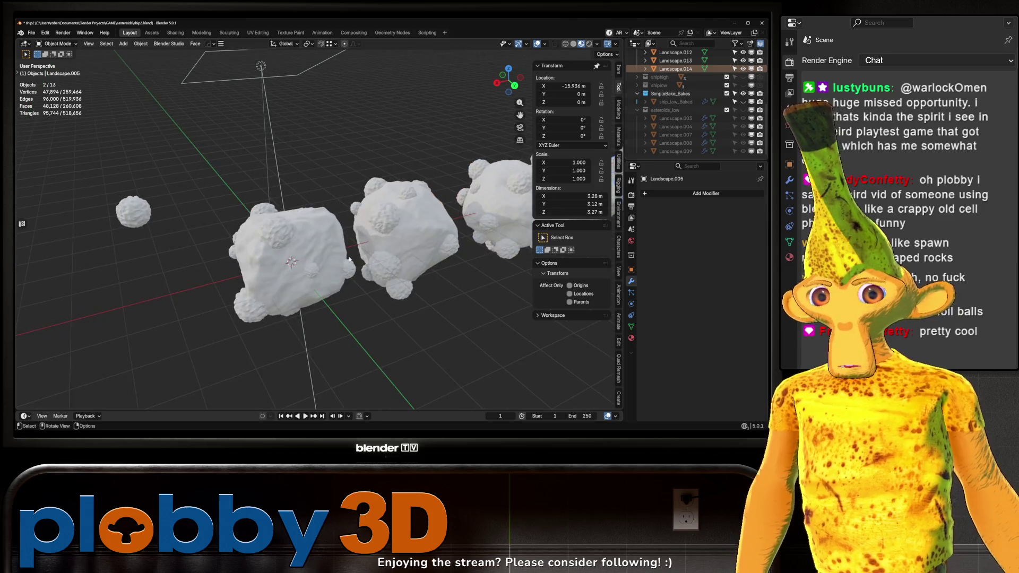
{"action": "left_click", "coordinate": [266, 255]}
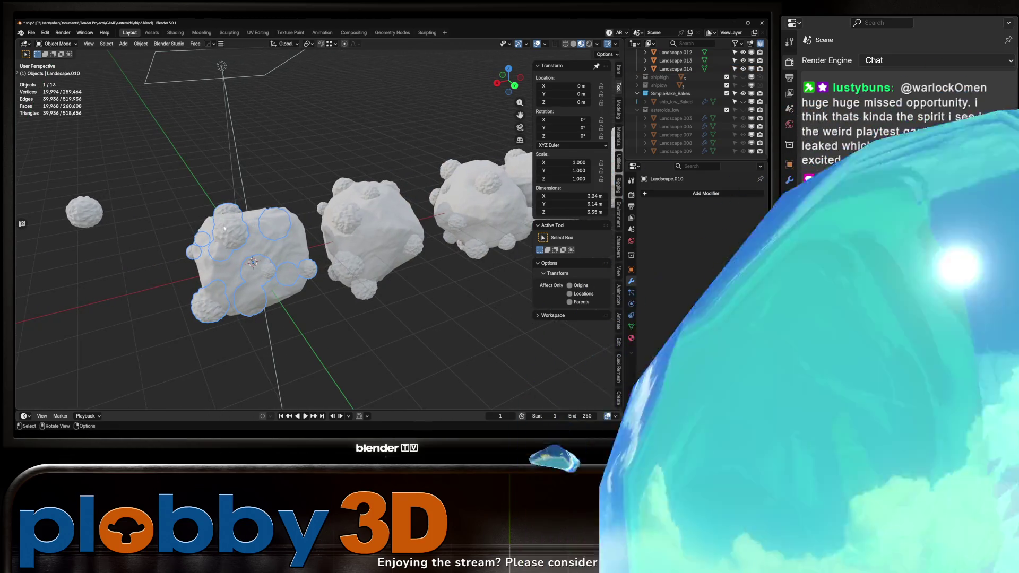
Give all the rocks and bump objects Smooth by Angle shading
{"action": "scroll", "scroll_direction": "down", "scroll_amount": 3}
{"action": "left_click_drag", "start_coordinate": [226, 200], "coordinate": [276, 196]}
{"action": "left_click_drag", "start_coordinate": [181, 121], "coordinate": [415, 314]}
{"action": "right_click", "coordinate": [355, 201]}
{"action": "left_click", "coordinate": [330, 219]}
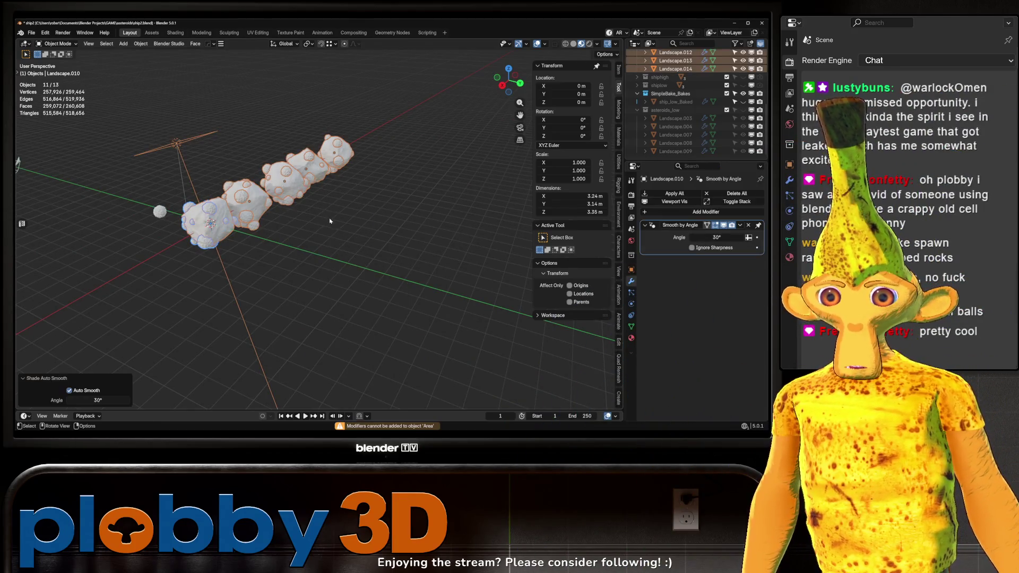
Delete the camera from the scene
{"action": "scroll", "scroll_direction": "up", "scroll_amount": 3}
{"action": "left_click_drag", "start_coordinate": [271, 234], "coordinate": [307, 259]}
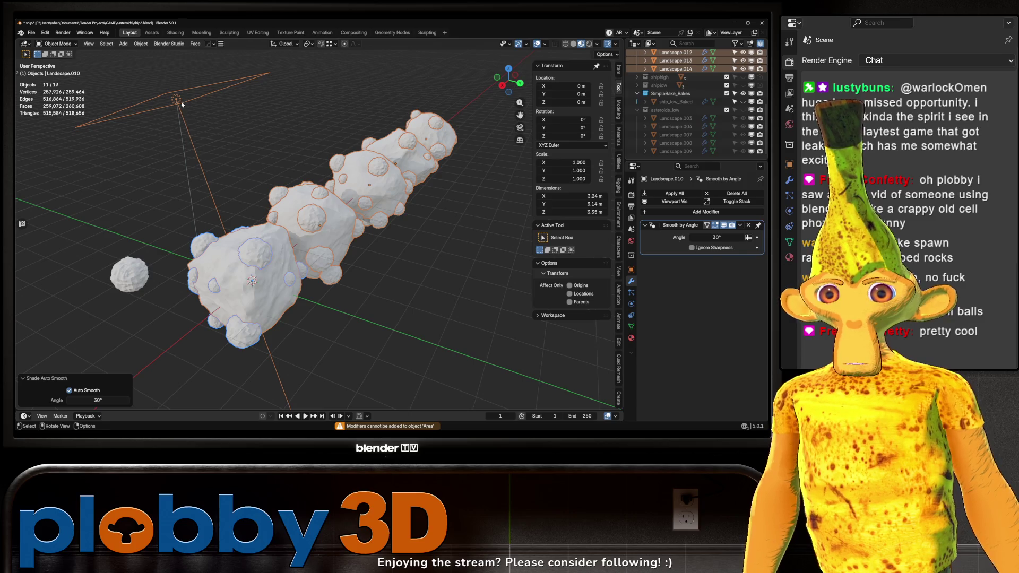
{"action": "left_click", "coordinate": [182, 104]}
{"action": "key", "text": "Delete"}
Select all the rocks, duplicate and copy them, and reapply auto smooth shading
{"action": "scroll", "scroll_direction": "down", "scroll_amount": 3}
{"action": "left_click_drag", "start_coordinate": [202, 64], "coordinate": [454, 267]}
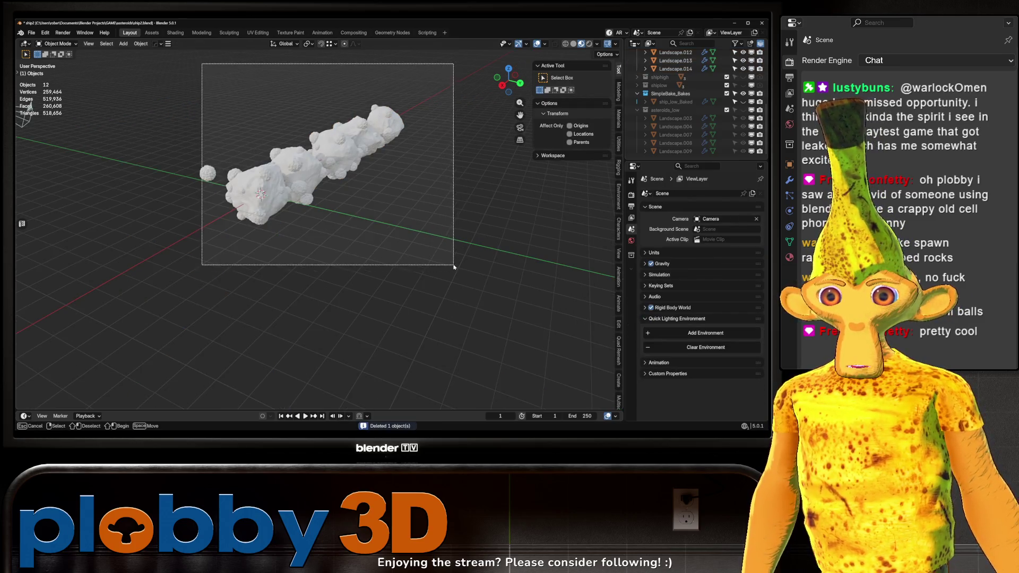
{"action": "right_click", "coordinate": [333, 152]}
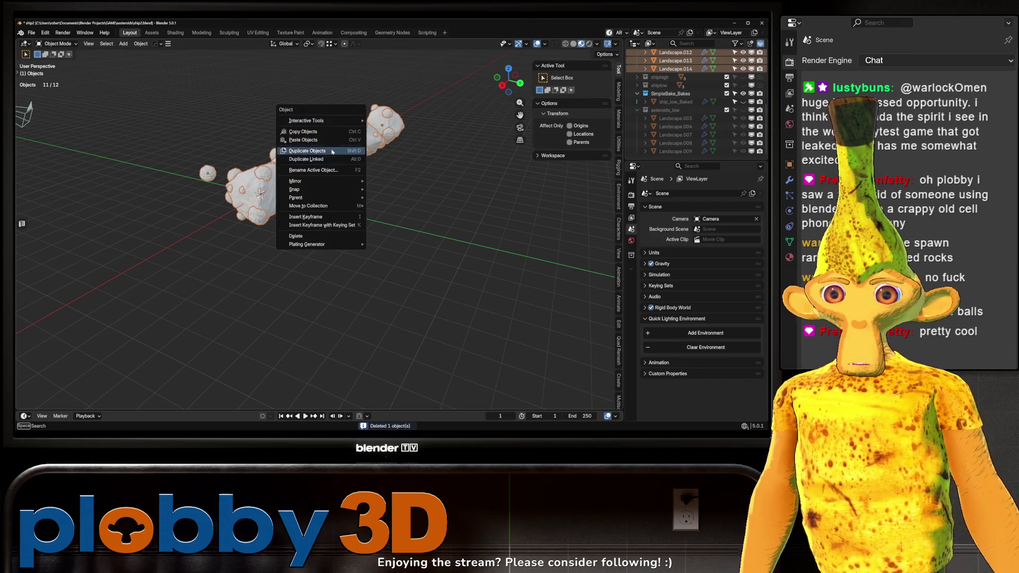
{"action": "left_click", "coordinate": [306, 150]}
{"action": "left_click", "coordinate": [264, 196]}
{"action": "right_click", "coordinate": [264, 196]}
{"action": "left_click", "coordinate": [263, 198]}
{"action": "left_click", "coordinate": [297, 175]}
{"action": "right_click", "coordinate": [266, 228]}
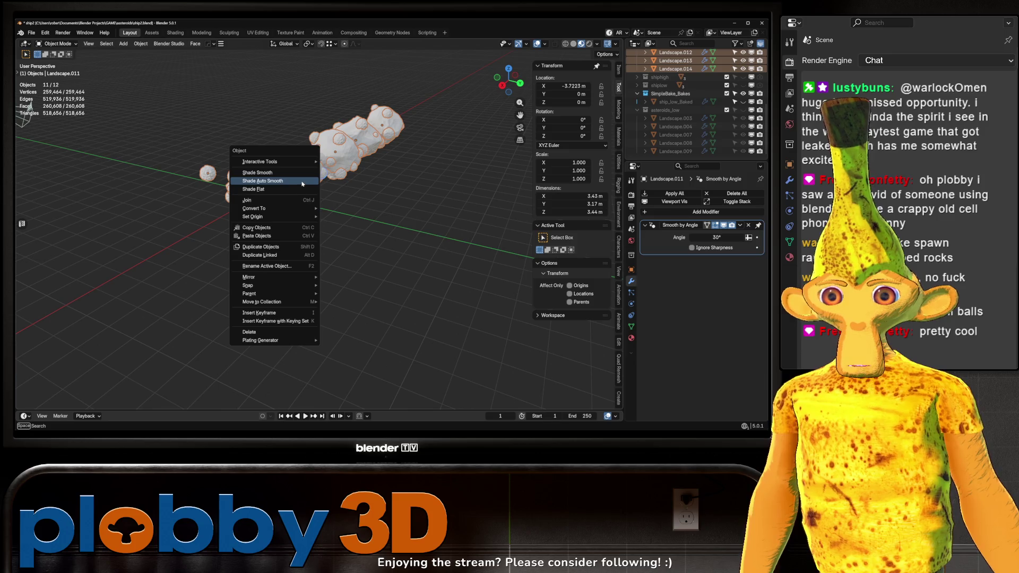
{"action": "left_click", "coordinate": [302, 184]}
Carve Landscape.010 out of the left rock with a Difference boolean
{"action": "scroll", "scroll_direction": "up", "scroll_amount": 3}
{"action": "left_click", "coordinate": [249, 183]}
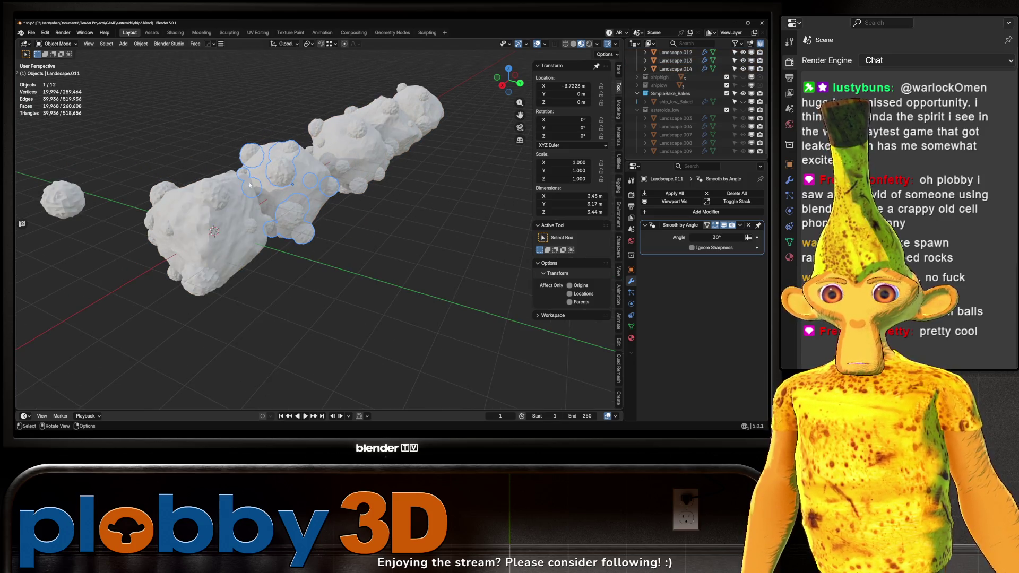
{"action": "left_click", "coordinate": [213, 194]}
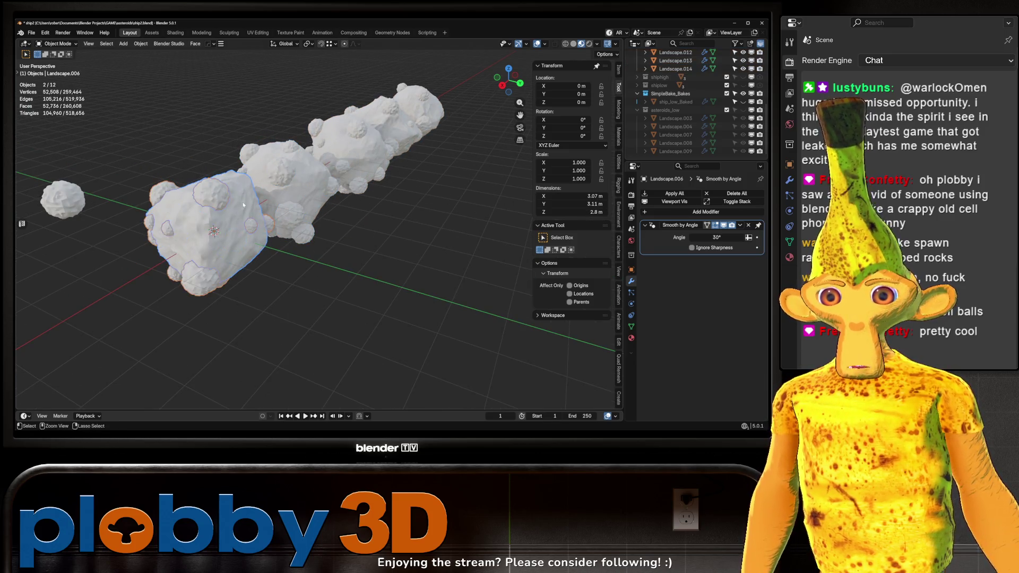
{"action": "key", "text": "ctrl+KP_Subtract"}
{"action": "left_click_drag", "start_coordinate": [237, 216], "coordinate": [217, 174]}
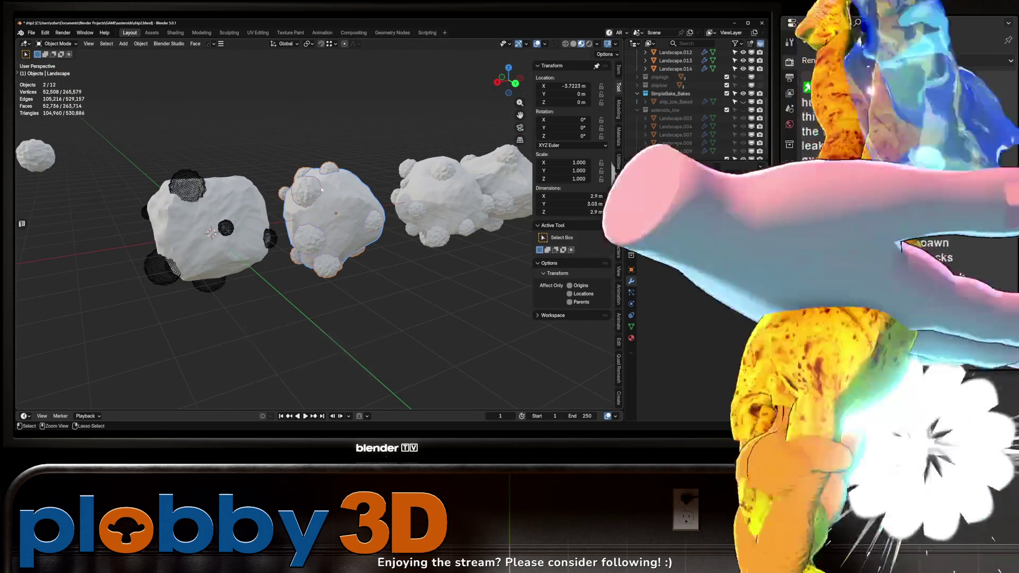
Carve craters into the middle asteroid and Landscape.001 with Difference booleans
{"action": "left_click", "coordinate": [316, 193]}
{"action": "left_click", "coordinate": [426, 202]}
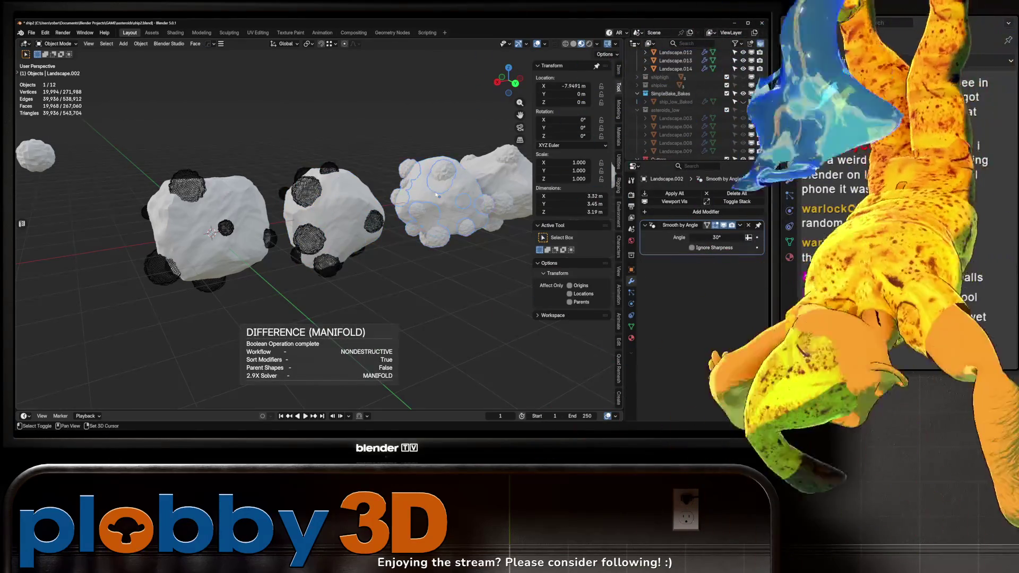
{"action": "key", "text": "ctrl+KP_Subtract"}
{"action": "left_click_drag", "start_coordinate": [425, 202], "coordinate": [513, 184]}
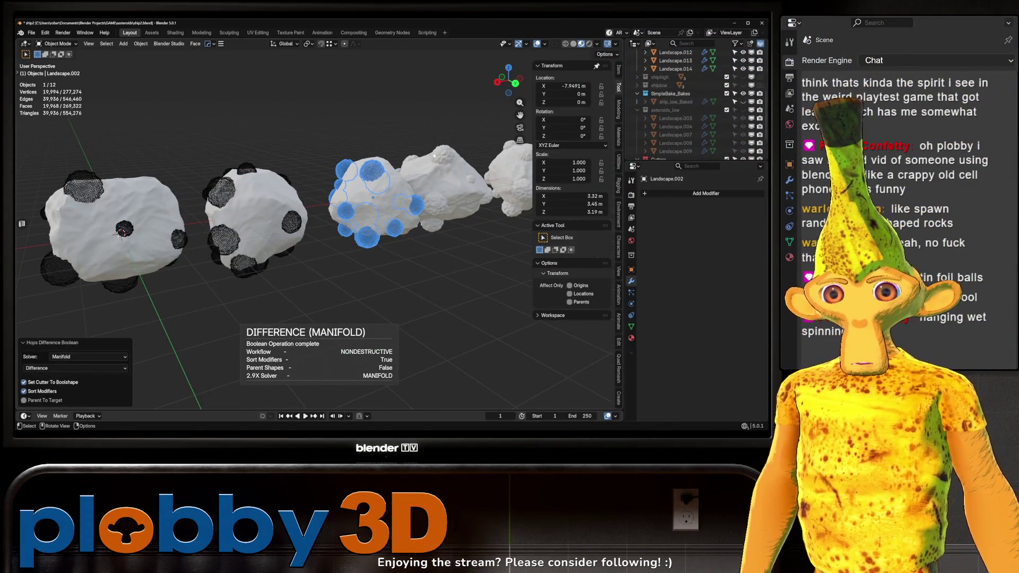
{"action": "left_click", "coordinate": [409, 187]}
{"action": "key", "text": "ctrl+KP_Subtract"}
Carve craters into the last asteroid, Landscape.005, and hide the Cutters collection
{"action": "left_click_drag", "start_coordinate": [410, 187], "coordinate": [437, 170]}
{"action": "left_click", "coordinate": [436, 170]}
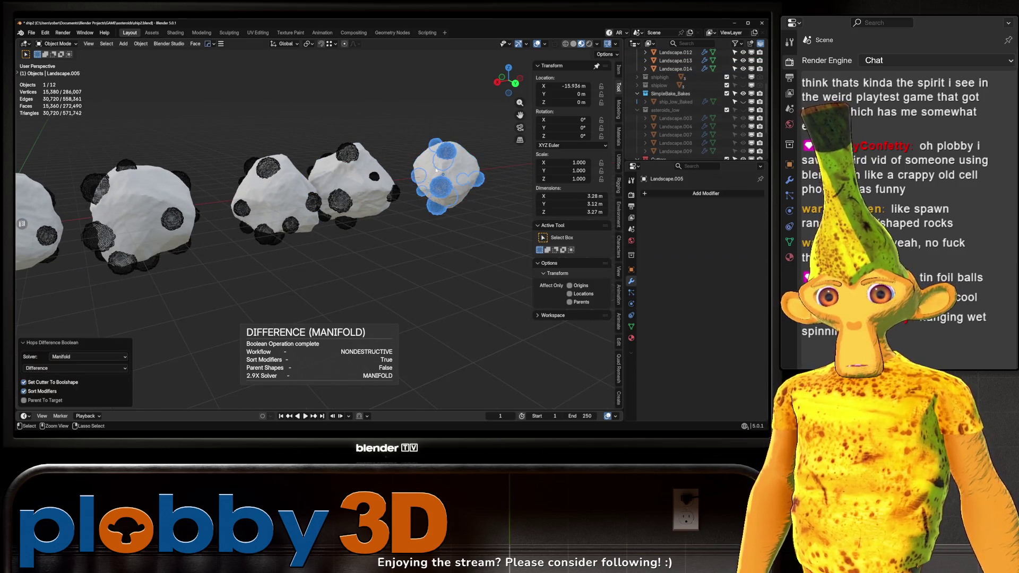
{"action": "key", "text": "KP_Decimal"}
{"action": "scroll", "scroll_direction": "down", "scroll_amount": 3}
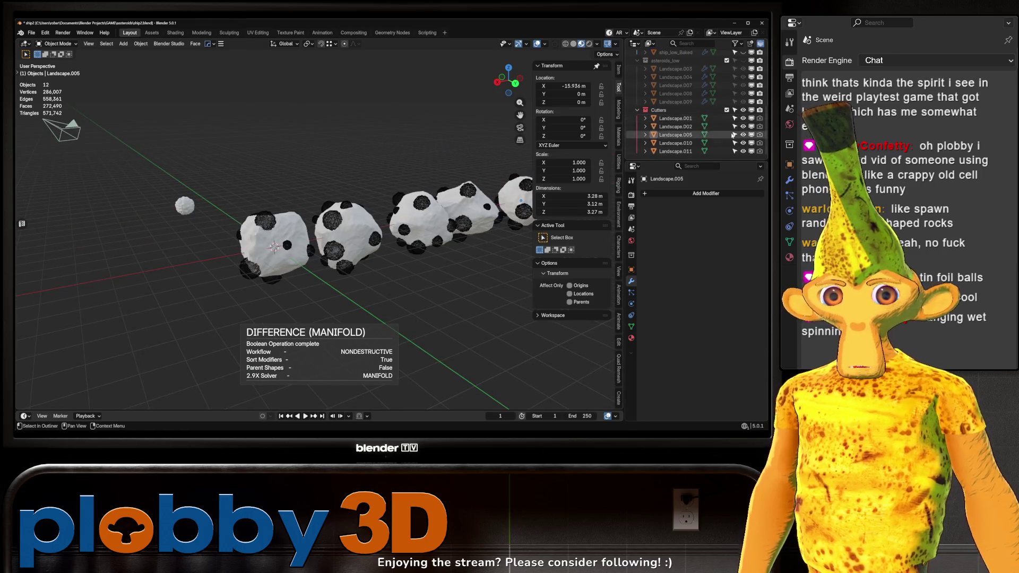
{"action": "left_click", "coordinate": [743, 110]}
Inspect the cratered asteroids, framing Landscape.006 in the view
{"action": "left_click_drag", "start_coordinate": [366, 271], "coordinate": [341, 227]}
{"action": "scroll", "scroll_direction": "up", "scroll_amount": 3}
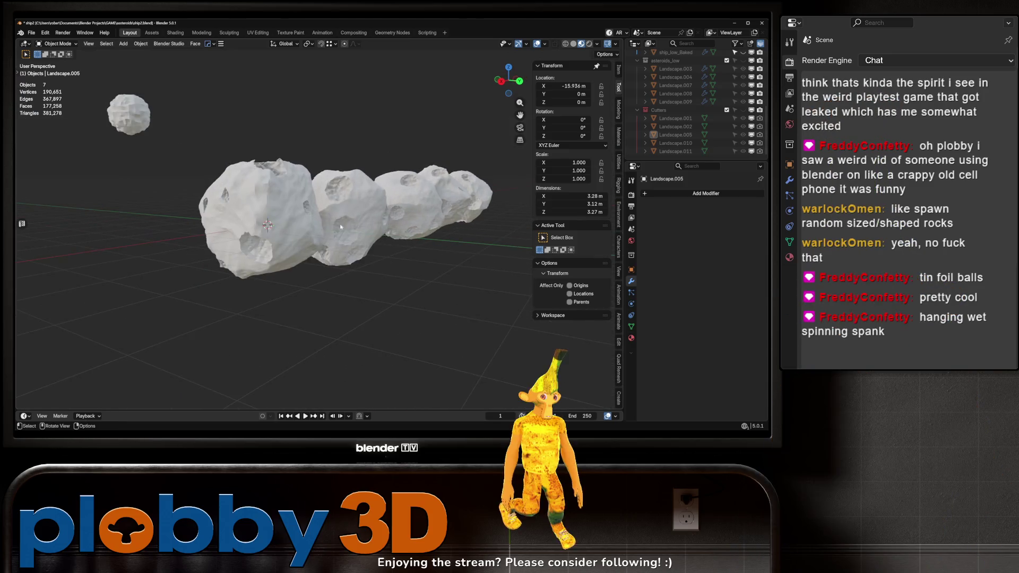
{"action": "left_click", "coordinate": [341, 227]}
{"action": "key", "text": "KP_Decimal"}
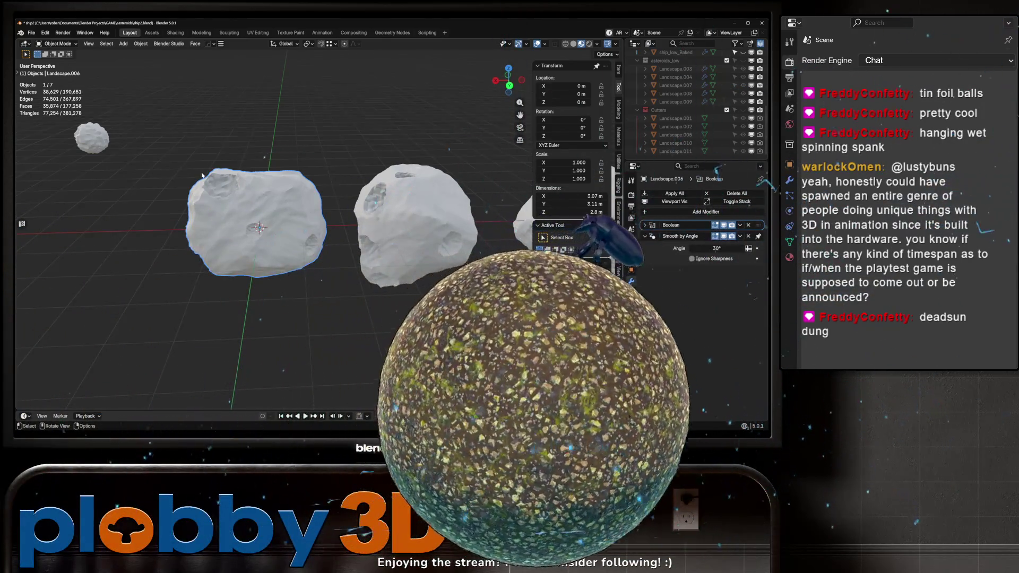
{"action": "left_click_drag", "start_coordinate": [204, 175], "coordinate": [435, 202]}
Apply the Boolean craters permanently on the asteroids, including Landscape.013
{"action": "key", "text": "ctrl+a"}
{"action": "left_click", "coordinate": [432, 209]}
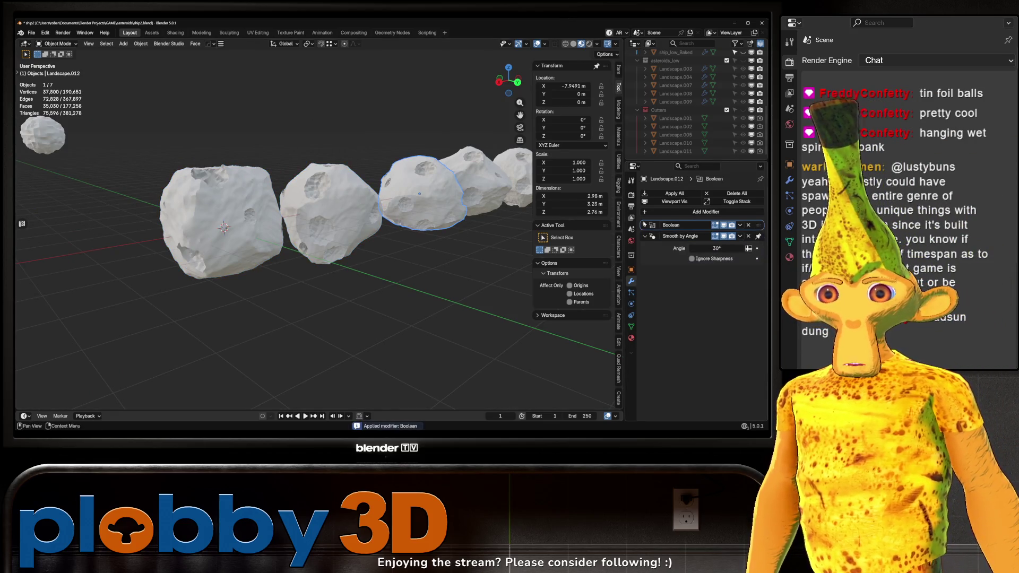
{"action": "left_click", "coordinate": [470, 189]}
{"action": "key", "text": "ctrl+a"}
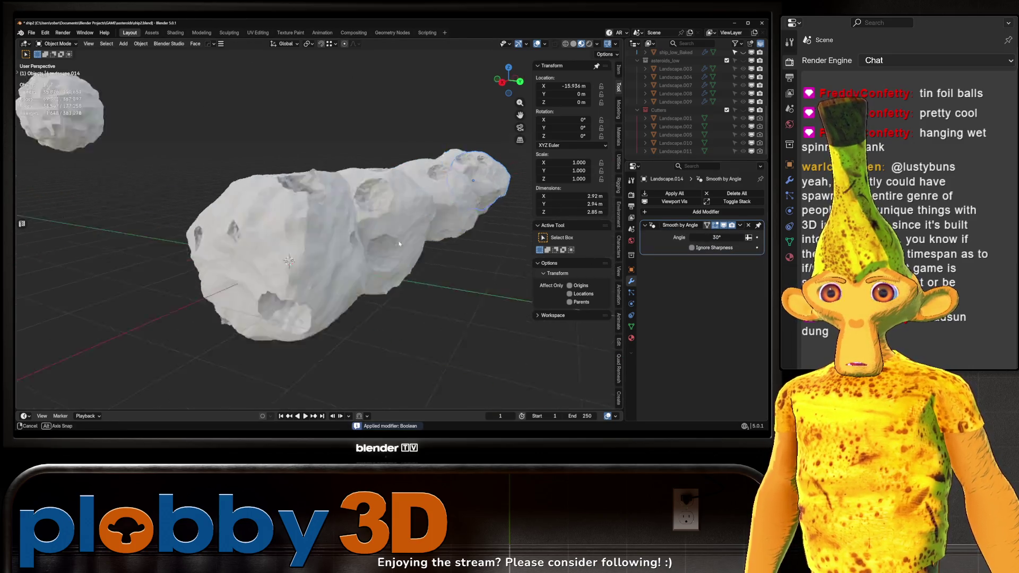
{"action": "left_click_drag", "start_coordinate": [372, 223], "coordinate": [399, 220]}
Delete the small leftover sphere and select the leftmost asteroid Landscape.006
{"action": "left_click", "coordinate": [239, 238]}
{"action": "scroll", "scroll_direction": "down", "scroll_amount": 3}
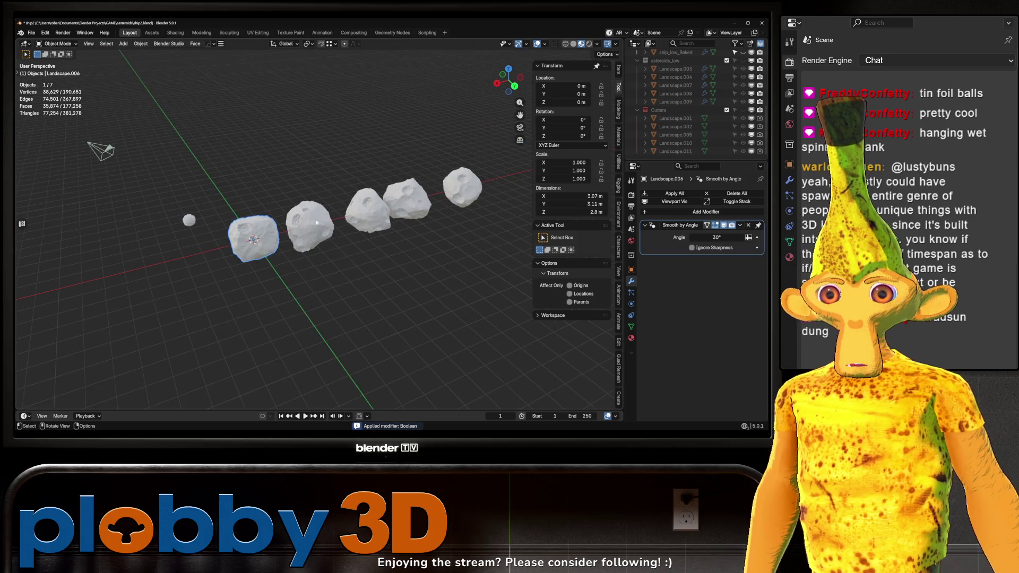
{"action": "key", "text": "Delete"}
{"action": "left_click_drag", "start_coordinate": [190, 222], "coordinate": [276, 213]}
{"action": "left_click_drag", "start_coordinate": [421, 249], "coordinate": [349, 242]}
{"action": "left_click", "coordinate": [268, 244]}
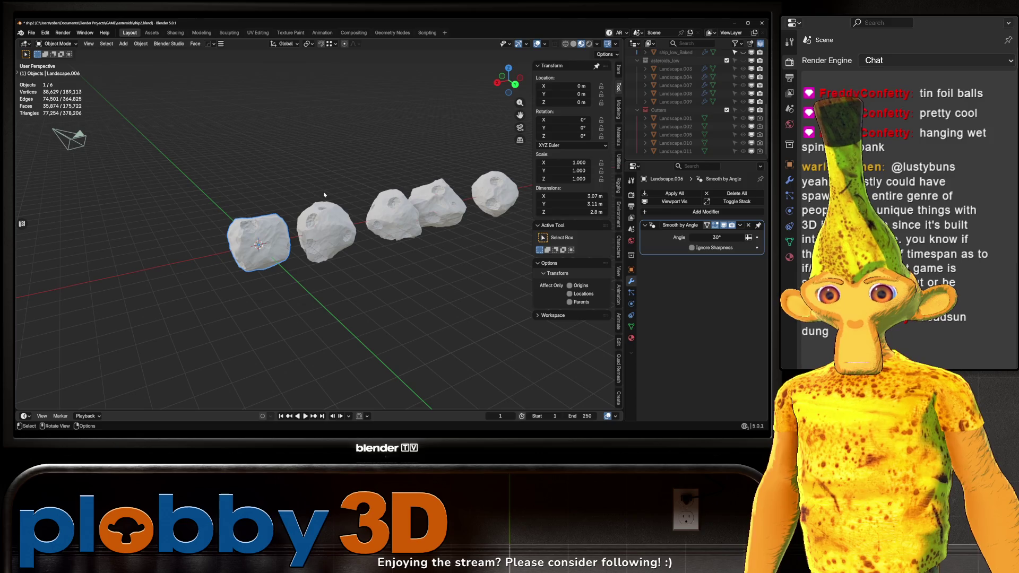
Cube-project the UVs of the first two asteroids
{"action": "key", "text": "Tab"}
{"action": "key", "text": "u"}
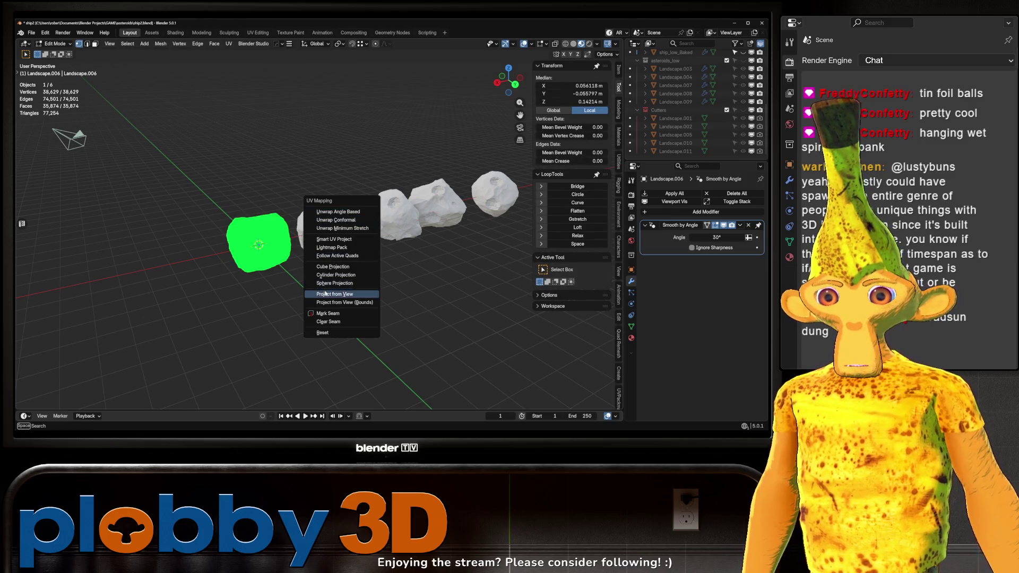
{"action": "left_click", "coordinate": [333, 268]}
{"action": "key", "text": "Tab"}
{"action": "left_click", "coordinate": [329, 231]}
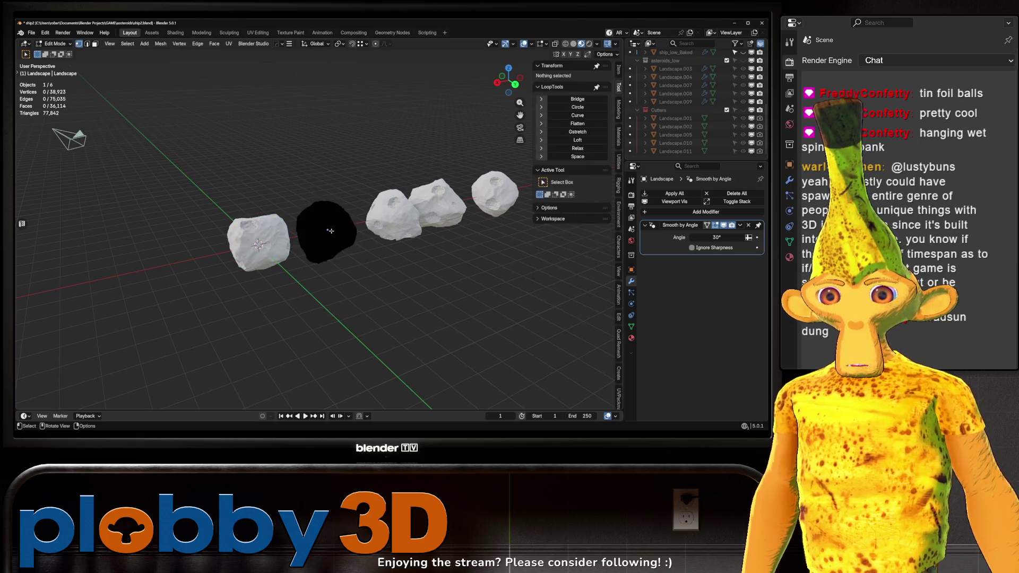
{"action": "key", "text": "Tab"}
{"action": "key", "text": "u"}
{"action": "left_click", "coordinate": [331, 230]}
{"action": "key", "text": "Tab"}
Cube-project the UVs of Landscape.012 and the next asteroid
{"action": "left_click", "coordinate": [414, 214]}
{"action": "key", "text": "Tab"}
{"action": "key", "text": "u"}
{"action": "left_click", "coordinate": [421, 212]}
{"action": "key", "text": "Tab"}
{"action": "left_click", "coordinate": [438, 204]}
{"action": "key", "text": "Tab"}
{"action": "key", "text": "u"}
{"action": "left_click", "coordinate": [439, 207]}
{"action": "key", "text": "Tab"}
Cube-project the UVs of the last asteroid, Landscape.014
{"action": "left_click", "coordinate": [488, 195]}
{"action": "key", "text": "Tab"}
{"action": "key", "text": "a"}
{"action": "key", "text": "u"}
{"action": "left_click", "coordinate": [489, 199]}
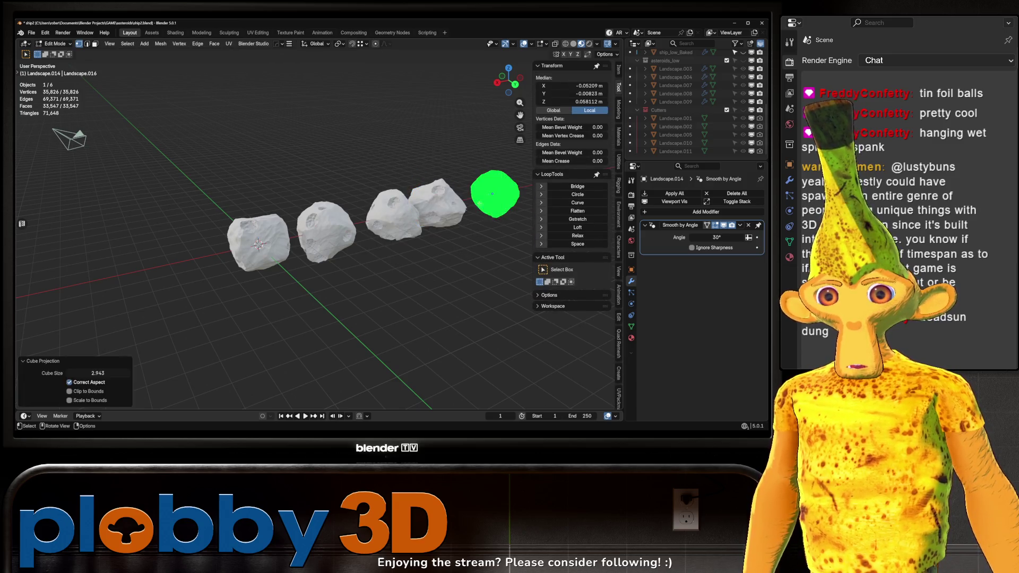
{"action": "key", "text": "Tab"}
Shade Landscape.006 smooth and turn on auto smooth for it
{"action": "left_click_drag", "start_coordinate": [489, 198], "coordinate": [284, 215]}
{"action": "scroll", "scroll_direction": "up", "scroll_amount": 3}
{"action": "scroll", "scroll_direction": "up", "scroll_amount": 3}
{"action": "left_click", "coordinate": [384, 225]}
{"action": "right_click", "coordinate": [384, 225]}
{"action": "left_click", "coordinate": [371, 231]}
{"action": "right_click", "coordinate": [389, 263]}
{"action": "left_click", "coordinate": [375, 270]}
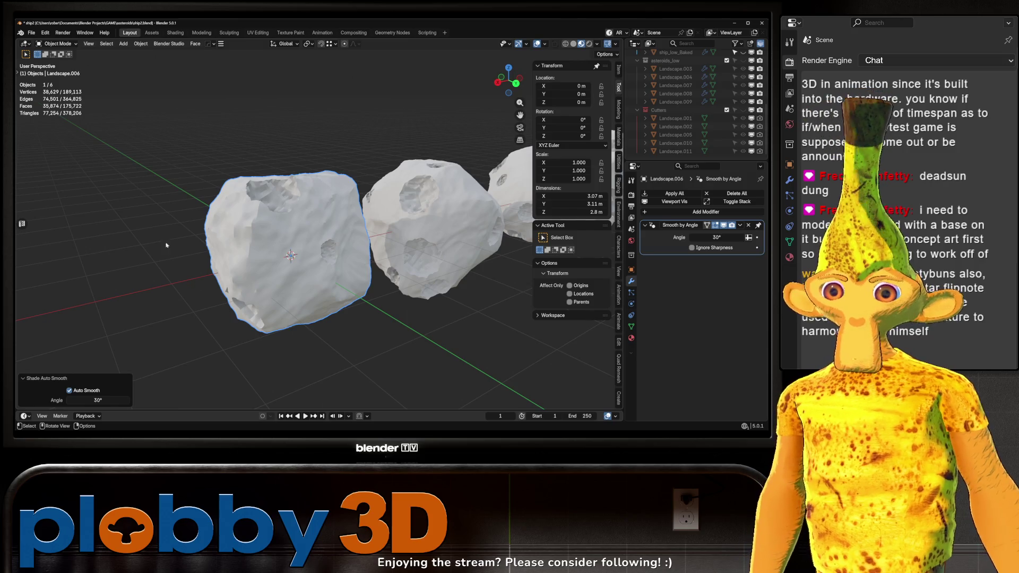
Shade all five asteroids smooth, then switch to the Assets workspace
{"action": "scroll", "scroll_direction": "down", "scroll_amount": 3}
{"action": "left_click_drag", "start_coordinate": [132, 136], "coordinate": [467, 313]}
{"action": "right_click", "coordinate": [431, 275]}
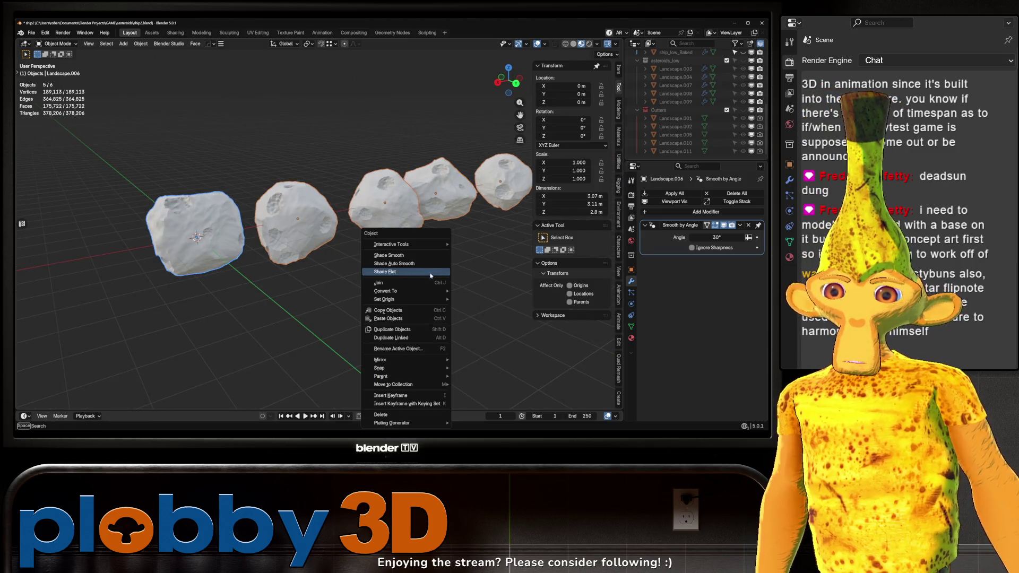
{"action": "left_click", "coordinate": [416, 258]}
{"action": "left_click_drag", "start_coordinate": [419, 250], "coordinate": [292, 195]}
{"action": "left_click_drag", "start_coordinate": [398, 207], "coordinate": [478, 189]}
{"action": "left_click", "coordinate": [152, 32]}
Switch the asset browser to the GreyscaleGorilla library's Environmental material catalog
{"action": "left_click", "coordinate": [59, 273]}
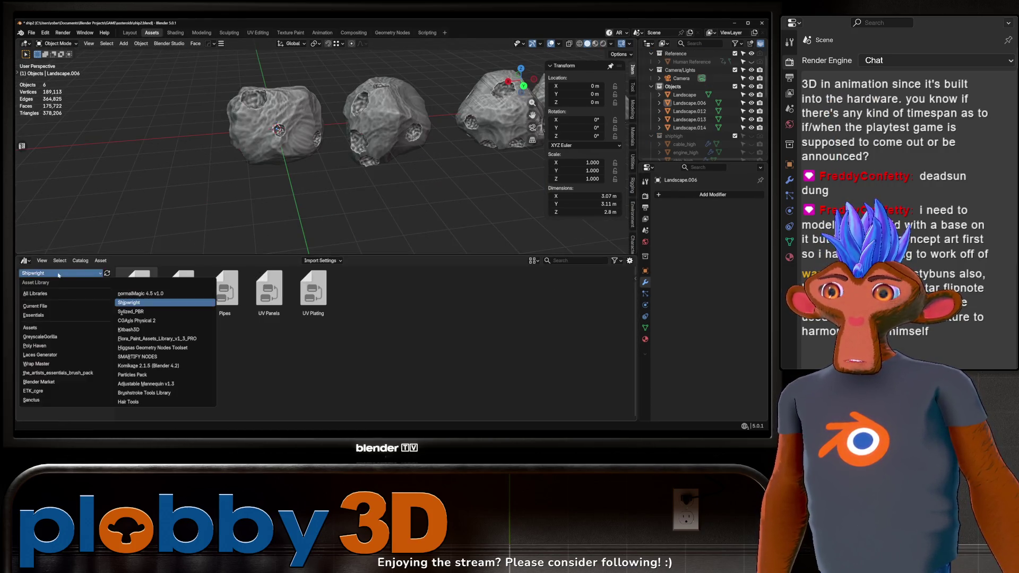
{"action": "left_click", "coordinate": [48, 336]}
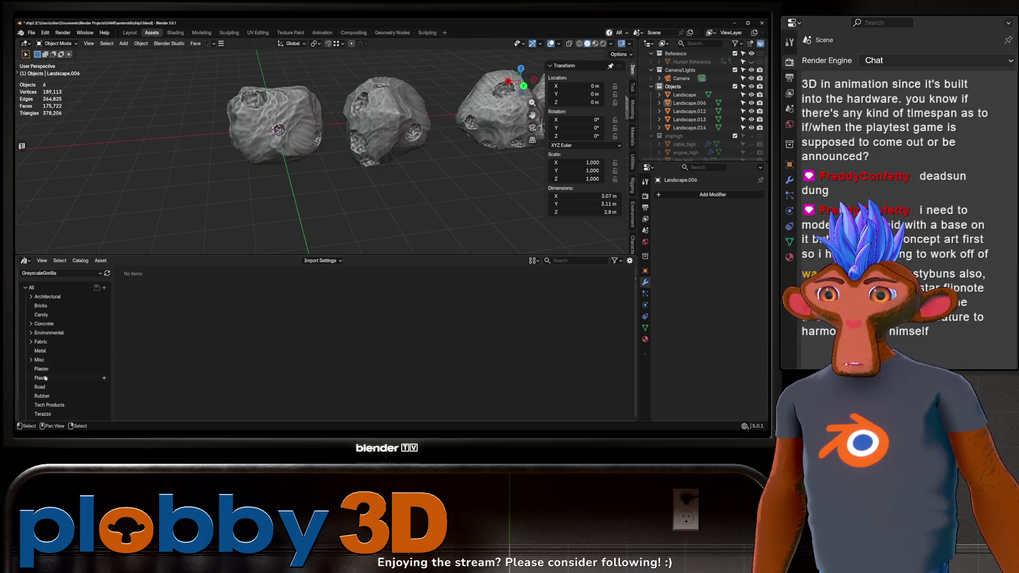
{"action": "scroll", "scroll_direction": "down", "scroll_amount": 3}
{"action": "left_click", "coordinate": [48, 313]}
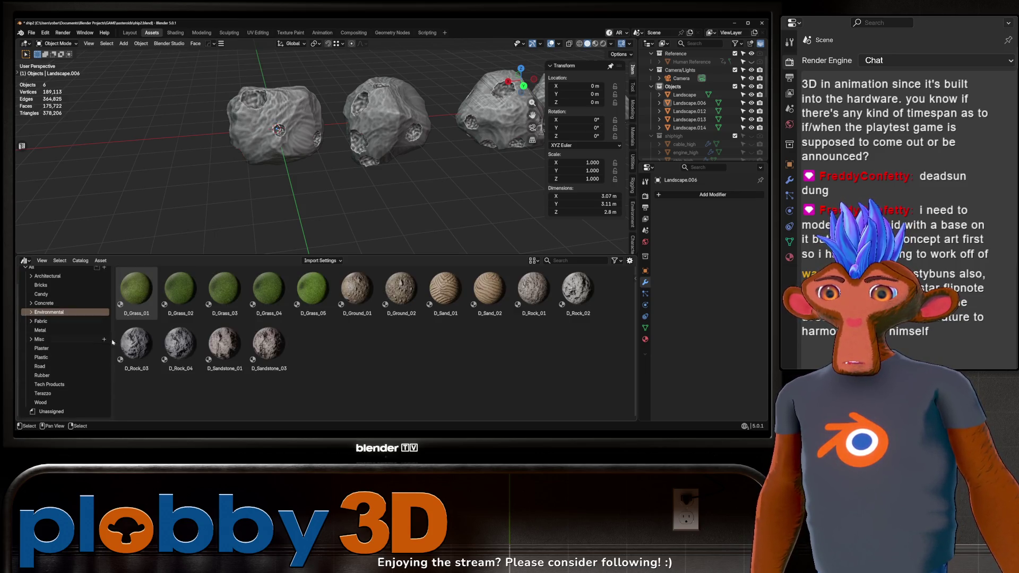
Apply D_Rock_01 to the first asteroid and turn on Material Preview shading
{"action": "left_click_drag", "start_coordinate": [339, 211], "coordinate": [425, 215]}
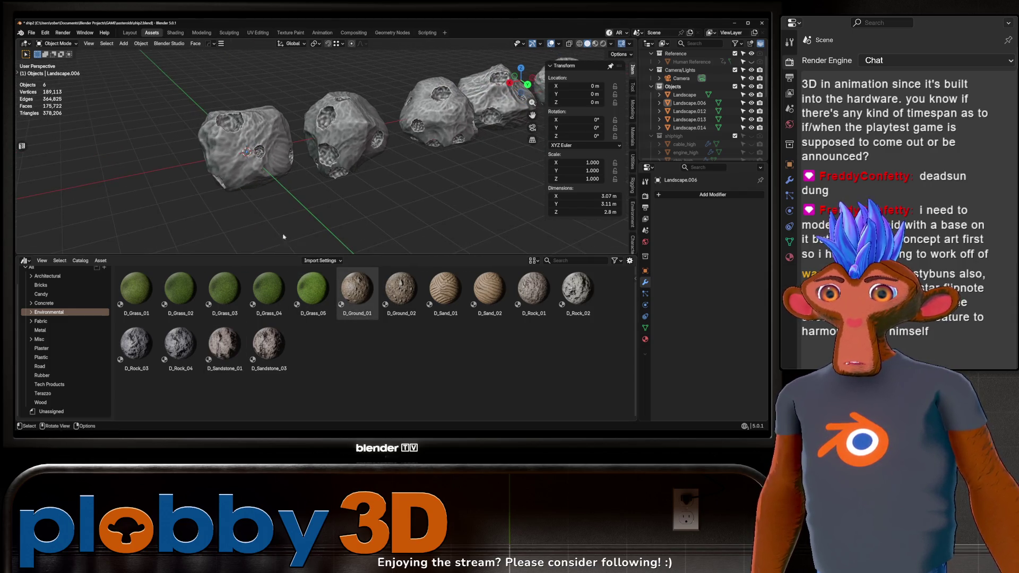
{"action": "left_click_drag", "start_coordinate": [532, 290], "coordinate": [237, 153]}
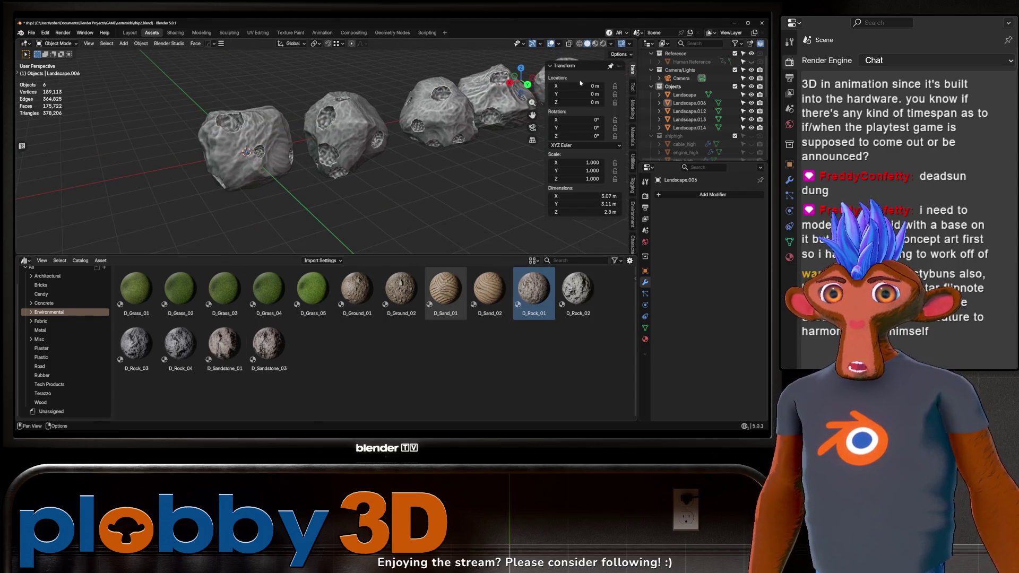
{"action": "left_click", "coordinate": [596, 43]}
{"action": "left_click_drag", "start_coordinate": [451, 133], "coordinate": [201, 160]}
{"action": "scroll", "scroll_direction": "up", "scroll_amount": 3}
Apply D_Rock_02, D_Rock_03 and D_Rock_04 to the next three asteroids
{"action": "left_click_drag", "start_coordinate": [578, 289], "coordinate": [372, 185]}
{"action": "left_click_drag", "start_coordinate": [372, 186], "coordinate": [292, 175]}
{"action": "left_click", "coordinate": [124, 349]}
{"action": "left_click_drag", "start_coordinate": [124, 350], "coordinate": [367, 186]}
{"action": "scroll", "scroll_direction": "down", "scroll_amount": 3}
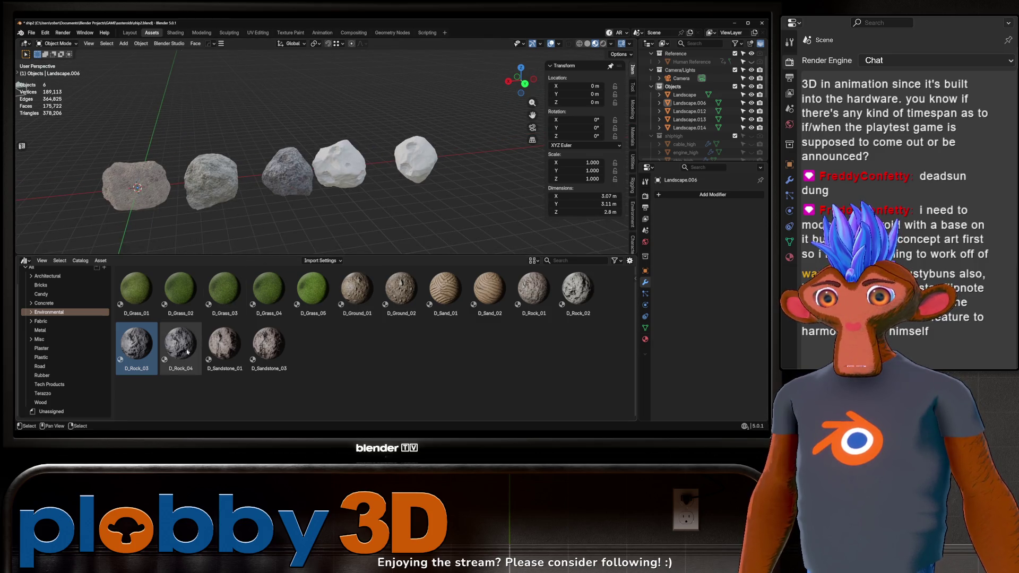
{"action": "left_click_drag", "start_coordinate": [188, 351], "coordinate": [344, 209]}
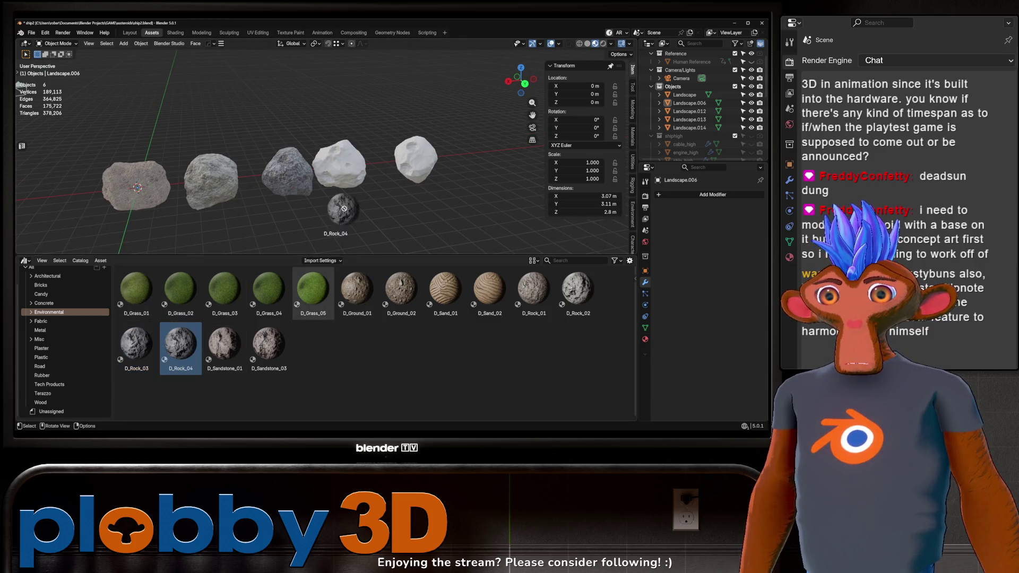
Apply D_Sandstone_01 to Landscape.014 and orbit around to inspect the textured asteroids
{"action": "left_click_drag", "start_coordinate": [310, 205], "coordinate": [297, 239]}
{"action": "left_click_drag", "start_coordinate": [224, 345], "coordinate": [393, 175]}
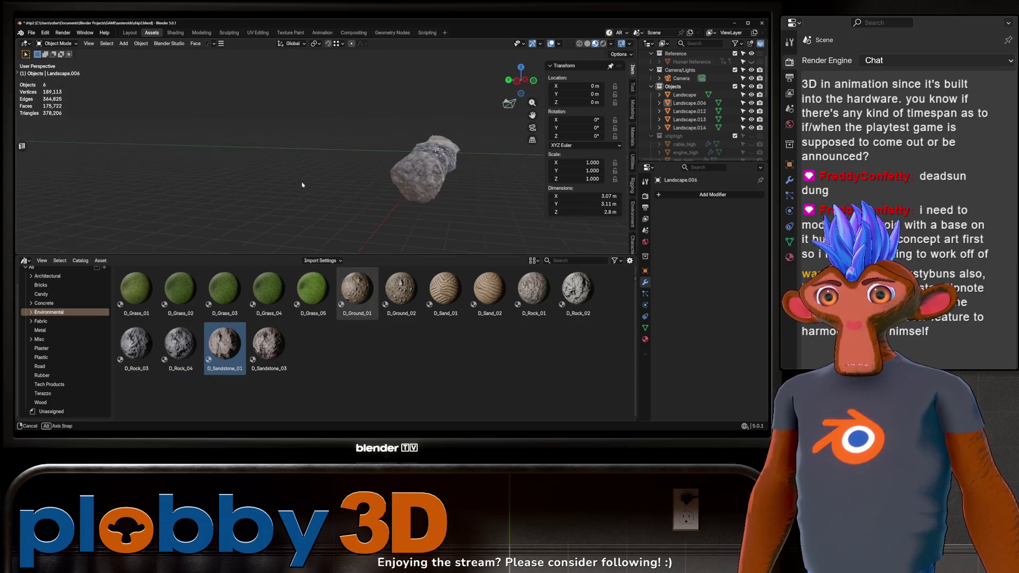
{"action": "left_click_drag", "start_coordinate": [300, 198], "coordinate": [428, 129]}
{"action": "scroll", "scroll_direction": "up", "scroll_amount": 3}
{"action": "scroll", "scroll_direction": "up", "scroll_amount": 3}
{"action": "scroll", "scroll_direction": "down", "scroll_amount": 3}
{"action": "scroll", "scroll_direction": "down", "scroll_amount": 3}
{"action": "left_click_drag", "start_coordinate": [372, 175], "coordinate": [406, 173]}
Hide the textured high-poly asteroids and reveal the low-poly asteroid copies
{"action": "scroll", "scroll_direction": "down", "scroll_amount": 3}
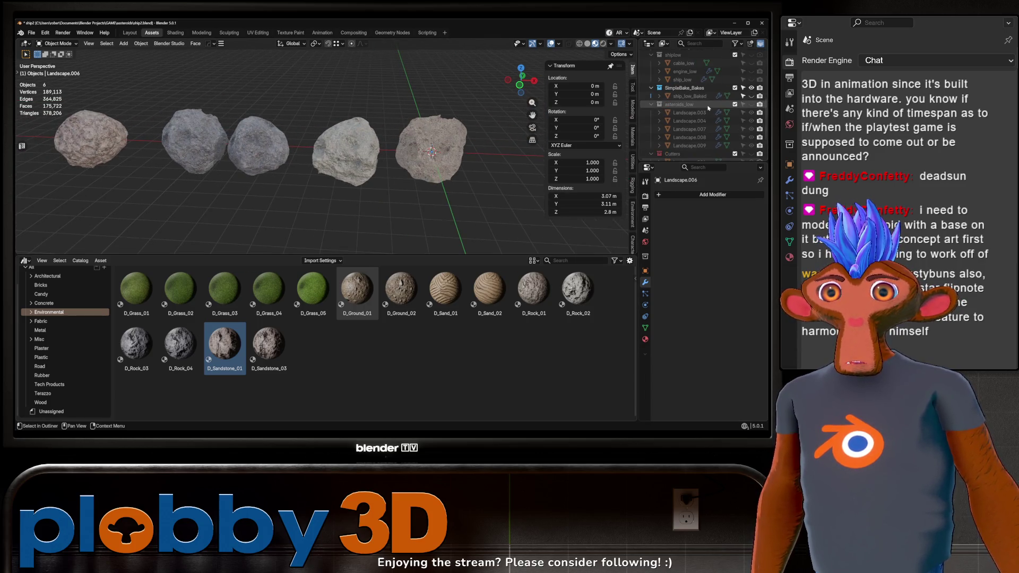
{"action": "scroll", "scroll_direction": "up", "scroll_amount": 3}
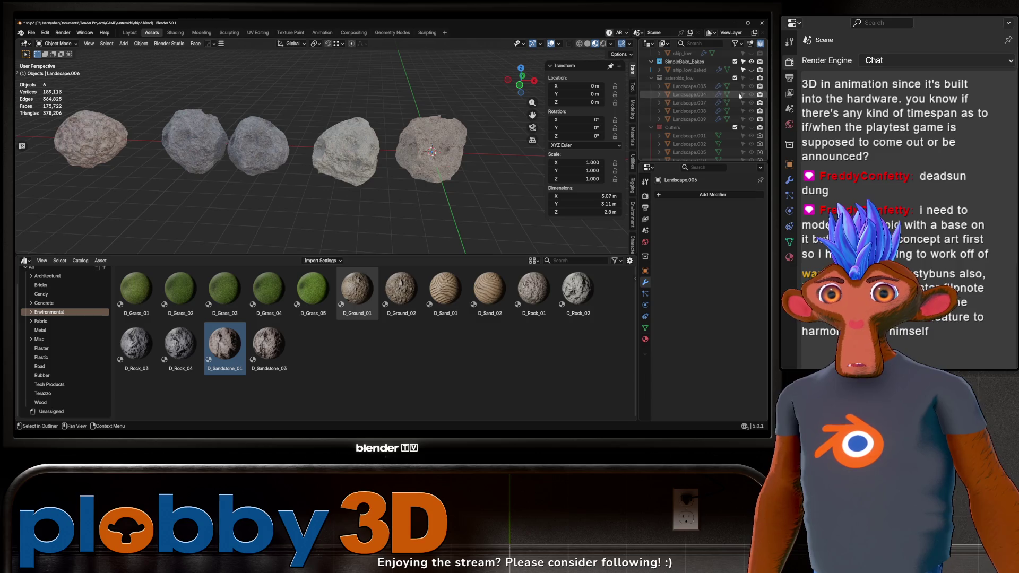
{"action": "scroll", "scroll_direction": "down", "scroll_amount": 3}
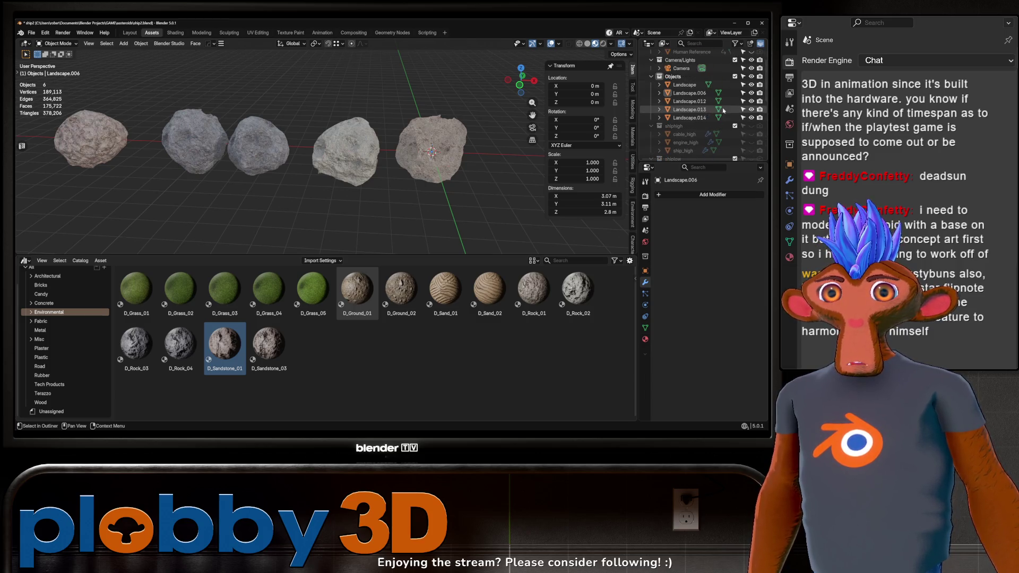
{"action": "key", "text": "h"}
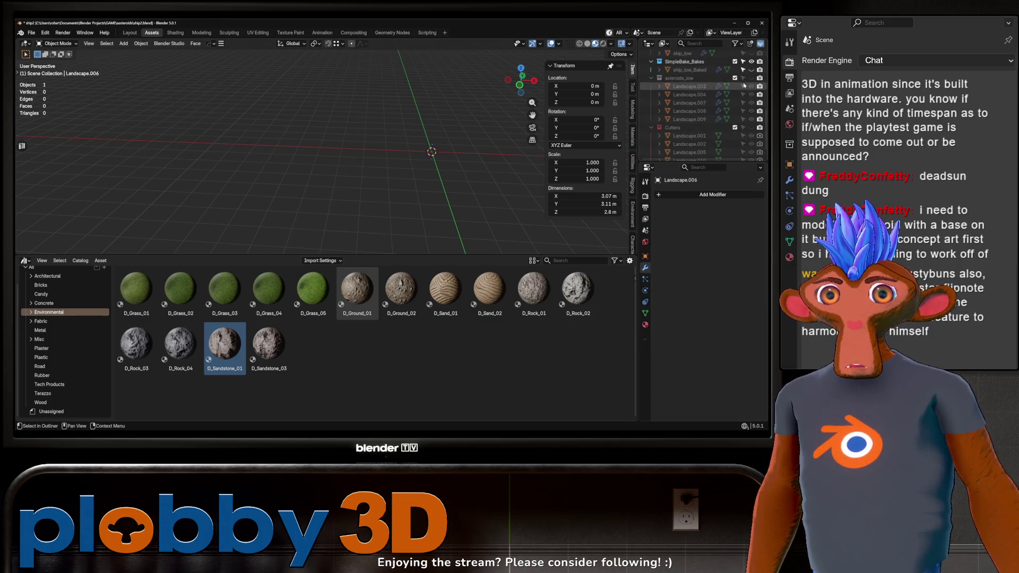
{"action": "key", "text": "alt+h"}
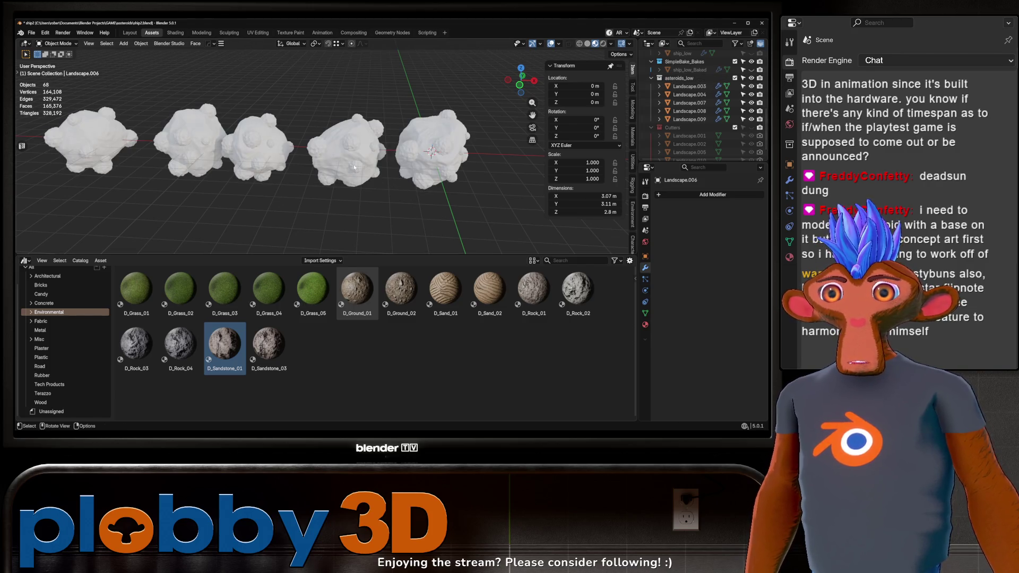
Select all the low-poly asteroids and remove all their modifiers
{"action": "left_click", "coordinate": [355, 168]}
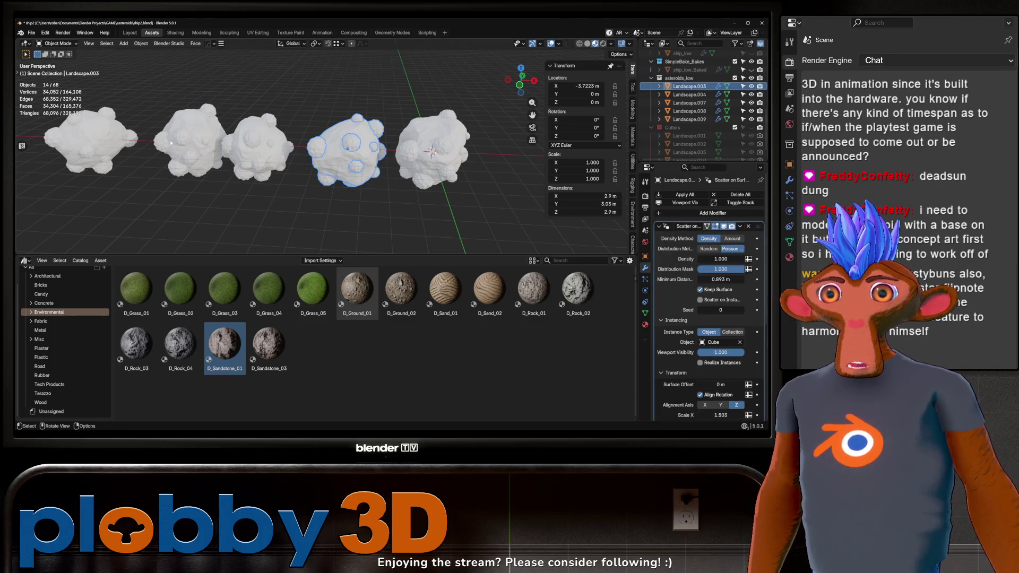
{"action": "left_click_drag", "start_coordinate": [115, 118], "coordinate": [439, 230]}
{"action": "left_click", "coordinate": [742, 195]}
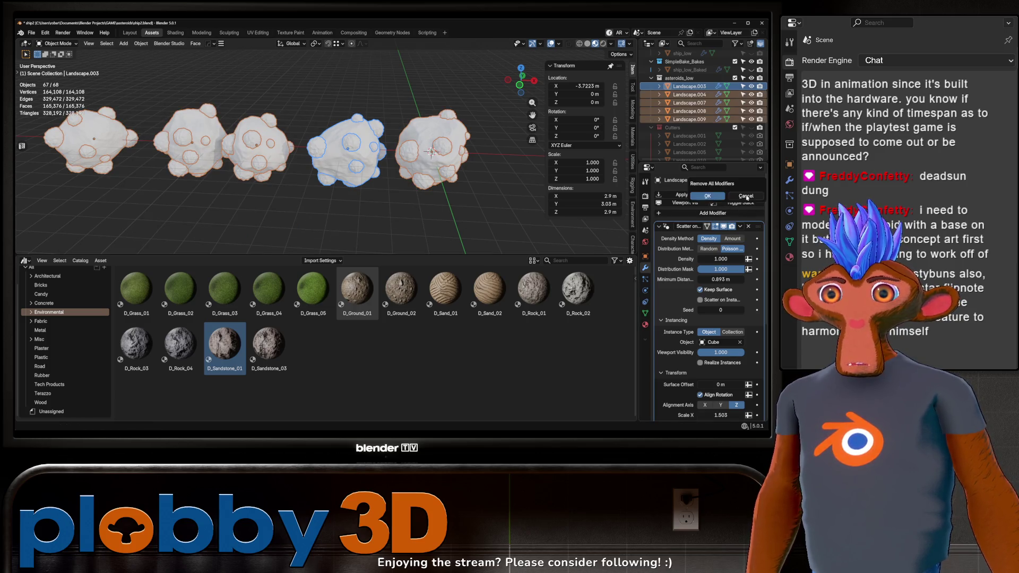
{"action": "left_click", "coordinate": [706, 196]}
{"action": "left_click", "coordinate": [324, 140]}
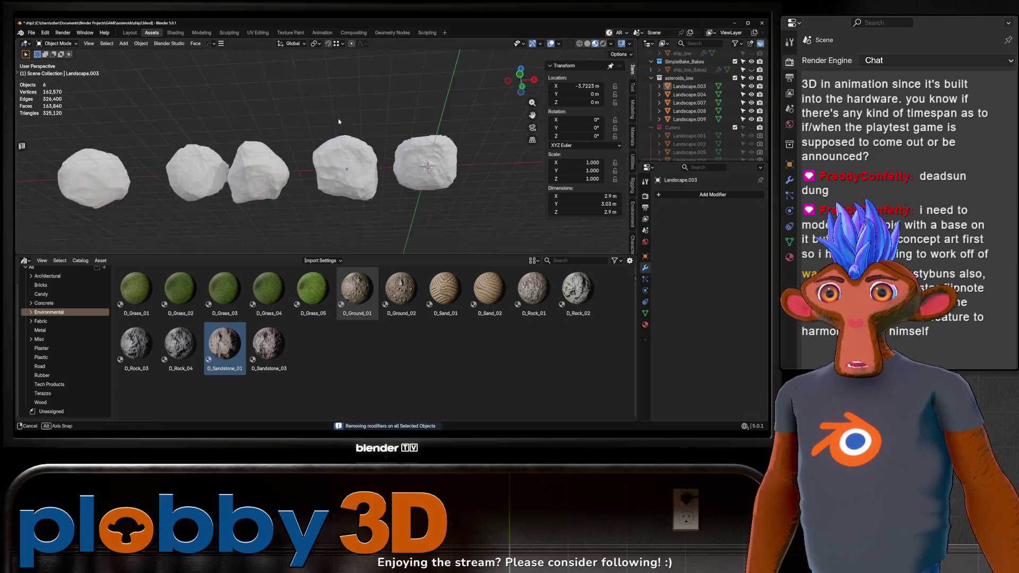
Line up the asteroids in view and enter Edit Mode on the rightmost one
{"action": "left_click_drag", "start_coordinate": [323, 140], "coordinate": [393, 168]}
{"action": "left_click", "coordinate": [442, 171]}
{"action": "key", "text": "Tab"}
Un-Subdivide the rightmost asteroid's mesh and return to Object Mode
{"action": "right_click", "coordinate": [383, 187]}
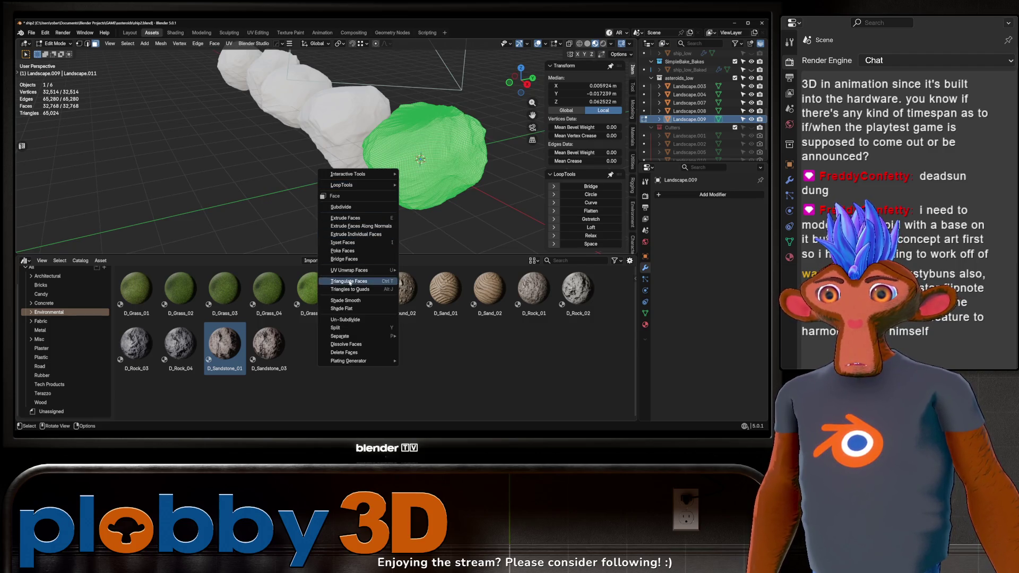
{"action": "left_click", "coordinate": [351, 320]}
{"action": "left_click_drag", "start_coordinate": [449, 155], "coordinate": [349, 177]}
{"action": "key", "text": "Tab"}
Step through Landscape.003, .004, .007 and .008, opening each one's face menu without applying anything
{"action": "left_click", "coordinate": [419, 170]}
{"action": "key", "text": "Tab"}
{"action": "key", "text": "Tab"}
{"action": "key", "text": "Tab"}
{"action": "right_click", "coordinate": [374, 177]}
{"action": "key", "text": "Escape"}
{"action": "key", "text": "Tab"}
{"action": "left_click", "coordinate": [428, 160]}
{"action": "key", "text": "Tab"}
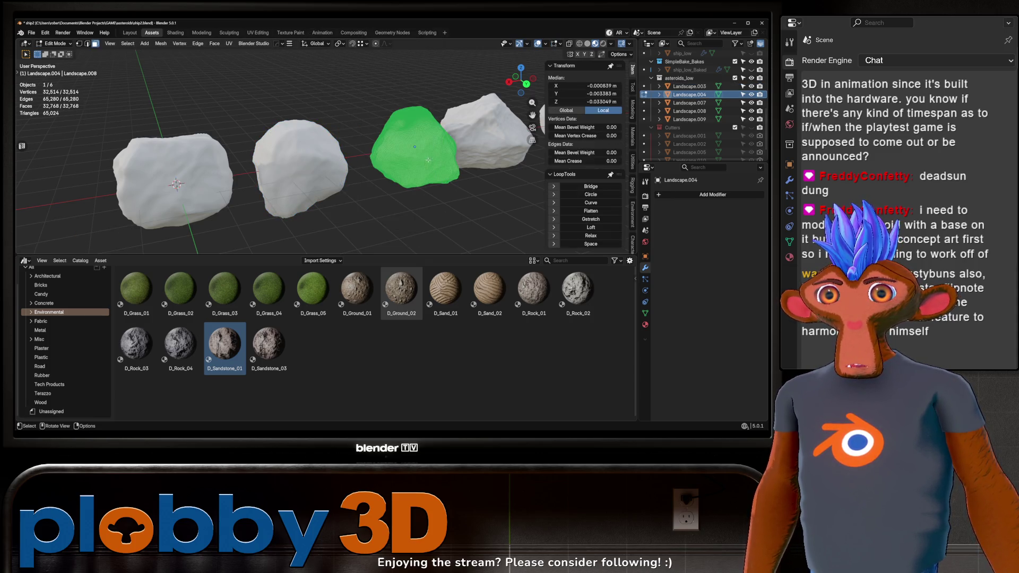
{"action": "right_click", "coordinate": [433, 176]}
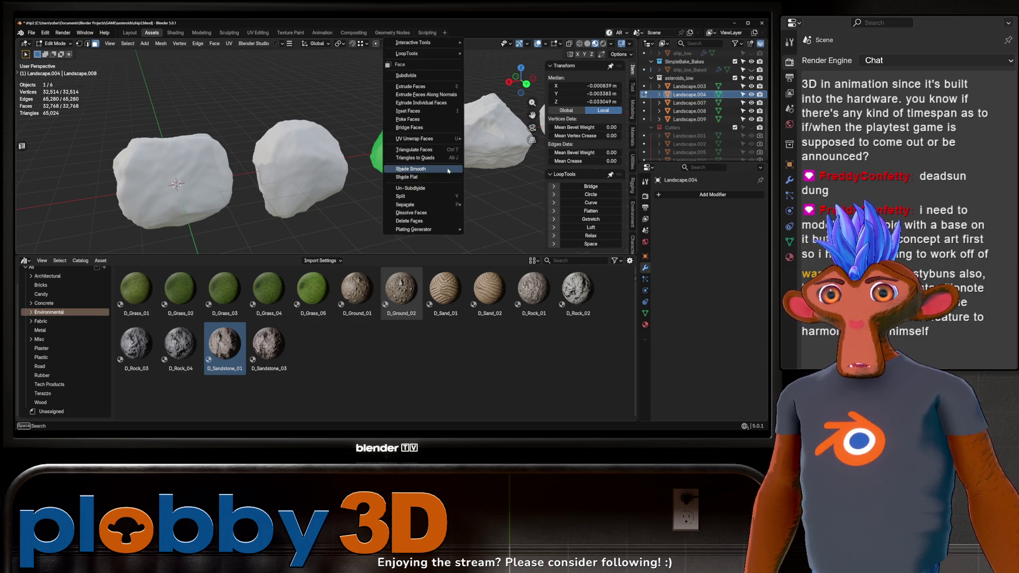
{"action": "key", "text": "Escape"}
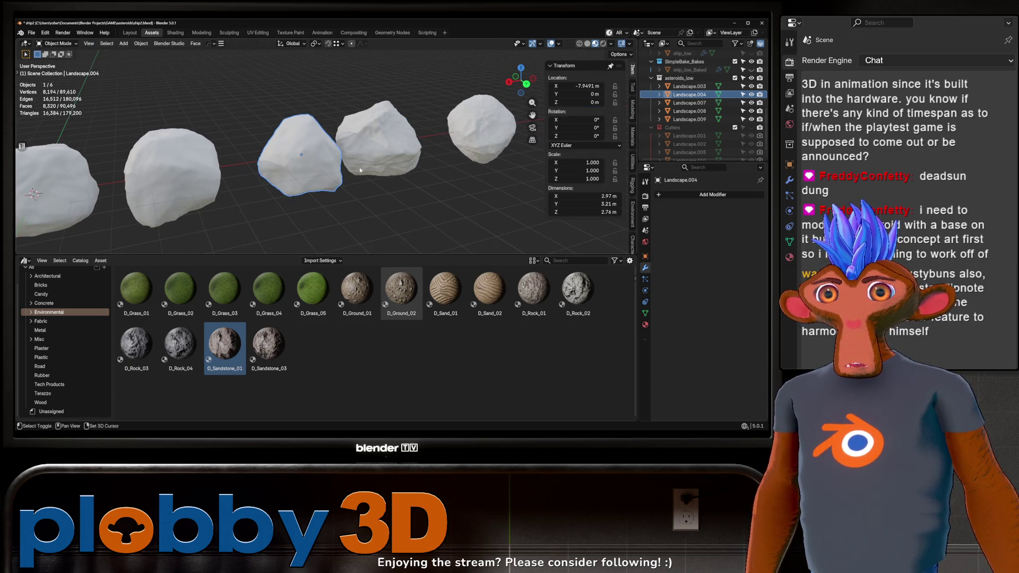
{"action": "left_click", "coordinate": [404, 153]}
{"action": "right_click", "coordinate": [403, 154]}
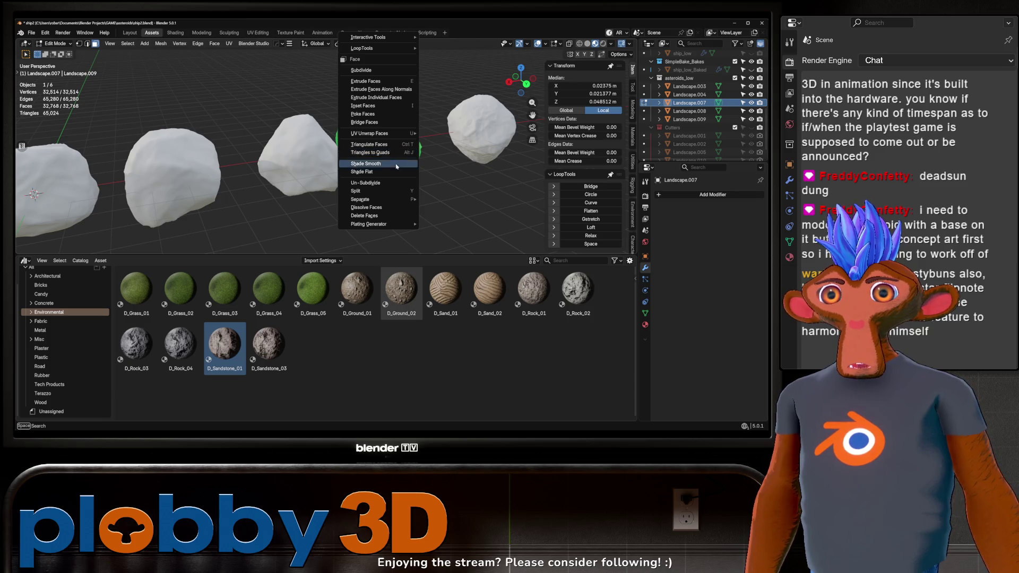
{"action": "key", "text": "Escape"}
{"action": "left_click", "coordinate": [491, 146]}
{"action": "right_click", "coordinate": [492, 146]}
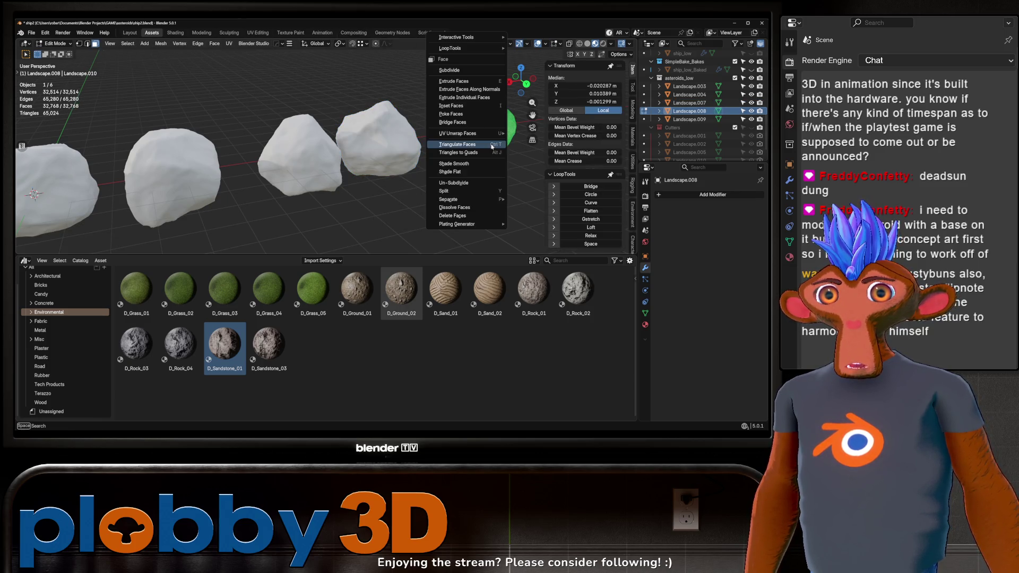
{"action": "key", "text": "Escape"}
{"action": "key", "text": "Tab"}
Un-Subdivide Landscape.009 down to 514 vertices
{"action": "left_click_drag", "start_coordinate": [74, 175], "coordinate": [287, 173]}
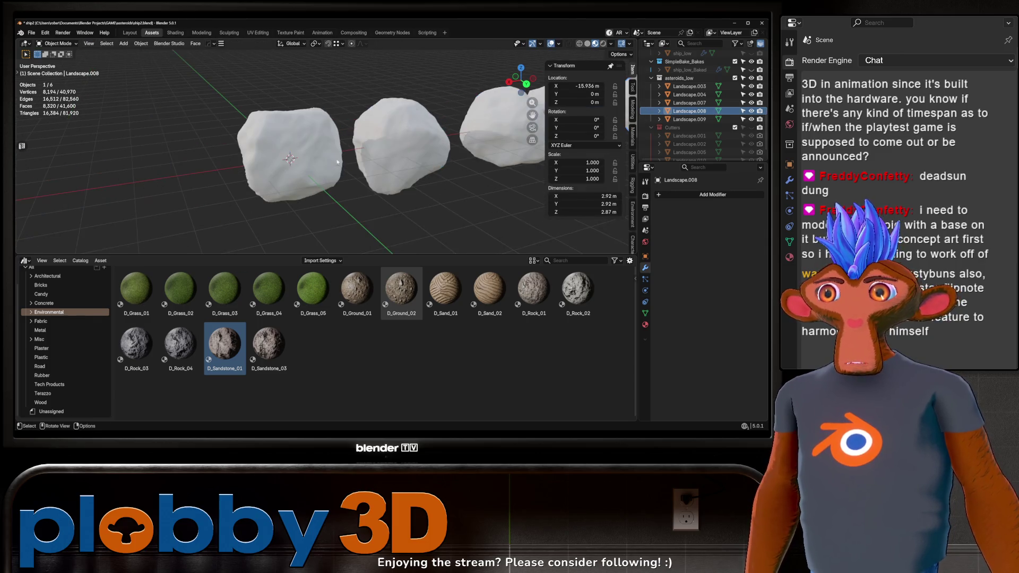
{"action": "left_click", "coordinate": [286, 173]}
{"action": "key", "text": "Tab"}
{"action": "right_click", "coordinate": [305, 171]}
{"action": "key", "text": "Escape"}
{"action": "right_click", "coordinate": [305, 171]}
{"action": "left_click", "coordinate": [305, 182]}
{"action": "right_click", "coordinate": [305, 182]}
{"action": "key", "text": "Escape"}
{"action": "left_click_drag", "start_coordinate": [297, 147], "coordinate": [234, 177]}
{"action": "key", "text": "Tab"}
Un-Subdivide Landscape.003's mesh to 514 vertices
{"action": "left_click", "coordinate": [234, 178]}
{"action": "key", "text": "Tab"}
{"action": "right_click", "coordinate": [233, 175]}
{"action": "key", "text": "Escape"}
{"action": "right_click", "coordinate": [234, 176]}
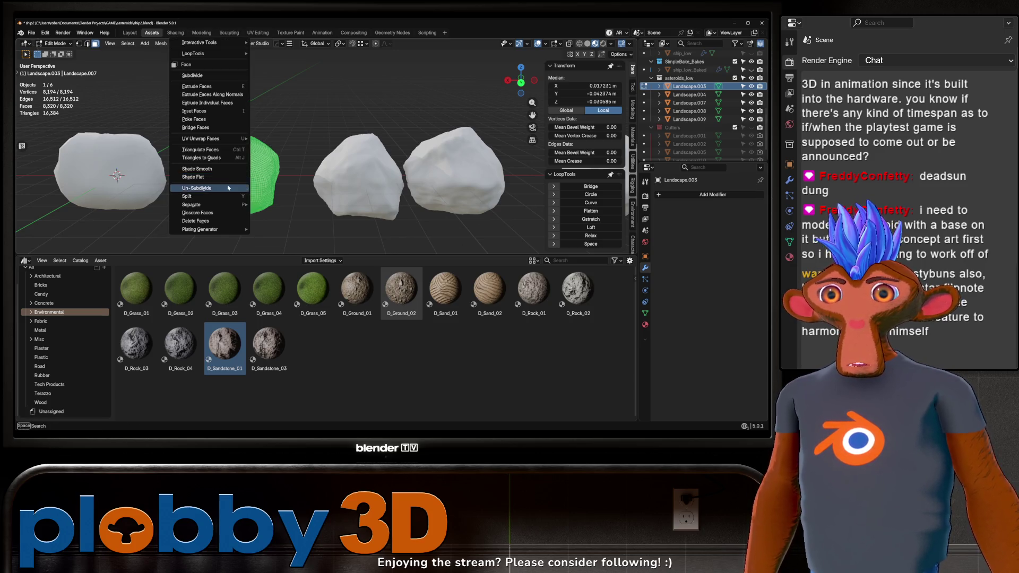
{"action": "left_click", "coordinate": [228, 188]}
{"action": "right_click", "coordinate": [190, 214]}
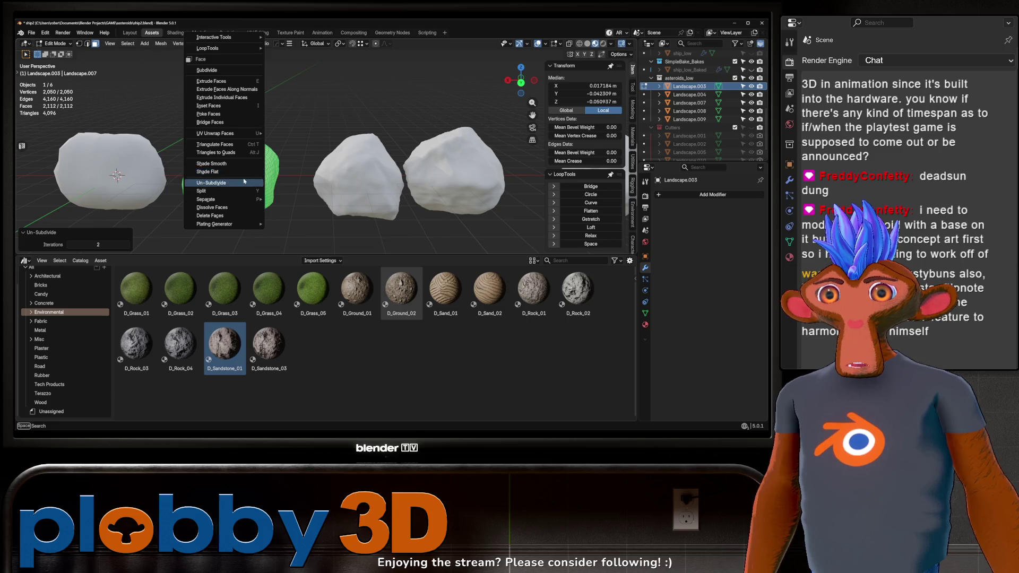
{"action": "left_click_drag", "start_coordinate": [339, 186], "coordinate": [305, 183]}
{"action": "key", "text": "Tab"}
Un-Subdivide Landscape.004's mesh to 514 vertices
{"action": "left_click", "coordinate": [305, 183]}
{"action": "key", "text": "Tab"}
{"action": "right_click", "coordinate": [305, 182]}
{"action": "left_click", "coordinate": [307, 180]}
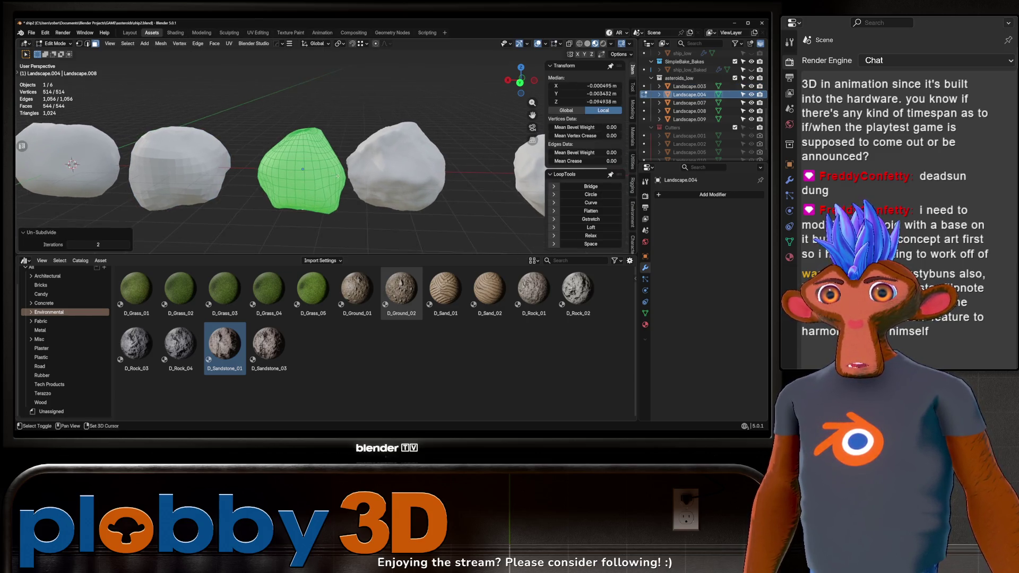
{"action": "left_click_drag", "start_coordinate": [357, 175], "coordinate": [319, 176]}
{"action": "key", "text": "Tab"}
Un-Subdivide Landscape.007 down to 514 vertices
{"action": "left_click", "coordinate": [319, 159]}
{"action": "key", "text": "Tab"}
{"action": "right_click", "coordinate": [317, 182]}
{"action": "left_click", "coordinate": [317, 172]}
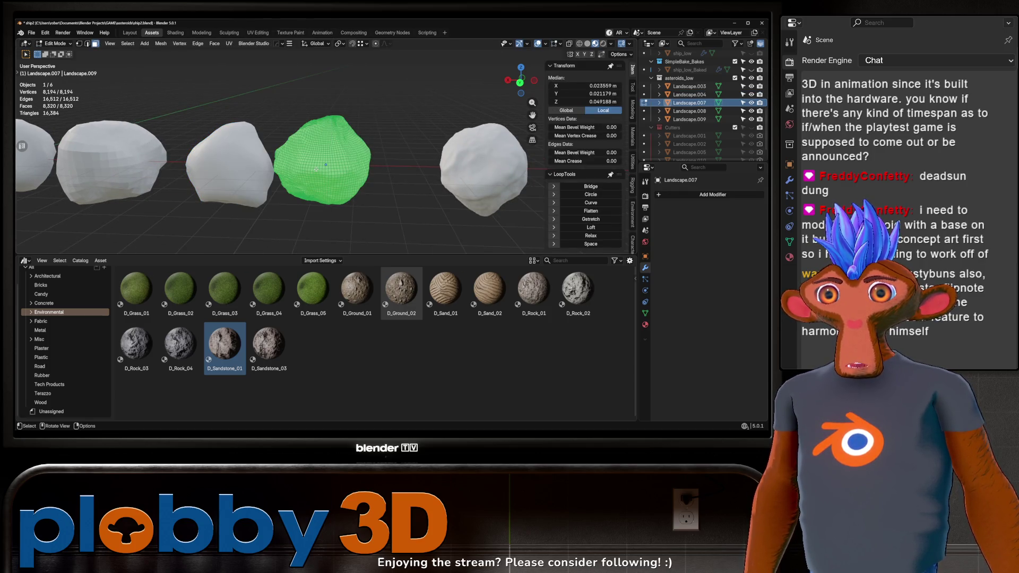
{"action": "right_click", "coordinate": [317, 172]}
{"action": "left_click", "coordinate": [317, 183]}
{"action": "key", "text": "Tab"}
Un-Subdivide Landscape.008 to 514 vertices, completing all five asteroids
{"action": "left_click_drag", "start_coordinate": [366, 179], "coordinate": [329, 175]}
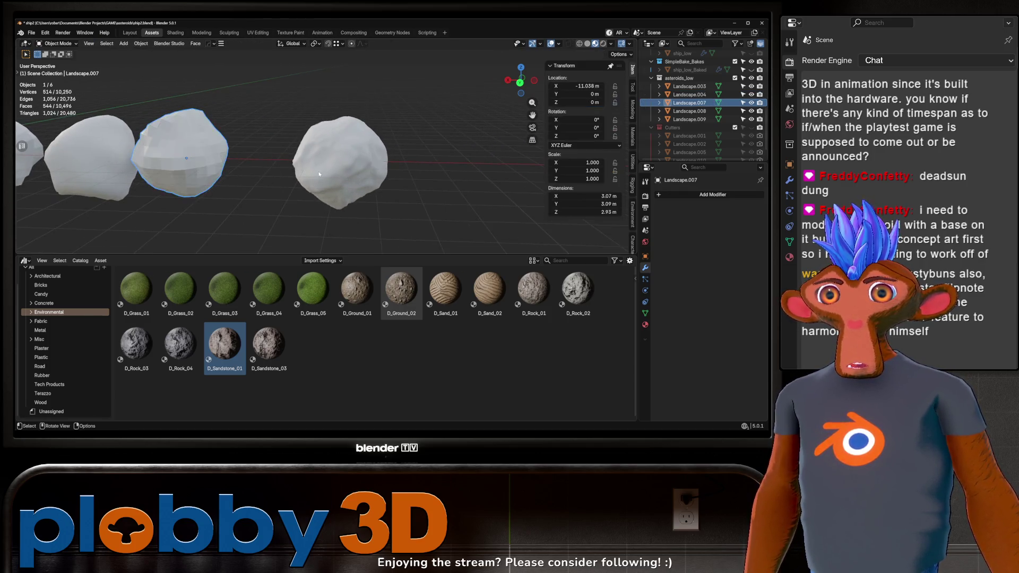
{"action": "left_click", "coordinate": [340, 169]}
{"action": "key", "text": "Tab"}
{"action": "right_click", "coordinate": [322, 175]}
{"action": "left_click", "coordinate": [320, 183]}
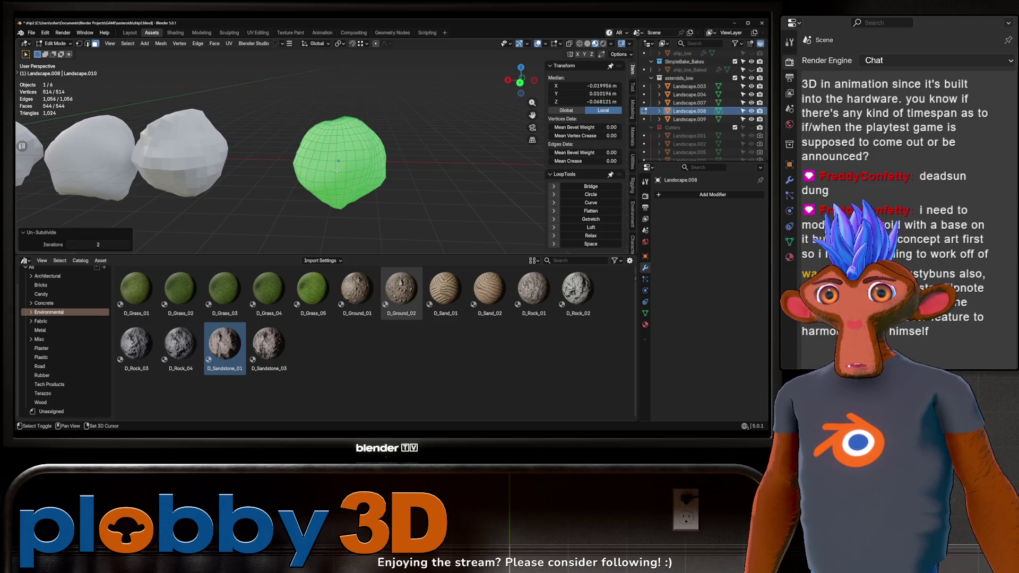
{"action": "key", "text": "Tab"}
{"action": "left_click_drag", "start_coordinate": [337, 170], "coordinate": [292, 132]}
{"action": "scroll", "scroll_direction": "down", "scroll_amount": 3}
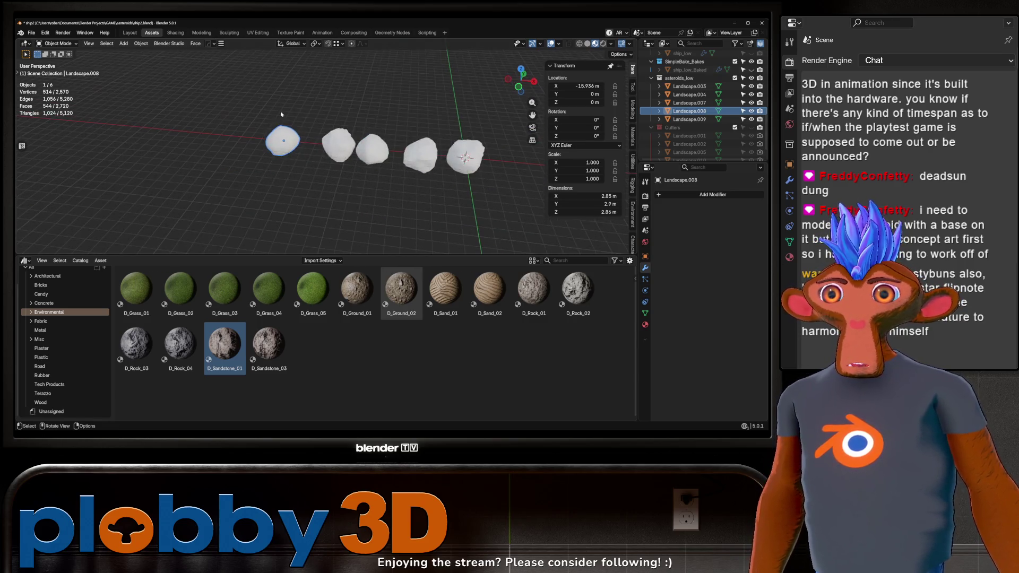
Select all the asteroids, then clear the selection
{"action": "key", "text": "a"}
{"action": "right_click", "coordinate": [385, 135]}
{"action": "left_click", "coordinate": [407, 161]}
{"action": "left_click", "coordinate": [406, 143]}
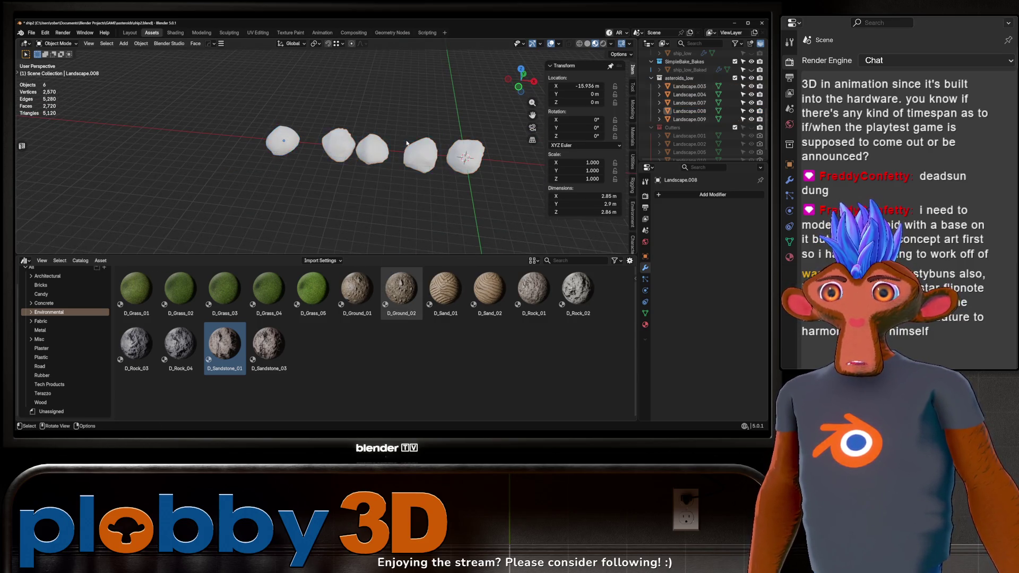
{"action": "scroll", "scroll_direction": "up", "scroll_amount": 3}
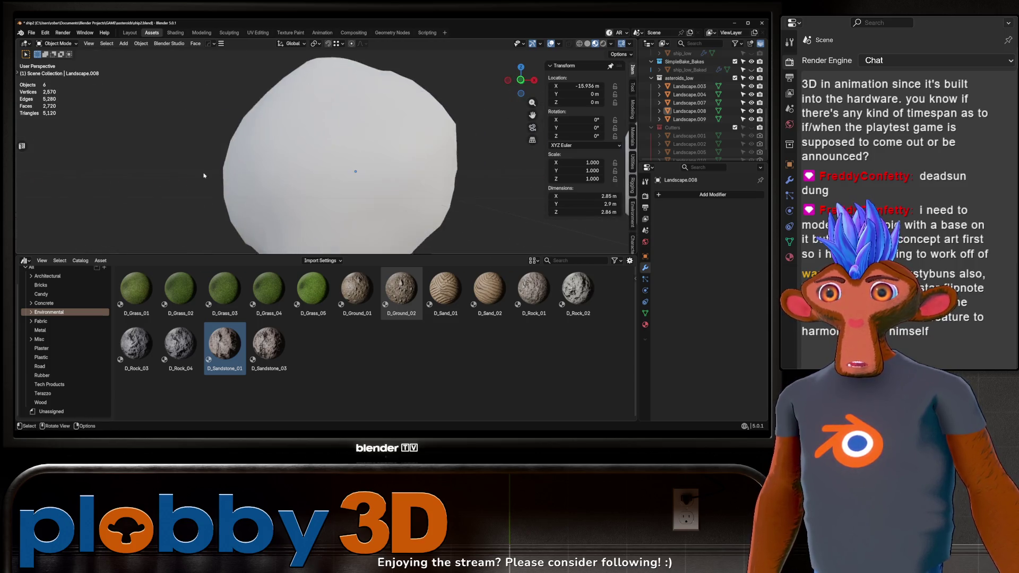
{"action": "scroll", "scroll_direction": "down", "scroll_amount": 3}
Mark an edge loop around Landscape.009 as a UV seam
{"action": "left_click", "coordinate": [352, 186]}
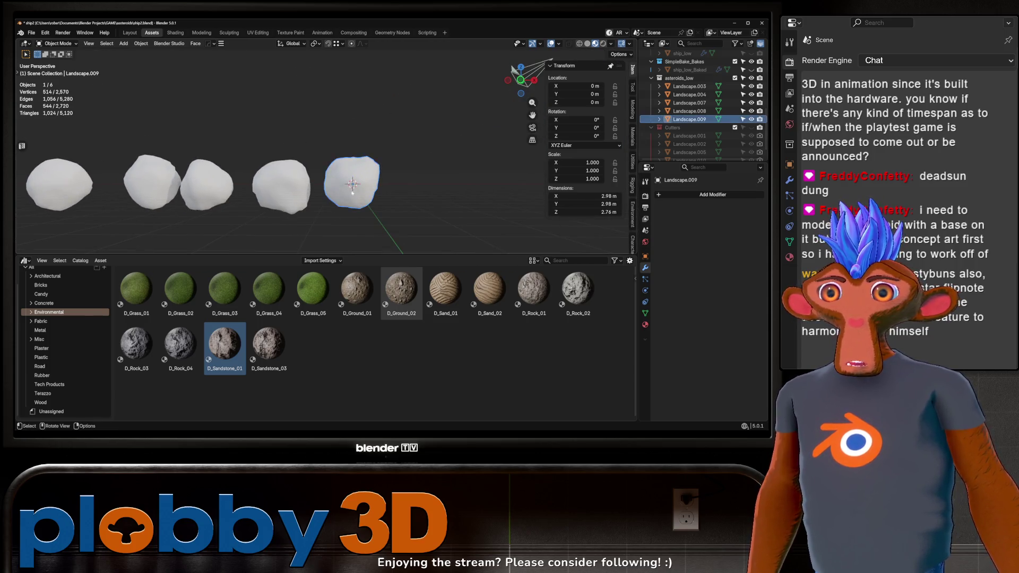
{"action": "key", "text": "Tab"}
{"action": "scroll", "scroll_direction": "up", "scroll_amount": 3}
{"action": "left_click", "coordinate": [384, 177]}
{"action": "left_click_drag", "start_coordinate": [383, 177], "coordinate": [368, 216]}
{"action": "key", "text": "u"}
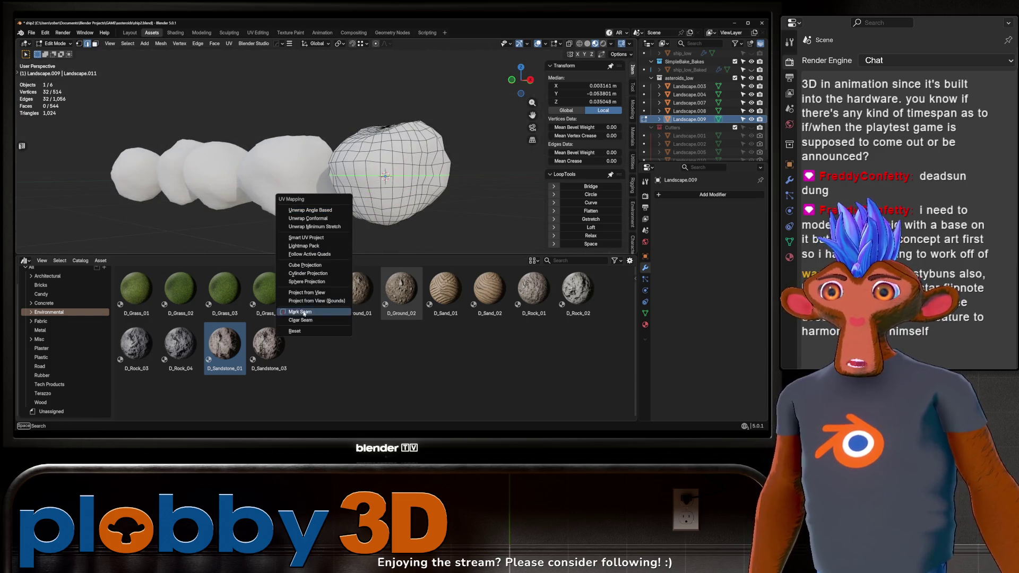
{"action": "left_click", "coordinate": [303, 313]}
Clear Landscape.003's selection and mark a seam loop on Landscape.004
{"action": "key", "text": "alt+q"}
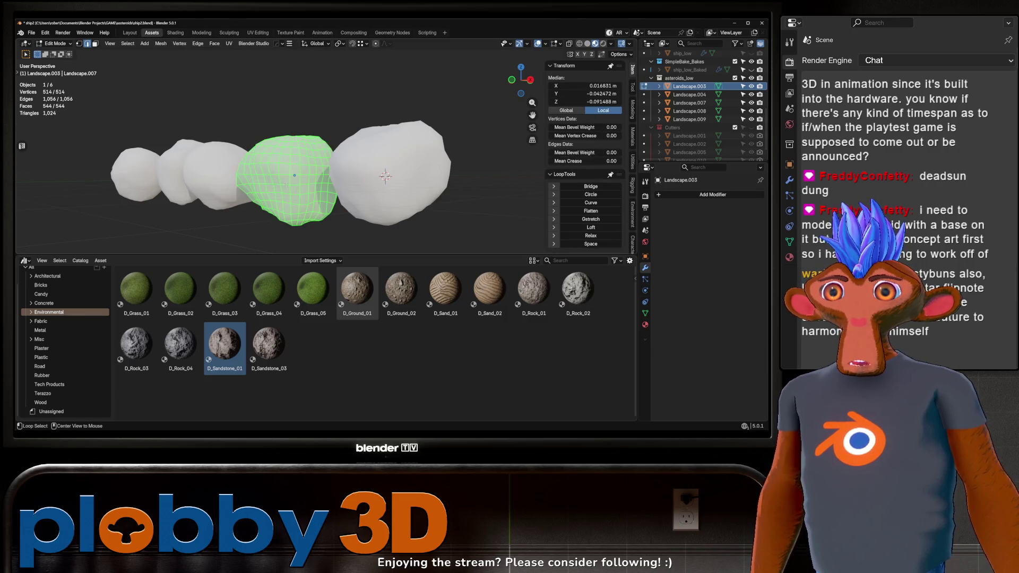
{"action": "key", "text": "alt+a"}
{"action": "right_click", "coordinate": [341, 195]}
{"action": "key", "text": "Escape"}
{"action": "key", "text": "Tab"}
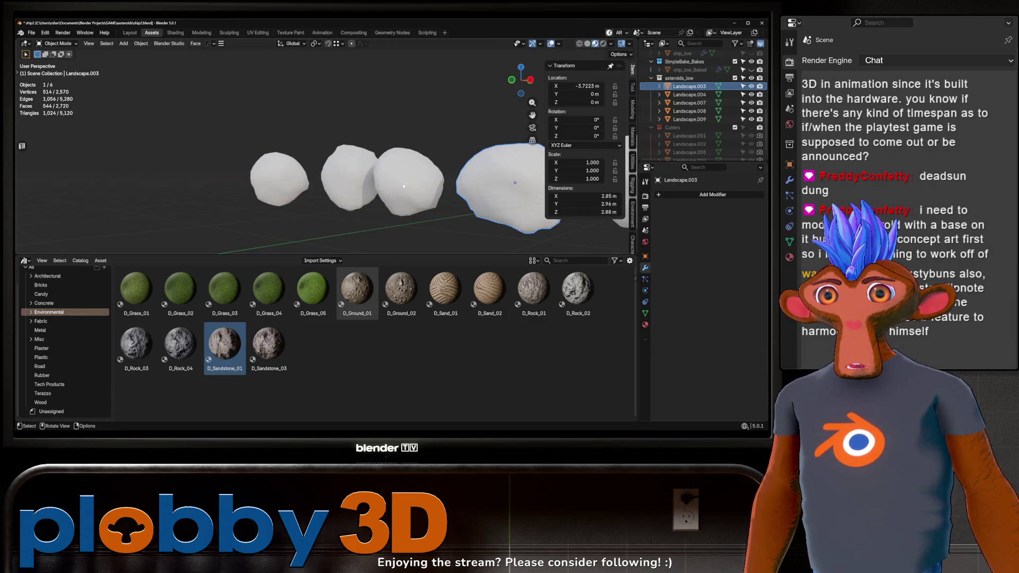
{"action": "key", "text": "Tab"}
{"action": "key", "text": "alt+q"}
{"action": "key", "text": "u"}
{"action": "left_click", "coordinate": [402, 194]}
Select a horizontal edge loop on Landscape.007 and an edge on Landscape.008
{"action": "key", "text": "alt+q"}
{"action": "left_click", "coordinate": [348, 181]}
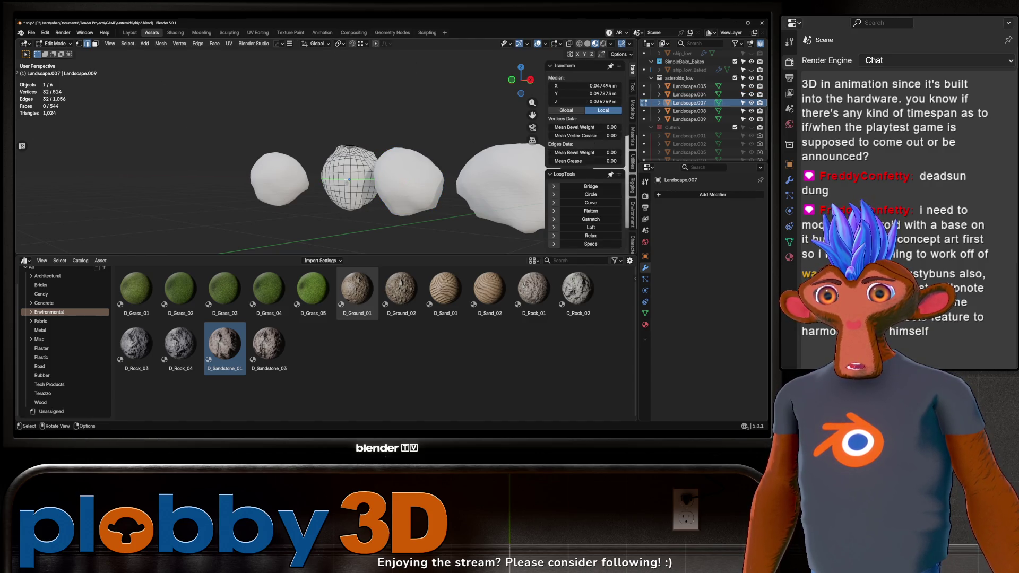
{"action": "key", "text": "alt+q"}
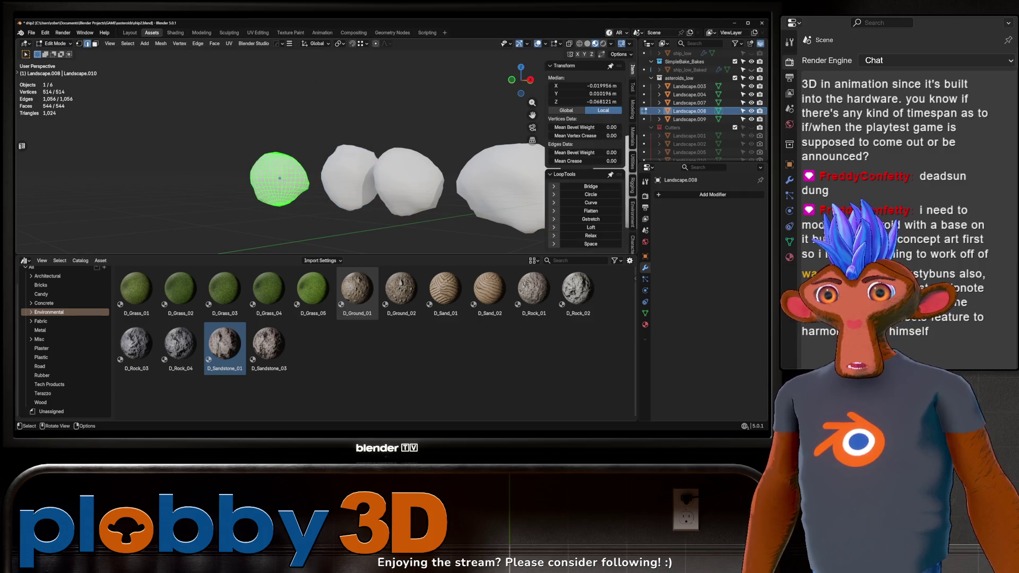
{"action": "key", "text": "alt+space"}
{"action": "left_click", "coordinate": [279, 182]}
{"action": "right_click", "coordinate": [328, 187]}
{"action": "left_click", "coordinate": [328, 187]}
{"action": "left_click_drag", "start_coordinate": [293, 174], "coordinate": [318, 175]}
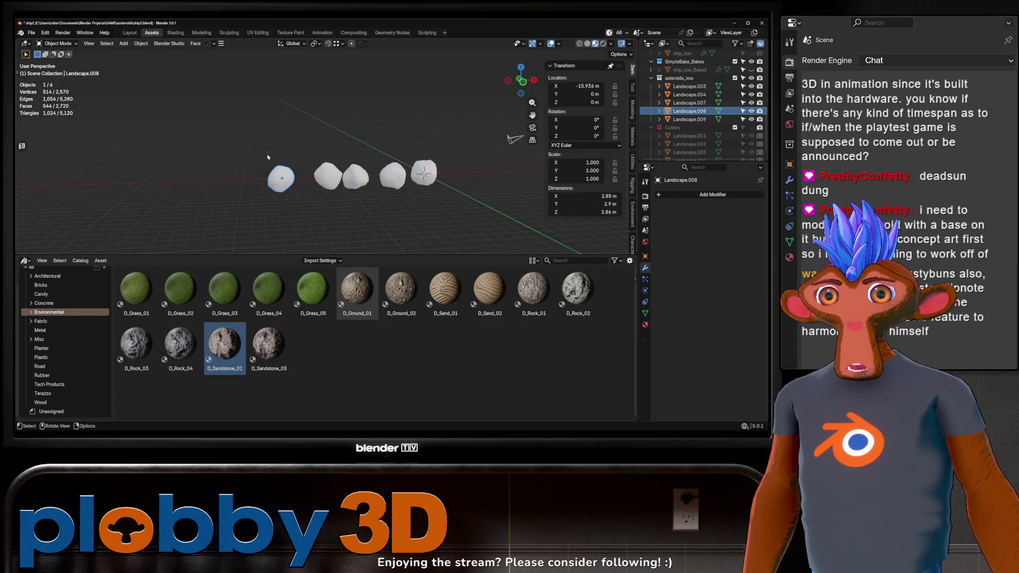
Edit all five asteroid meshes together with every vertex selected in the UV Editing workspace
{"action": "key", "text": "a"}
{"action": "key", "text": "Tab"}
{"action": "key", "text": "a"}
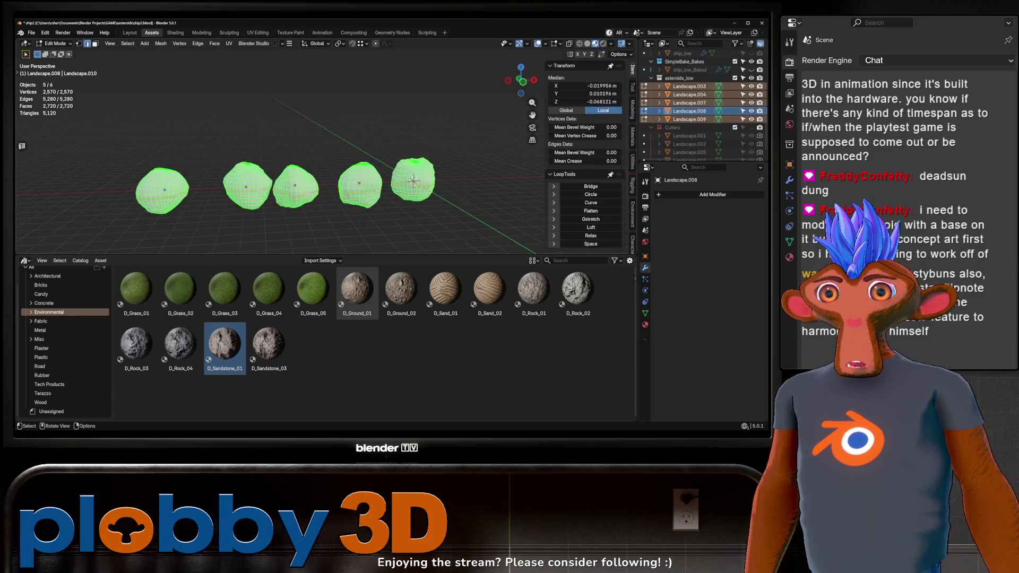
{"action": "left_click", "coordinate": [257, 32]}
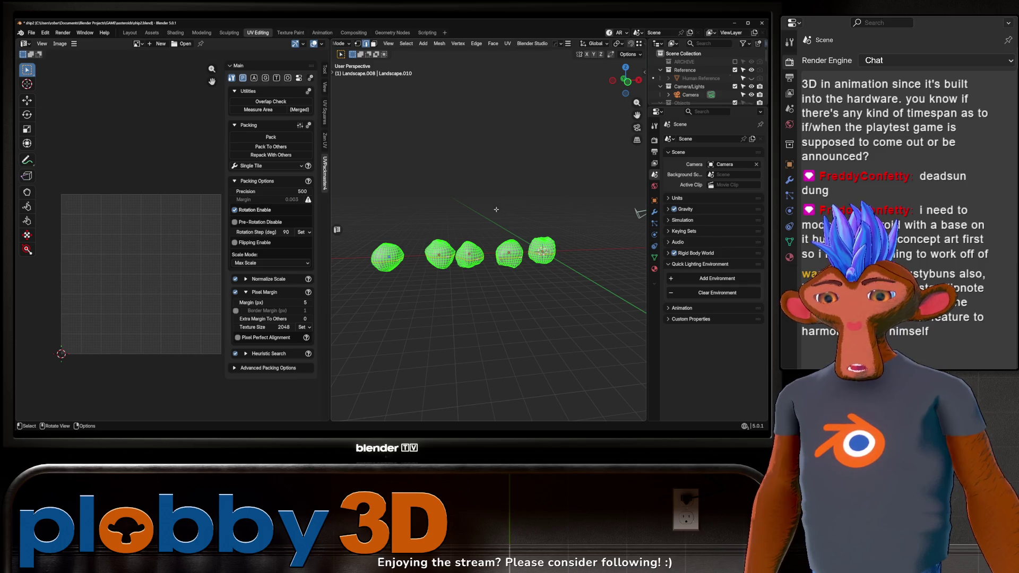
Unwrap the low-poly asteroids with Minimum Stretch, then deselect and inspect the UV layout
{"action": "key", "text": "u"}
{"action": "left_click", "coordinate": [477, 121]}
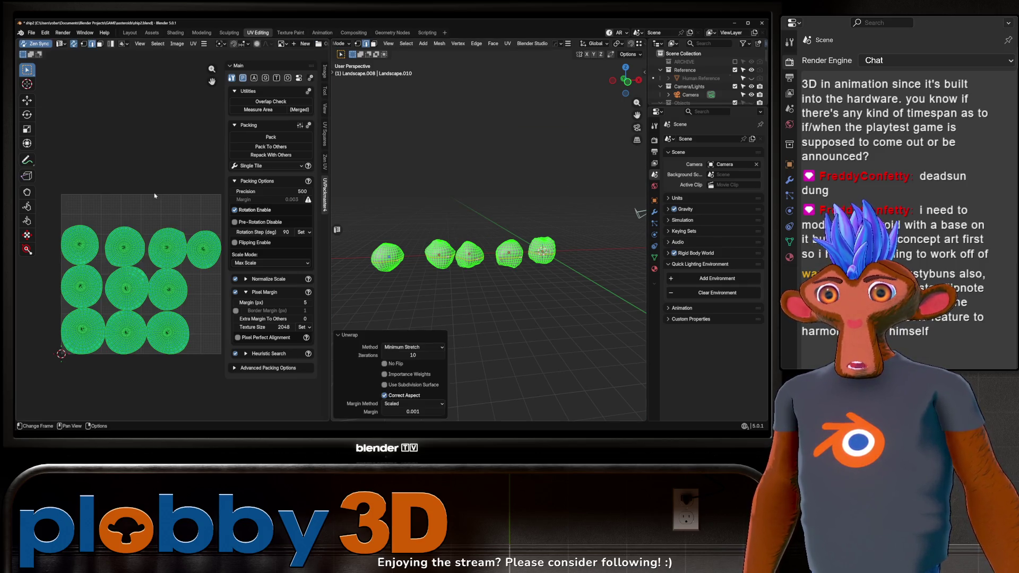
{"action": "left_click", "coordinate": [154, 196]}
{"action": "scroll", "scroll_direction": "up", "scroll_amount": 3}
{"action": "scroll", "scroll_direction": "down", "scroll_amount": 3}
{"action": "left_click_drag", "start_coordinate": [195, 281], "coordinate": [162, 297]}
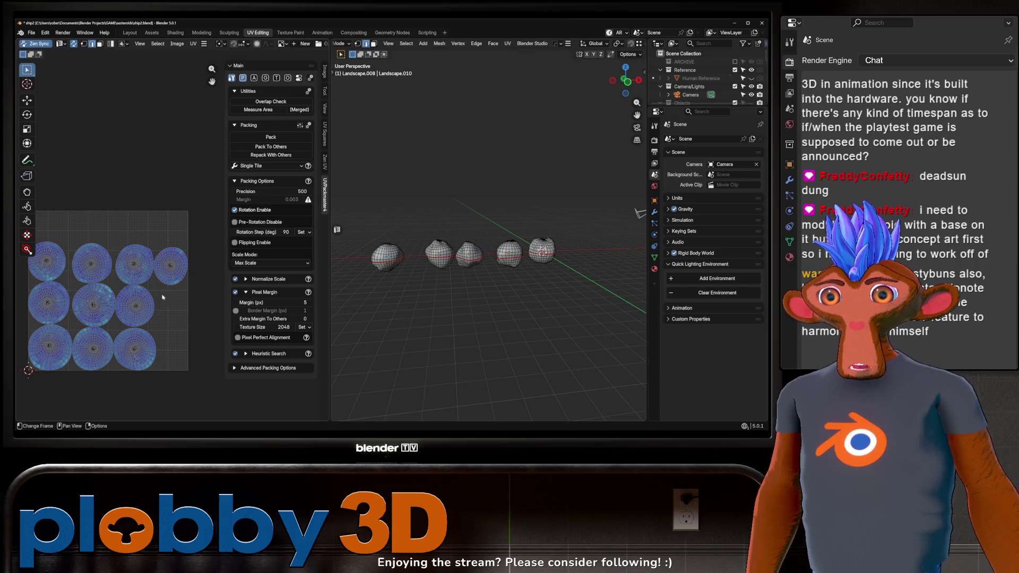
{"action": "scroll", "scroll_direction": "up", "scroll_amount": 3}
{"action": "scroll", "scroll_direction": "down", "scroll_amount": 3}
Re-unwrap all asteroid geometry with Minimum Stretch and pack the UV islands to fill the tile
{"action": "key", "text": "a"}
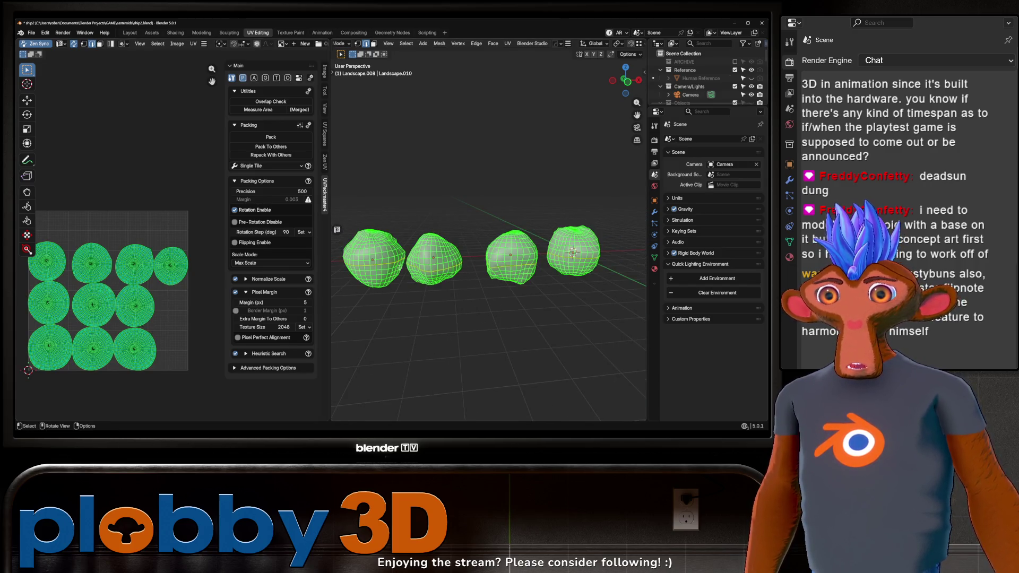
{"action": "key", "text": "u"}
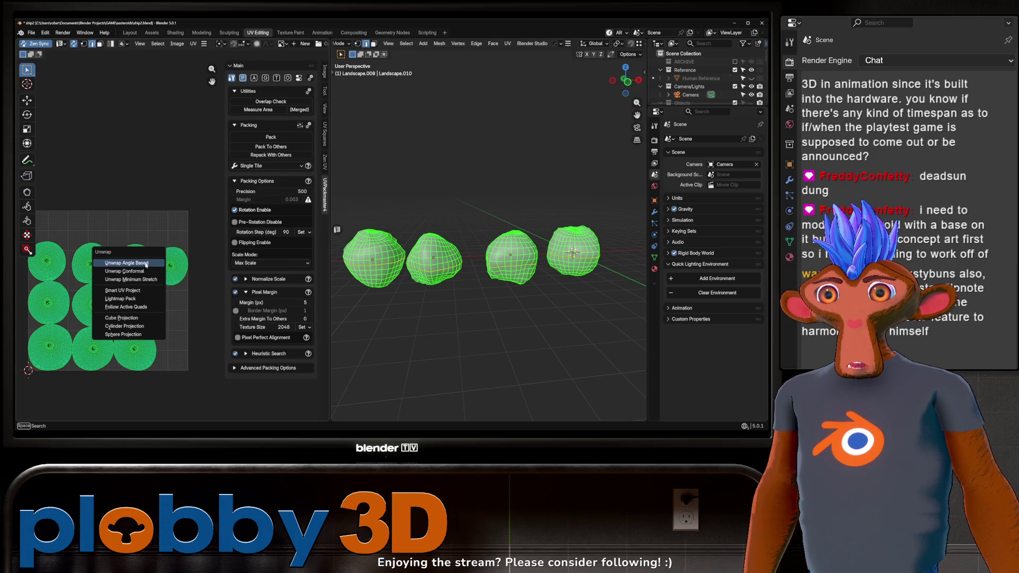
{"action": "key", "text": "u"}
{"action": "left_click", "coordinate": [407, 261]}
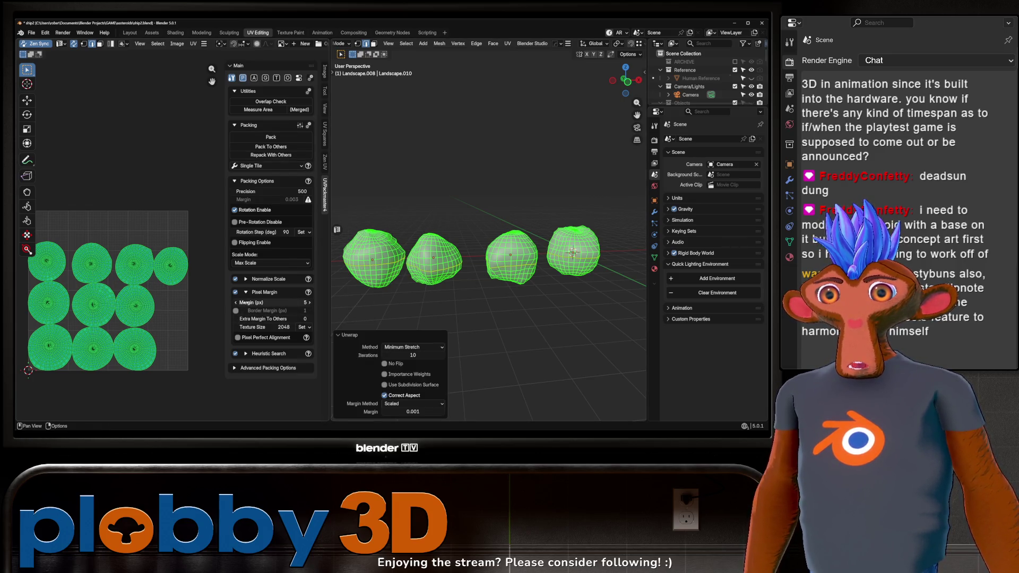
{"action": "left_click", "coordinate": [284, 157]}
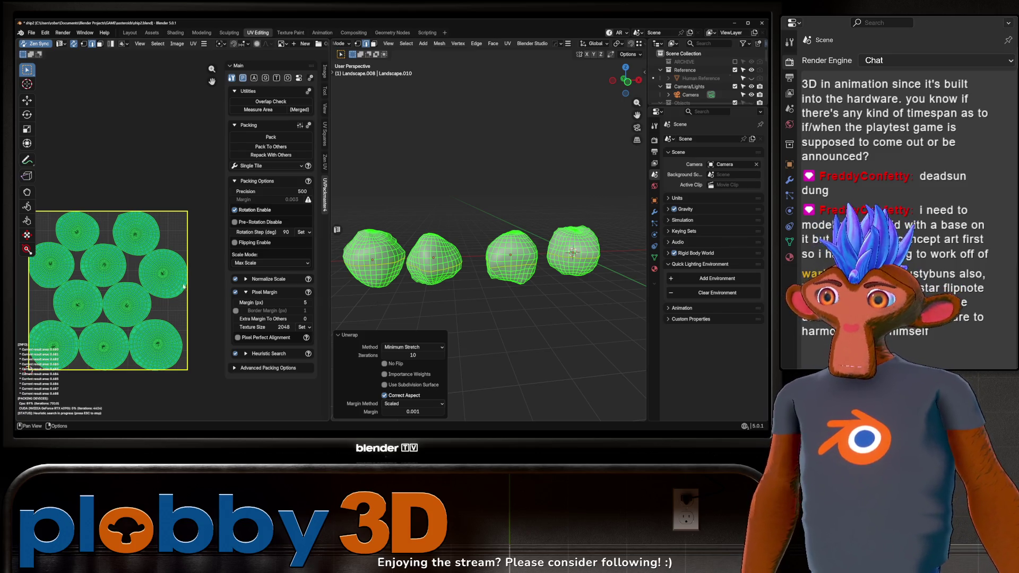
Leave edit mode and return to the Layout workspace to view the low-poly rocks
{"action": "key", "text": "Tab"}
{"action": "left_click_drag", "start_coordinate": [477, 249], "coordinate": [425, 220]}
{"action": "scroll", "scroll_direction": "down", "scroll_amount": 3}
{"action": "scroll", "scroll_direction": "up", "scroll_amount": 3}
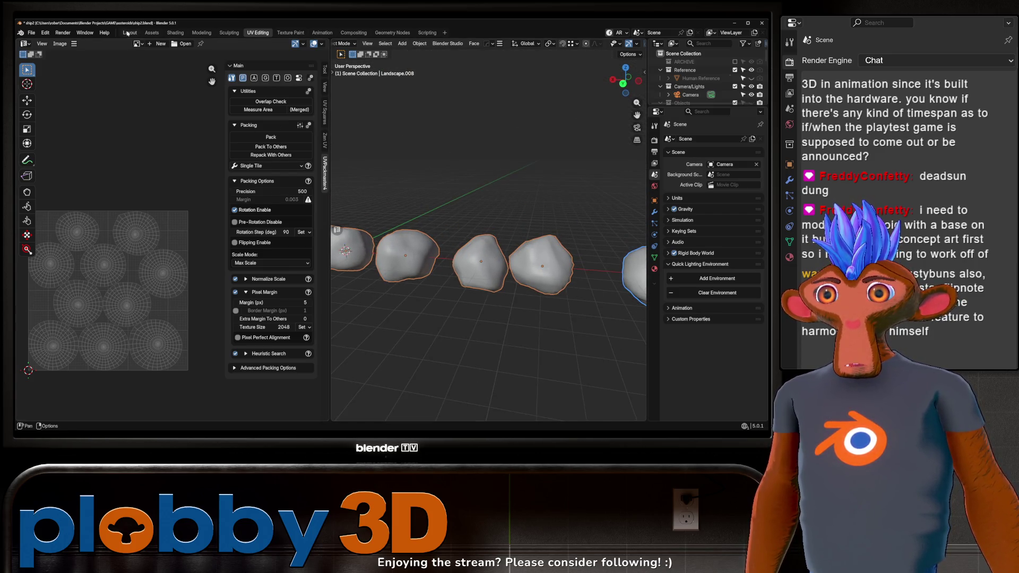
{"action": "left_click", "coordinate": [130, 32]}
{"action": "left_click_drag", "start_coordinate": [261, 208], "coordinate": [303, 243]}
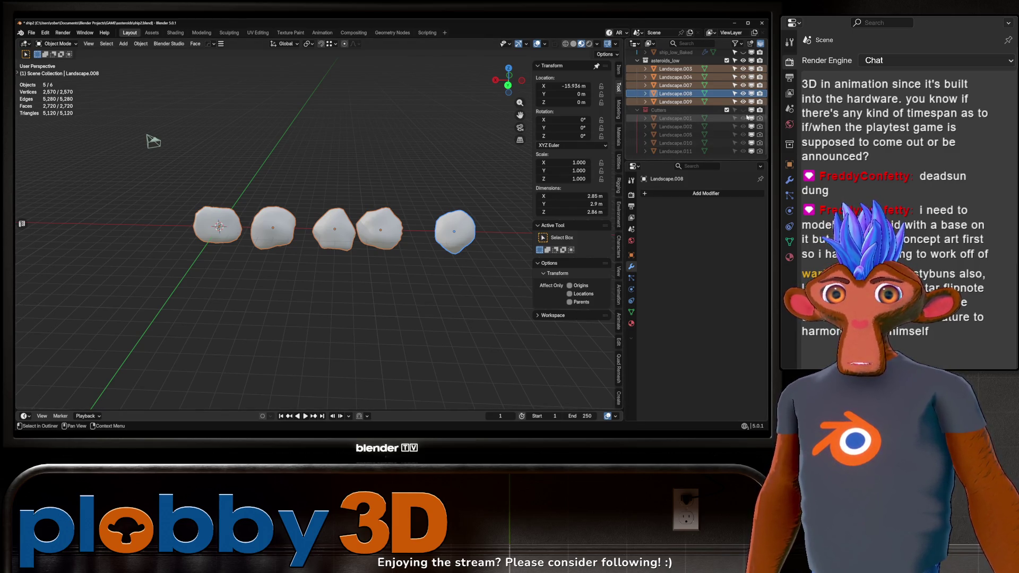
Unhide the Cutters collection and delete all the cutter objects
{"action": "left_click", "coordinate": [743, 110]}
{"action": "left_click", "coordinate": [675, 119]}
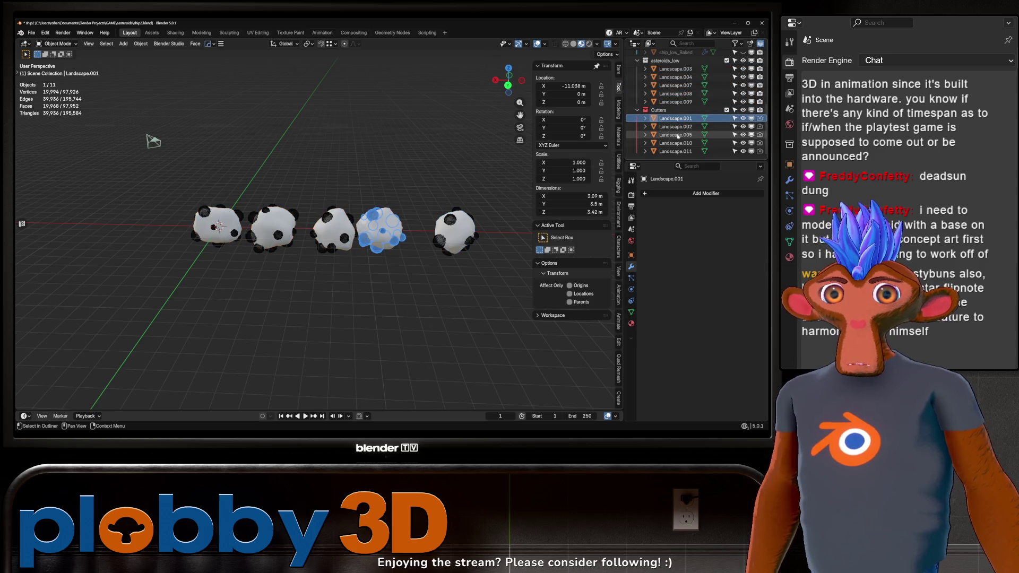
{"action": "left_click", "coordinate": [672, 151]}
{"action": "key", "text": "Delete"}
{"action": "scroll", "scroll_direction": "up", "scroll_amount": 3}
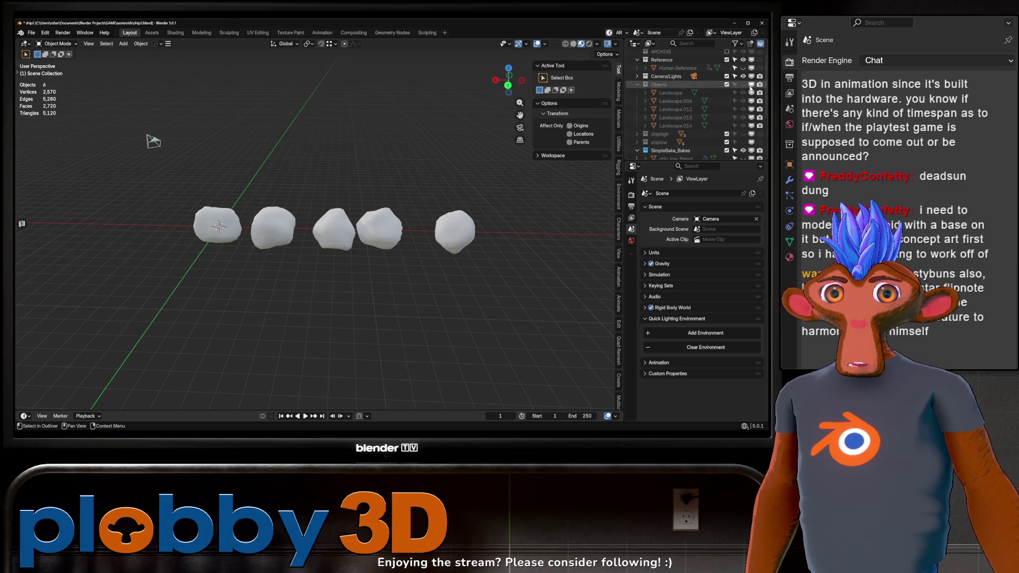
Enable the Objects collection to show the textured high-poly rocks and frame them
{"action": "left_click", "coordinate": [751, 85]}
{"action": "left_click", "coordinate": [670, 93]}
{"action": "key", "text": "KP_Decimal"}
{"action": "scroll", "scroll_direction": "up", "scroll_amount": 3}
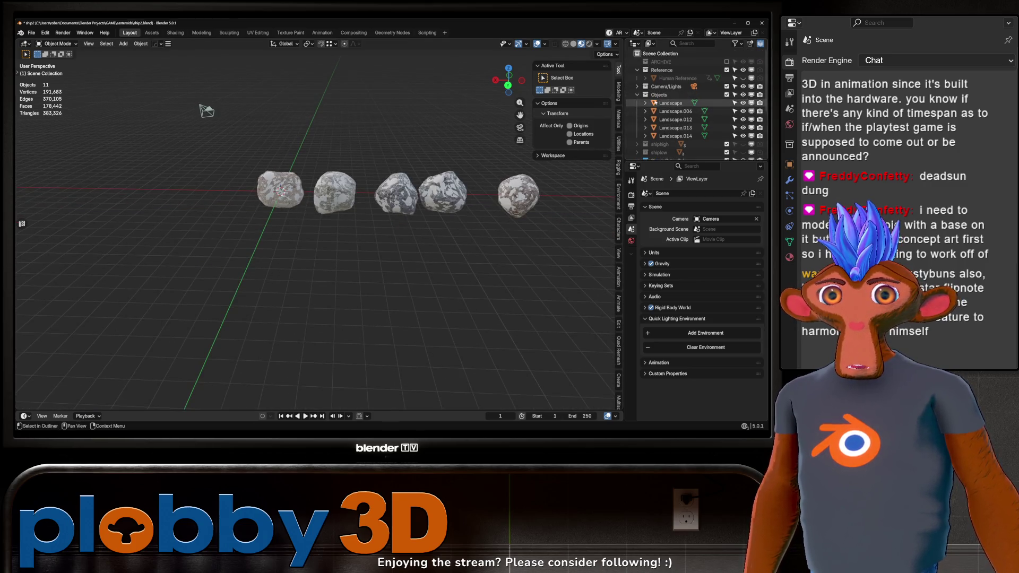
{"action": "double_click", "coordinate": [656, 102]}
{"action": "key", "text": "Escape"}
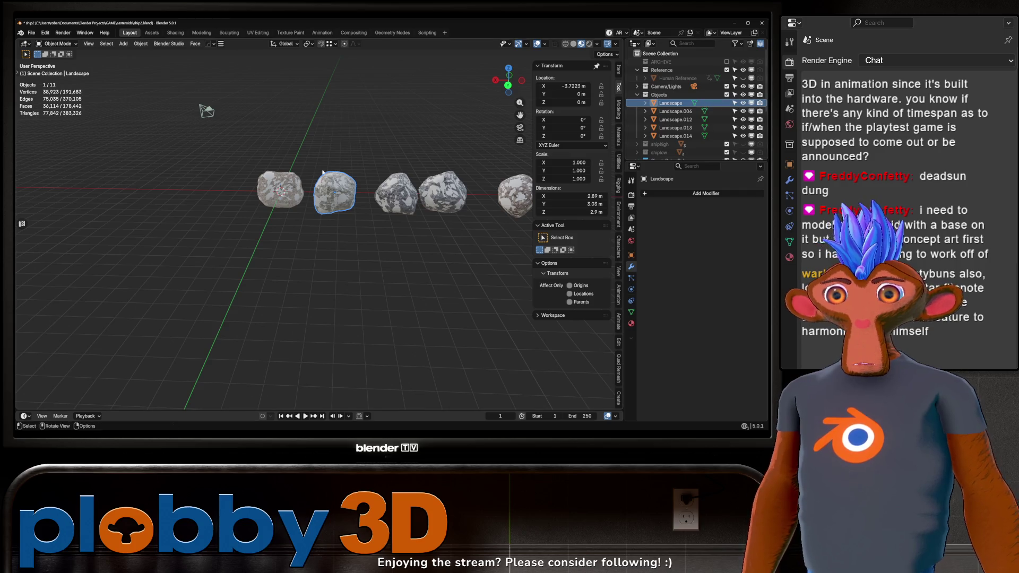
Rename Landscape.006 to asteroid_01_high and copy that name for reuse
{"action": "left_click", "coordinate": [668, 113]}
{"action": "double_click", "coordinate": [667, 113]}
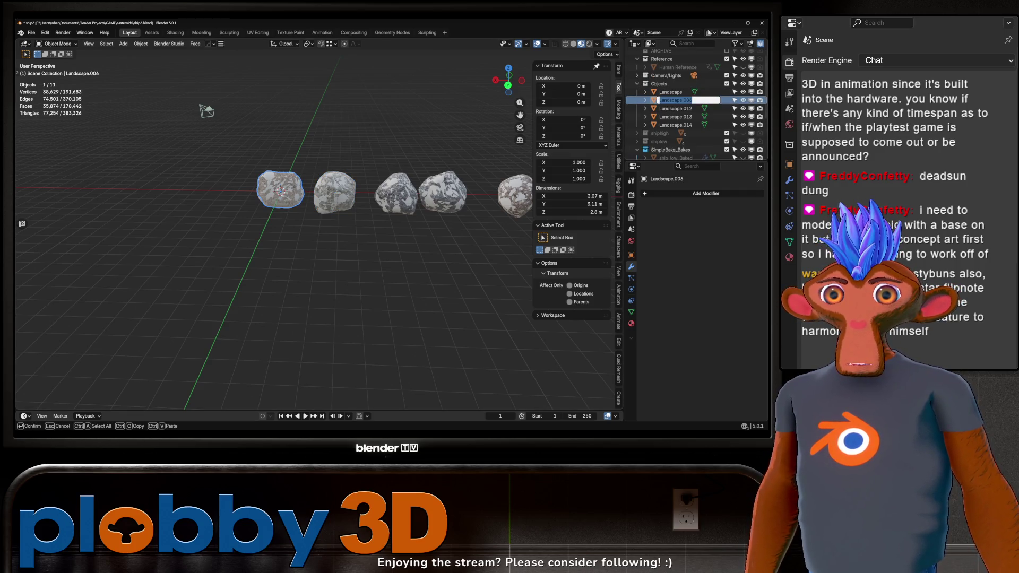
{"action": "type", "text": "ASTEROID"}
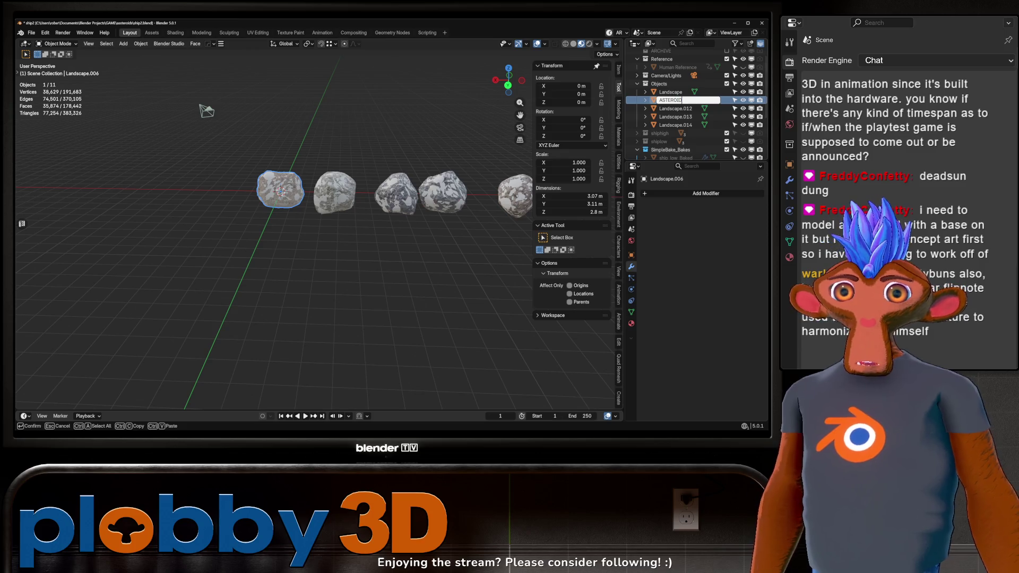
{"action": "key", "text": "BackSpace"}
{"action": "key", "text": "BackSpace"}
{"action": "key", "text": "BackSpace"}
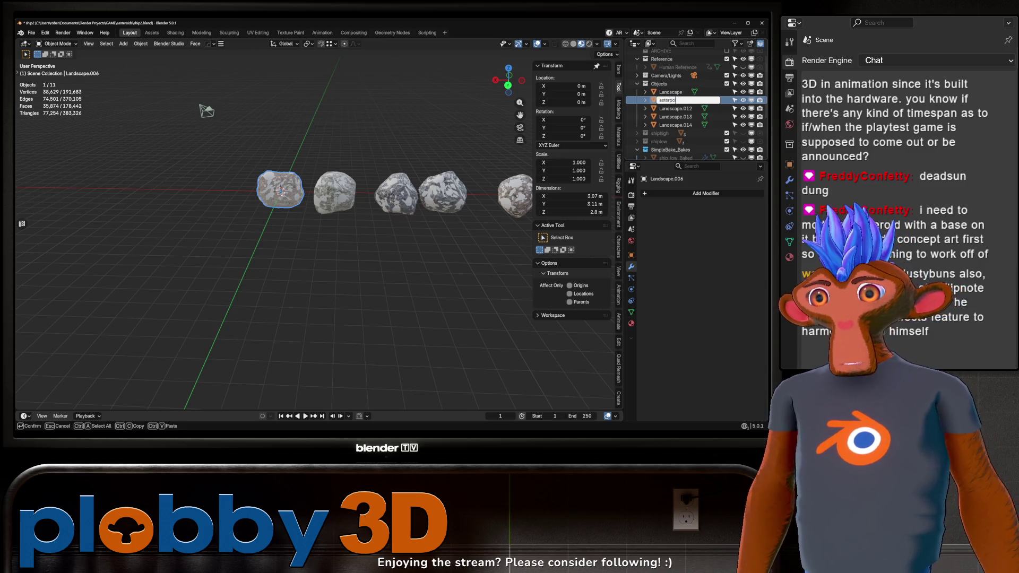
{"action": "key", "text": "BackSpace"}
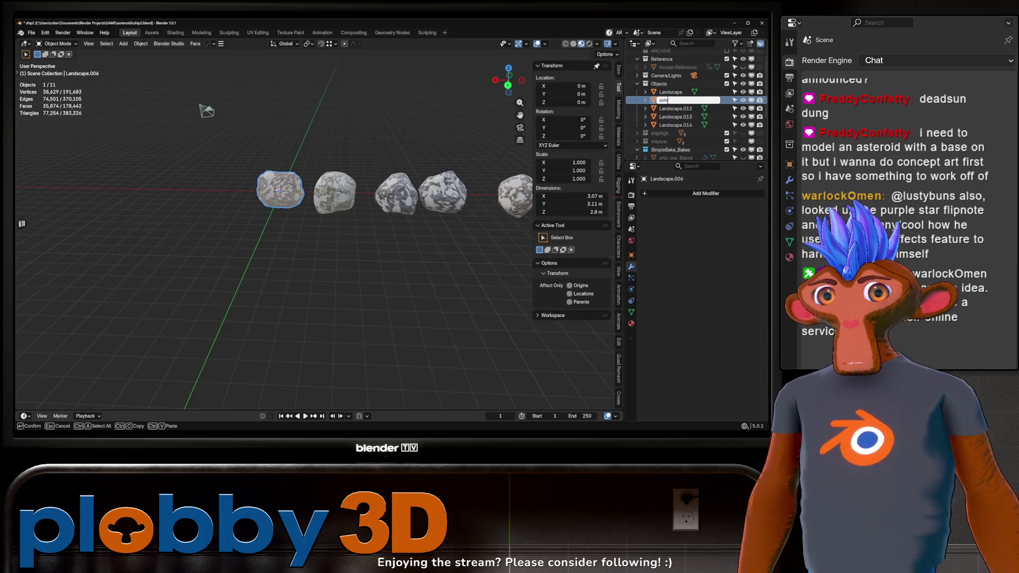
{"action": "type", "text": "roid_01_high"}
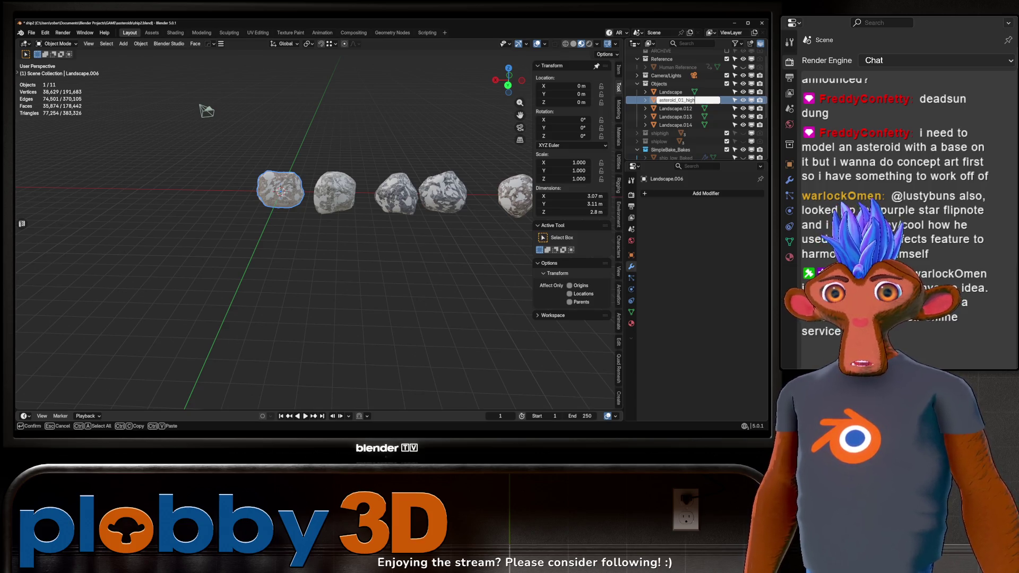
{"action": "key", "text": "ctrl+a"}
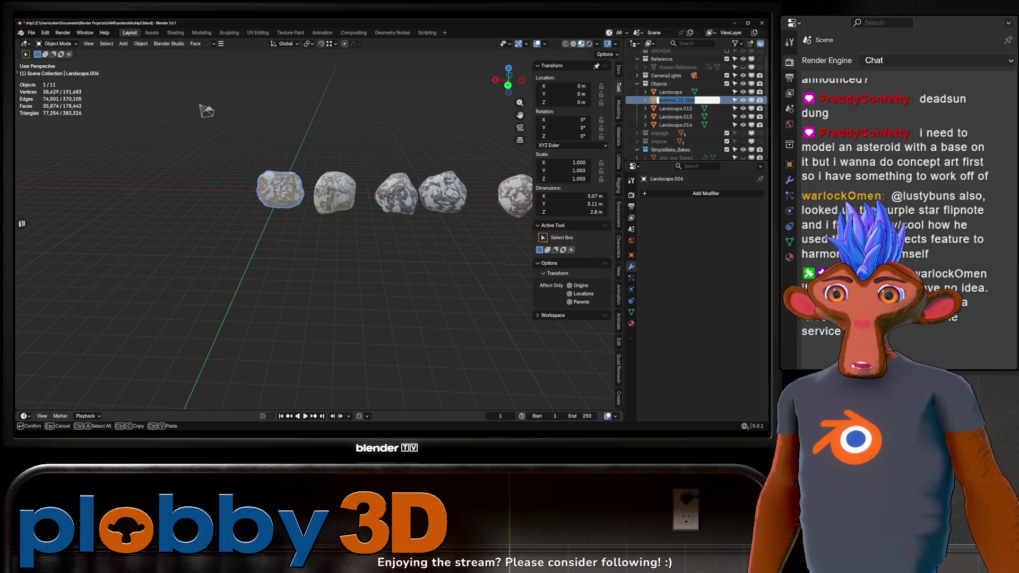
{"action": "key", "text": "Return"}
Rename the next two rocks asteroid_02_high and asteroid_03_high (Landscape.012)
{"action": "double_click", "coordinate": [671, 102]}
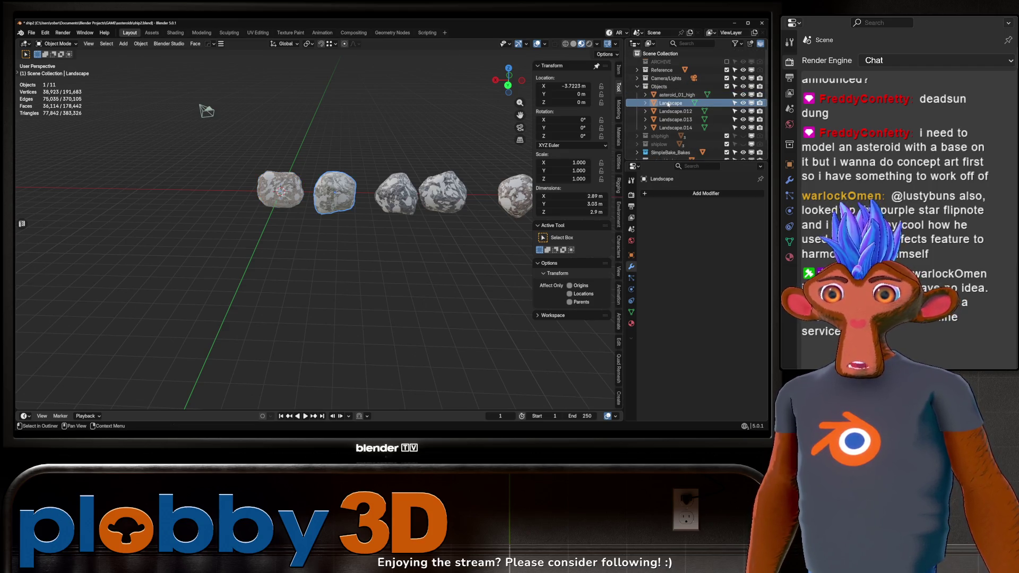
{"action": "key", "text": "ctrl+v"}
{"action": "key", "text": "BackSpace"}
{"action": "type", "text": "2"}
{"action": "key", "text": "Return"}
{"action": "left_click_drag", "start_coordinate": [207, 111], "coordinate": [157, 127]}
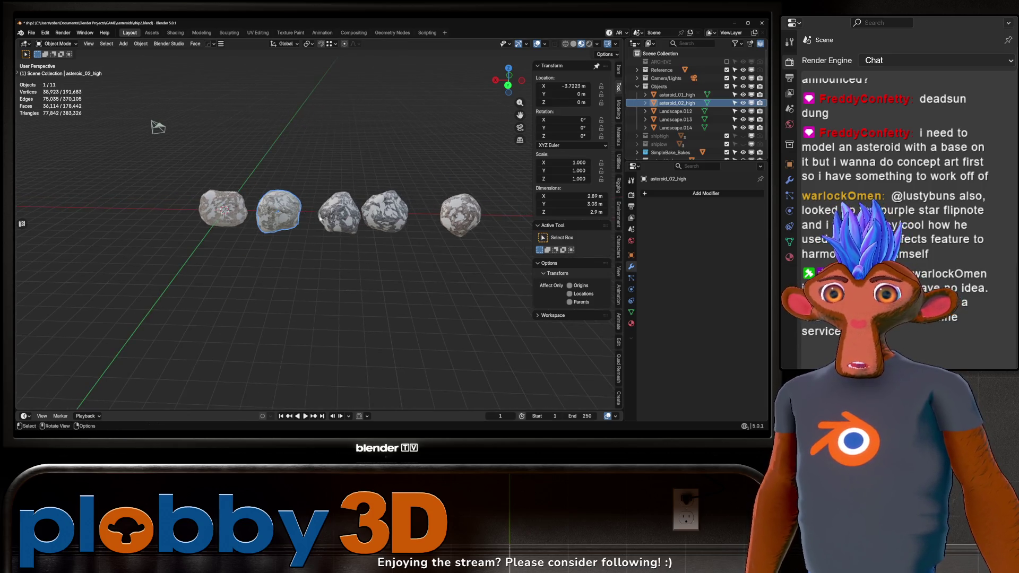
{"action": "left_click", "coordinate": [336, 204]}
{"action": "left_click", "coordinate": [343, 218]}
{"action": "double_click", "coordinate": [676, 100]}
{"action": "key", "text": "ctrl+v"}
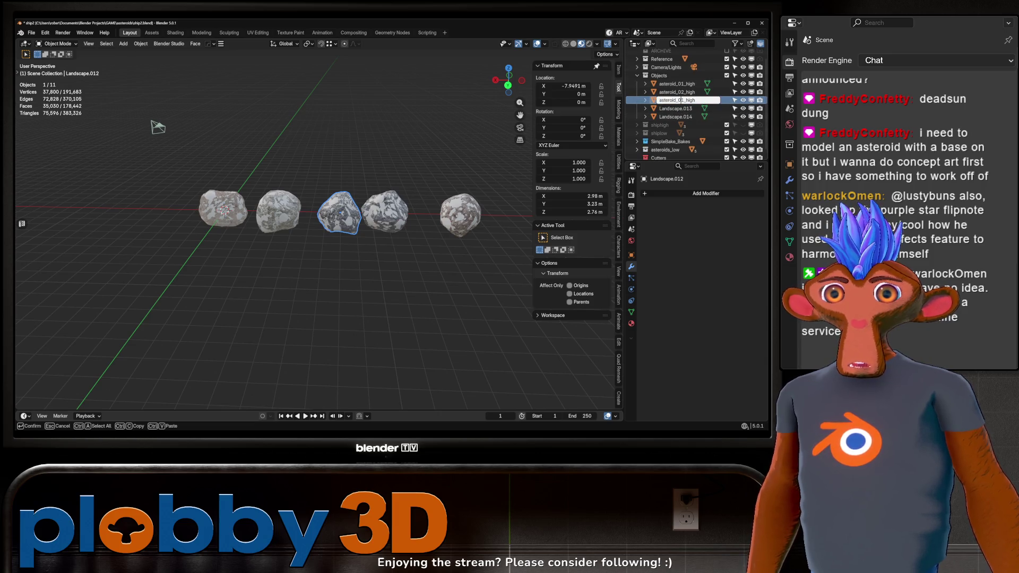
{"action": "key", "text": "BackSpace"}
{"action": "type", "text": "3"}
{"action": "key", "text": "Return"}
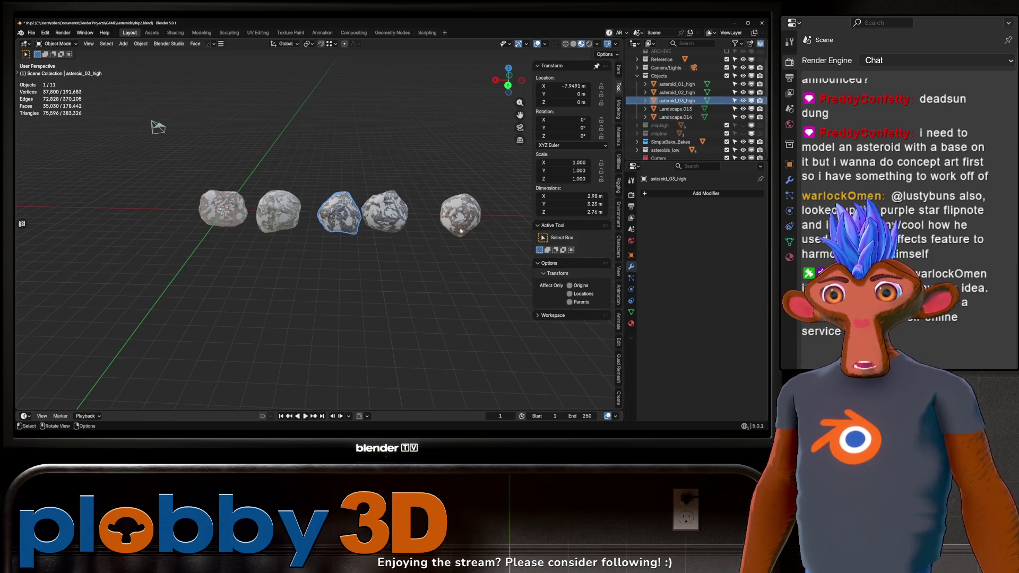
Rename Landscape.013 and Landscape.014 to asteroid_04_high and asteroid_05_high
{"action": "left_click", "coordinate": [373, 202]}
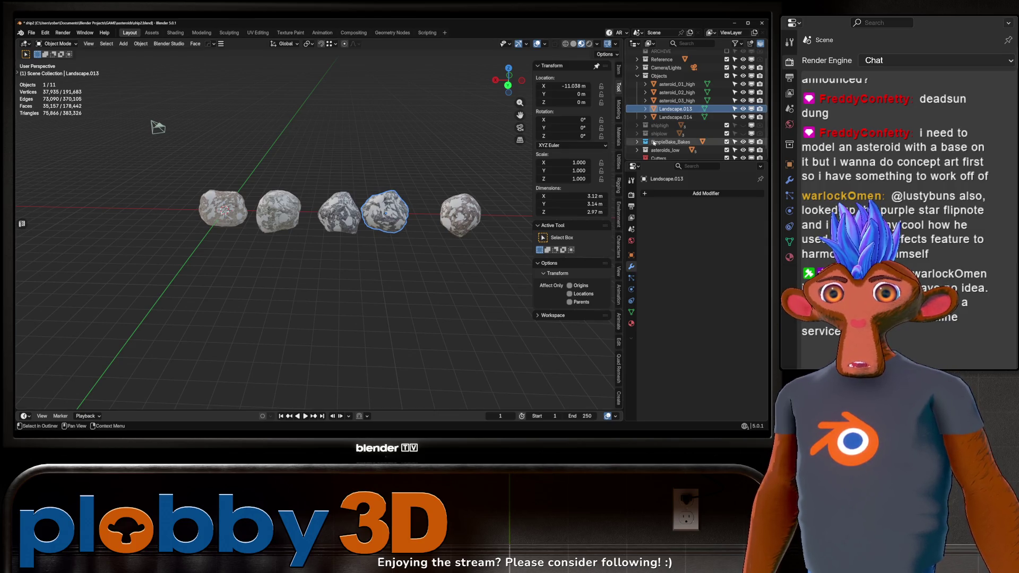
{"action": "double_click", "coordinate": [676, 108]}
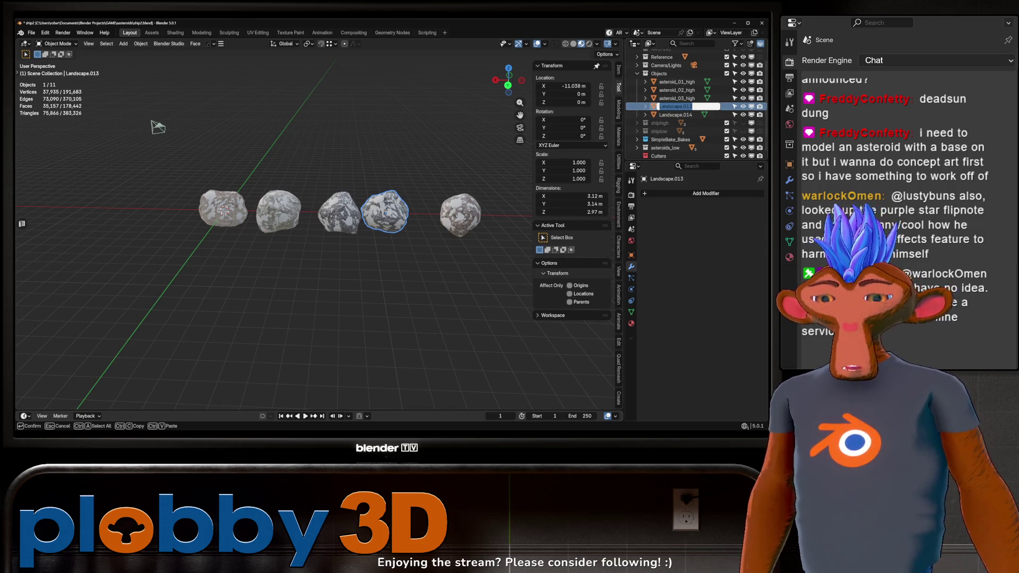
{"action": "key", "text": "ctrl+v"}
{"action": "key", "text": "BackSpace"}
{"action": "type", "text": "4"}
{"action": "key", "text": "Return"}
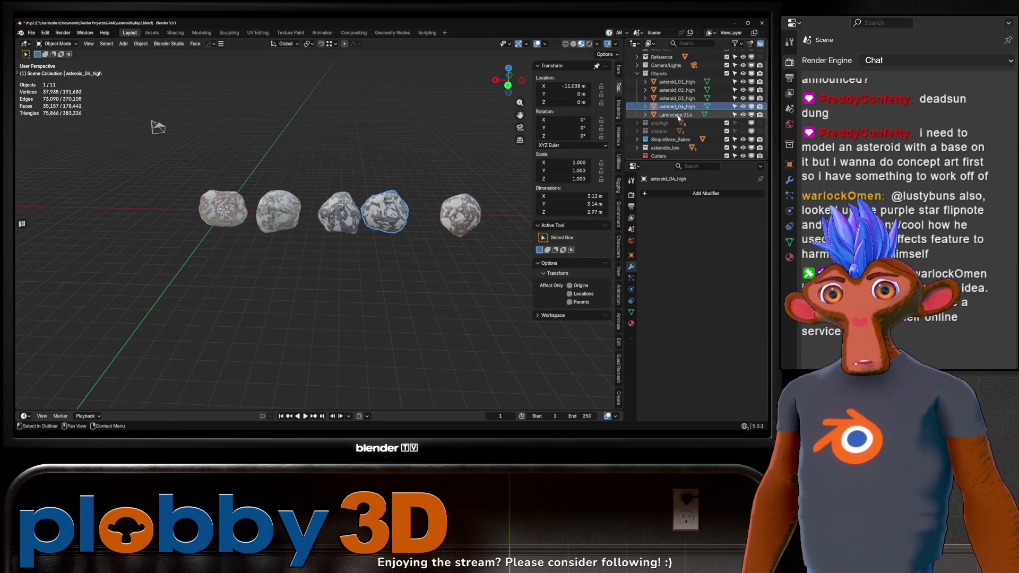
{"action": "left_click_drag", "start_coordinate": [154, 129], "coordinate": [111, 134]}
{"action": "left_click", "coordinate": [415, 223]}
{"action": "double_click", "coordinate": [676, 114]}
{"action": "key", "text": "ctrl+v"}
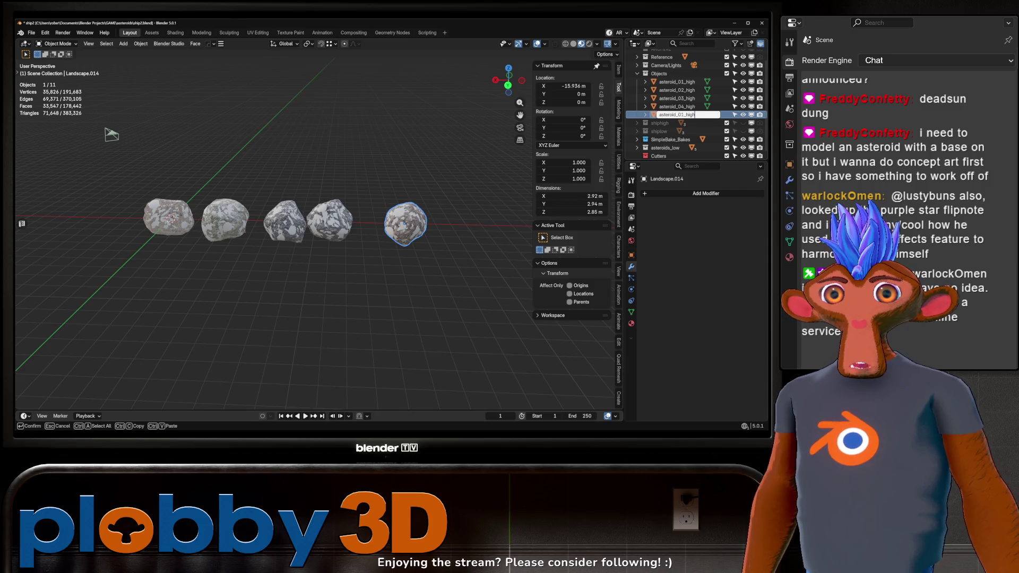
{"action": "key", "text": "BackSpace"}
{"action": "type", "text": "5"}
{"action": "key", "text": "Return"}
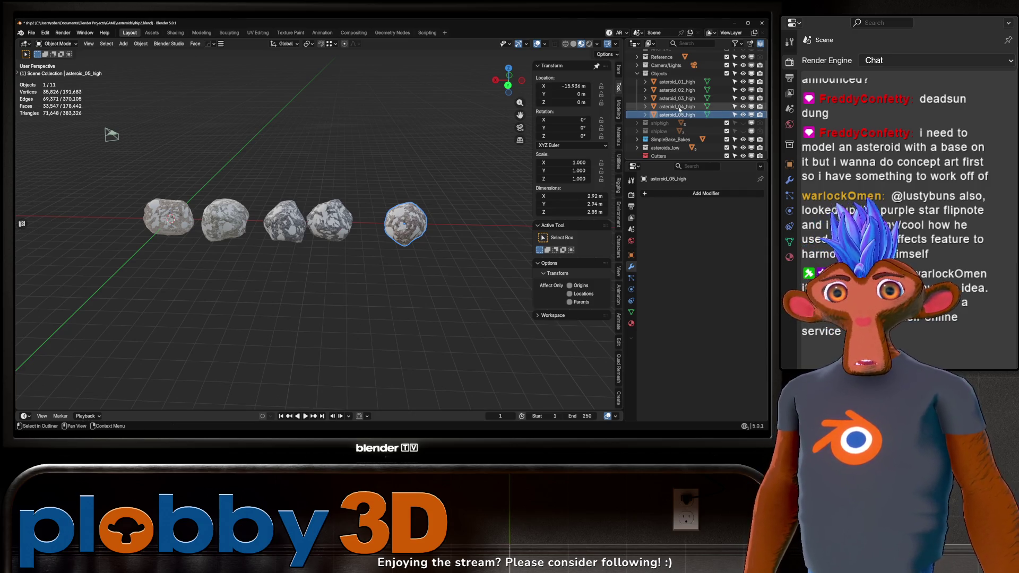
{"action": "left_click_drag", "start_coordinate": [309, 288], "coordinate": [389, 267]}
{"action": "left_click", "coordinate": [388, 266]}
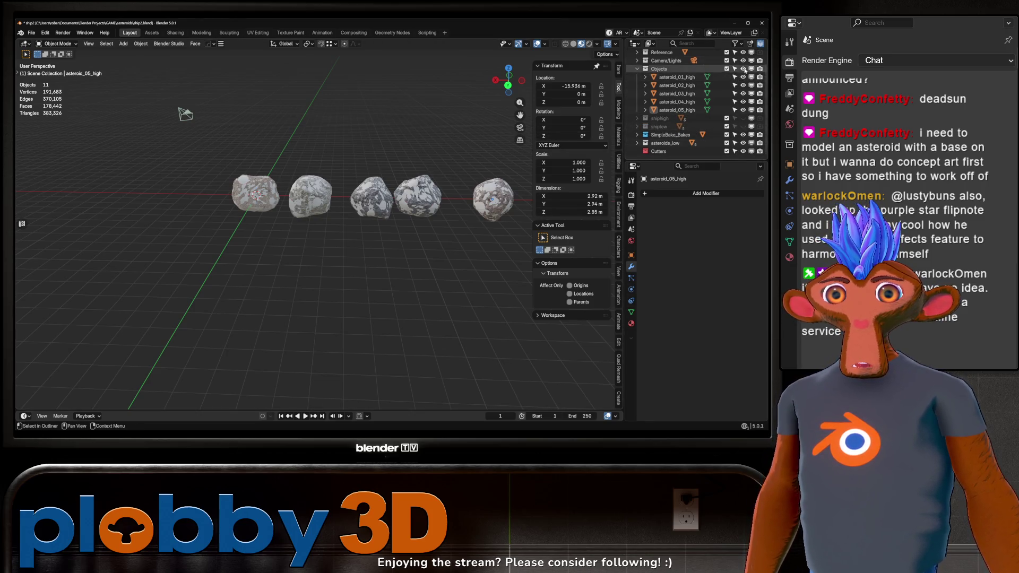
Exclude the high-poly Objects collection and expand the asteroids_low collection
{"action": "left_click", "coordinate": [727, 68]}
{"action": "left_click", "coordinate": [636, 144]}
{"action": "scroll", "scroll_direction": "down", "scroll_amount": 3}
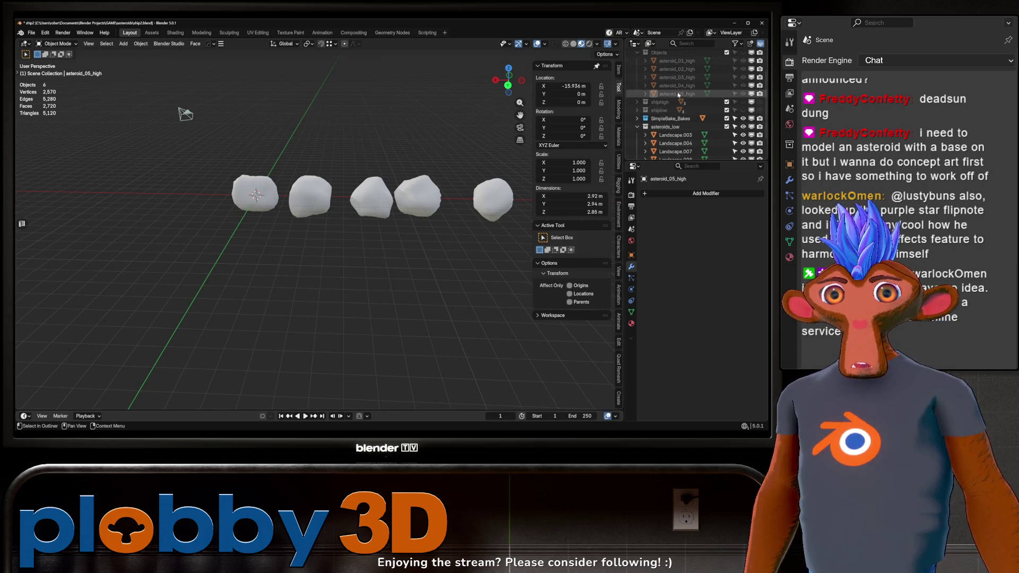
Rename Landscape.009 to asteroid_01_low
{"action": "left_click", "coordinate": [719, 136]}
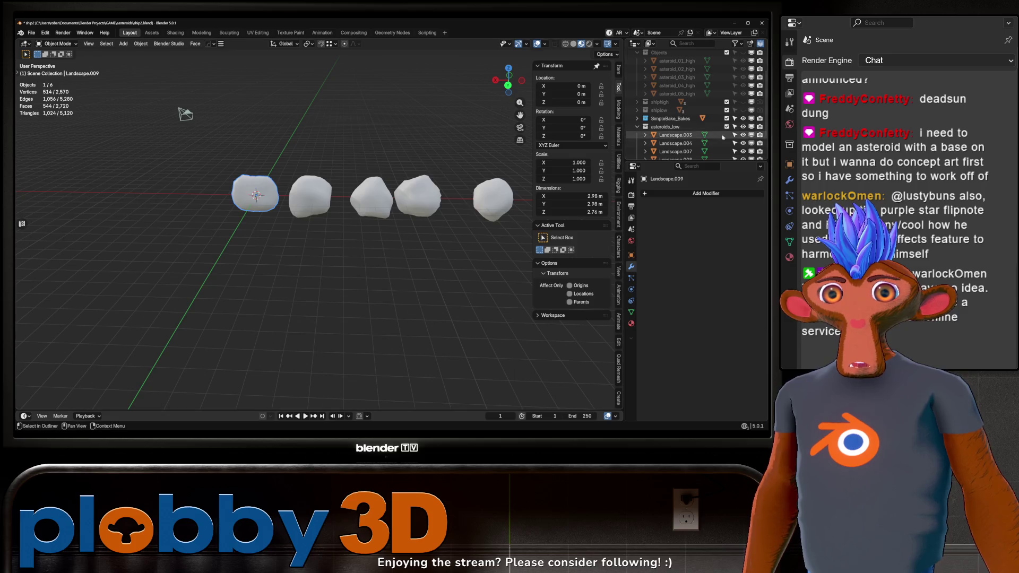
{"action": "scroll", "scroll_direction": "down", "scroll_amount": 3}
{"action": "double_click", "coordinate": [675, 142]}
{"action": "key", "text": "ctrl+v"}
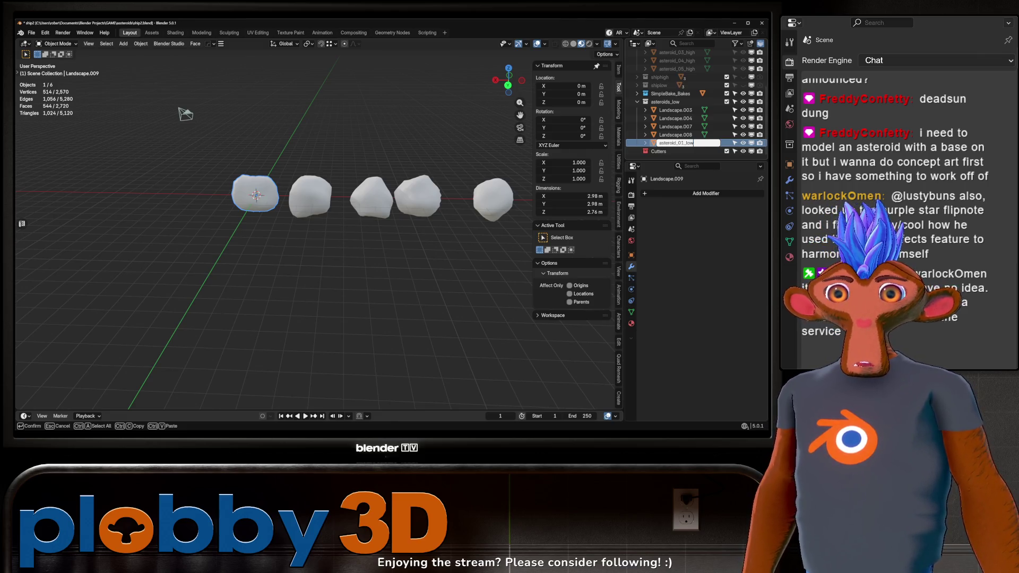
{"action": "key", "text": "Return"}
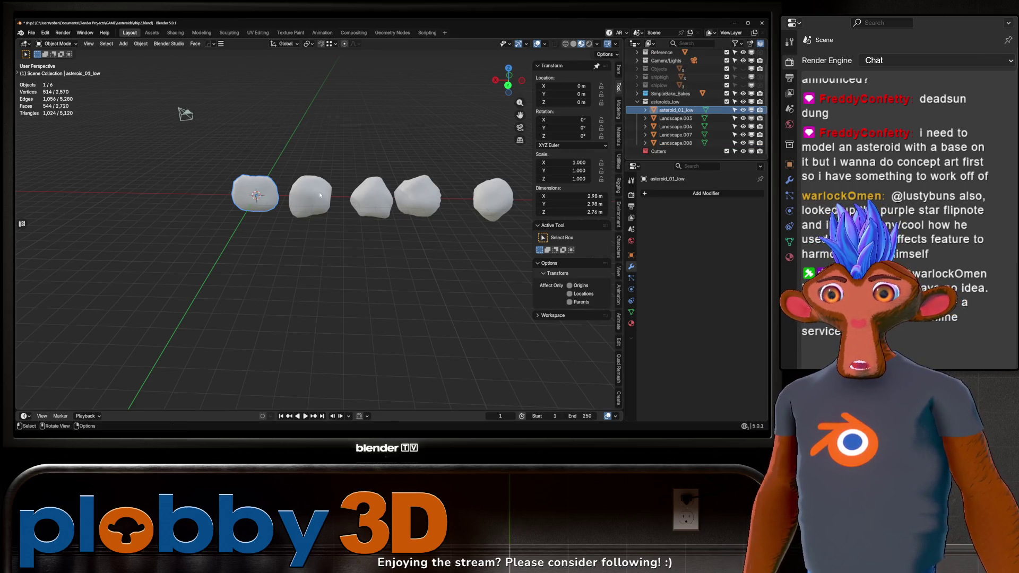
Rename Landscape.003 and Landscape.004 to asteroid_02_low and asteroid_03_low
{"action": "left_click", "coordinate": [675, 118]}
{"action": "double_click", "coordinate": [675, 118]}
{"action": "type", "text": "asteroid_01_low"}
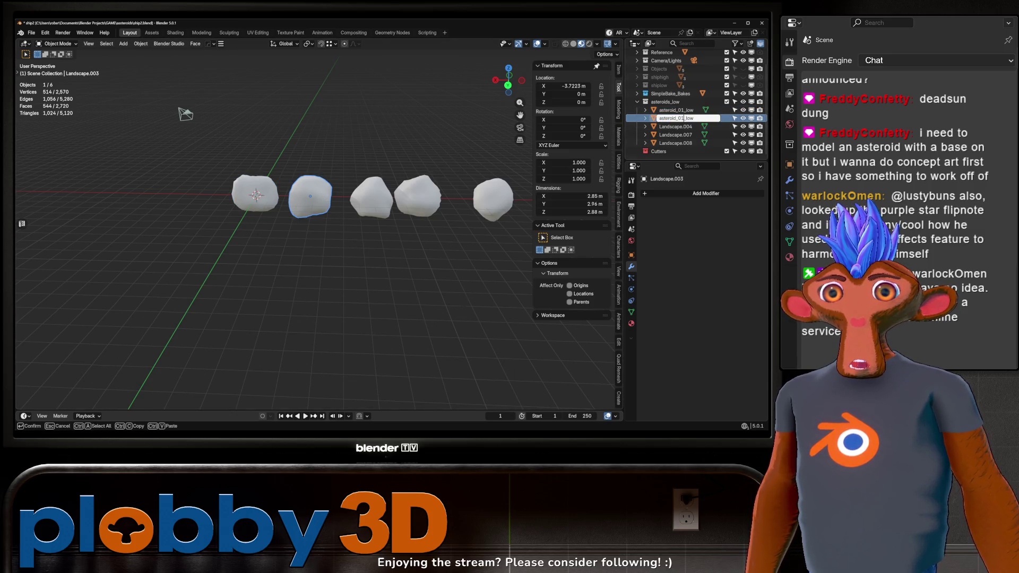
{"action": "key", "text": "BackSpace"}
{"action": "type", "text": "2"}
{"action": "key", "text": "Return"}
{"action": "left_click", "coordinate": [692, 128]}
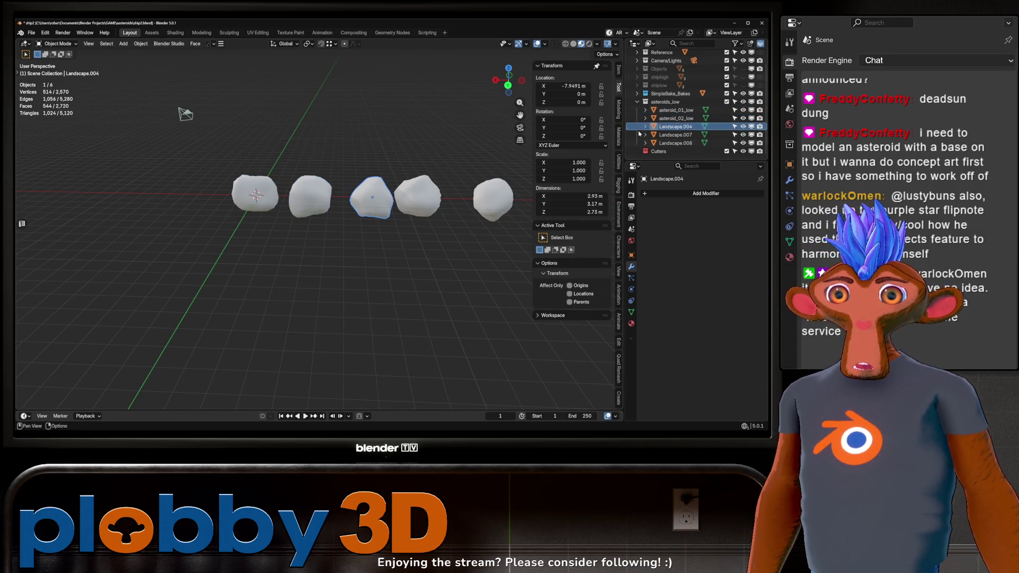
{"action": "double_click", "coordinate": [692, 128]}
{"action": "type", "text": "asteroid_01_low"}
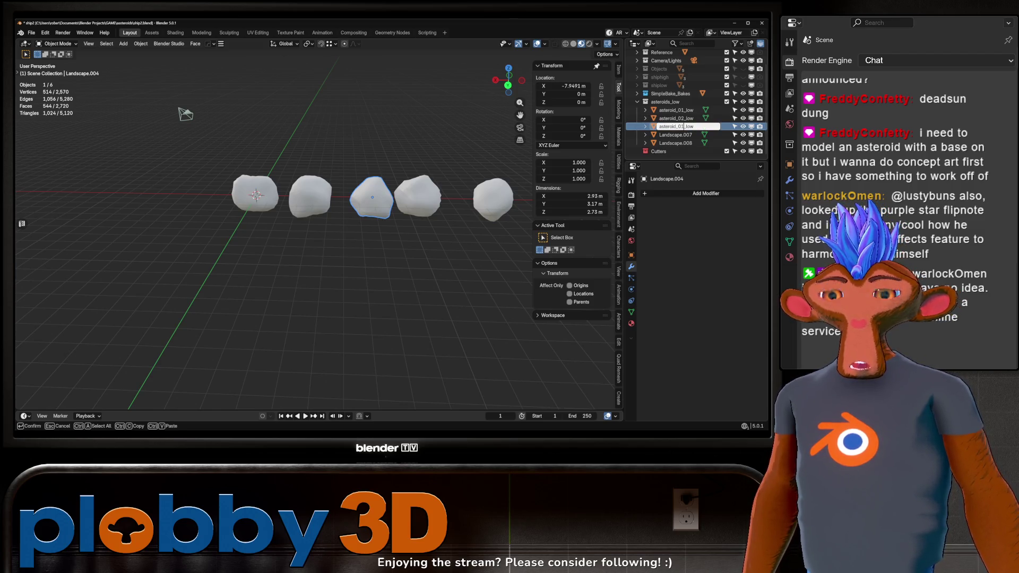
{"action": "key", "text": "Return"}
Rename Landscape.007 and Landscape.008 to asteroid_04_low and asteroid_05_low
{"action": "left_click", "coordinate": [680, 135]}
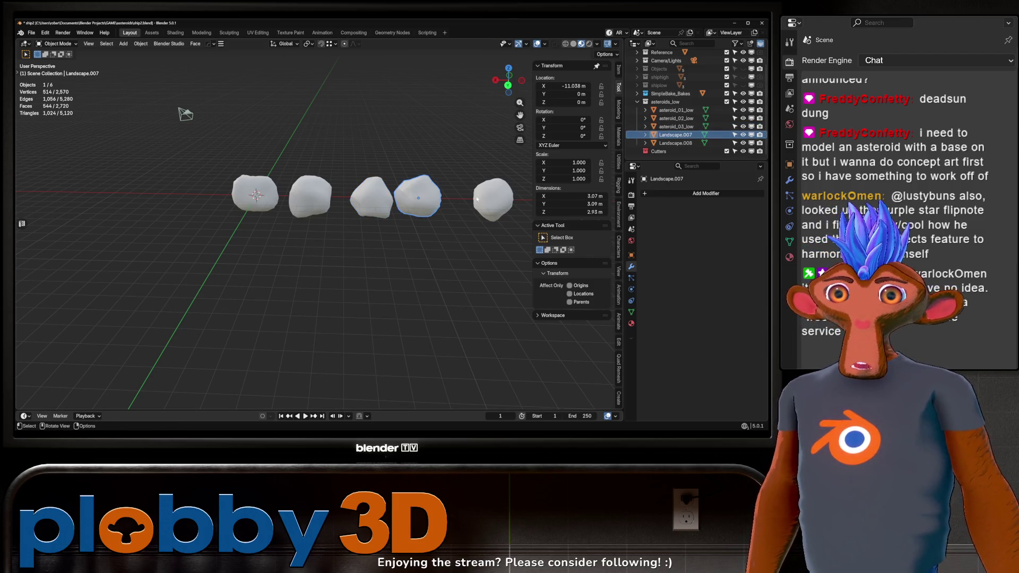
{"action": "double_click", "coordinate": [679, 135]}
{"action": "type", "text": "asteroid_01_low"}
{"action": "key", "text": "Left"}
{"action": "key", "text": "BackSpace"}
{"action": "type", "text": "4"}
{"action": "key", "text": "Return"}
{"action": "double_click", "coordinate": [679, 143]}
{"action": "type", "text": "asteroid_01_low"}
{"action": "key", "text": "Left"}
{"action": "key", "text": "BackSpace"}
{"action": "type", "text": "5"}
{"action": "key", "text": "Return"}
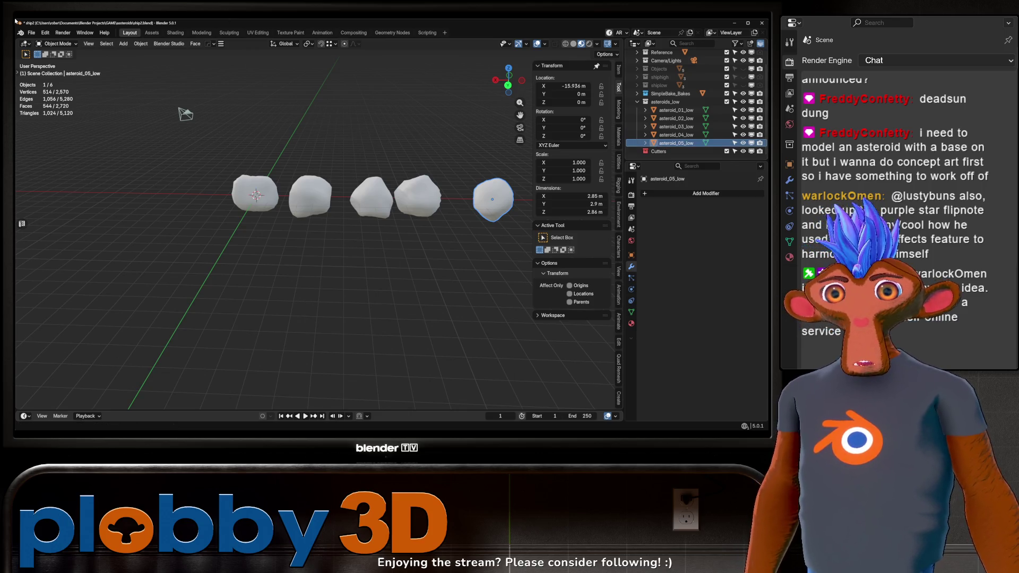
{"action": "left_click", "coordinate": [366, 220]}
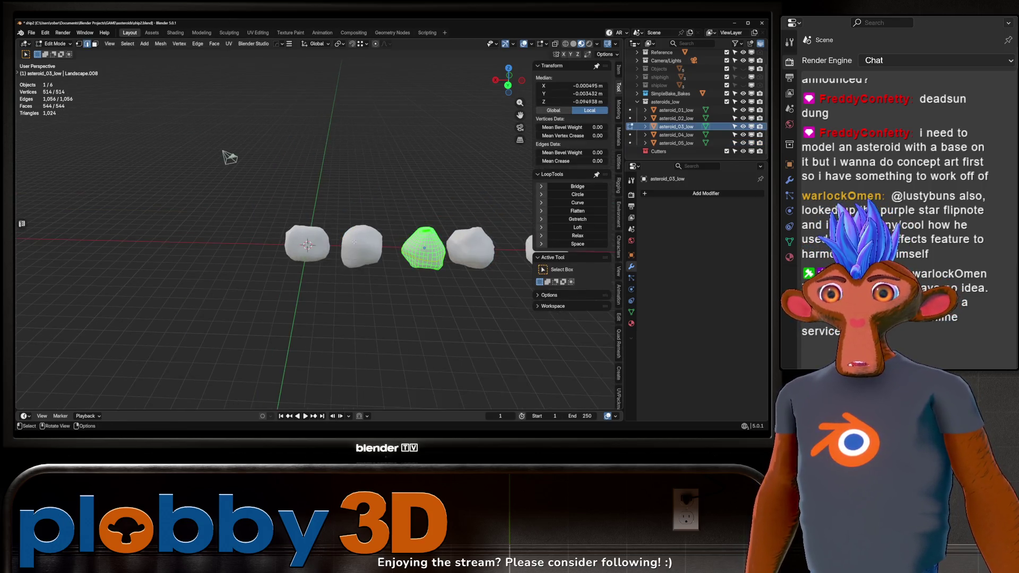
Unhide ship_low_Baked from the SimpleBake_Bakes collection and isolate it in local view
{"action": "left_click_drag", "start_coordinate": [455, 283], "coordinate": [276, 202]}
{"action": "scroll", "scroll_direction": "up", "scroll_amount": 3}
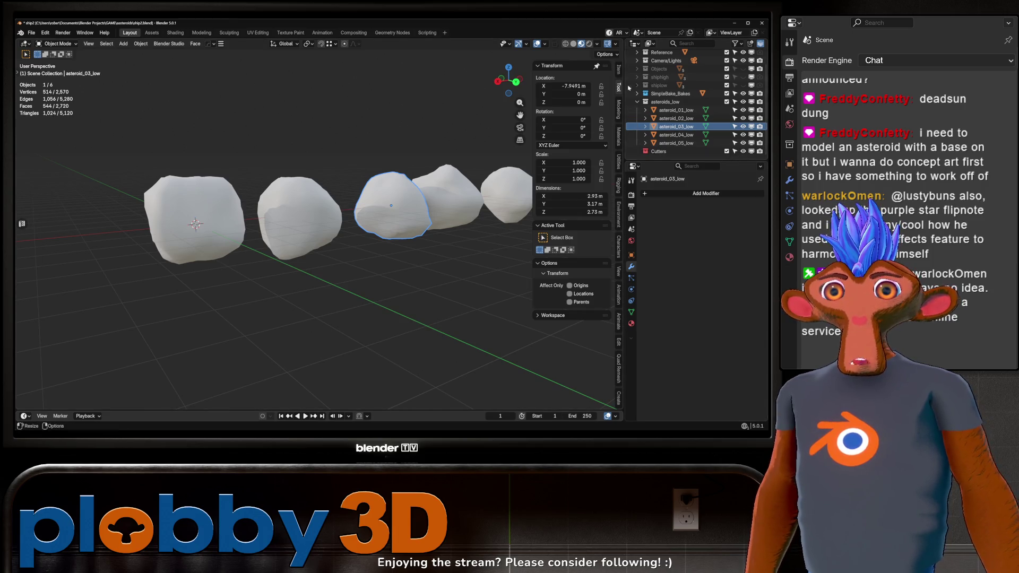
{"action": "left_click", "coordinate": [637, 93]}
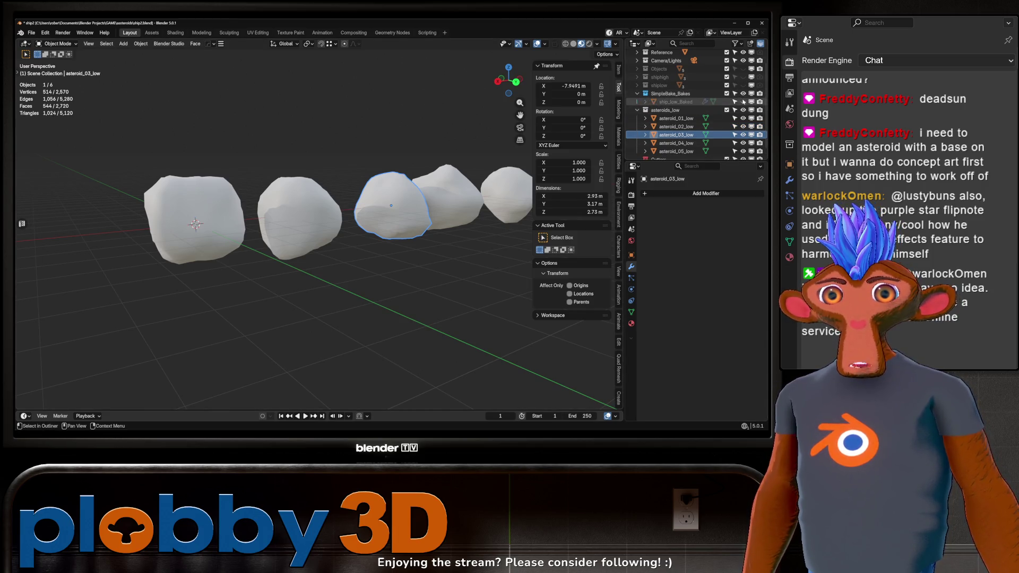
{"action": "left_click", "coordinate": [743, 101]}
{"action": "left_click", "coordinate": [676, 102]}
{"action": "key", "text": "KP_Divide"}
{"action": "key", "text": "KP_Divide"}
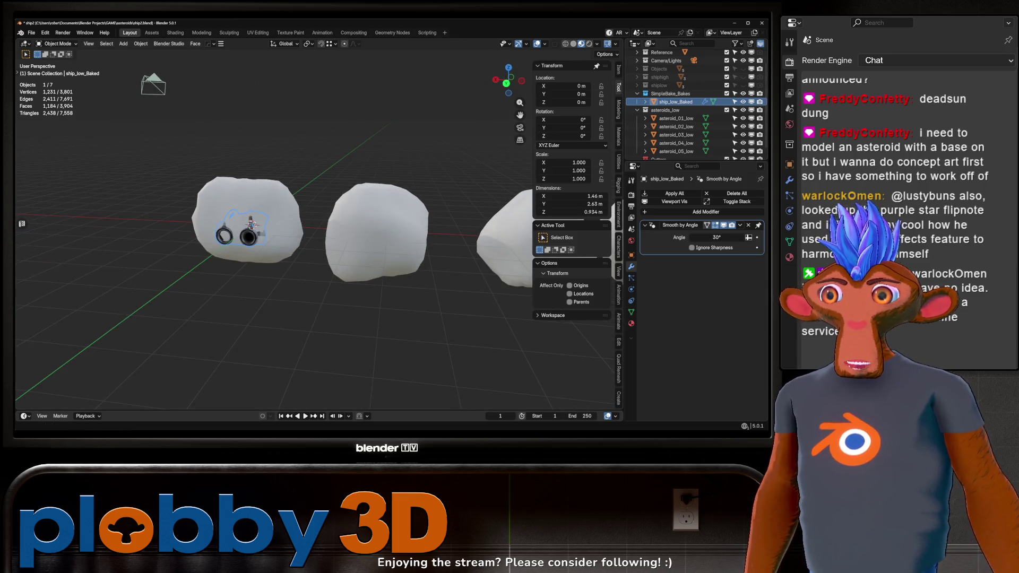
Save the file and pick an export format for the baked ship
{"action": "key", "text": "ctrl+s"}
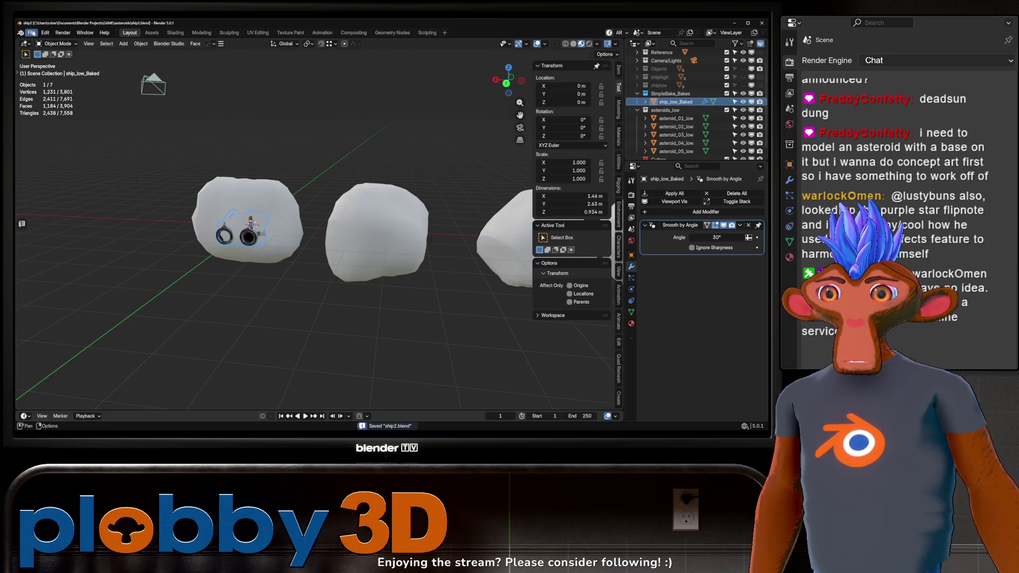
{"action": "left_click", "coordinate": [32, 32]}
{"action": "left_click", "coordinate": [176, 291]}
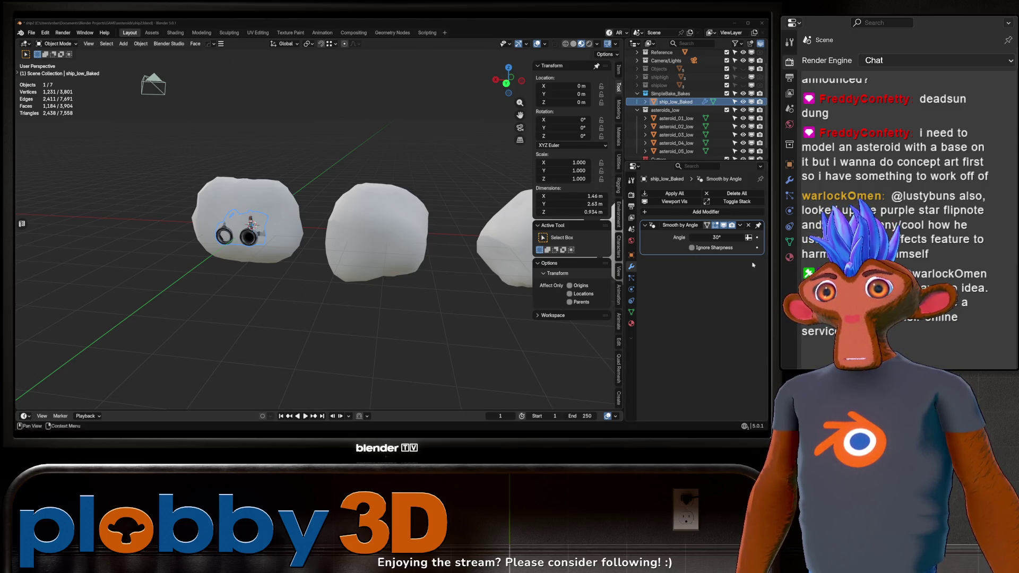
Leave local view and hide the baked ship, leaving the five low-poly asteroids
{"action": "key", "text": "KP_Decimal"}
{"action": "left_click_drag", "start_coordinate": [412, 246], "coordinate": [297, 202]}
{"action": "key", "text": "h"}
{"action": "scroll", "scroll_direction": "down", "scroll_amount": 3}
{"action": "scroll", "scroll_direction": "up", "scroll_amount": 3}
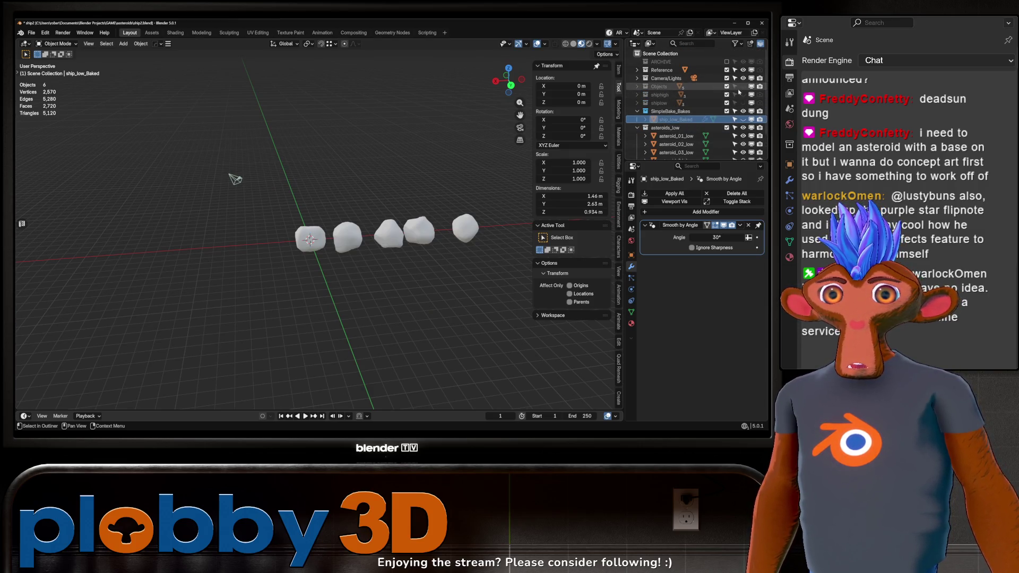
Show the textured high-poly asteroids and orbit in closer to them
{"action": "left_click", "coordinate": [743, 86]}
{"action": "scroll", "scroll_direction": "up", "scroll_amount": 3}
{"action": "left_click_drag", "start_coordinate": [318, 207], "coordinate": [355, 215]}
In SimpleBake's settings, name the bake texture set 'asteroids'
{"action": "left_click", "coordinate": [631, 195]}
{"action": "scroll", "scroll_direction": "down", "scroll_amount": 3}
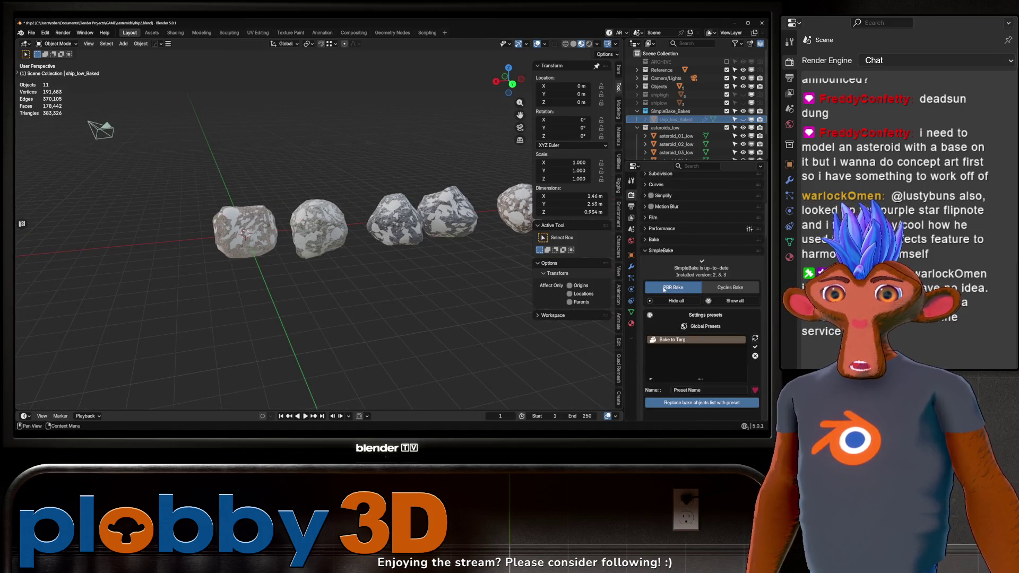
{"action": "scroll", "scroll_direction": "down", "scroll_amount": 3}
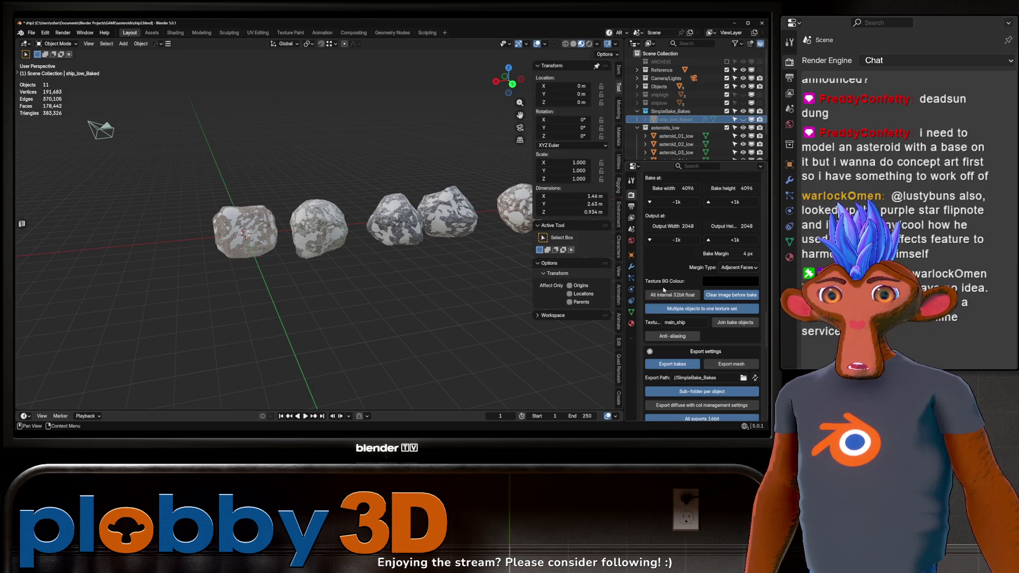
{"action": "left_click", "coordinate": [674, 323]}
{"action": "type", "text": "asteroids"}
{"action": "key", "text": "Return"}
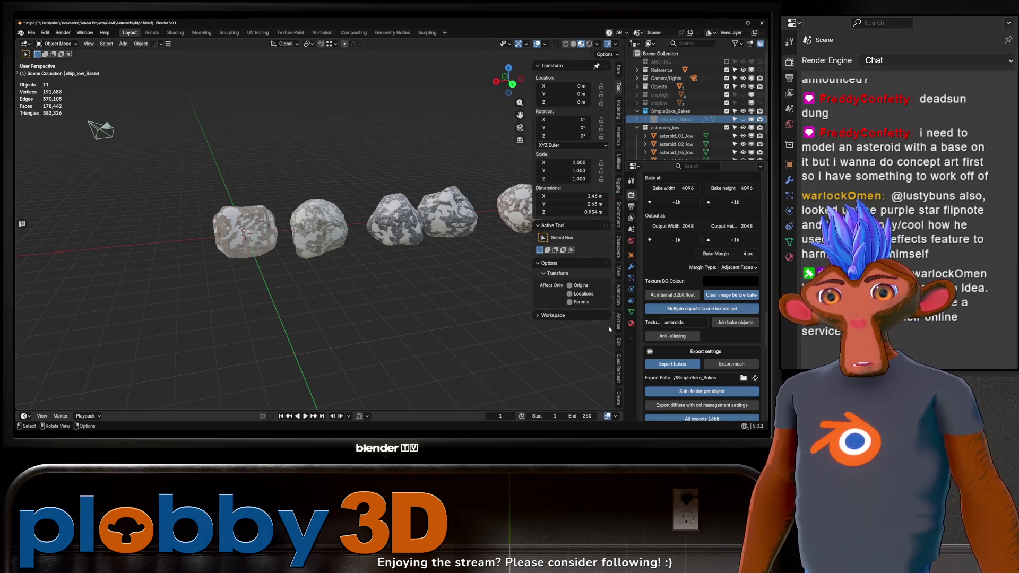
Add the five high-poly asteroids, asteroid_01_high onward, to SimpleBake's Bake objects list
{"action": "scroll", "scroll_direction": "up", "scroll_amount": 3}
{"action": "scroll", "scroll_direction": "up", "scroll_amount": 3}
{"action": "scroll", "scroll_direction": "up", "scroll_amount": 3}
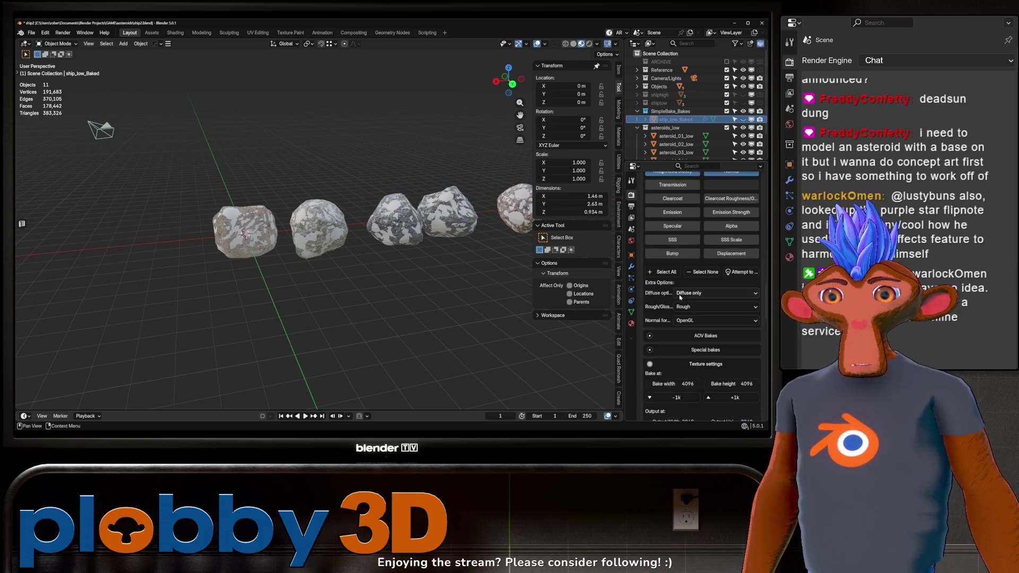
{"action": "scroll", "scroll_direction": "up", "scroll_amount": 3}
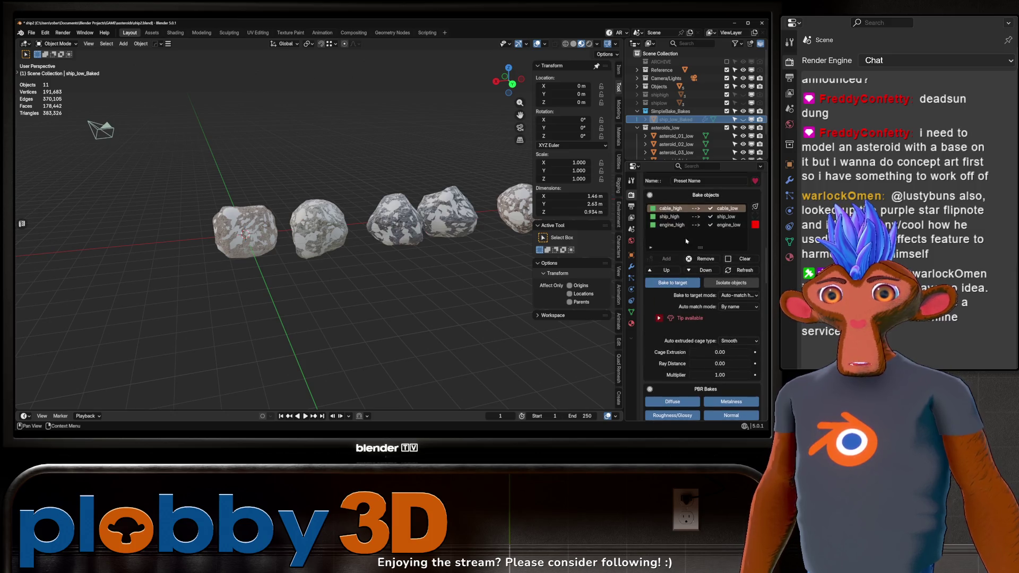
{"action": "left_click", "coordinate": [665, 128]}
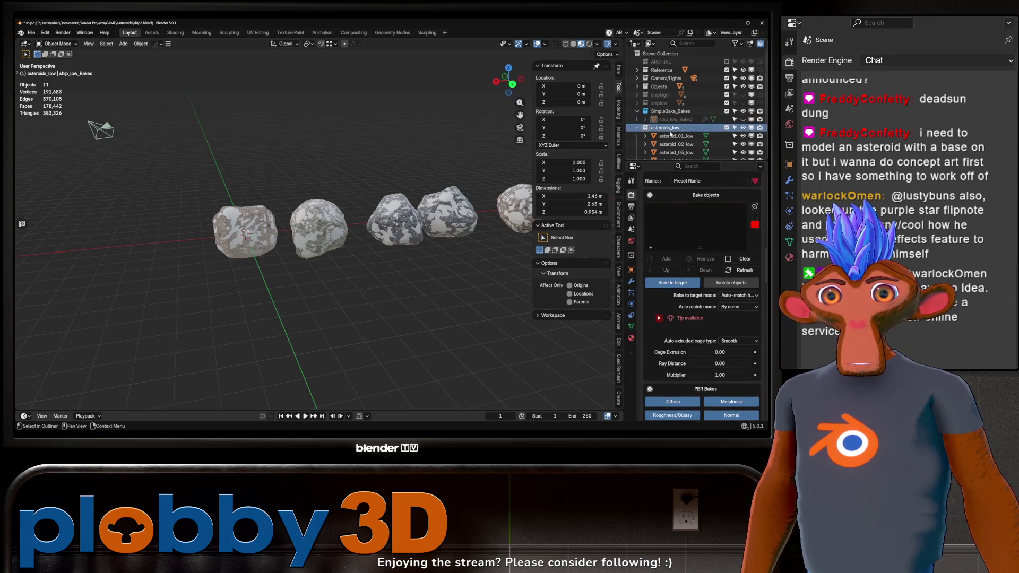
{"action": "left_click", "coordinate": [638, 111]}
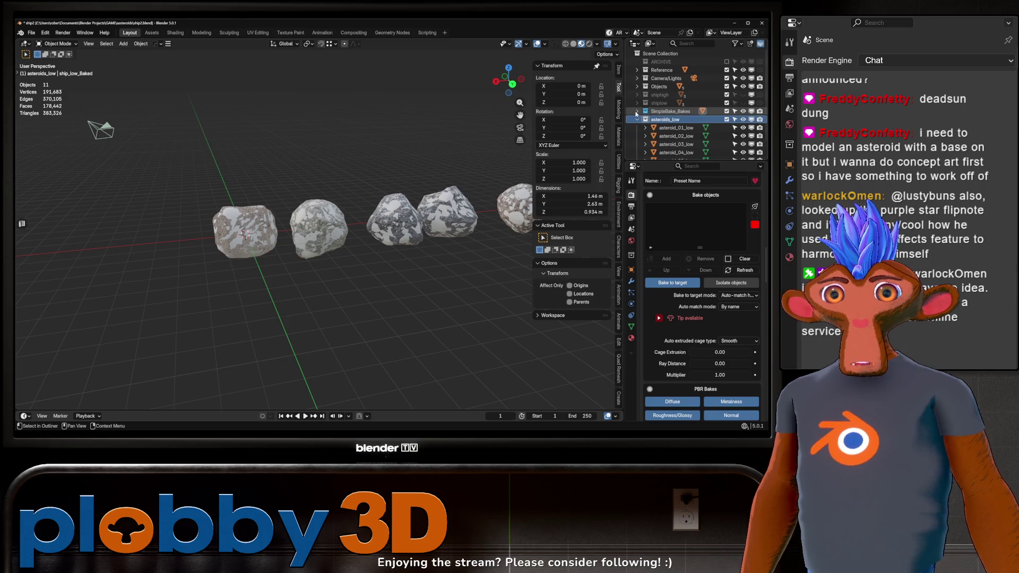
{"action": "left_click", "coordinate": [637, 87]}
{"action": "left_click", "coordinate": [675, 95]}
{"action": "left_click", "coordinate": [673, 128]}
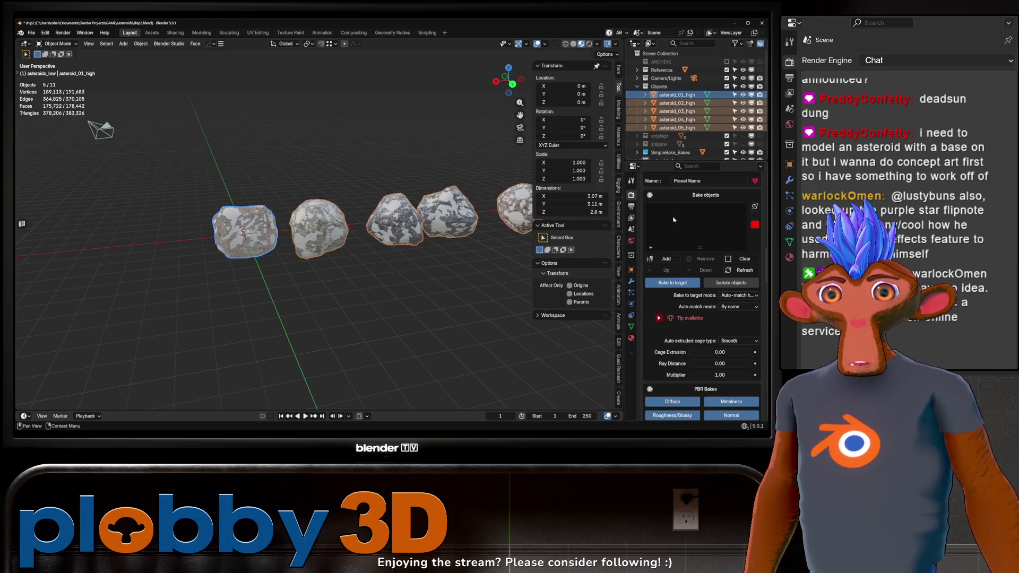
{"action": "left_click", "coordinate": [666, 258]}
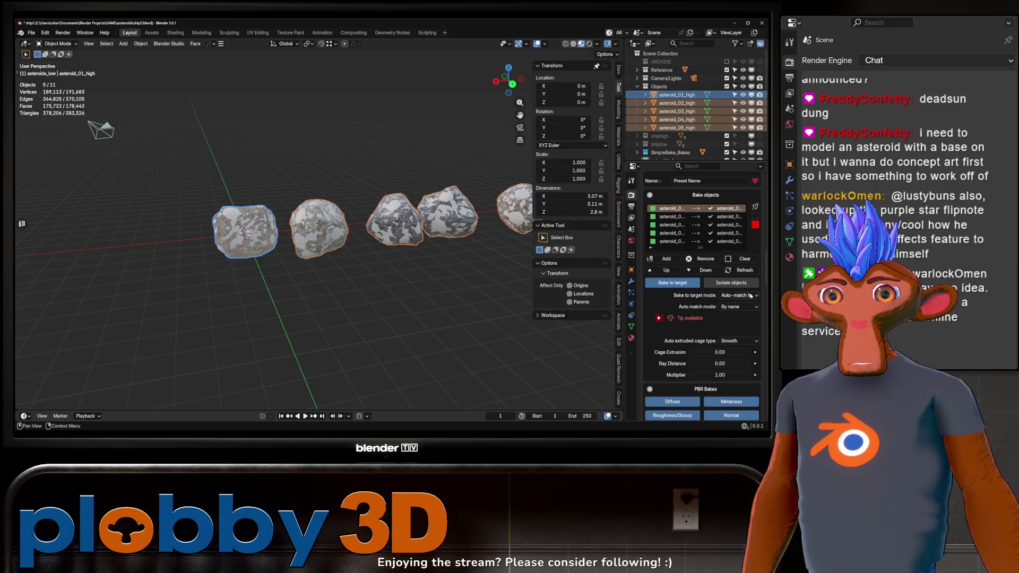
Enable ambient occlusion baking in the special bake options with 32 AO samples
{"action": "scroll", "scroll_direction": "down", "scroll_amount": 3}
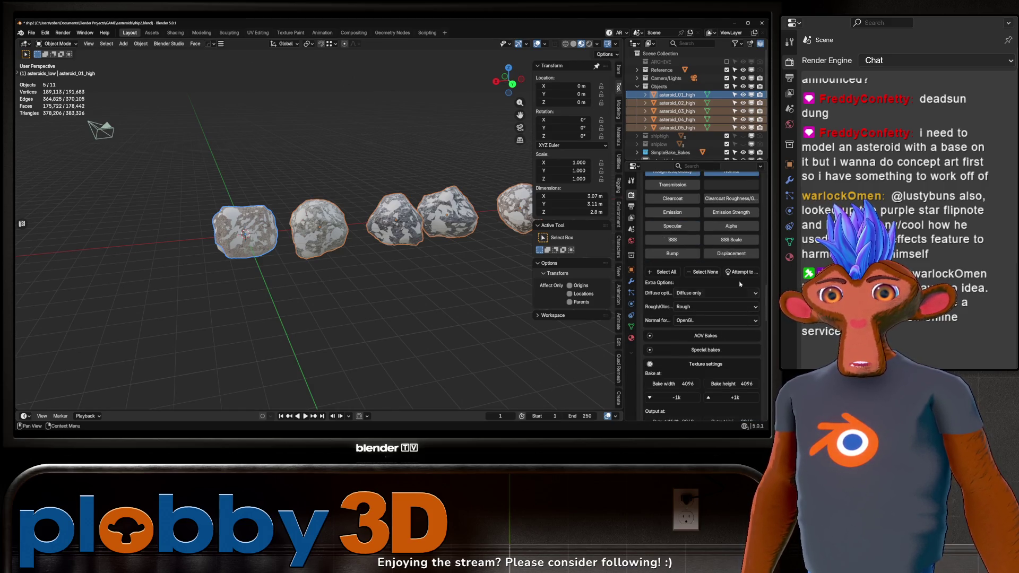
{"action": "left_click", "coordinate": [742, 273]}
{"action": "scroll", "scroll_direction": "up", "scroll_amount": 3}
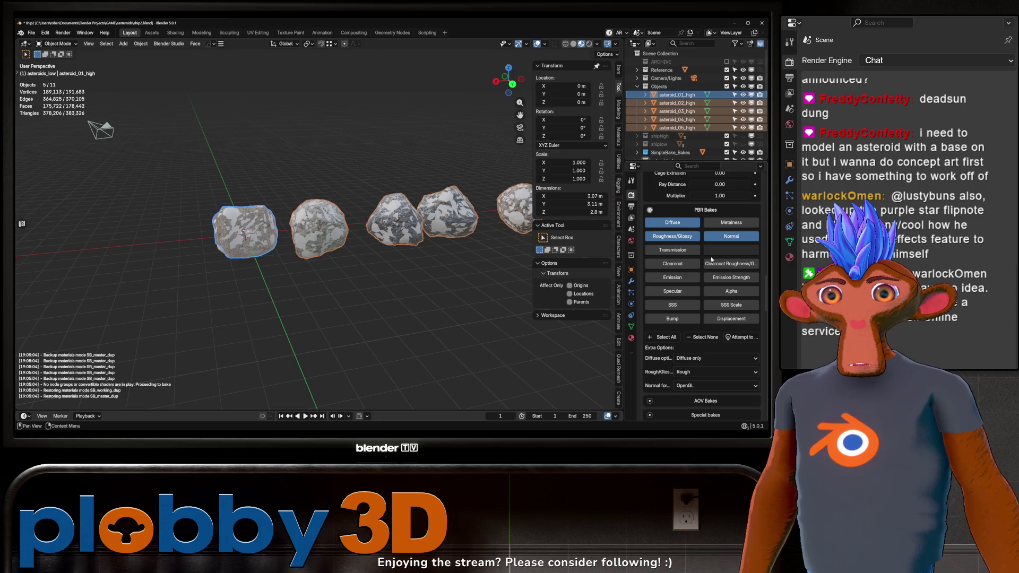
{"action": "scroll", "scroll_direction": "down", "scroll_amount": 3}
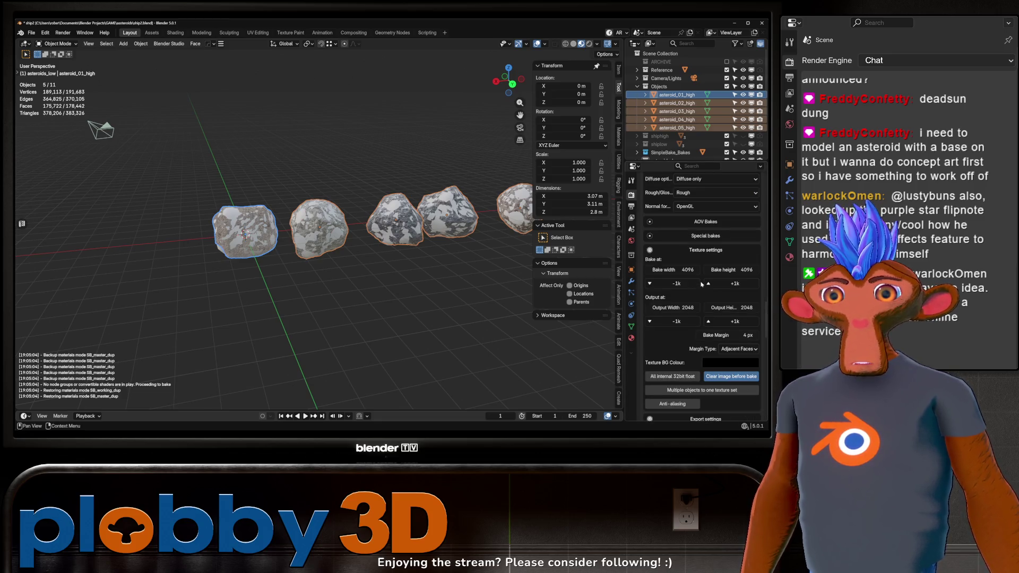
{"action": "scroll", "scroll_direction": "up", "scroll_amount": 3}
{"action": "left_click_drag", "start_coordinate": [350, 223], "coordinate": [440, 265]}
{"action": "scroll", "scroll_direction": "down", "scroll_amount": 3}
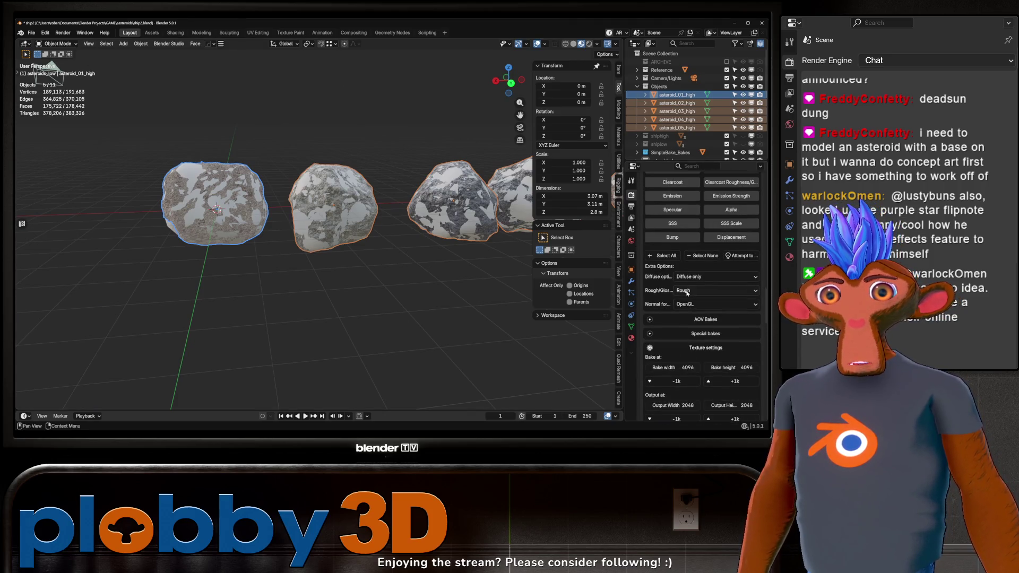
{"action": "left_click", "coordinate": [706, 235]}
{"action": "left_click", "coordinate": [672, 276]}
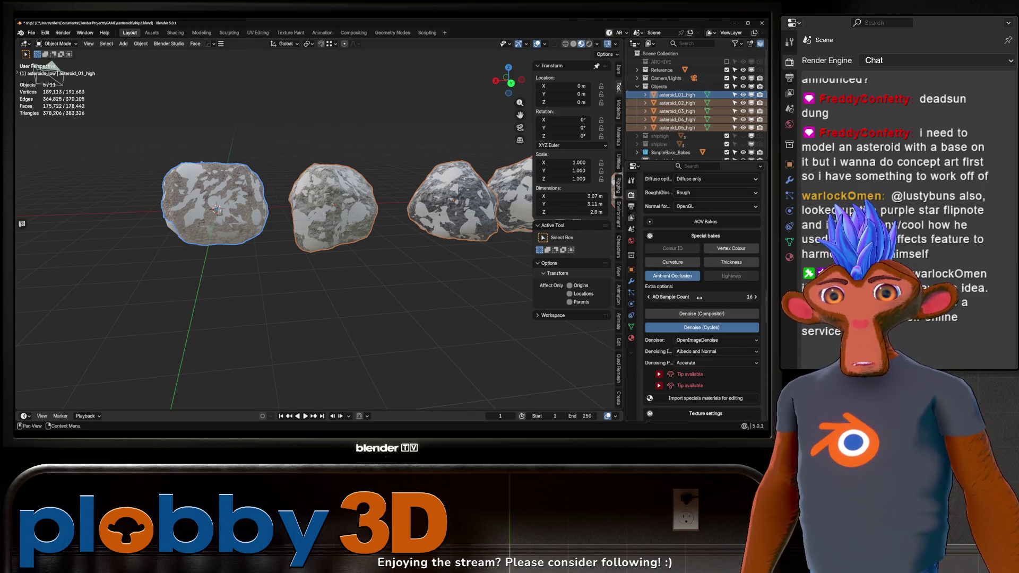
{"action": "left_click", "coordinate": [702, 296]}
{"action": "type", "text": "32"}
{"action": "key", "text": "Return"}
Set the bake size to 2048 and the bake margin to 4 px
{"action": "scroll", "scroll_direction": "down", "scroll_amount": 3}
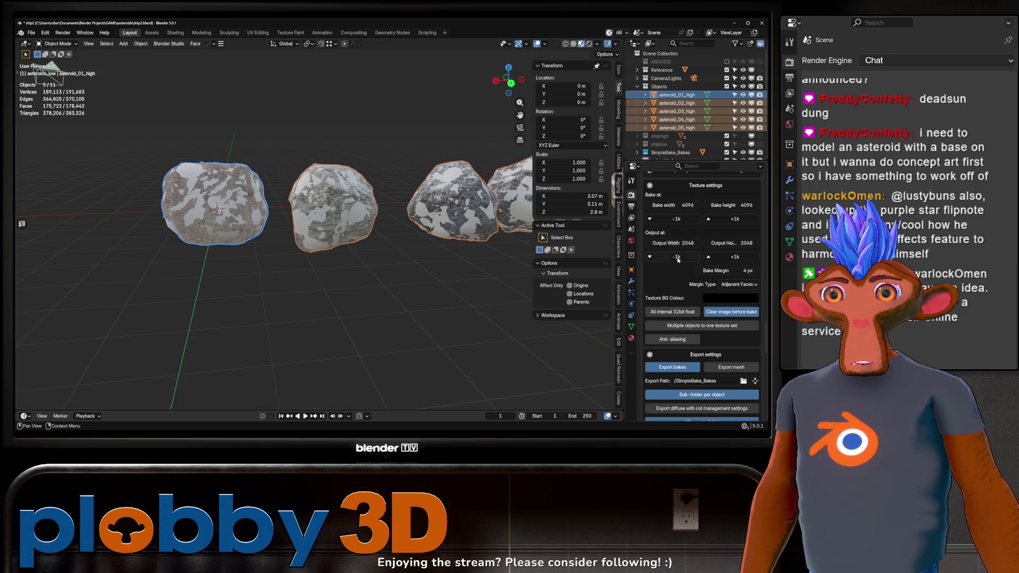
{"action": "left_click", "coordinate": [678, 219]}
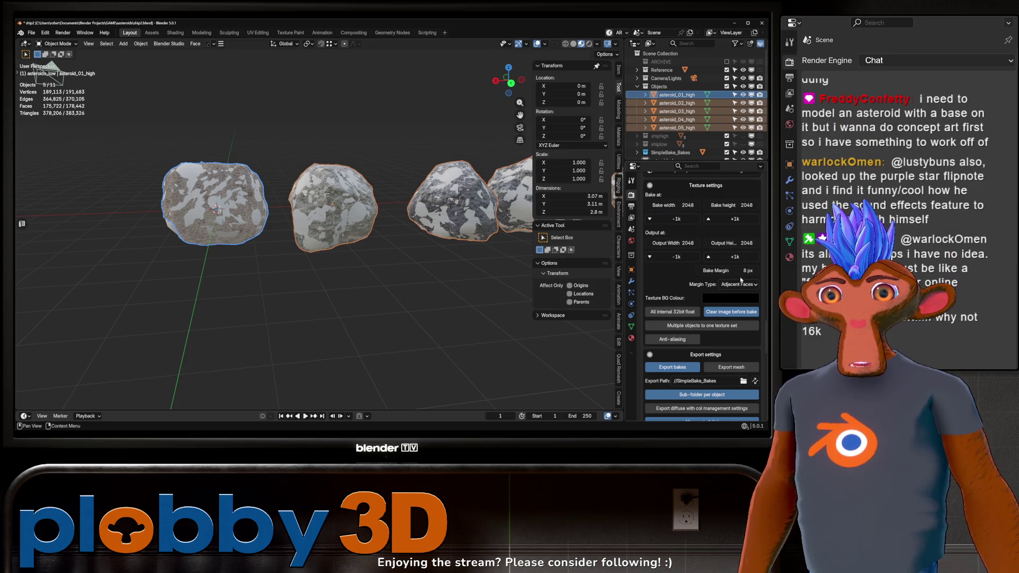
{"action": "left_click", "coordinate": [726, 271]}
{"action": "type", "text": "3"}
{"action": "key", "text": "Return"}
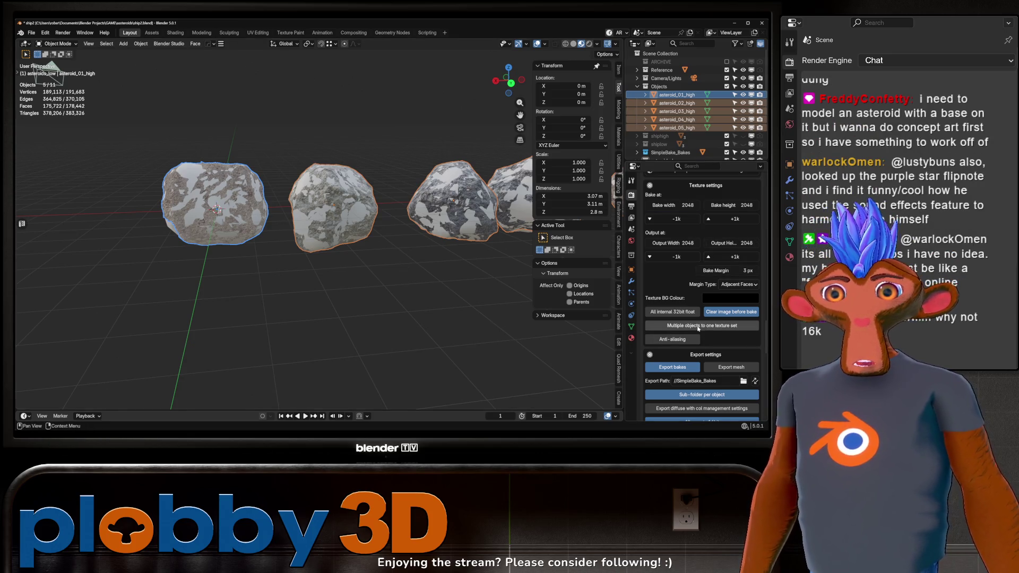
{"action": "left_click", "coordinate": [724, 271]}
{"action": "type", "text": "4"}
{"action": "key", "text": "Return"}
Set SimpleBake to bake multiple objects into one texture set
{"action": "scroll", "scroll_direction": "down", "scroll_amount": 3}
{"action": "scroll", "scroll_direction": "down", "scroll_amount": 3}
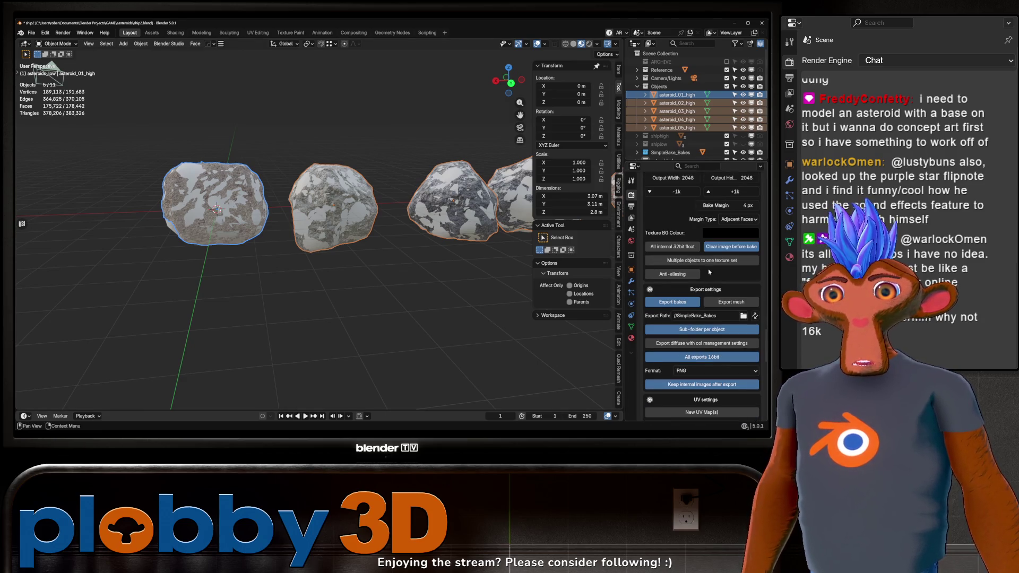
{"action": "left_click", "coordinate": [697, 263]}
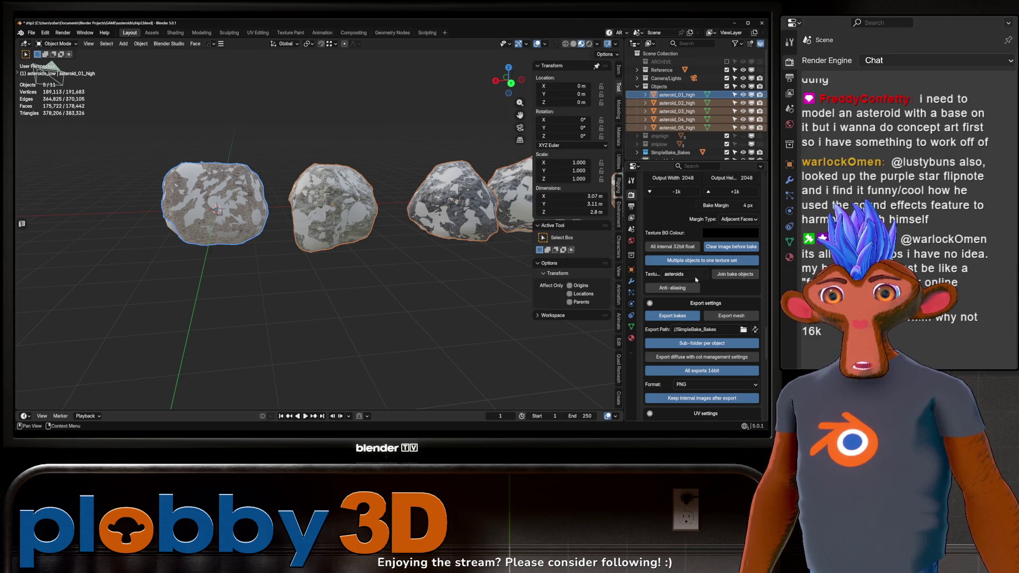
Save the file and start the SimpleBake bake
{"action": "scroll", "scroll_direction": "down", "scroll_amount": 3}
{"action": "scroll", "scroll_direction": "down", "scroll_amount": 3}
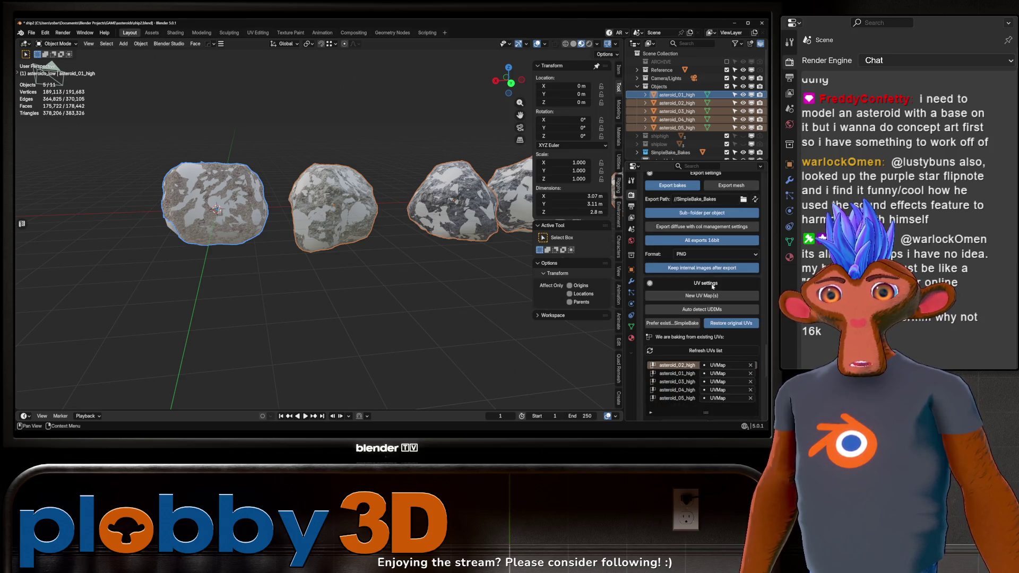
{"action": "key", "text": "ctrl+s"}
{"action": "scroll", "scroll_direction": "down", "scroll_amount": 3}
{"action": "scroll", "scroll_direction": "down", "scroll_amount": 3}
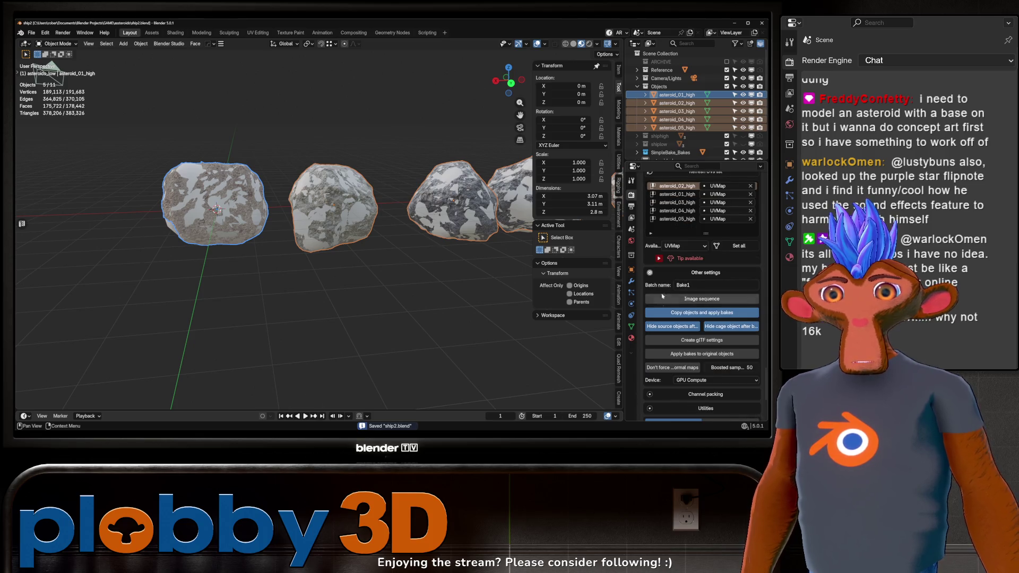
{"action": "scroll", "scroll_direction": "down", "scroll_amount": 3}
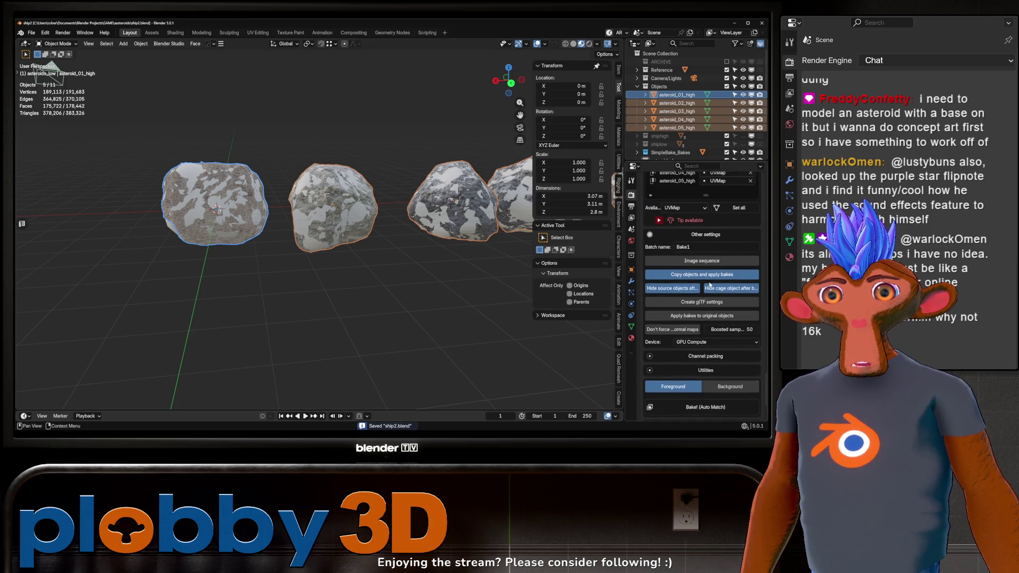
{"action": "left_click", "coordinate": [706, 331]}
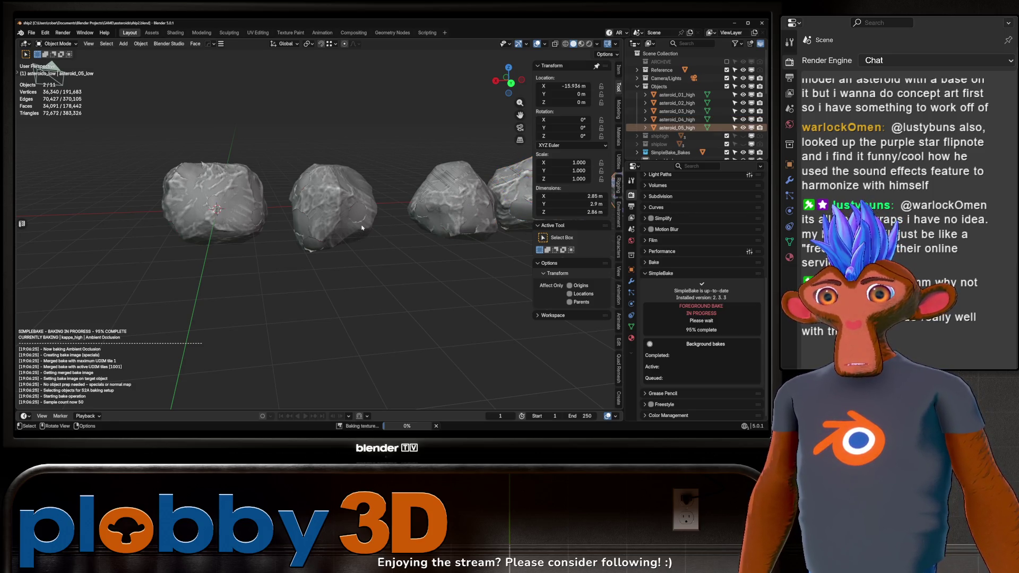
Switch to Material Preview shading to view the baked rocky textures on the low-poly asteroids
{"action": "scroll", "scroll_direction": "down", "scroll_amount": 3}
{"action": "scroll", "scroll_direction": "up", "scroll_amount": 3}
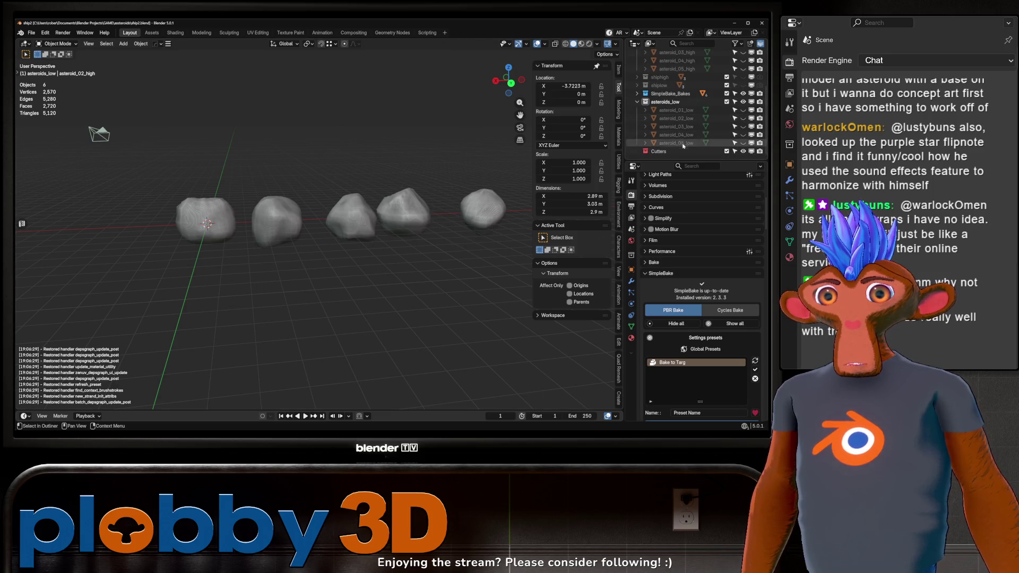
{"action": "left_click", "coordinate": [581, 44]}
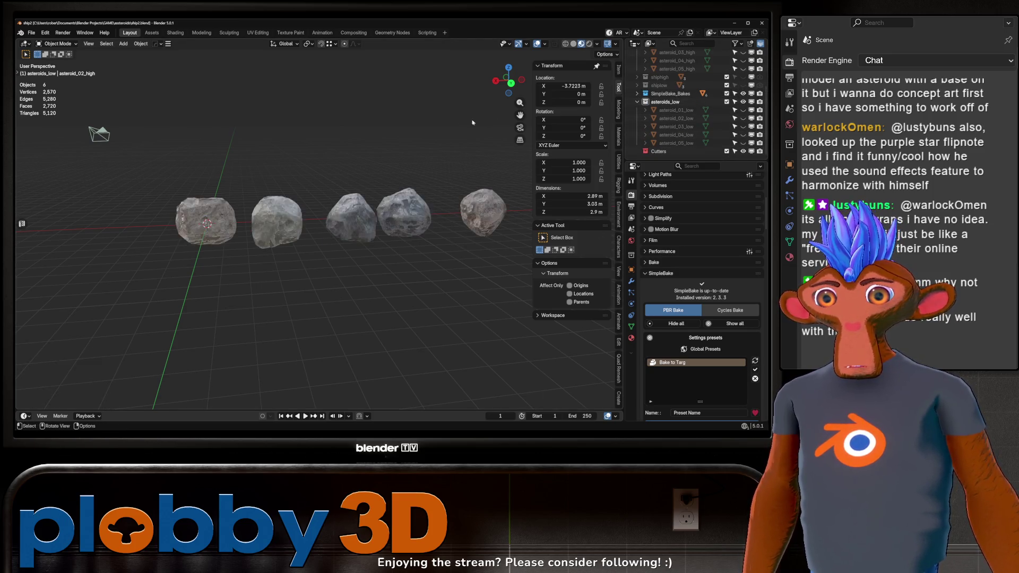
Orbit around the textured asteroids, then box-select the five shown and delete them
{"action": "scroll", "scroll_direction": "up", "scroll_amount": 3}
{"action": "left_click_drag", "start_coordinate": [250, 218], "coordinate": [276, 219]}
{"action": "scroll", "scroll_direction": "up", "scroll_amount": 3}
{"action": "scroll", "scroll_direction": "down", "scroll_amount": 3}
{"action": "left_click_drag", "start_coordinate": [156, 218], "coordinate": [439, 315]}
{"action": "key", "text": "Delete"}
Unhide the low-poly asteroids and orbit to a side-on view of the row
{"action": "left_click_drag", "start_coordinate": [372, 266], "coordinate": [398, 259]}
{"action": "key", "text": "alt+h"}
{"action": "scroll", "scroll_direction": "up", "scroll_amount": 3}
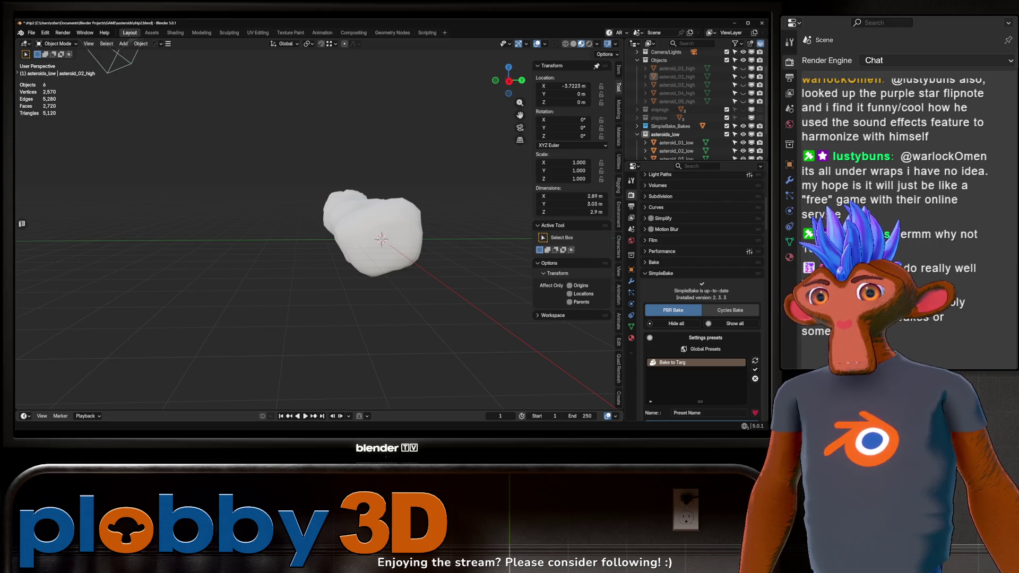
{"action": "left_click_drag", "start_coordinate": [197, 252], "coordinate": [268, 242]}
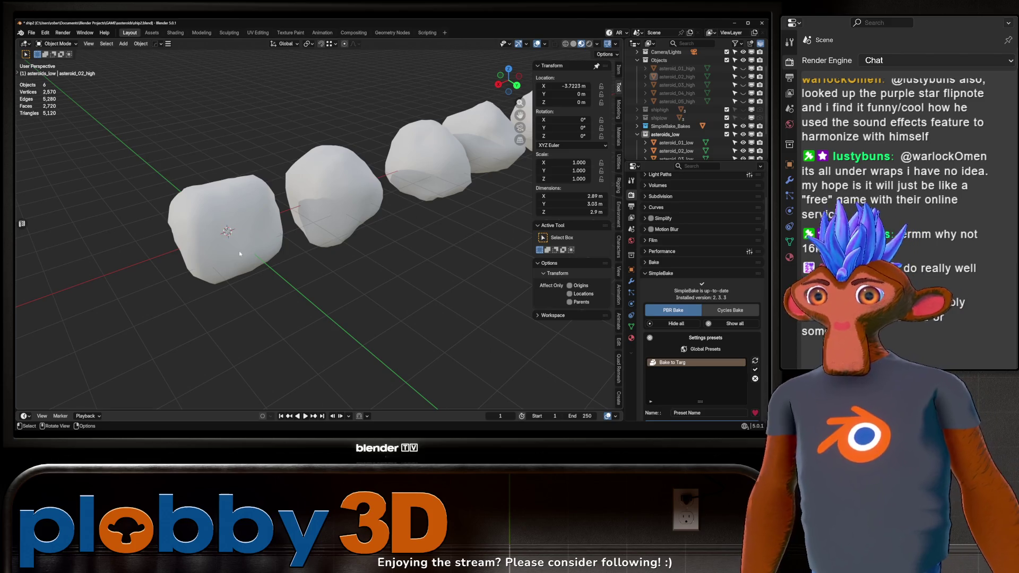
{"action": "left_click_drag", "start_coordinate": [341, 195], "coordinate": [283, 211]}
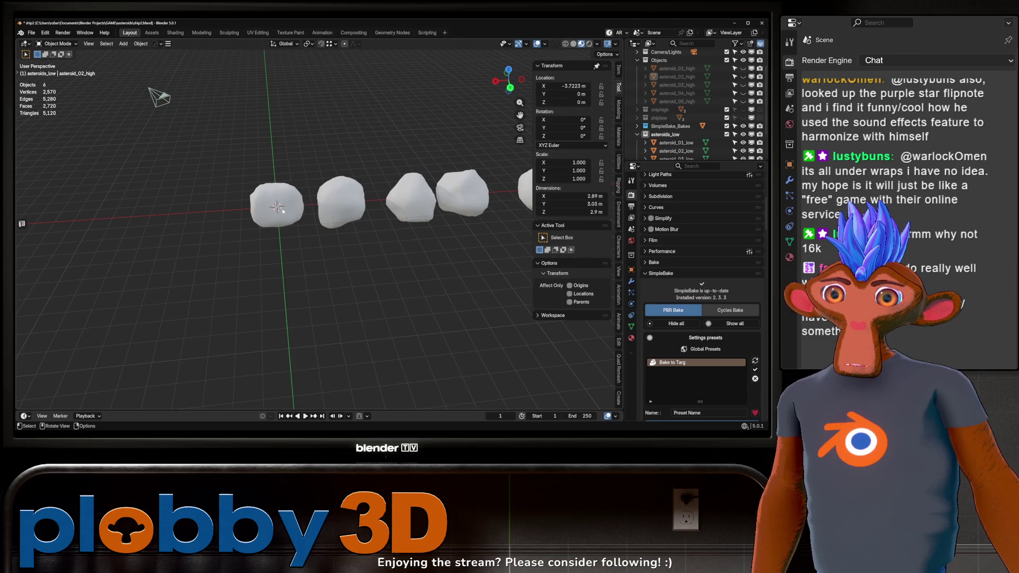
{"action": "scroll", "scroll_direction": "up", "scroll_amount": 3}
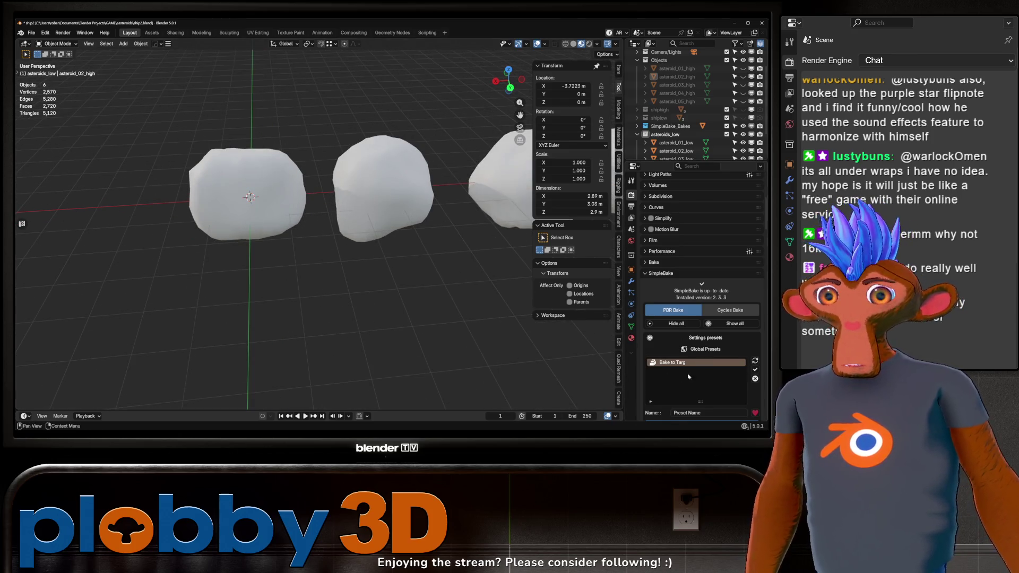
{"action": "scroll", "scroll_direction": "down", "scroll_amount": 3}
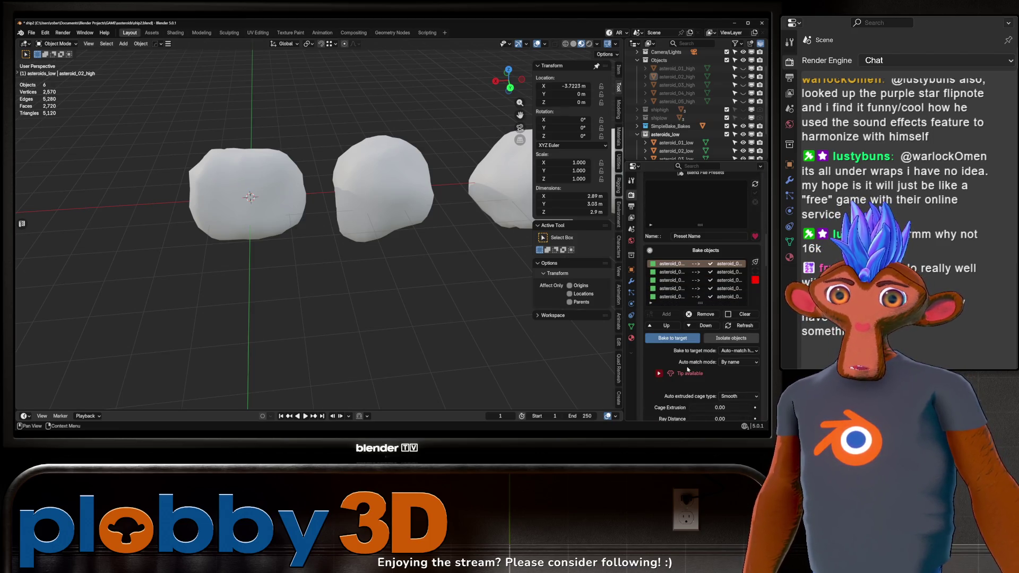
Set SimpleBake's cage extrusion to 0.01
{"action": "scroll", "scroll_direction": "down", "scroll_amount": 3}
{"action": "left_click", "coordinate": [720, 310]}
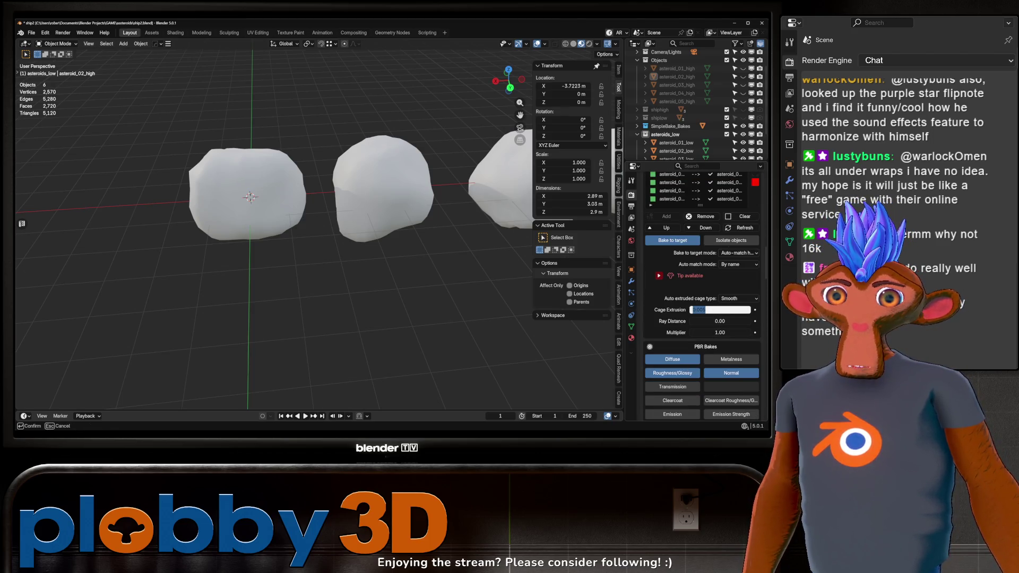
{"action": "type", "text": "0.01"}
{"action": "key", "text": "Return"}
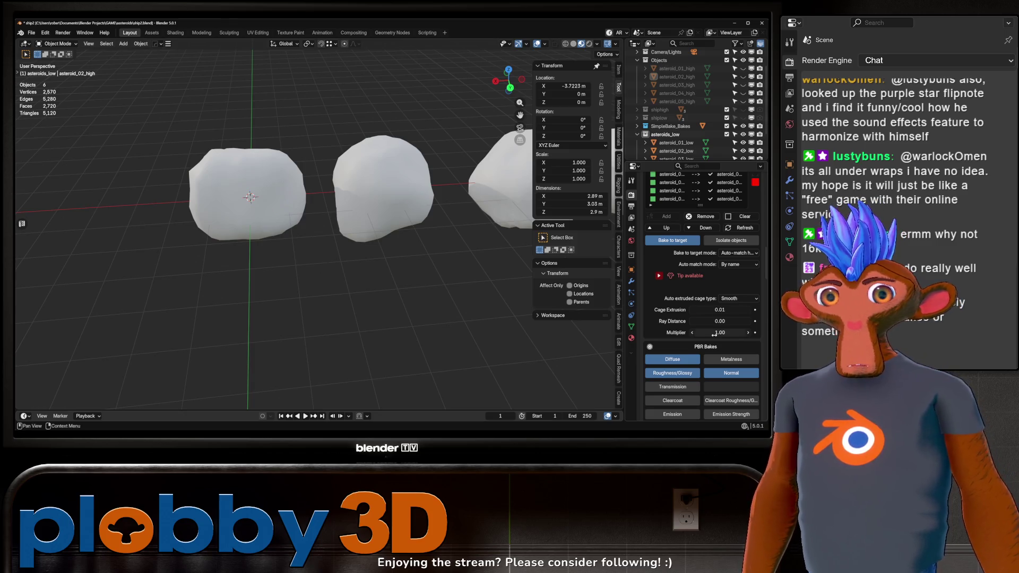
Save the file, start the Auto Match bake, and dismiss the hidden high-poly warning
{"action": "left_click_drag", "start_coordinate": [339, 223], "coordinate": [395, 260]}
{"action": "scroll", "scroll_direction": "down", "scroll_amount": 3}
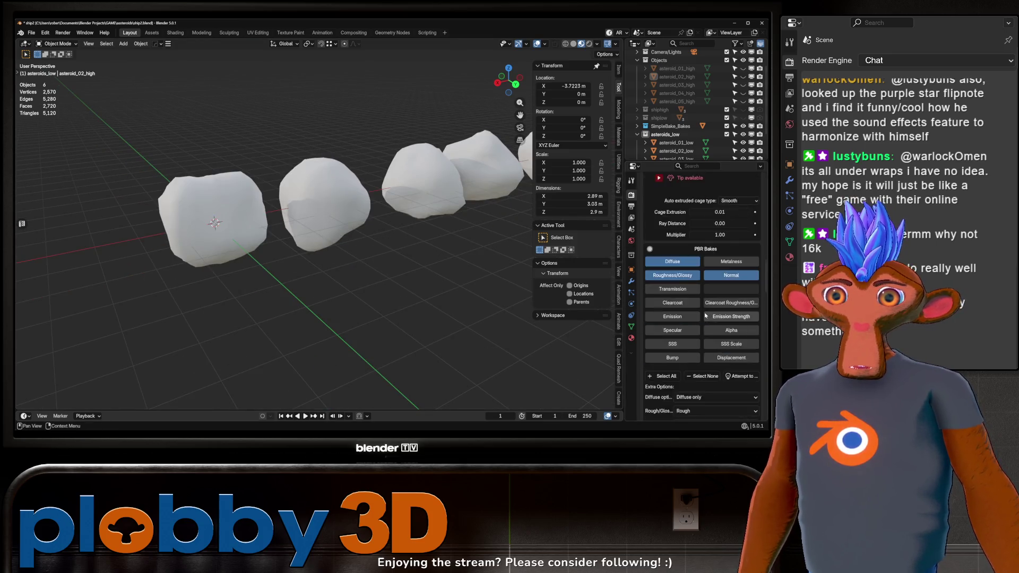
{"action": "scroll", "scroll_direction": "down", "scroll_amount": 3}
{"action": "key", "text": "ctrl+s"}
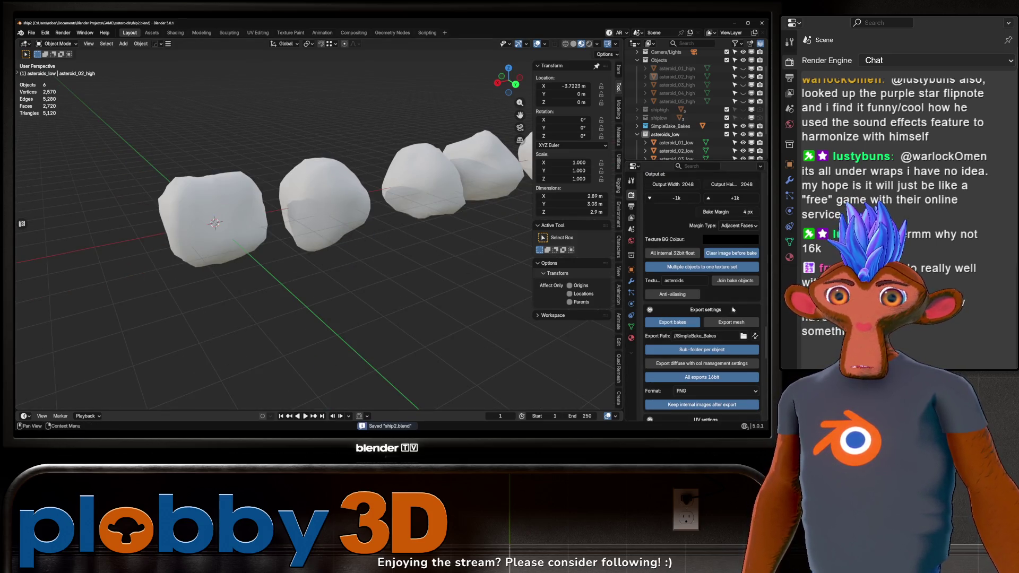
{"action": "scroll", "scroll_direction": "down", "scroll_amount": 3}
{"action": "scroll", "scroll_direction": "down", "scroll_amount": 3}
{"action": "left_click", "coordinate": [706, 338]}
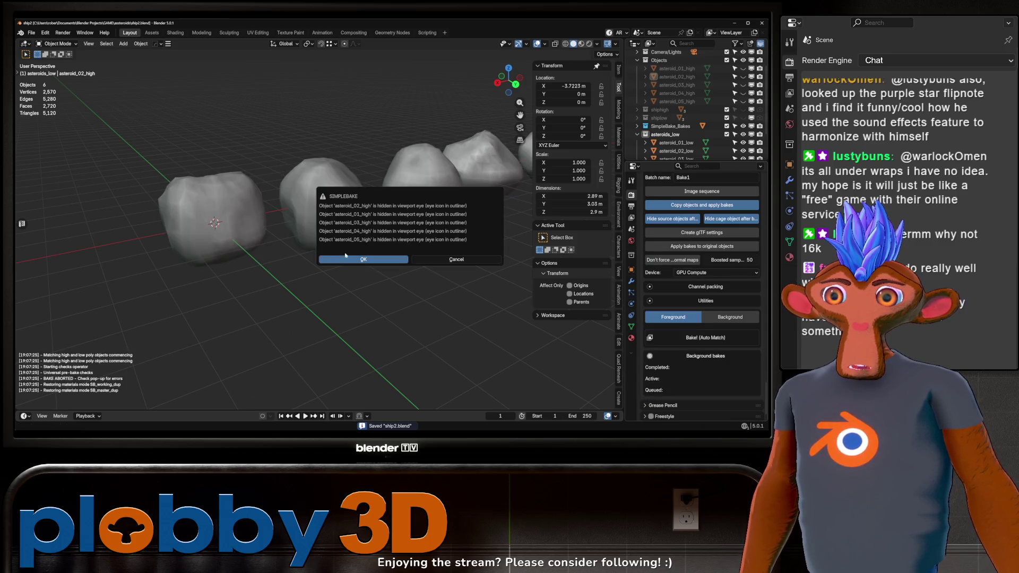
{"action": "left_click", "coordinate": [743, 93]}
Unhide all five high-poly asteroids in the viewport
{"action": "left_click", "coordinate": [743, 101]}
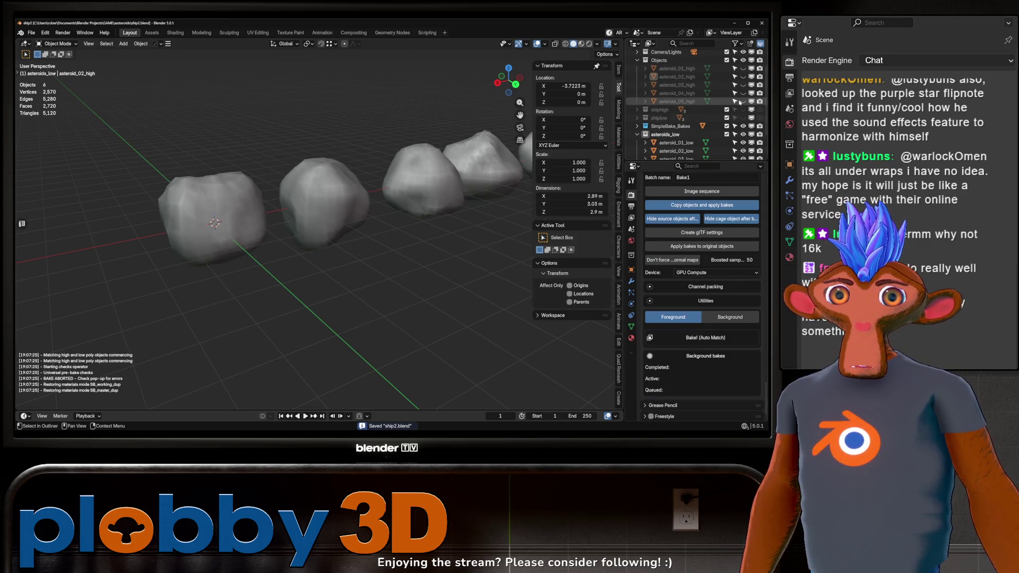
{"action": "left_click_drag", "start_coordinate": [743, 86], "coordinate": [743, 68]}
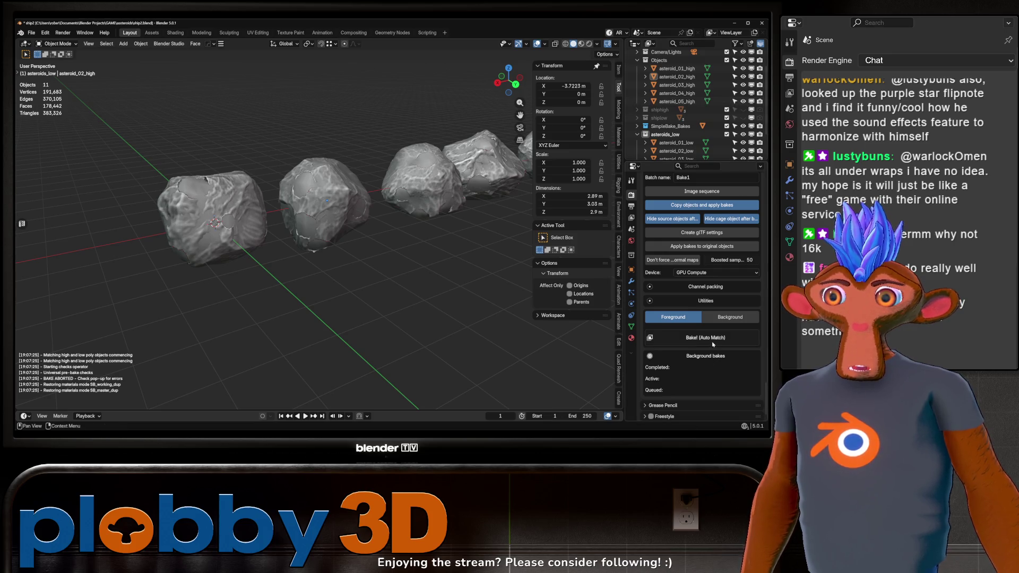
{"action": "left_click_drag", "start_coordinate": [434, 264], "coordinate": [372, 257]}
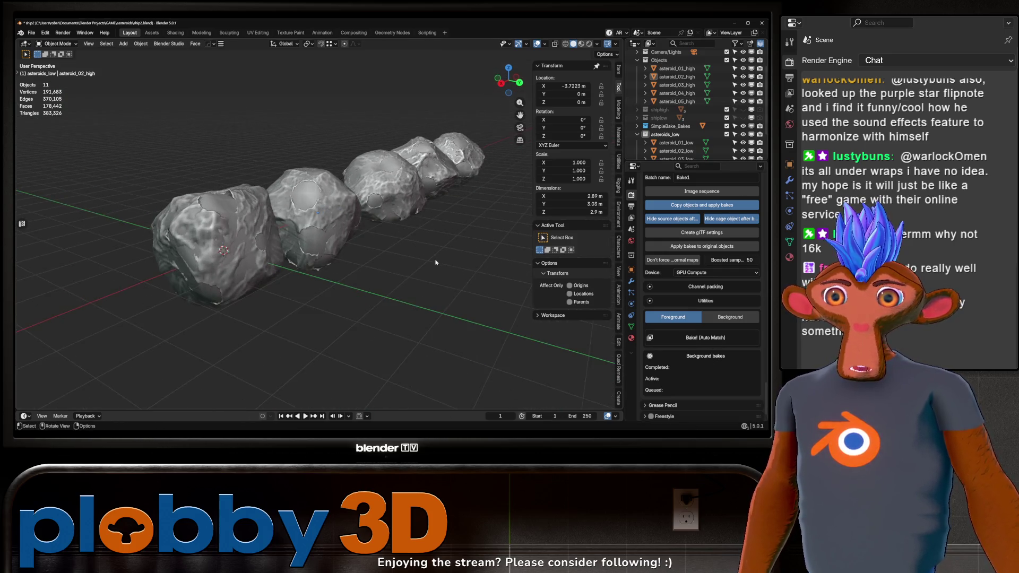
{"action": "scroll", "scroll_direction": "up", "scroll_amount": 3}
{"action": "scroll", "scroll_direction": "down", "scroll_amount": 3}
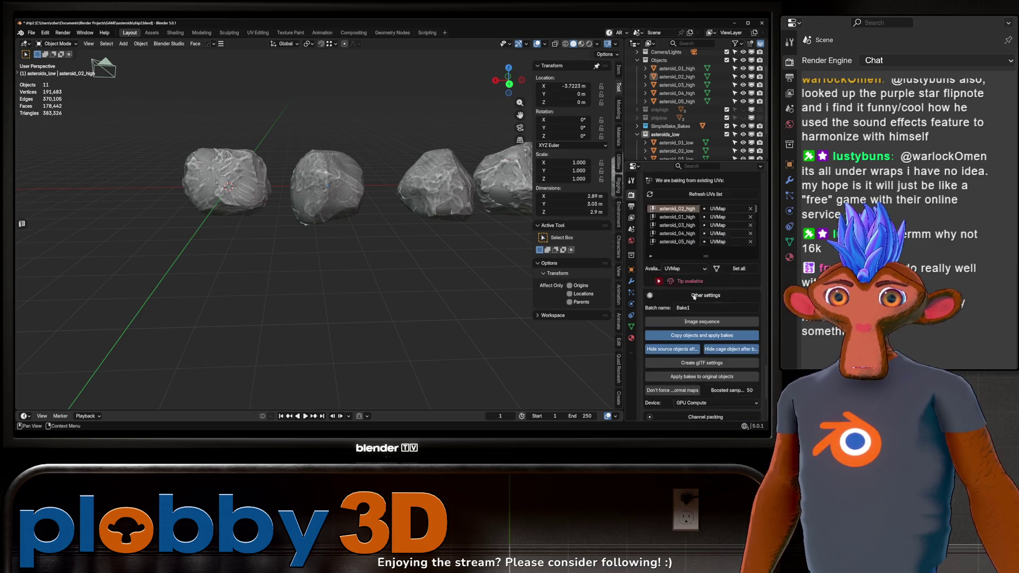
Rerun the foreground bake and acknowledge its completion
{"action": "left_click", "coordinate": [701, 325]}
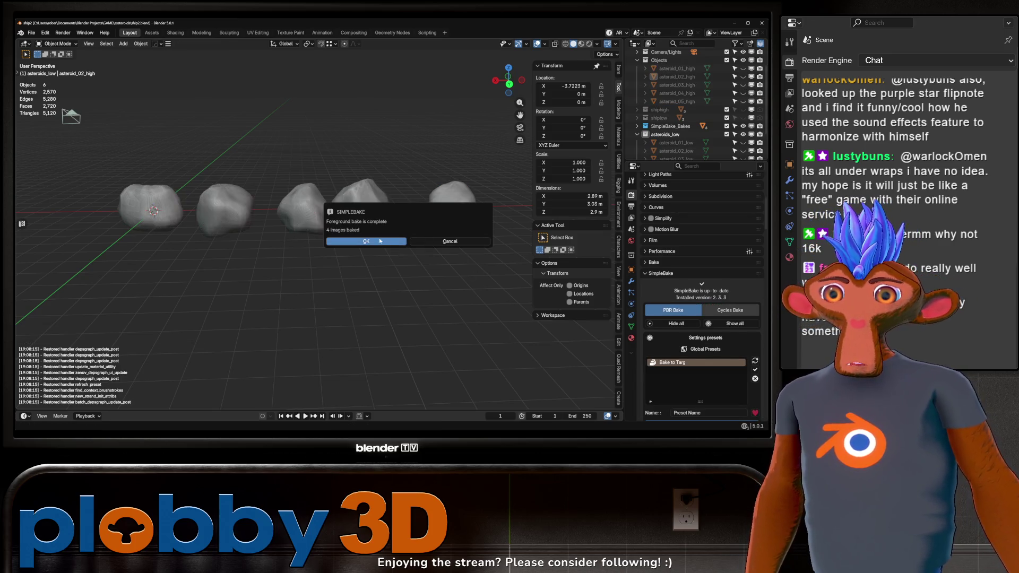
{"action": "left_click", "coordinate": [380, 241]}
{"action": "scroll", "scroll_direction": "up", "scroll_amount": 3}
{"action": "scroll", "scroll_direction": "down", "scroll_amount": 3}
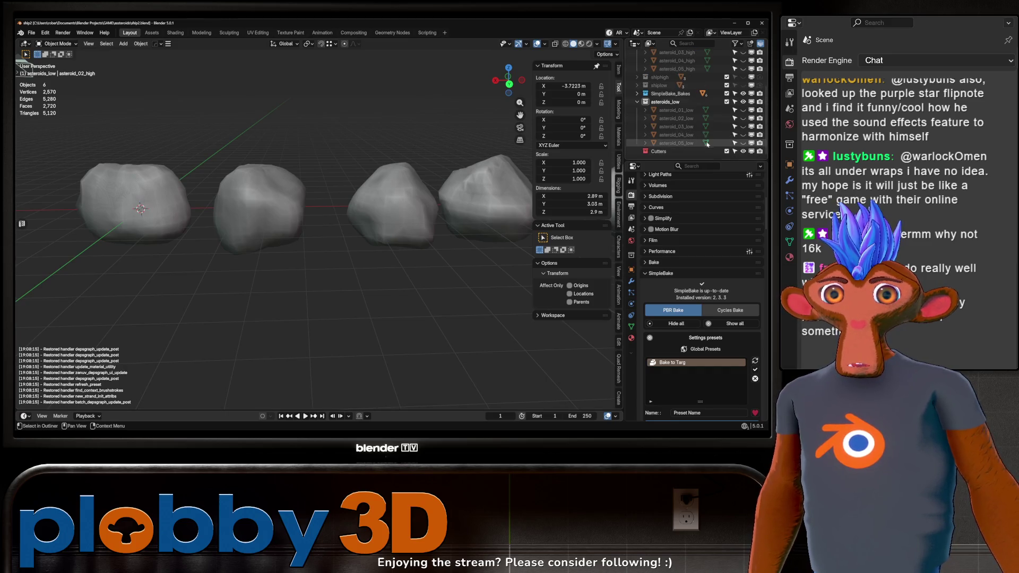
Switch to Material Preview and orbit around to inspect the baked rock textures
{"action": "scroll", "scroll_direction": "up", "scroll_amount": 3}
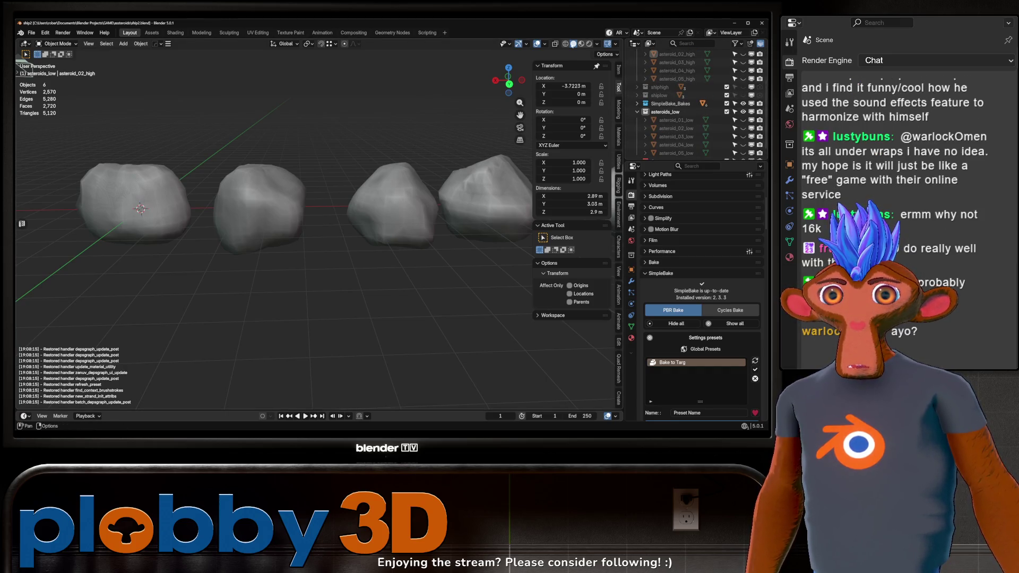
{"action": "left_click", "coordinate": [582, 44]}
{"action": "left_click_drag", "start_coordinate": [279, 147], "coordinate": [265, 170]}
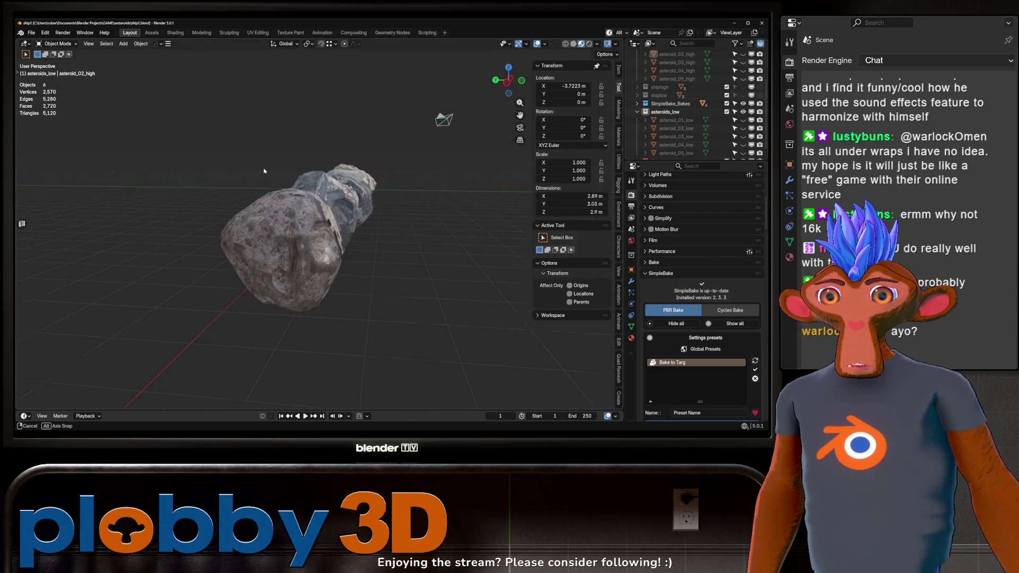
{"action": "left_click_drag", "start_coordinate": [280, 205], "coordinate": [324, 214]}
{"action": "scroll", "scroll_direction": "down", "scroll_amount": 3}
{"action": "scroll", "scroll_direction": "up", "scroll_amount": 3}
{"action": "scroll", "scroll_direction": "down", "scroll_amount": 3}
Orbit to a low side-on view, then box-select and delete the five asteroids
{"action": "left_click_drag", "start_coordinate": [217, 225], "coordinate": [152, 280]}
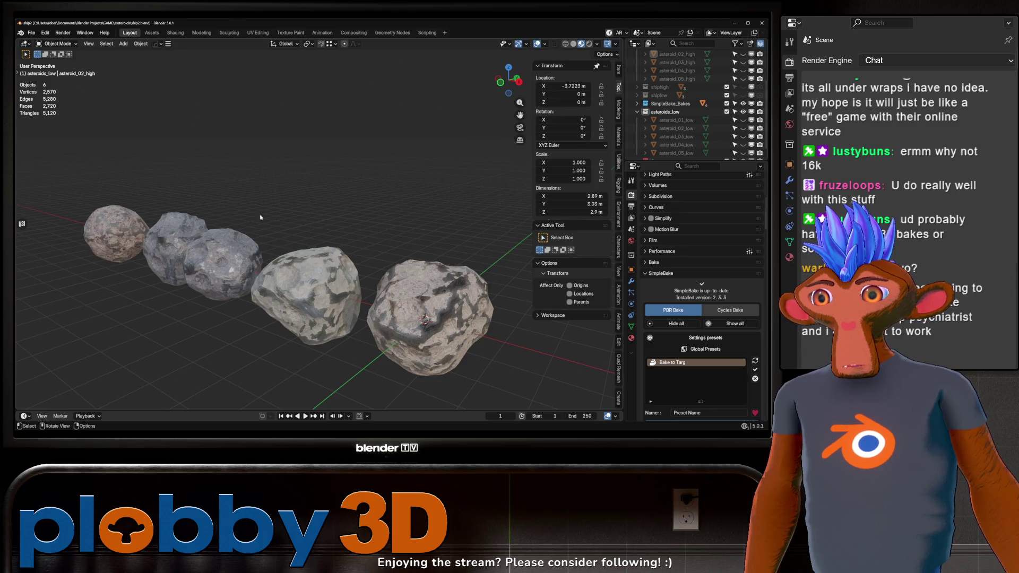
{"action": "left_click_drag", "start_coordinate": [260, 217], "coordinate": [217, 252]}
{"action": "left_click_drag", "start_coordinate": [129, 193], "coordinate": [361, 234]}
{"action": "left_click_drag", "start_coordinate": [173, 185], "coordinate": [431, 300]}
{"action": "key", "text": "Delete"}
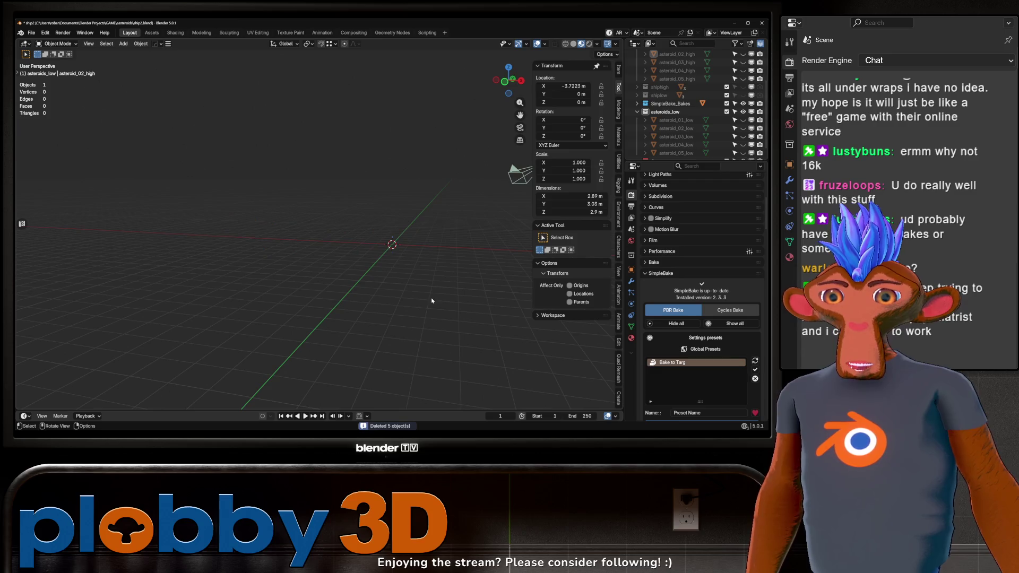
Unhide the five low-poly and five high-poly asteroids in the outliner
{"action": "left_click_drag", "start_coordinate": [461, 264], "coordinate": [404, 249]}
{"action": "left_click_drag", "start_coordinate": [743, 153], "coordinate": [743, 120]}
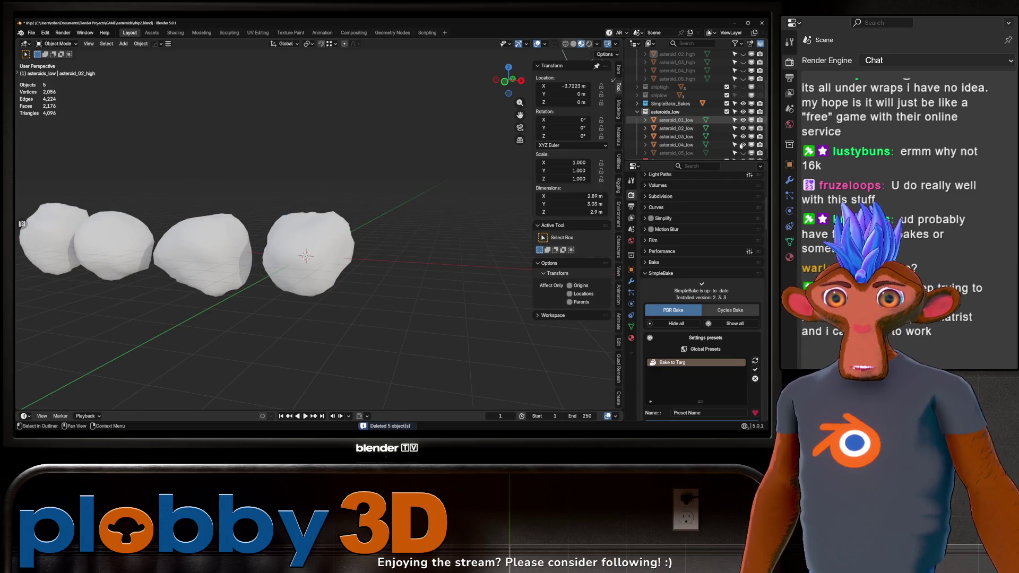
{"action": "scroll", "scroll_direction": "up", "scroll_amount": 3}
{"action": "left_click_drag", "start_coordinate": [743, 78], "coordinate": [743, 103]}
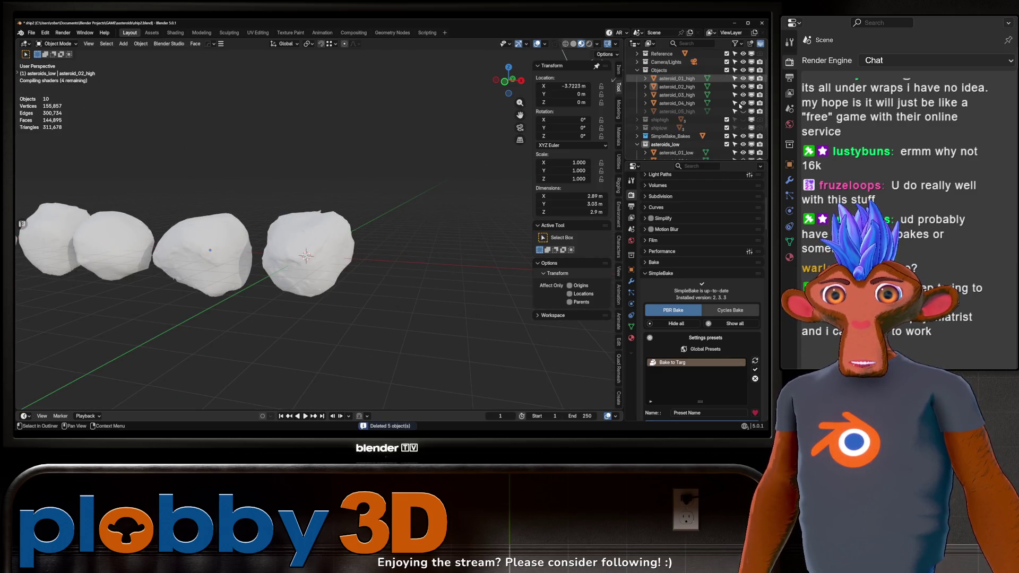
{"action": "left_click", "coordinate": [743, 111]}
{"action": "left_click_drag", "start_coordinate": [424, 265], "coordinate": [499, 310]}
{"action": "scroll", "scroll_direction": "up", "scroll_amount": 3}
{"action": "scroll", "scroll_direction": "down", "scroll_amount": 3}
{"action": "scroll", "scroll_direction": "up", "scroll_amount": 3}
{"action": "scroll", "scroll_direction": "up", "scroll_amount": 3}
Give asteroid_01_low a Shrinkwrap modifier targeting asteroid_01_high
{"action": "left_click", "coordinate": [401, 268]}
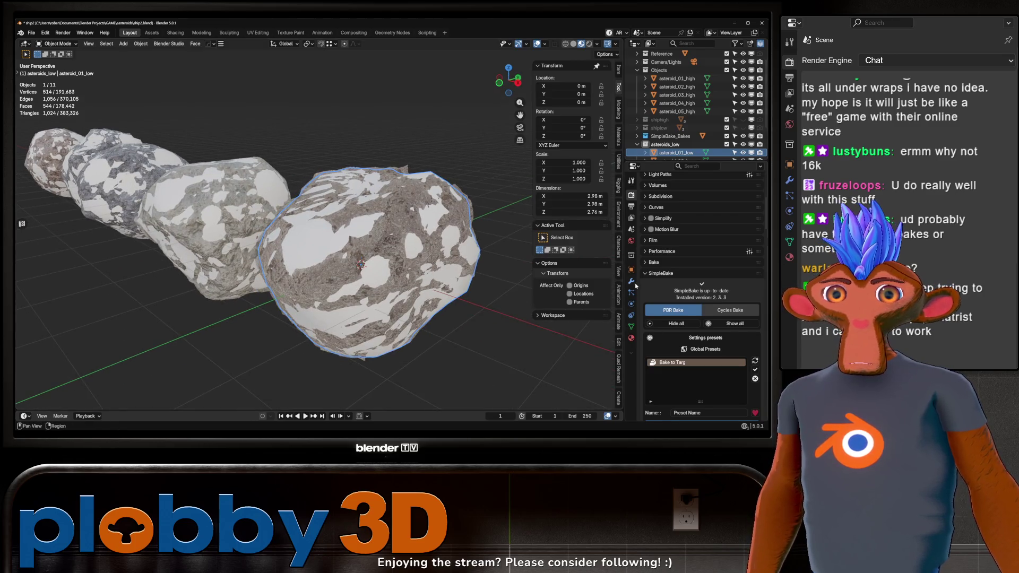
{"action": "left_click", "coordinate": [632, 281]}
{"action": "left_click", "coordinate": [679, 195]}
{"action": "mouse_move", "coordinate": [684, 200]}
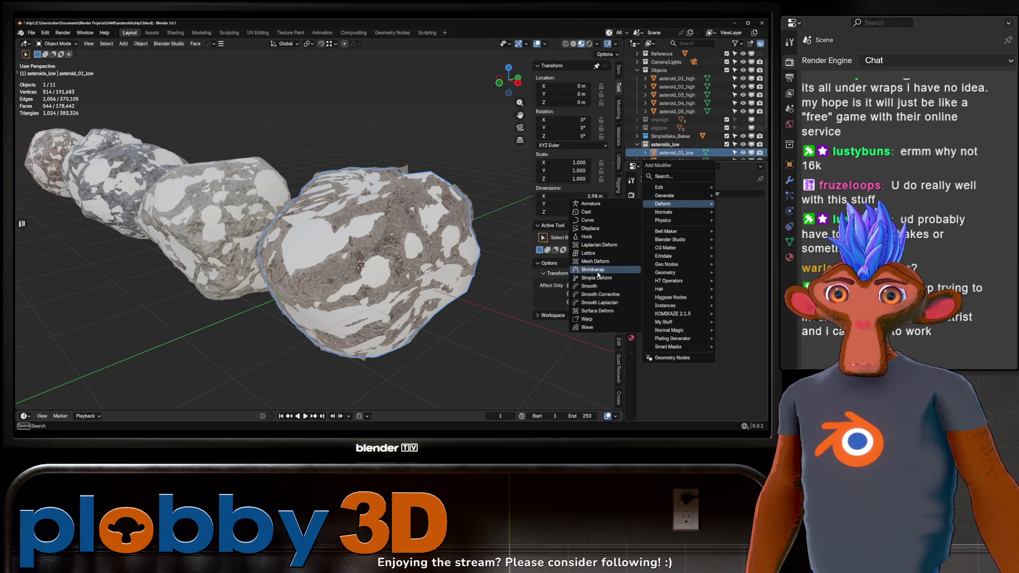
{"action": "left_click", "coordinate": [593, 270]}
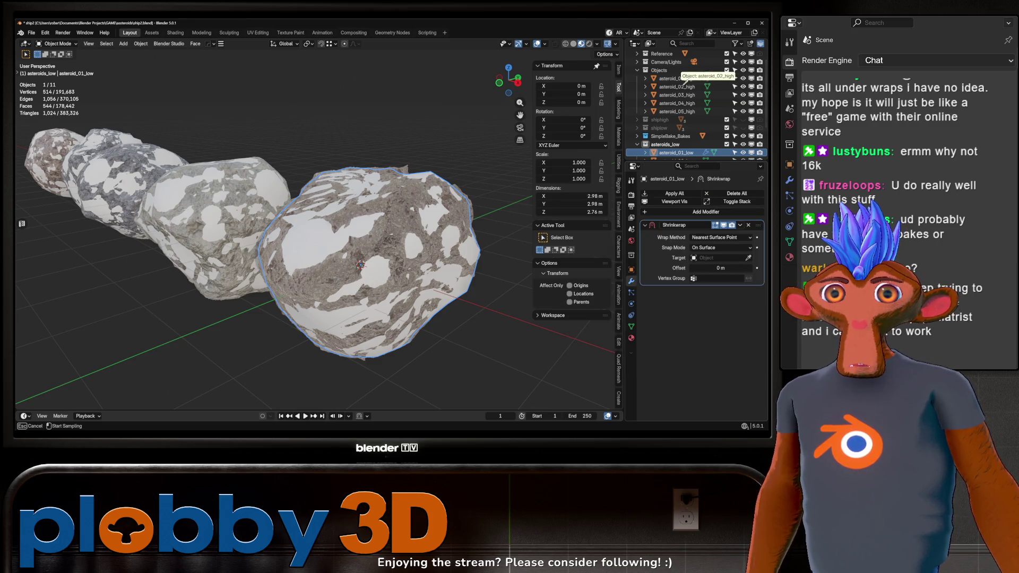
{"action": "left_click", "coordinate": [684, 78]}
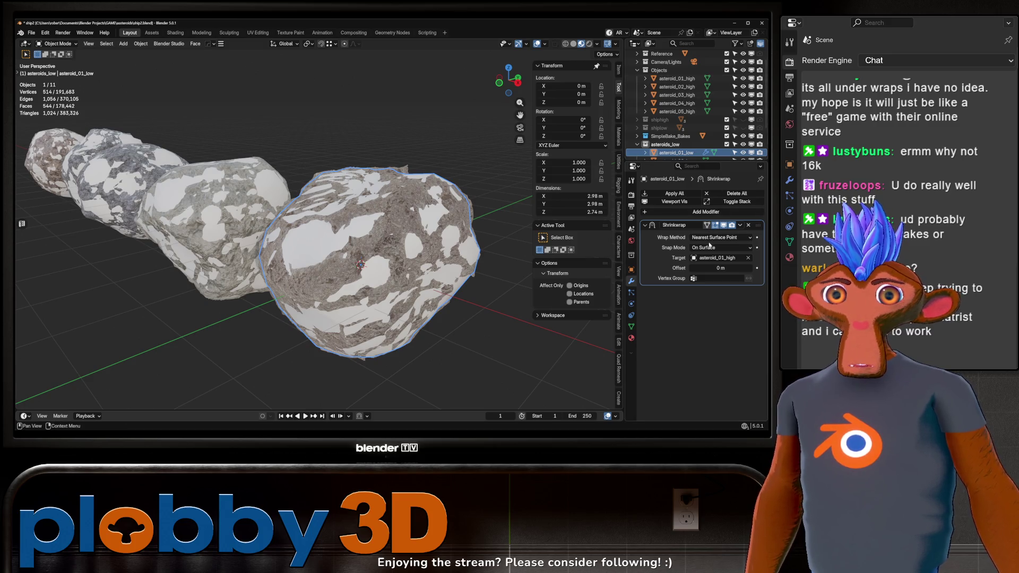
Set the Shrinkwrap wrap method to Target Normal Project
{"action": "left_click", "coordinate": [710, 239]}
{"action": "left_click", "coordinate": [704, 255]}
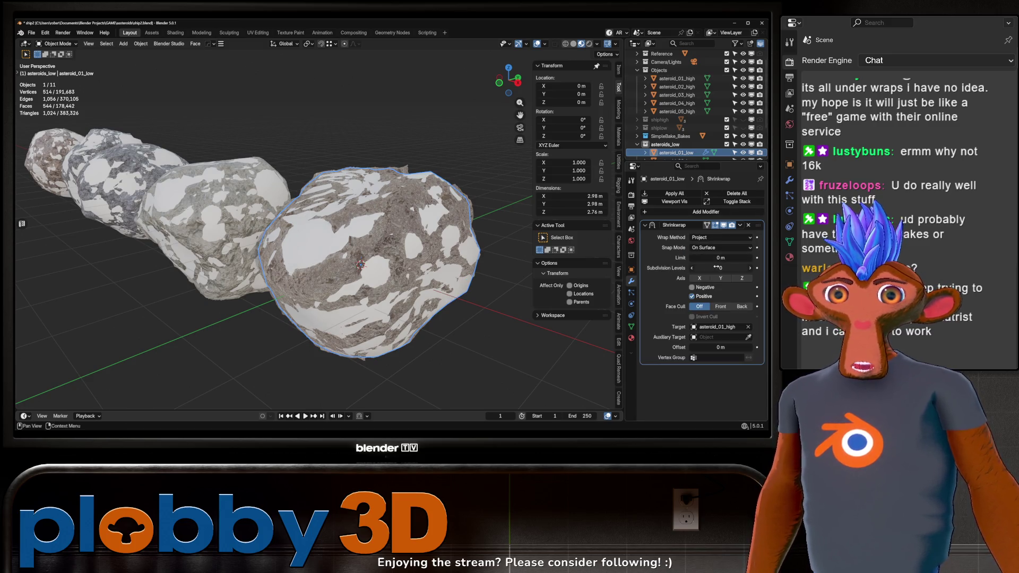
{"action": "left_click", "coordinate": [704, 288]}
{"action": "left_click_drag", "start_coordinate": [372, 212], "coordinate": [381, 248]}
{"action": "left_click", "coordinate": [716, 239]}
{"action": "left_click", "coordinate": [705, 274]}
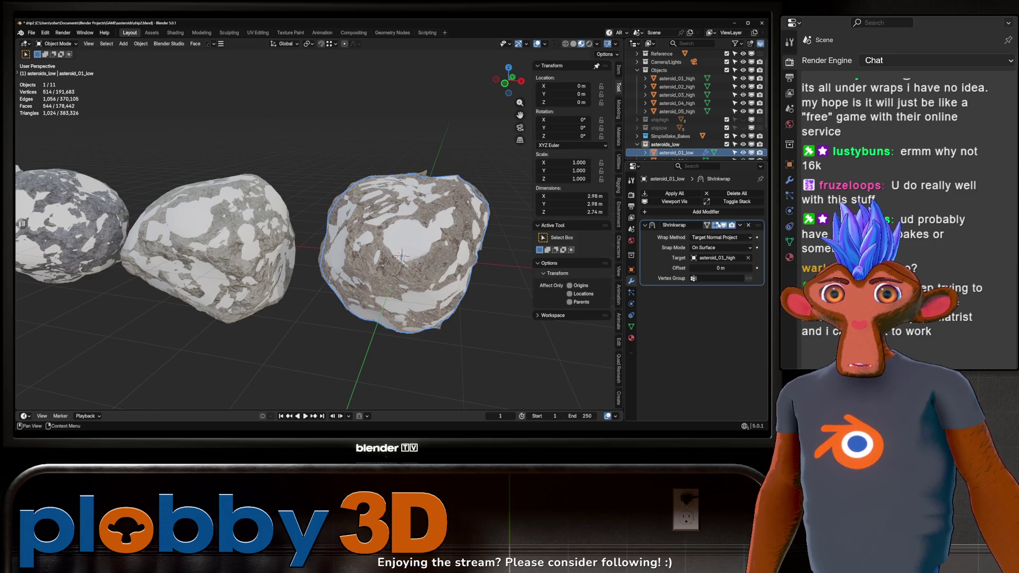
Toggle the Shrinkwrap preview to compare shapes, then box-select the five high-poly rocks
{"action": "left_click", "coordinate": [723, 226]}
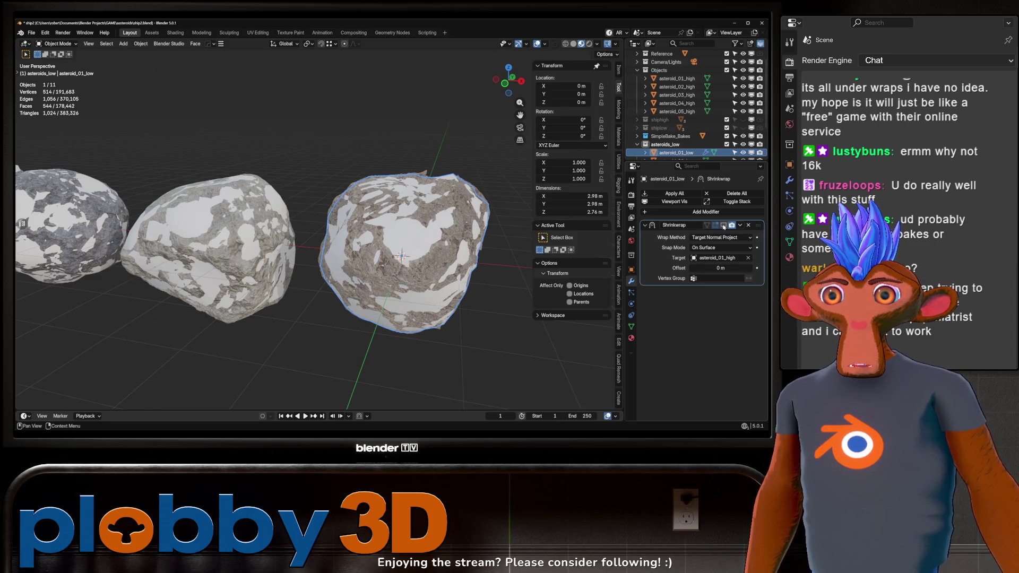
{"action": "left_click", "coordinate": [723, 226]}
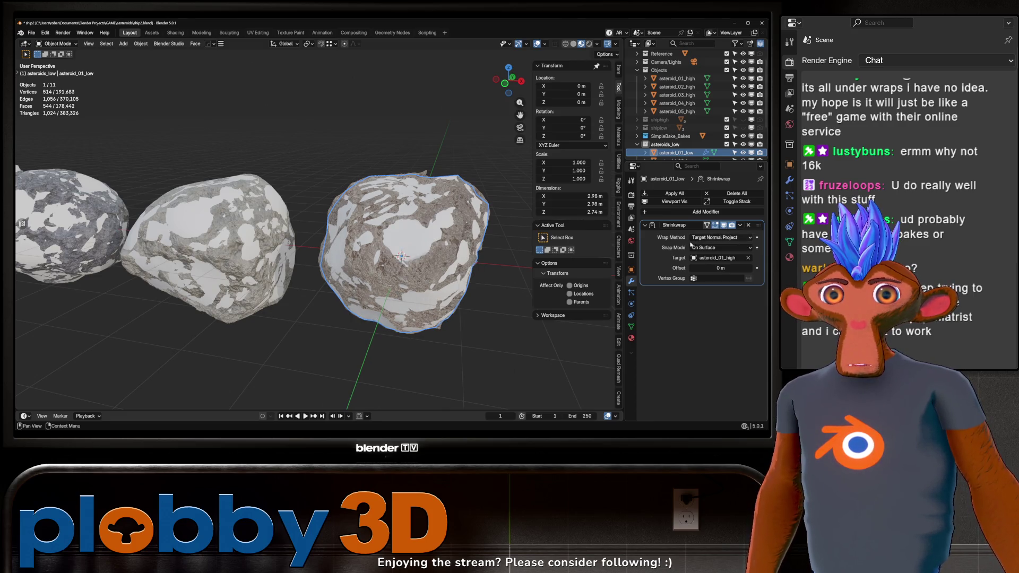
{"action": "scroll", "scroll_direction": "down", "scroll_amount": 3}
{"action": "left_click_drag", "start_coordinate": [125, 193], "coordinate": [337, 280]}
{"action": "scroll", "scroll_direction": "up", "scroll_amount": 3}
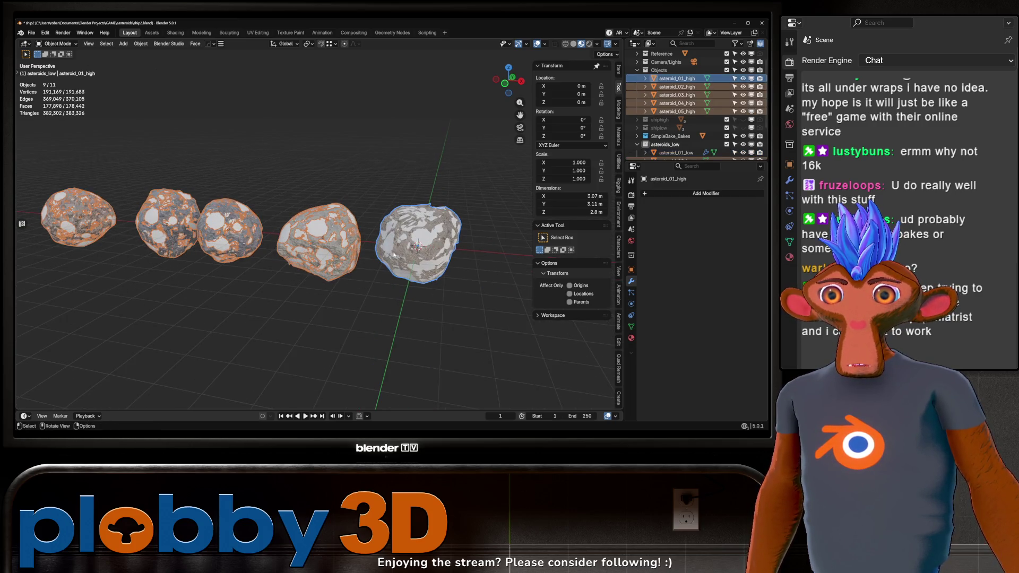
Copy asteroid_01_low's Shrinkwrap modifier to all the asteroids with Ctrl+L Copy Modifiers
{"action": "left_click", "coordinate": [429, 246]}
{"action": "left_click_drag", "start_coordinate": [34, 200], "coordinate": [435, 327]}
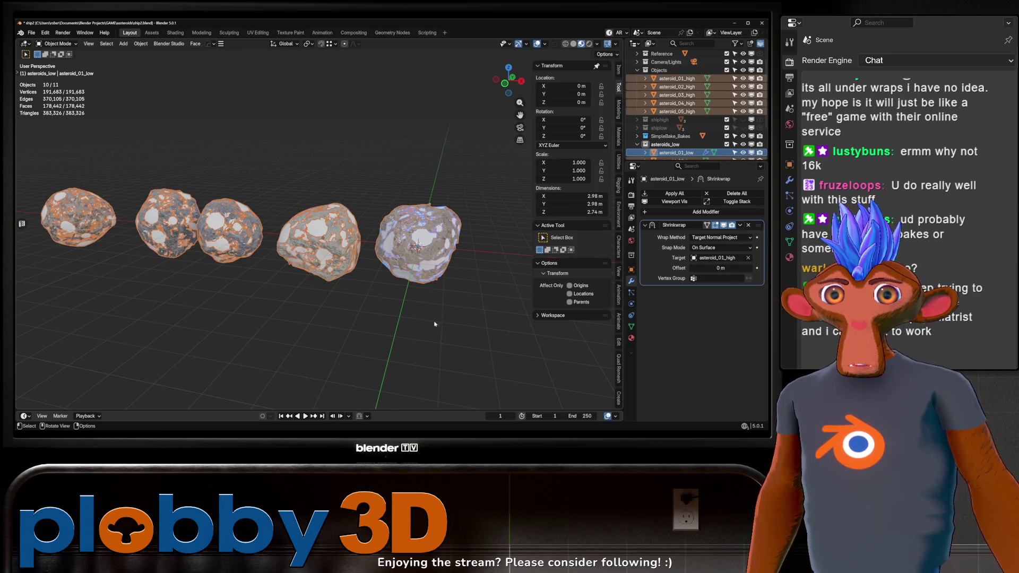
{"action": "key", "text": "ctrl+l"}
{"action": "left_click", "coordinate": [341, 280]}
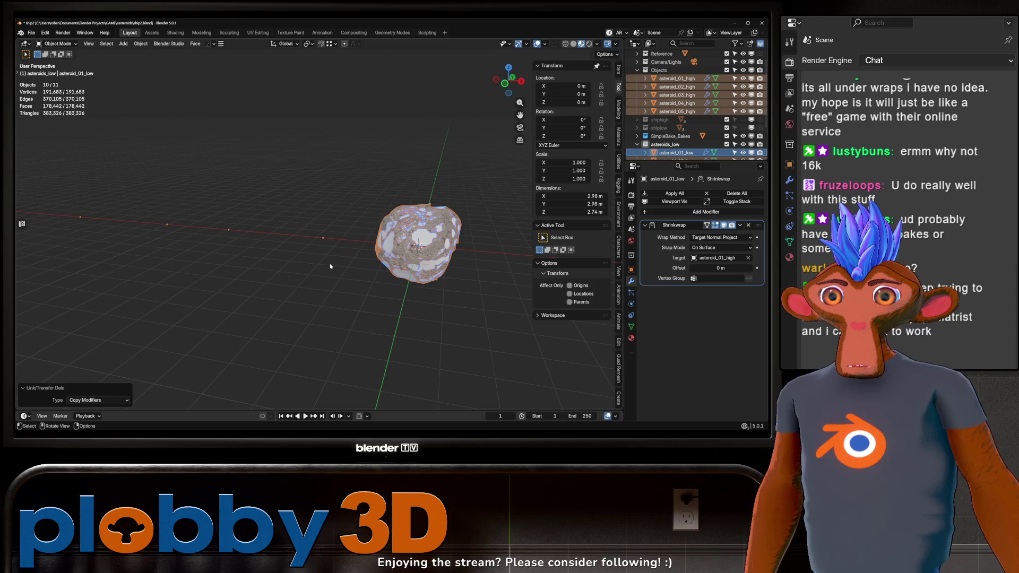
Retarget asteroid_02_low's Shrinkwrap onto asteroid_02_high, then remove the modifier and undo the removal
{"action": "scroll", "scroll_direction": "down", "scroll_amount": 3}
{"action": "left_click", "coordinate": [675, 117]}
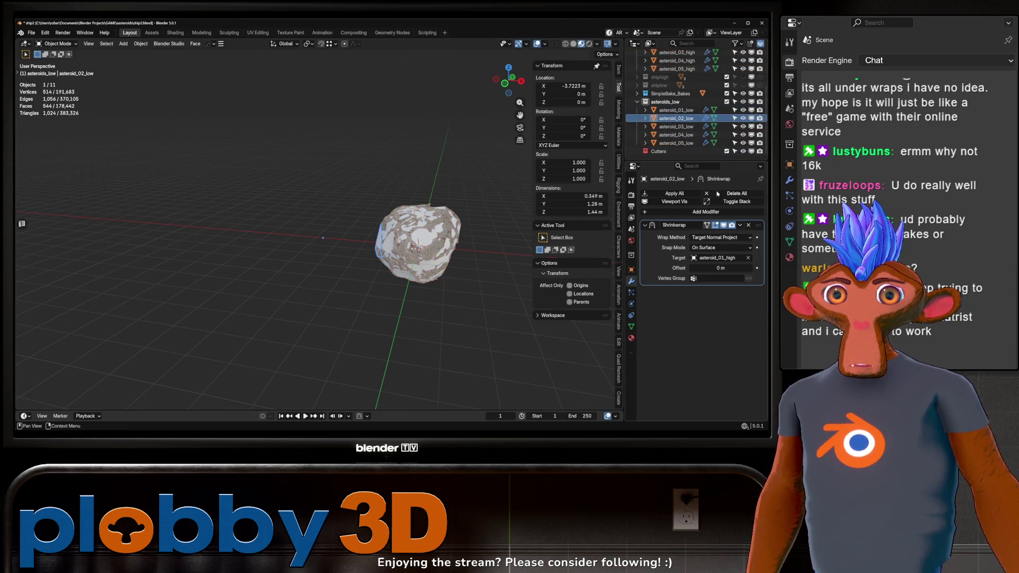
{"action": "scroll", "scroll_direction": "up", "scroll_amount": 3}
{"action": "left_click", "coordinate": [749, 258]}
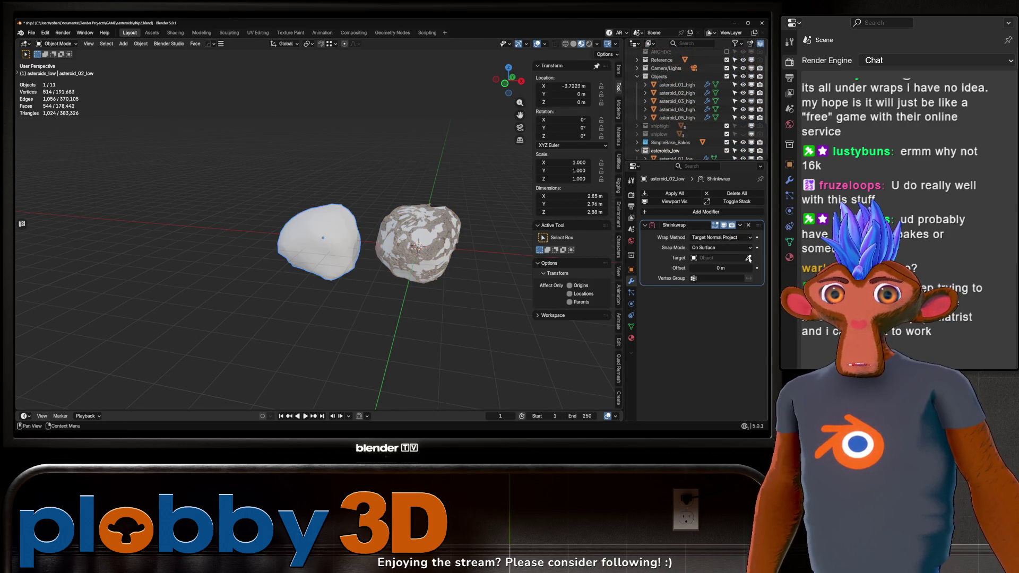
{"action": "left_click", "coordinate": [676, 93]}
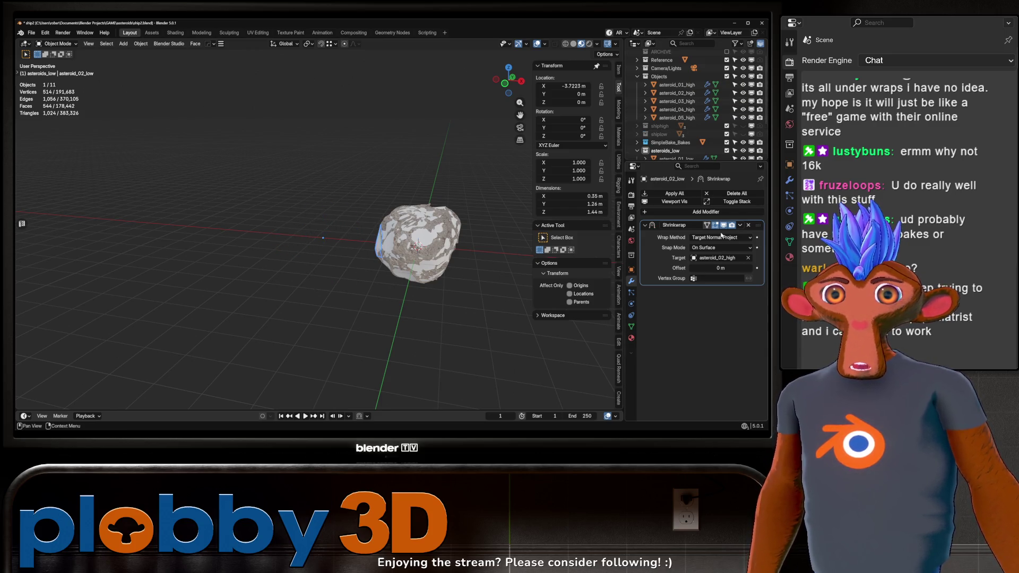
{"action": "scroll", "scroll_direction": "down", "scroll_amount": 3}
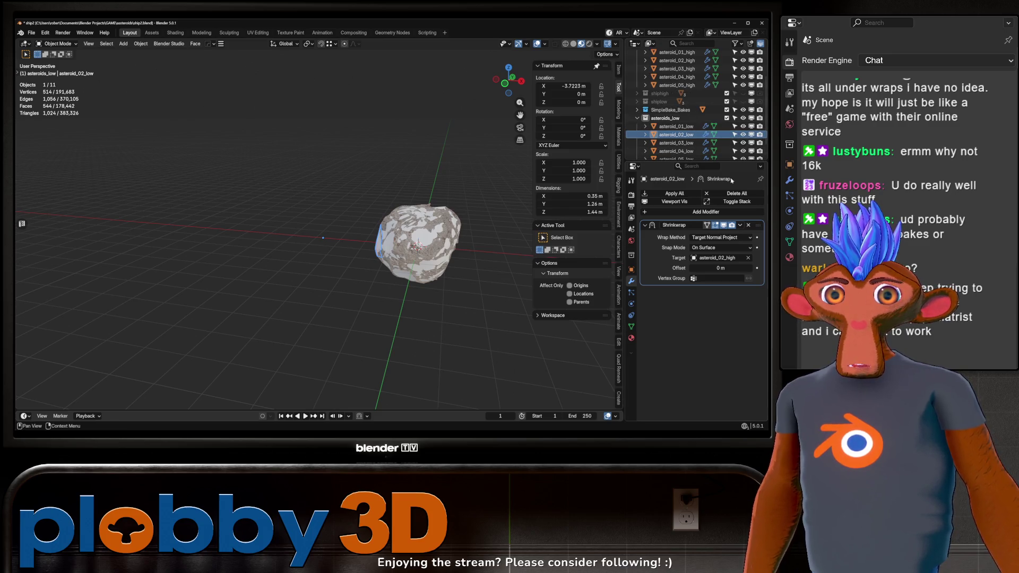
{"action": "left_click", "coordinate": [748, 225]}
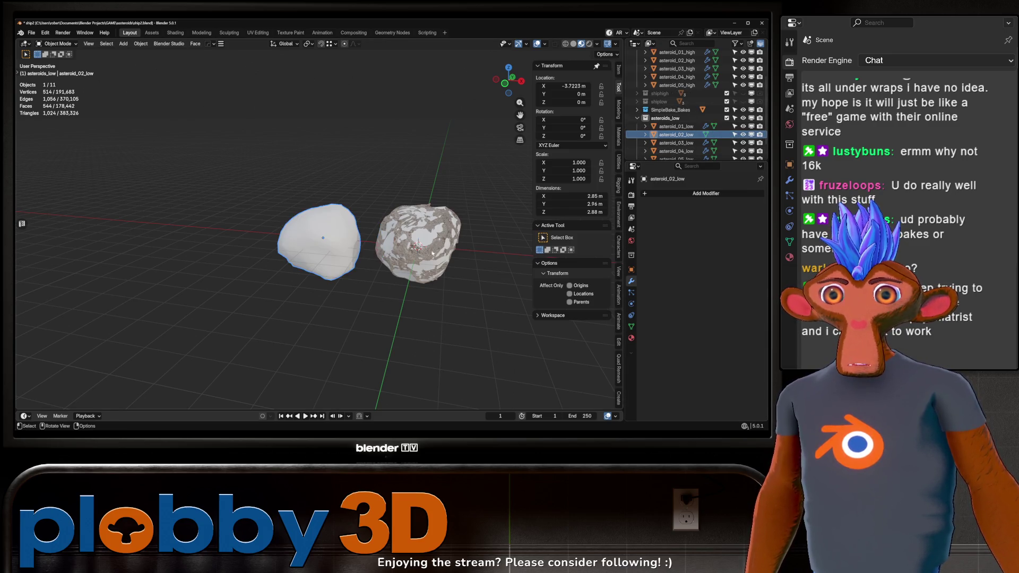
{"action": "key", "text": "ctrl+z"}
{"action": "key", "text": "ctrl+z"}
{"action": "key", "text": "ctrl+z"}
{"action": "key", "text": "ctrl+z"}
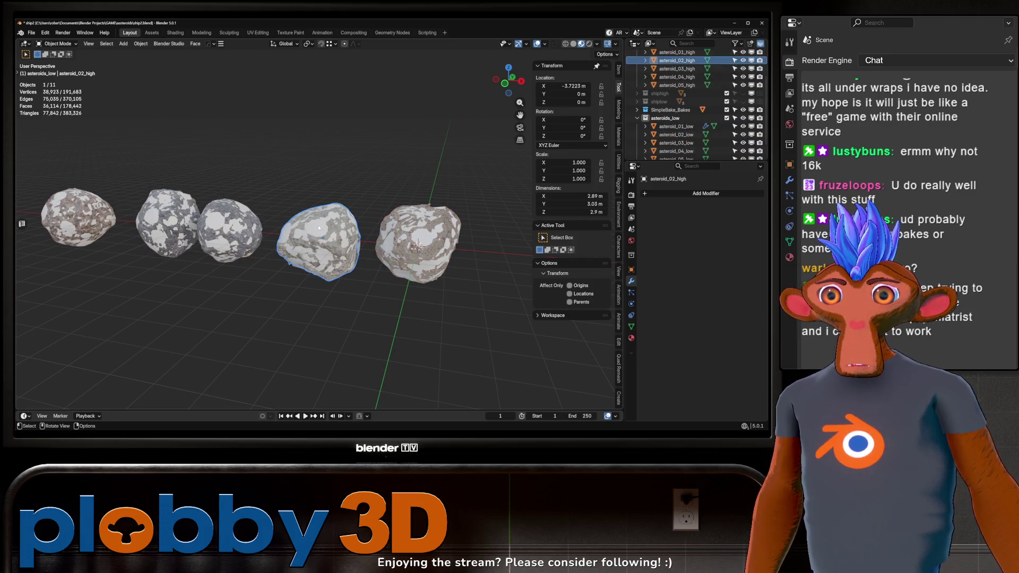
Give asteroid_02_low a Target Normal Project Shrinkwrap onto asteroid_02_high and copy it to the other low asteroids
{"action": "left_click", "coordinate": [318, 228]}
{"action": "left_click", "coordinate": [684, 193]}
{"action": "mouse_move", "coordinate": [671, 193]}
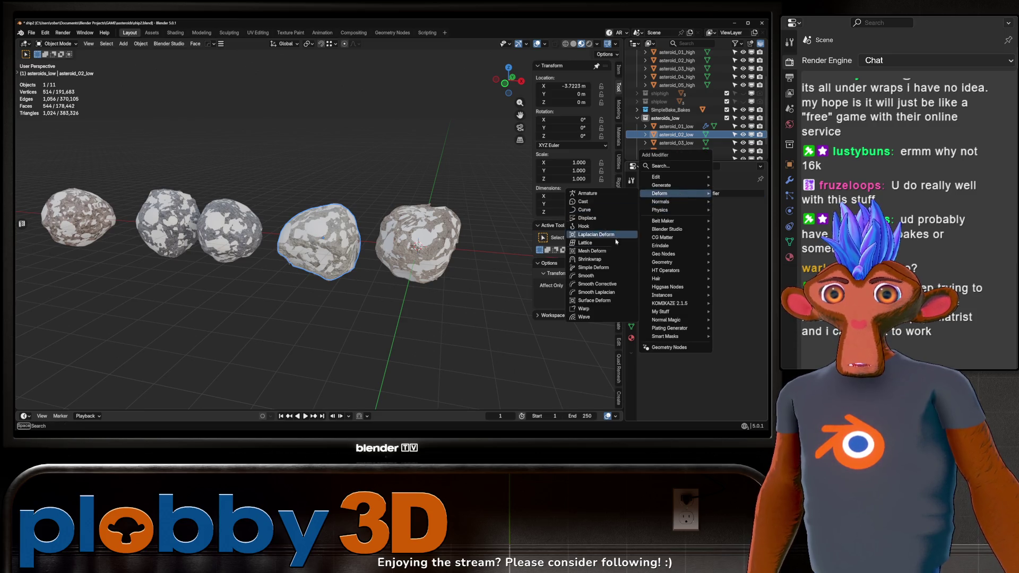
{"action": "left_click", "coordinate": [614, 259]}
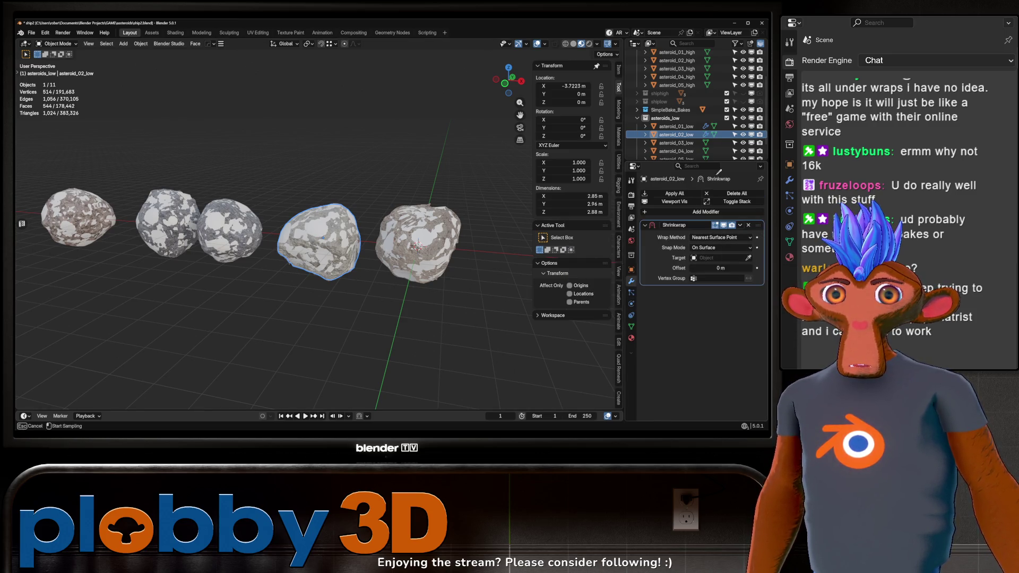
{"action": "left_click", "coordinate": [676, 60]}
{"action": "left_click_drag", "start_coordinate": [318, 265], "coordinate": [395, 249]}
{"action": "left_click", "coordinate": [722, 247]}
{"action": "left_click", "coordinate": [718, 273]}
{"action": "left_click_drag", "start_coordinate": [135, 166], "coordinate": [313, 302]}
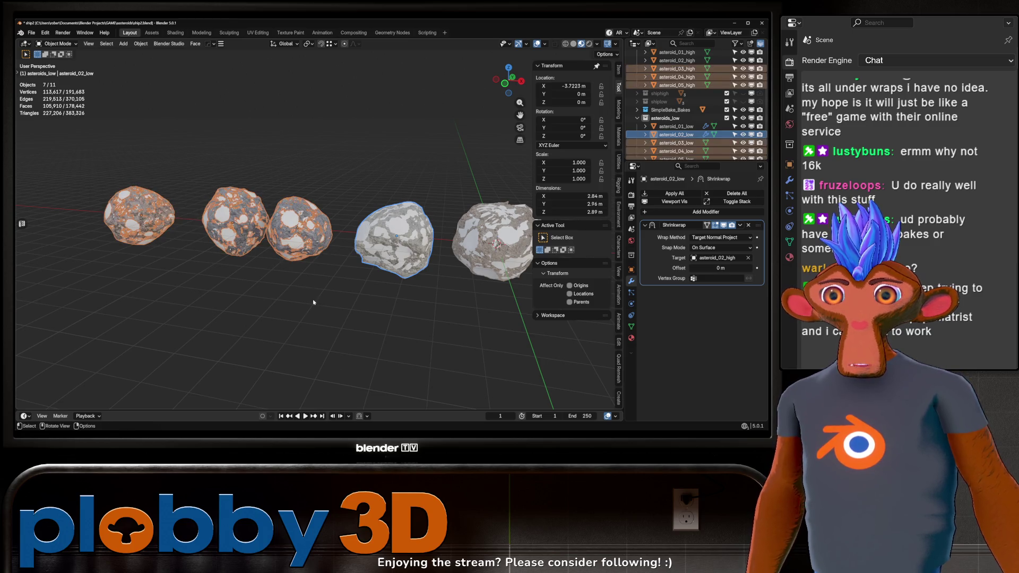
{"action": "key", "text": "ctrl+l"}
{"action": "left_click", "coordinate": [339, 287]}
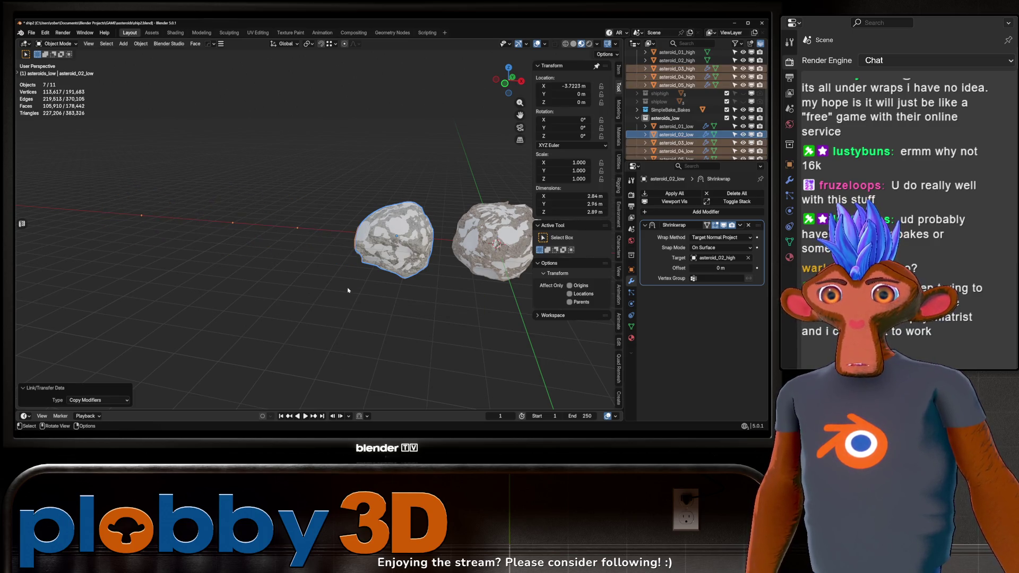
Retarget asteroid_03_low's Shrinkwrap onto asteroid_03_high, keeping the modifier after an undone removal
{"action": "left_click", "coordinate": [286, 225]}
{"action": "left_click", "coordinate": [676, 143]}
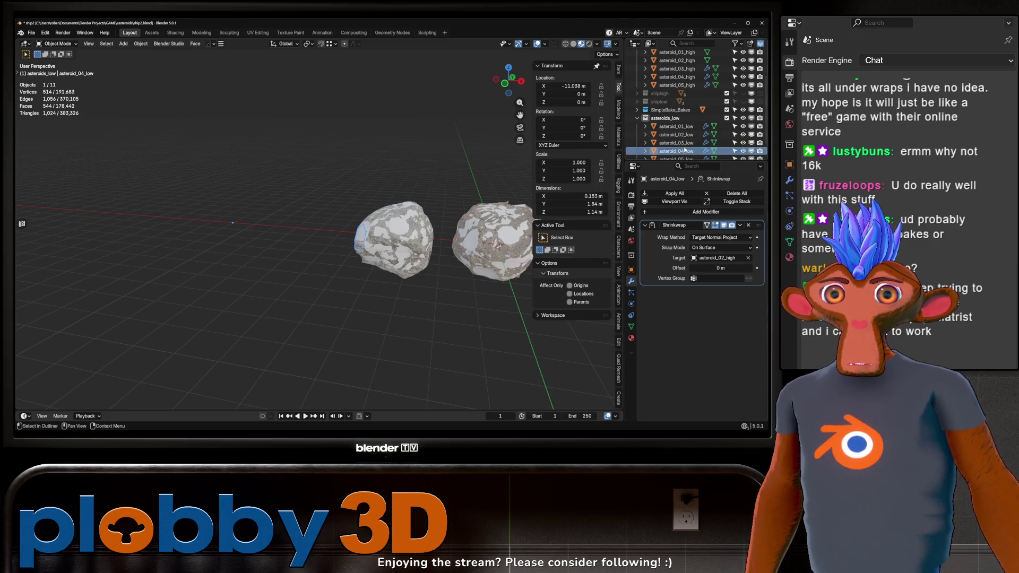
{"action": "left_click", "coordinate": [748, 258]}
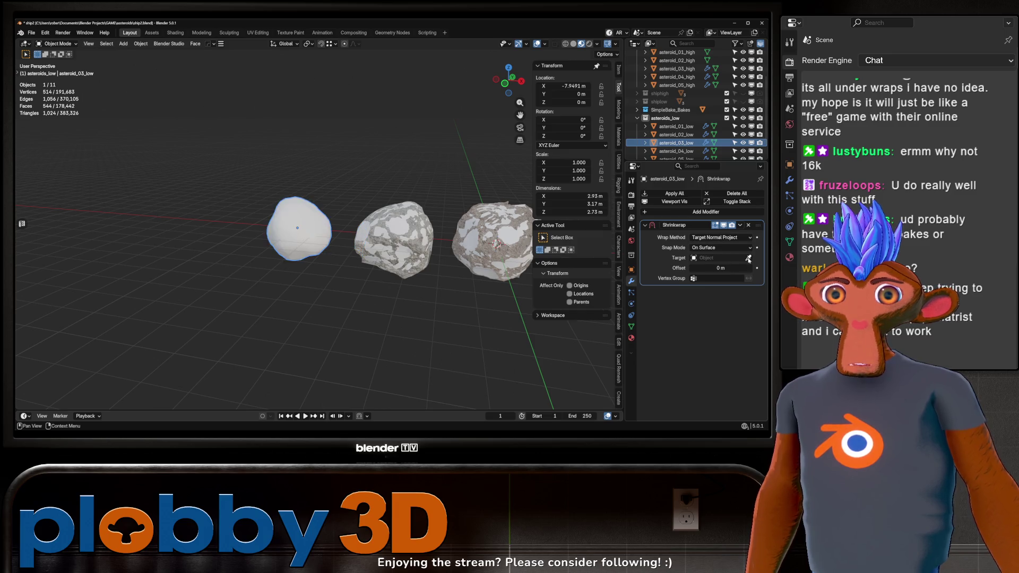
{"action": "left_click", "coordinate": [684, 69]}
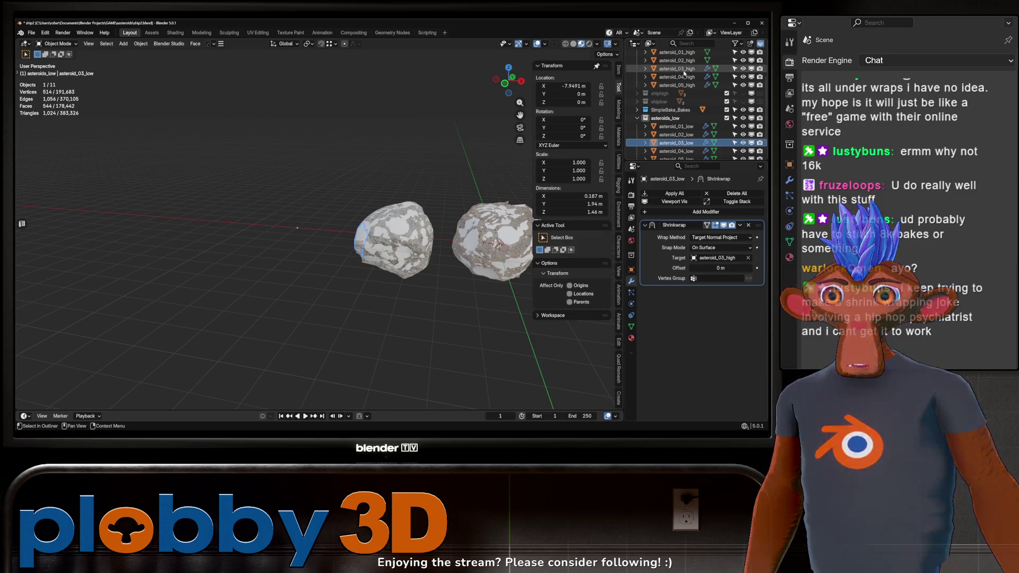
{"action": "left_click_drag", "start_coordinate": [477, 239], "coordinate": [400, 247]}
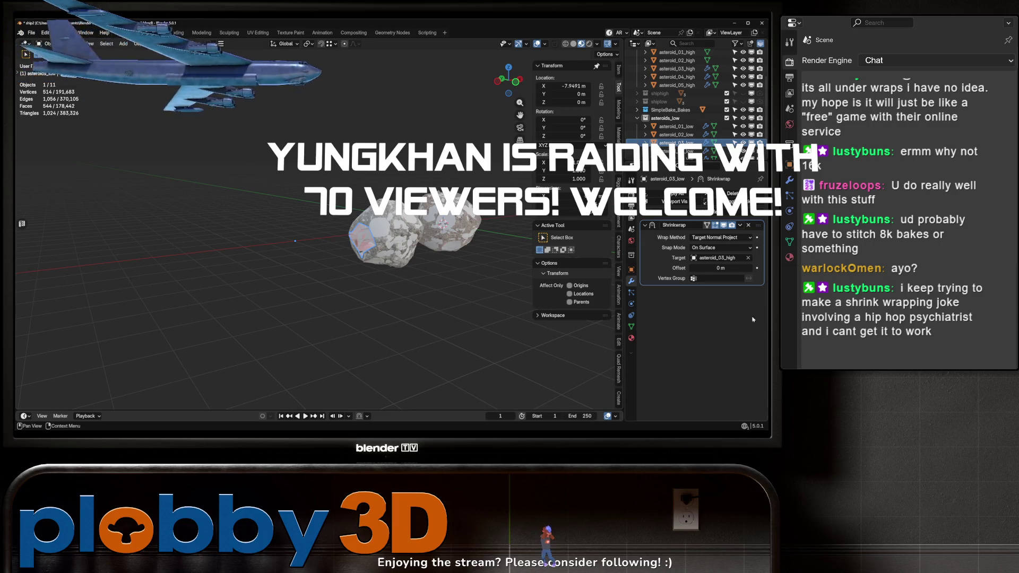
{"action": "left_click", "coordinate": [748, 226]}
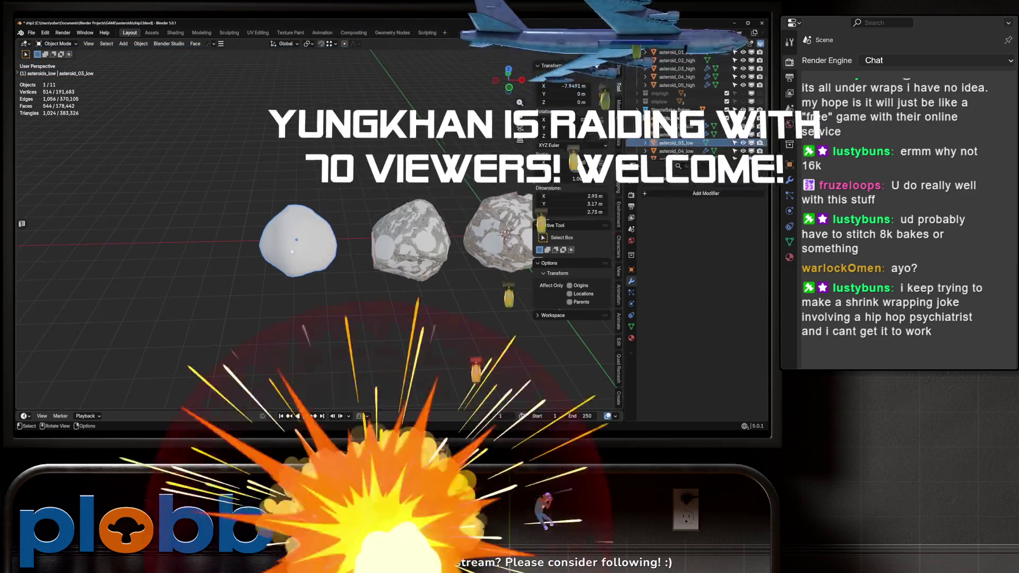
{"action": "left_click_drag", "start_coordinate": [324, 274], "coordinate": [210, 200]}
{"action": "key", "text": "ctrl+z"}
{"action": "key", "text": "ctrl+z"}
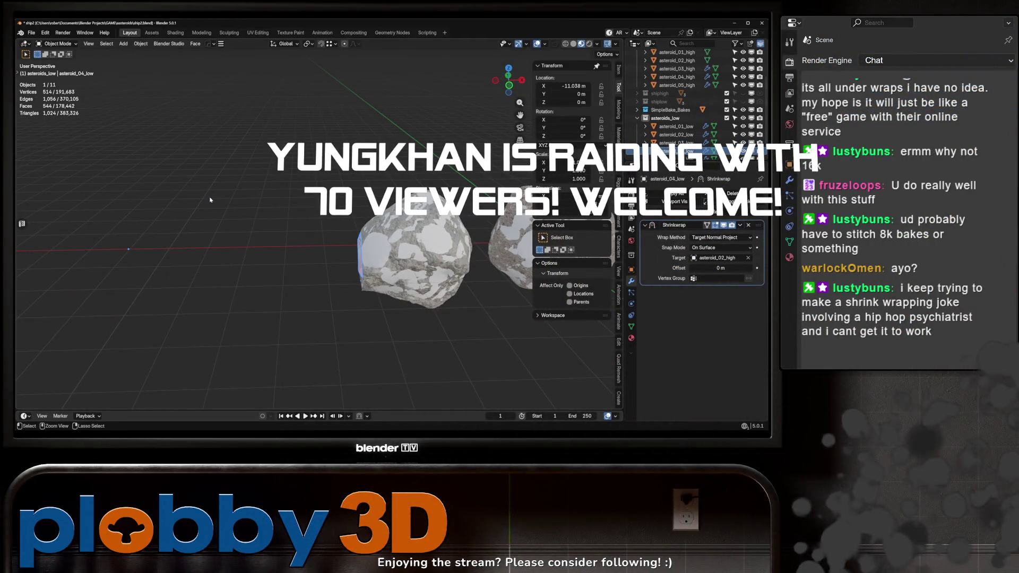
{"action": "scroll", "scroll_direction": "down", "scroll_amount": 3}
{"action": "key", "text": "ctrl+z"}
{"action": "key", "text": "ctrl+z"}
{"action": "key", "text": "ctrl+z"}
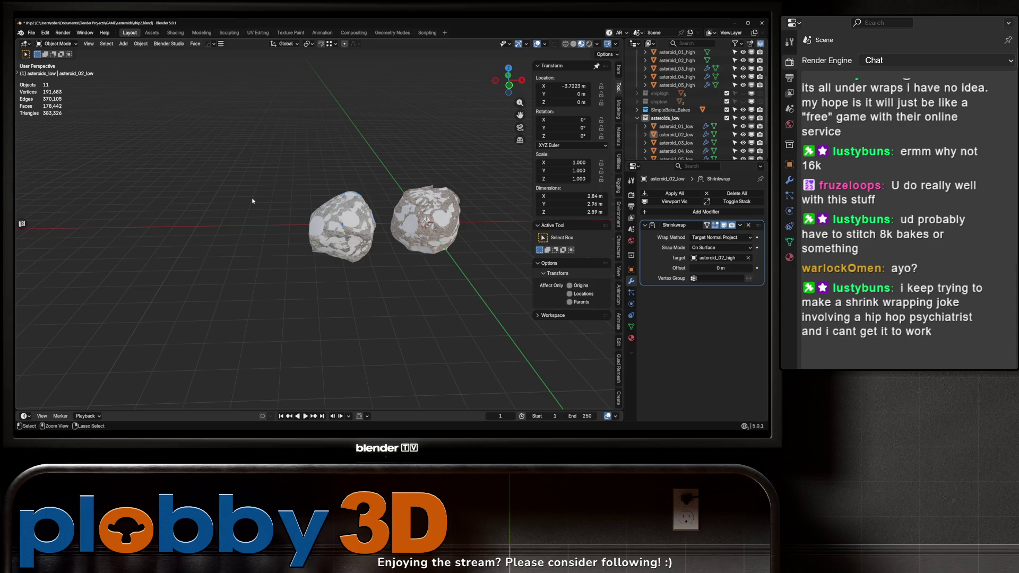
Orbit and zoom around the shrinkwrapped asteroid row from several angles, then hide the asteroids
{"action": "scroll", "scroll_direction": "up", "scroll_amount": 3}
{"action": "left_click_drag", "start_coordinate": [253, 200], "coordinate": [236, 223]}
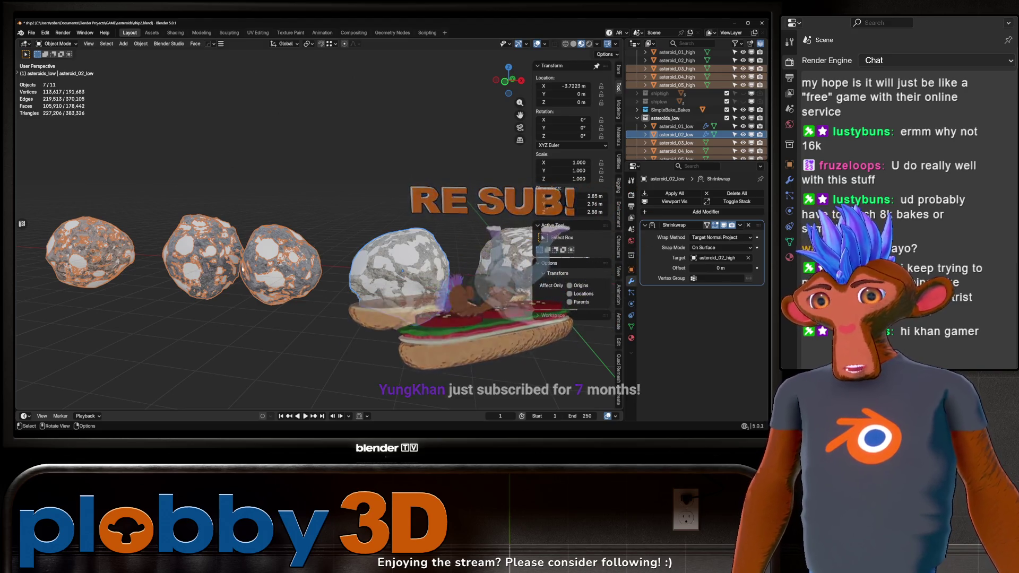
{"action": "left_click_drag", "start_coordinate": [335, 260], "coordinate": [231, 215]}
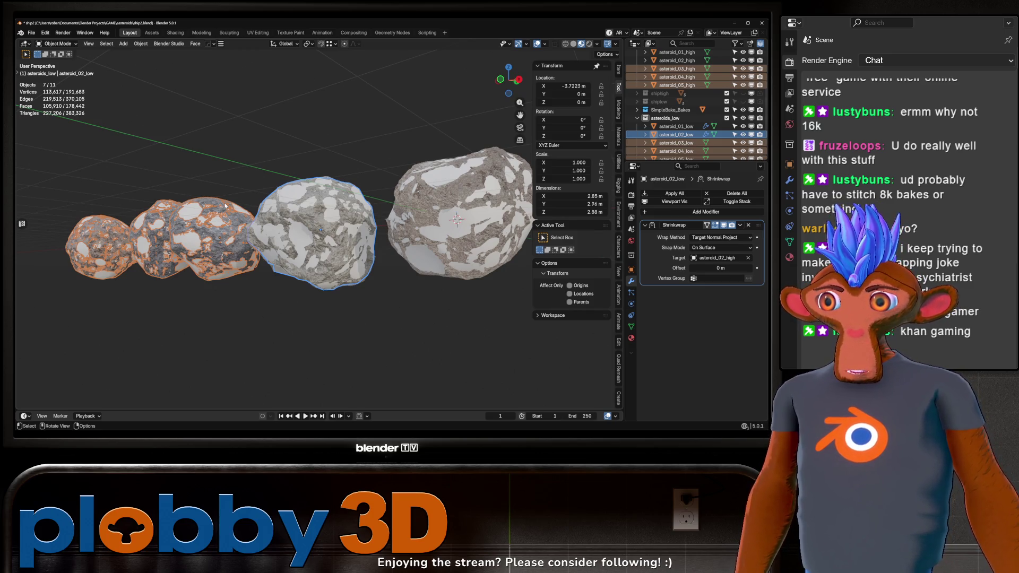
{"action": "left_click_drag", "start_coordinate": [353, 232], "coordinate": [290, 232]}
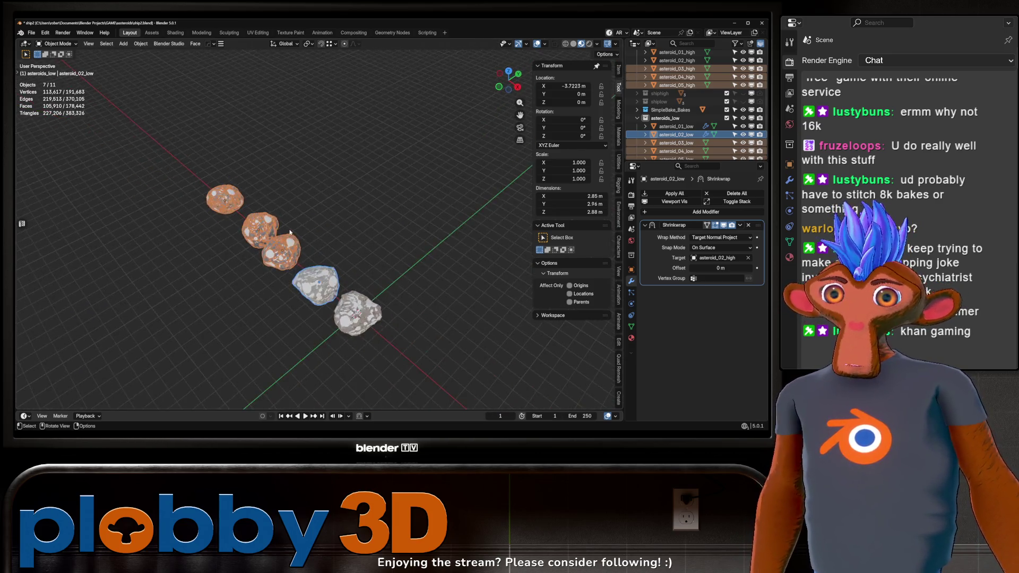
{"action": "scroll", "scroll_direction": "up", "scroll_amount": 3}
{"action": "left_click_drag", "start_coordinate": [440, 202], "coordinate": [569, 264]}
{"action": "scroll", "scroll_direction": "down", "scroll_amount": 3}
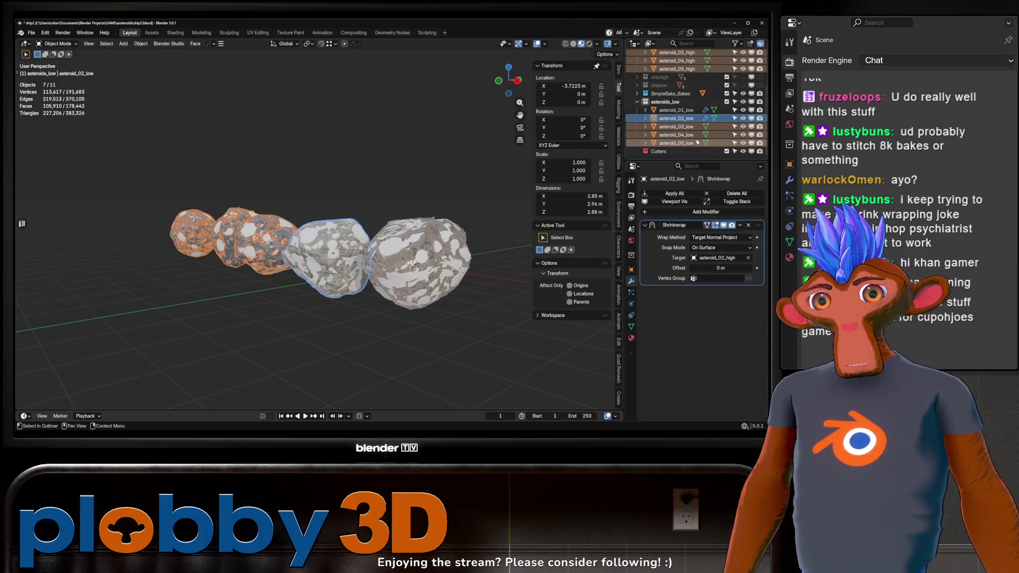
{"action": "left_click_drag", "start_coordinate": [298, 253], "coordinate": [371, 223]}
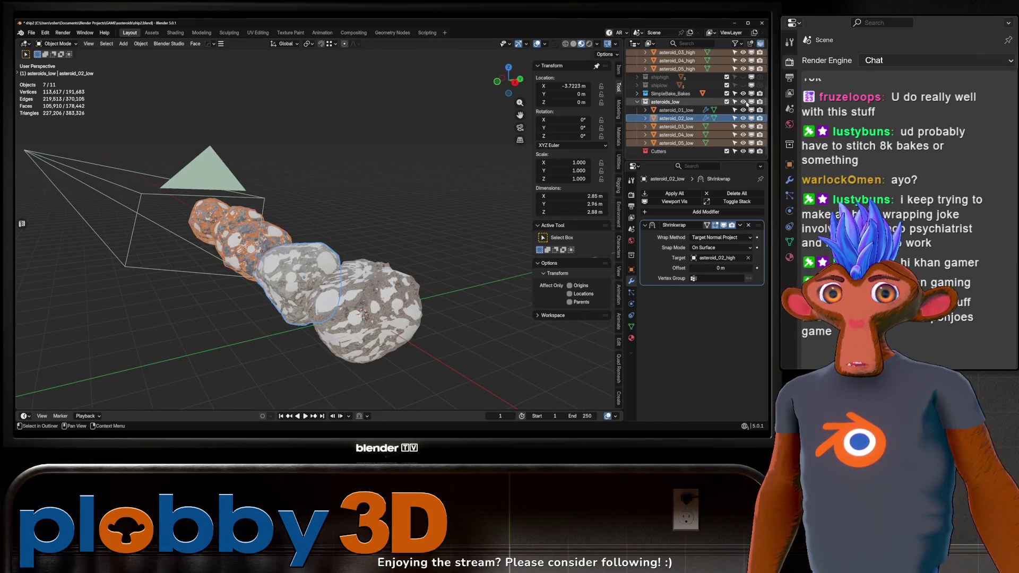
{"action": "left_click", "coordinate": [748, 105]}
{"action": "scroll", "scroll_direction": "up", "scroll_amount": 3}
Hide the asteroids, show the SimpleBake_Bakes collection and ship_low_Baked, and orbit around the baked ship
{"action": "key", "text": "h"}
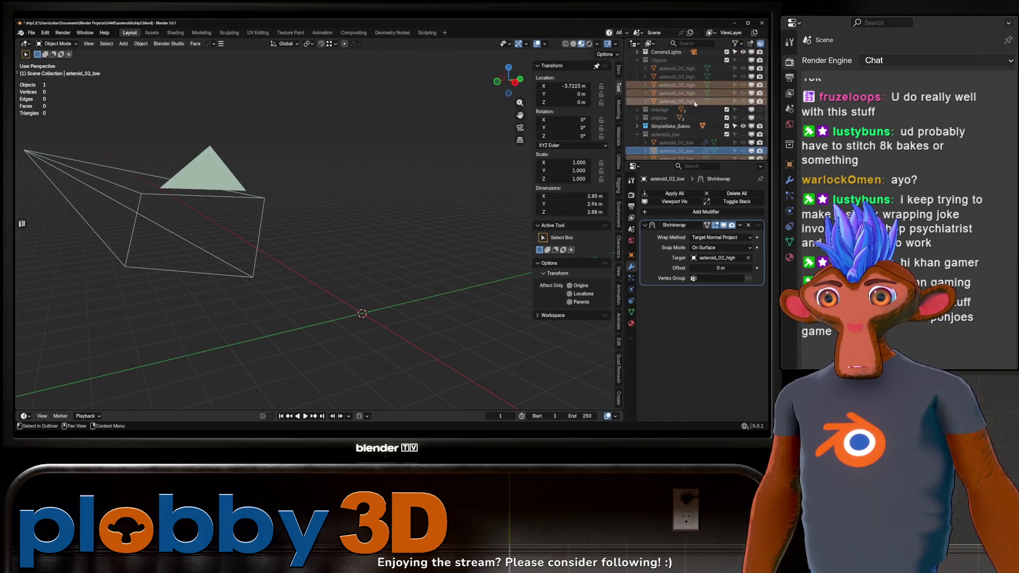
{"action": "scroll", "scroll_direction": "down", "scroll_amount": 3}
{"action": "left_click", "coordinate": [742, 93]}
{"action": "left_click", "coordinate": [743, 101]}
{"action": "left_click_drag", "start_coordinate": [382, 229], "coordinate": [244, 362]}
{"action": "scroll", "scroll_direction": "down", "scroll_amount": 3}
{"action": "scroll", "scroll_direction": "up", "scroll_amount": 3}
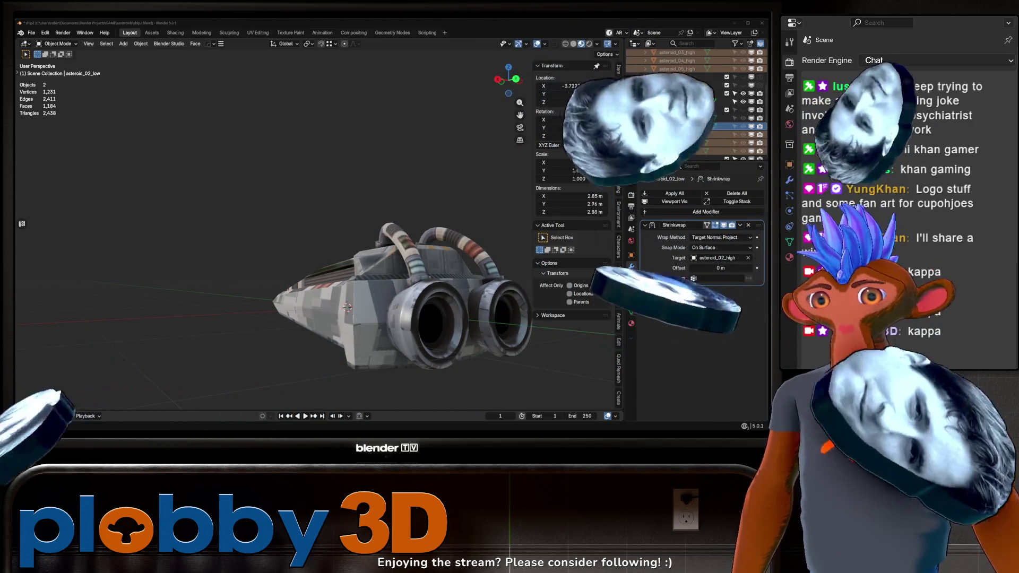
{"action": "left_click_drag", "start_coordinate": [318, 276], "coordinate": [358, 301]}
{"action": "left_click_drag", "start_coordinate": [590, 189], "coordinate": [417, 171]}
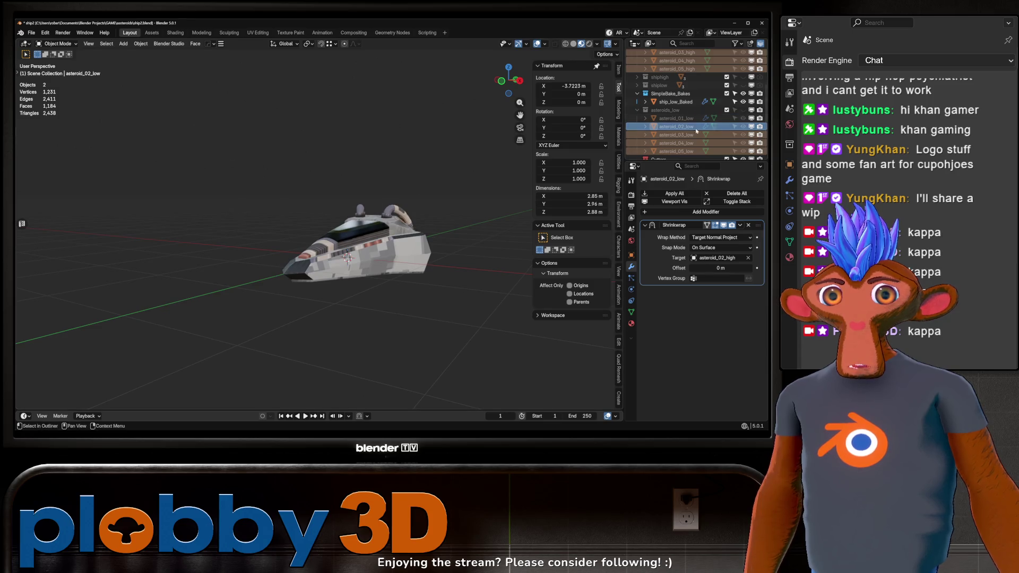
Hide ship_low_Baked again and bring the browser window with the duck fan art full-screen
{"action": "left_click", "coordinate": [743, 101]}
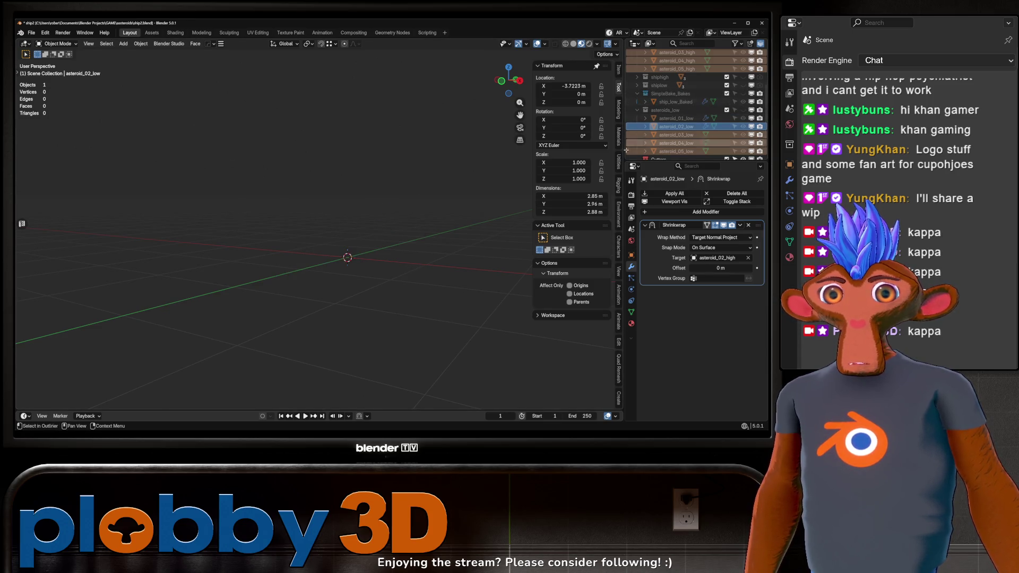
{"action": "left_click_drag", "start_coordinate": [258, 247], "coordinate": [238, 252]}
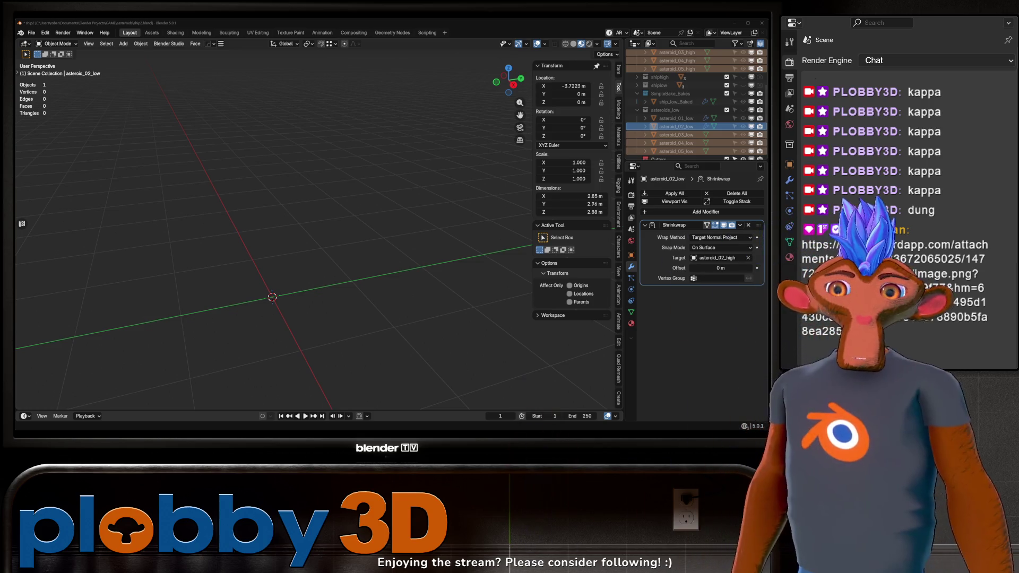
{"action": "left_click_drag", "start_coordinate": [690, 110], "coordinate": [512, 63]}
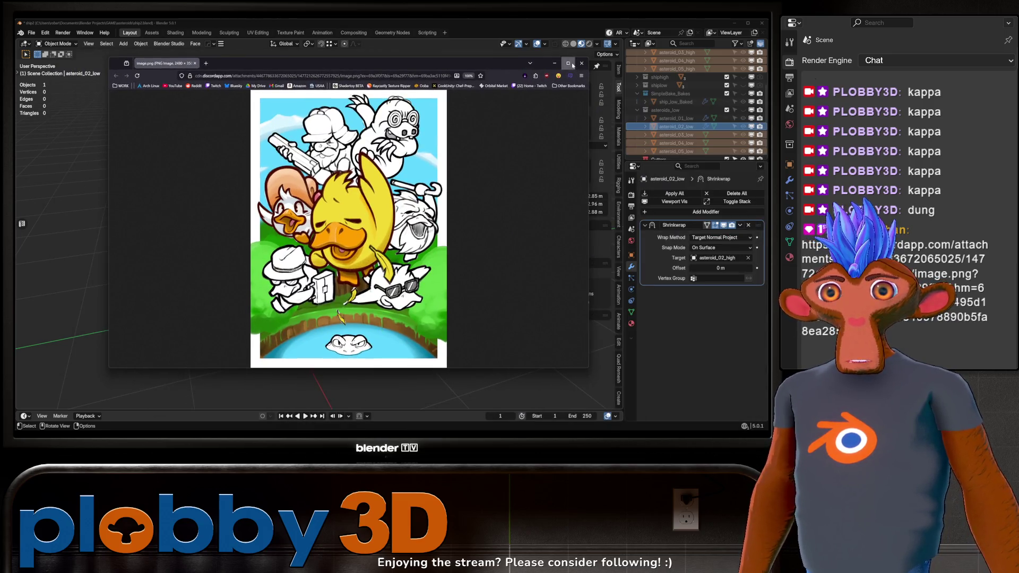
{"action": "left_click", "coordinate": [569, 63]}
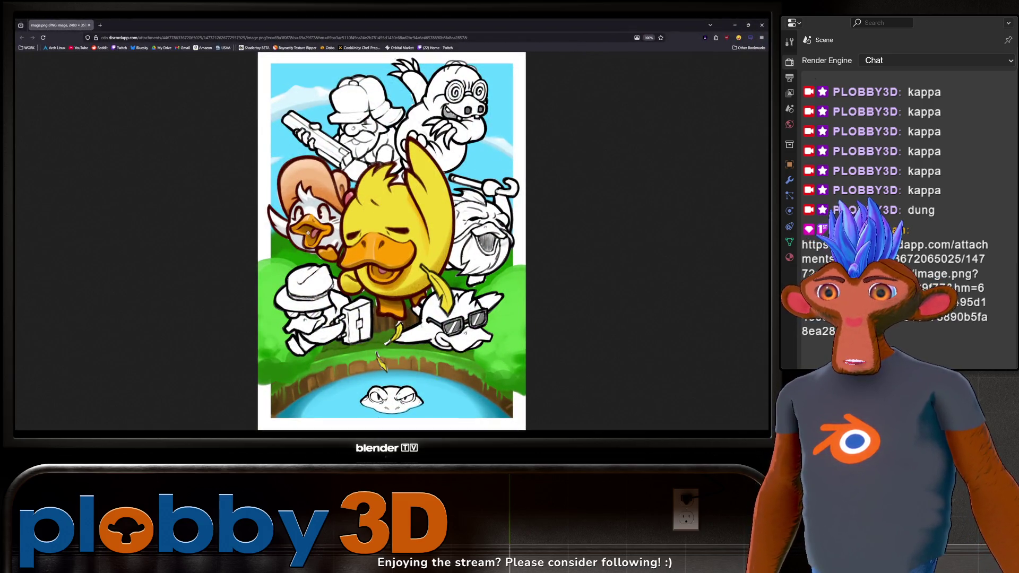
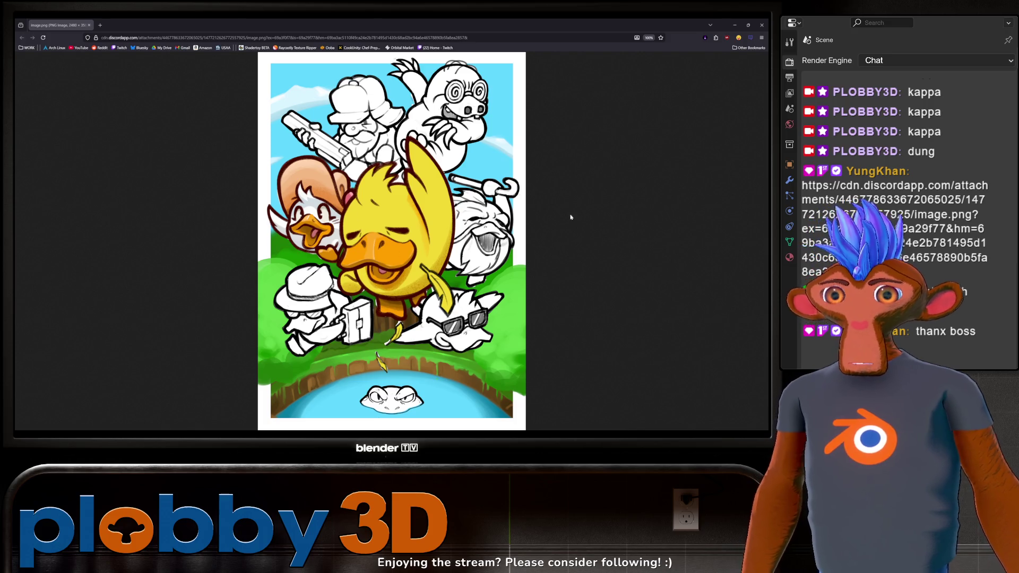
Close the Discord image tab and unhide the low-poly asteroids with Alt+H
{"action": "left_click", "coordinate": [89, 25]}
{"action": "left_click_drag", "start_coordinate": [319, 208], "coordinate": [340, 260]}
{"action": "key", "text": "alt+h"}
Show the high-poly asteroid collection and inspect asteroid_02_low's existing Shrinkwrap setup
{"action": "scroll", "scroll_direction": "down", "scroll_amount": 3}
{"action": "left_click_drag", "start_coordinate": [445, 163], "coordinate": [434, 291]}
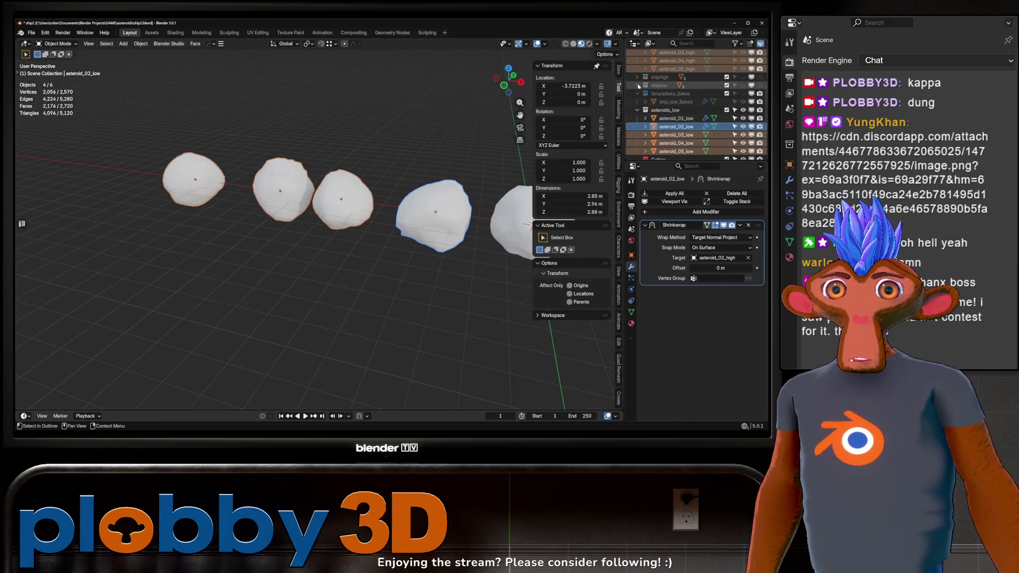
{"action": "scroll", "scroll_direction": "up", "scroll_amount": 3}
{"action": "left_click", "coordinate": [743, 60]}
{"action": "left_click_drag", "start_coordinate": [403, 228], "coordinate": [373, 214]}
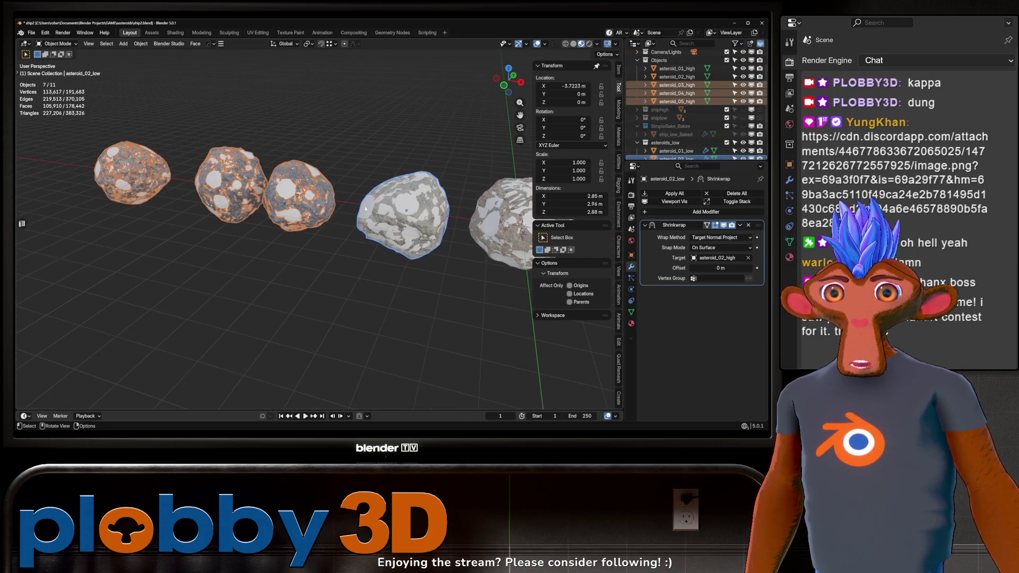
{"action": "left_click", "coordinate": [374, 214]}
{"action": "left_click", "coordinate": [506, 232]}
{"action": "scroll", "scroll_direction": "down", "scroll_amount": 3}
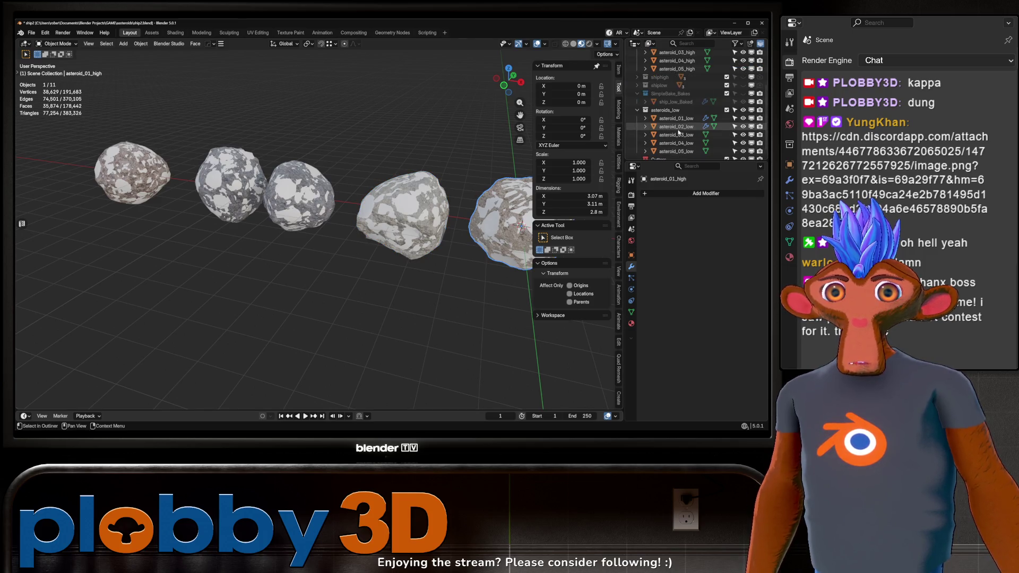
{"action": "left_click", "coordinate": [658, 126]}
{"action": "left_click", "coordinate": [658, 119]}
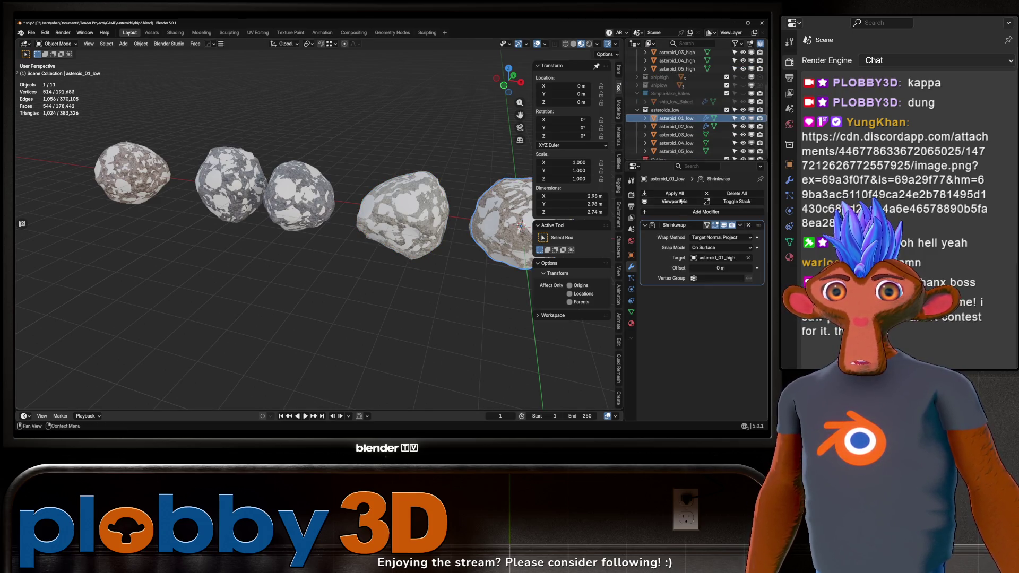
Add a Shrinkwrap modifier to asteroid_03_low using the Target Normal Project wrap method
{"action": "left_click", "coordinate": [673, 135]}
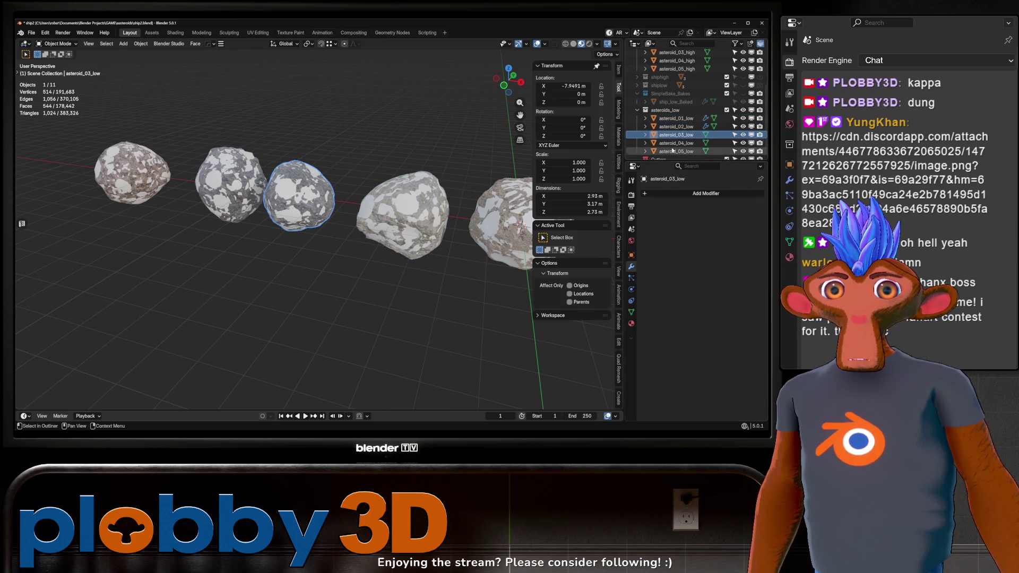
{"action": "left_click", "coordinate": [682, 193]}
{"action": "mouse_move", "coordinate": [666, 193]}
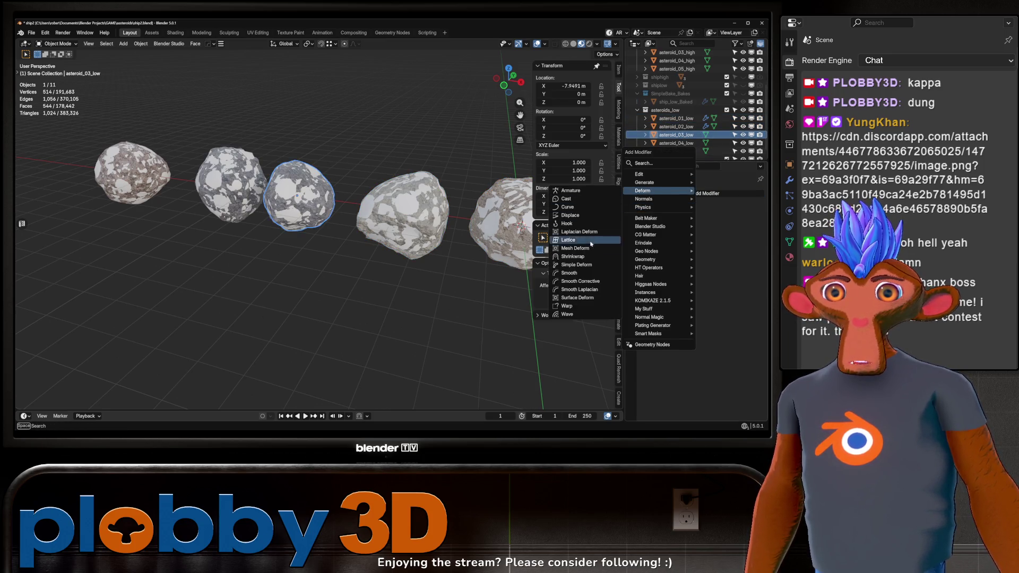
{"action": "left_click", "coordinate": [585, 260]}
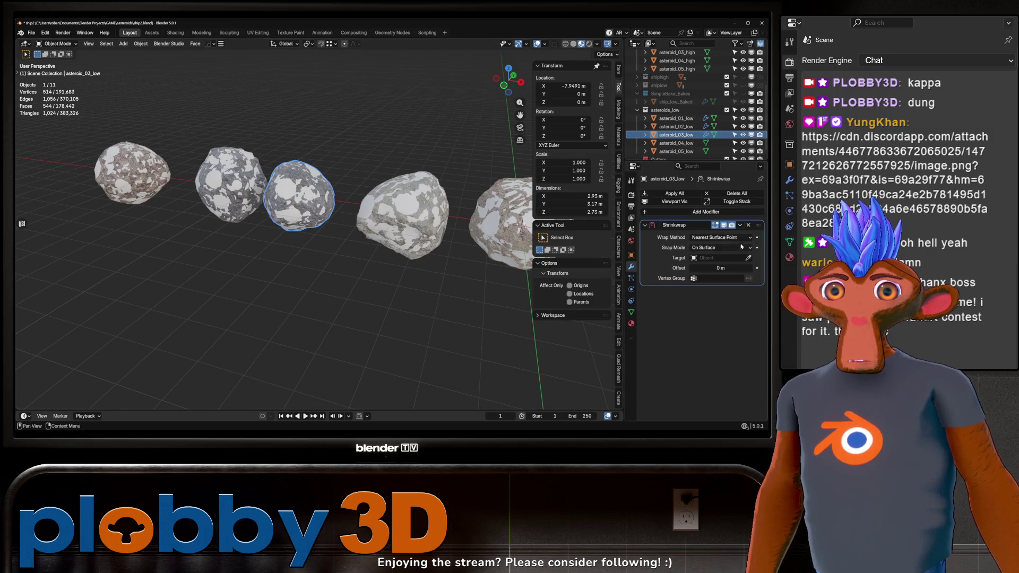
{"action": "left_click", "coordinate": [749, 258]}
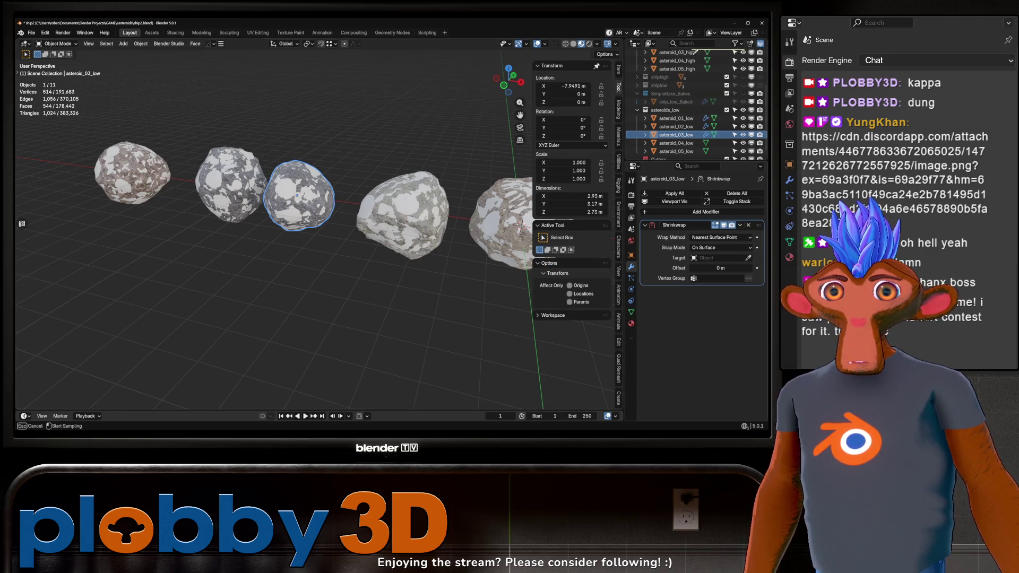
{"action": "key", "text": "Escape"}
{"action": "left_click_drag", "start_coordinate": [319, 238], "coordinate": [363, 256]}
{"action": "left_click", "coordinate": [720, 238]}
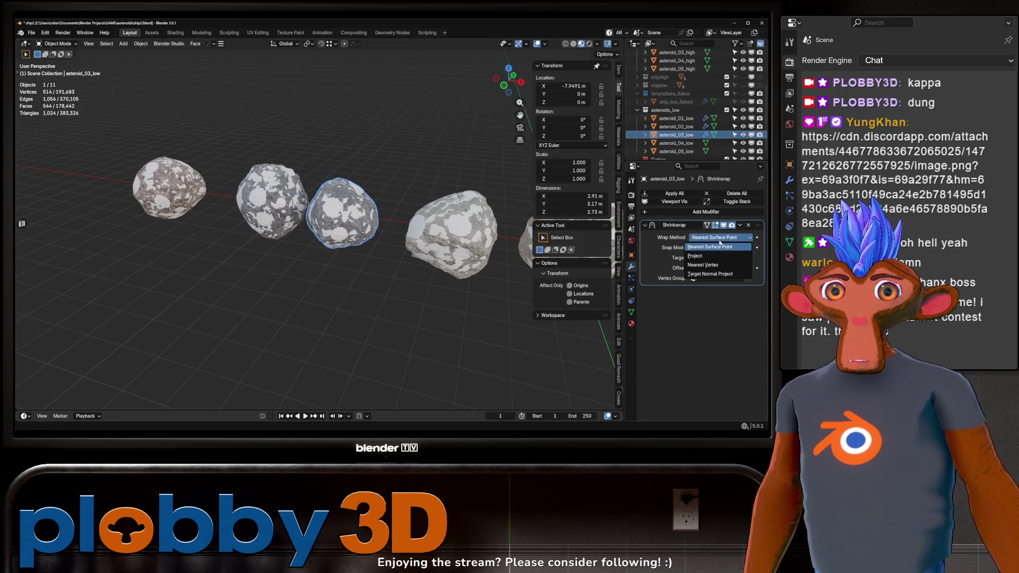
{"action": "left_click", "coordinate": [710, 274]}
Shrinkwrap asteroid_04_low onto asteroid_04_high with Target Normal Project
{"action": "left_click", "coordinate": [285, 187]}
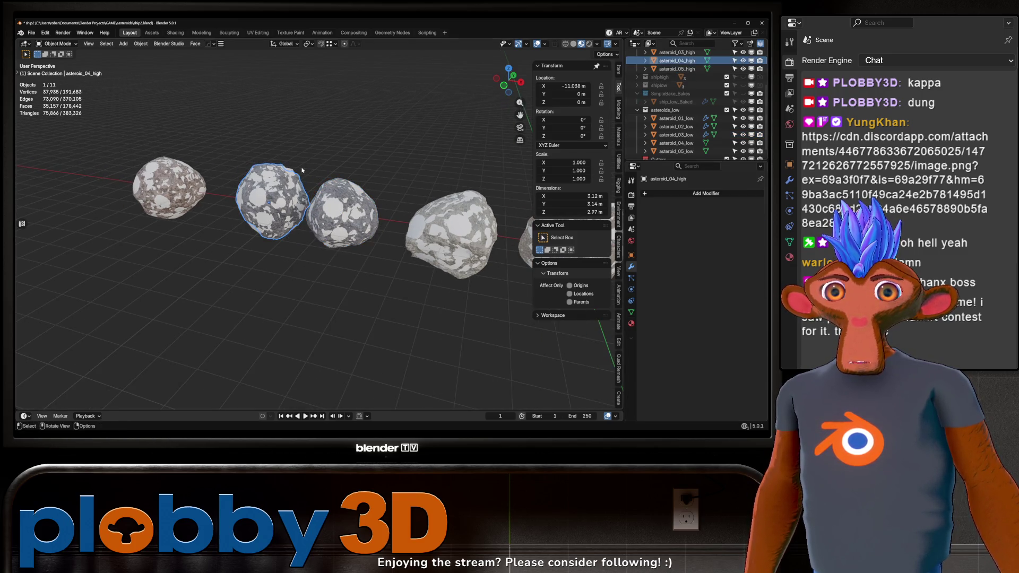
{"action": "left_click", "coordinate": [690, 193]}
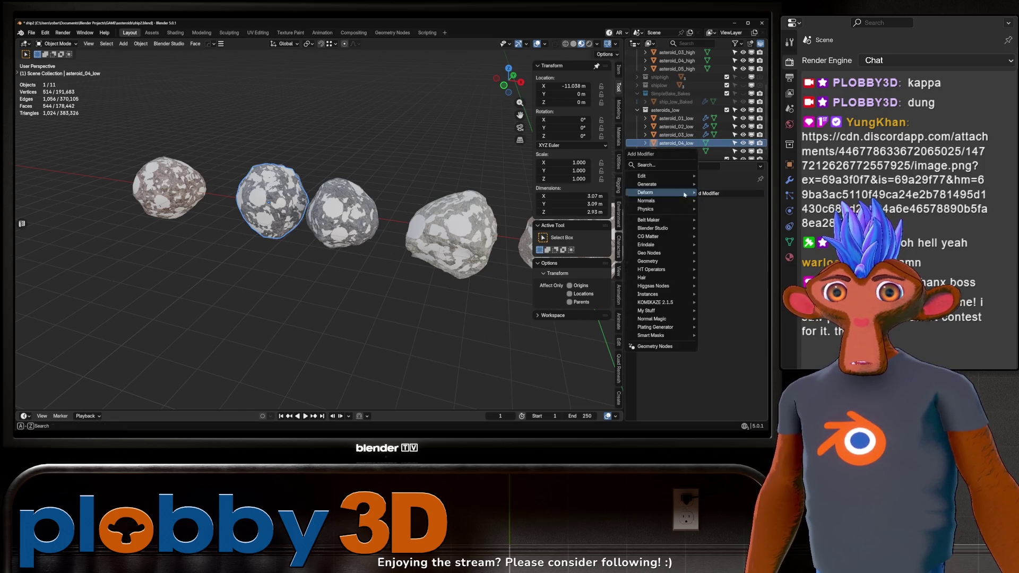
{"action": "mouse_move", "coordinate": [640, 193]}
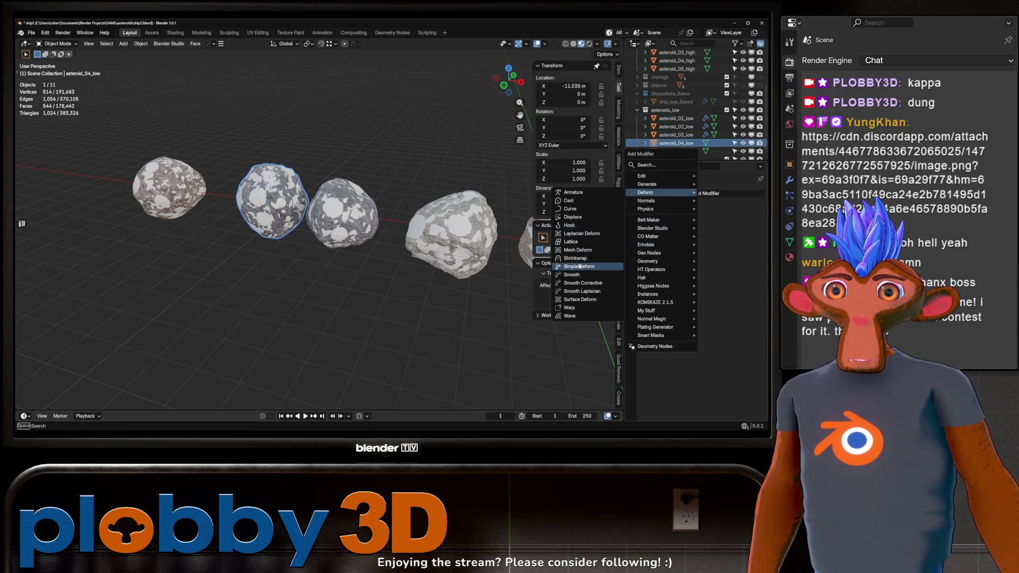
{"action": "left_click", "coordinate": [566, 258]}
{"action": "left_click", "coordinate": [749, 258]}
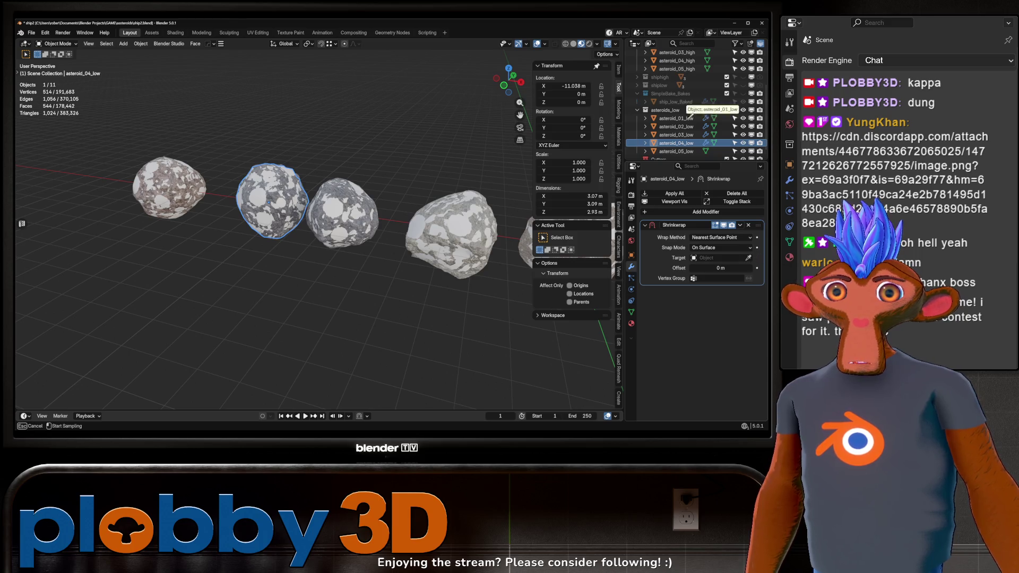
{"action": "left_click", "coordinate": [682, 60]}
{"action": "left_click", "coordinate": [700, 237]}
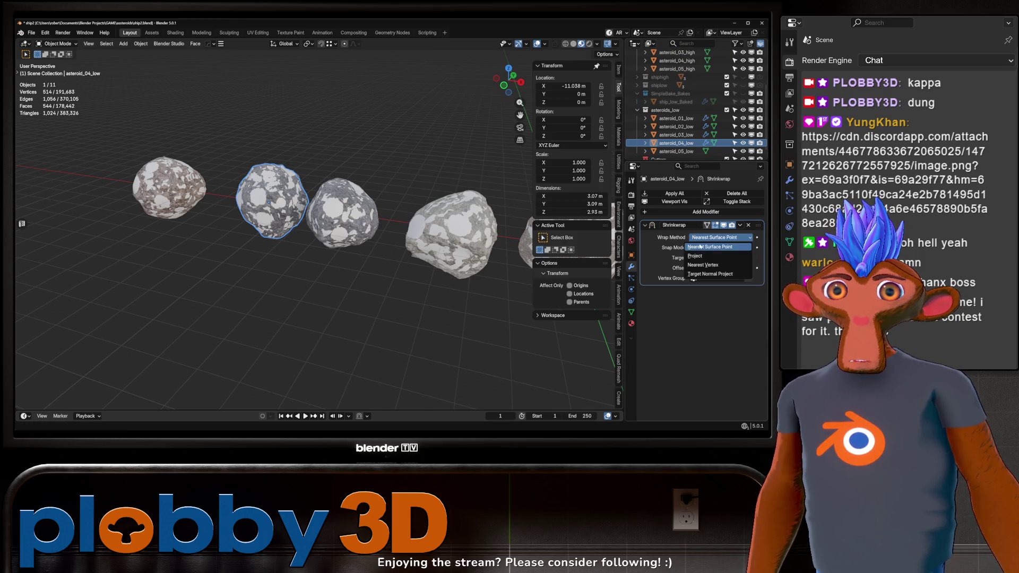
{"action": "left_click", "coordinate": [701, 273]}
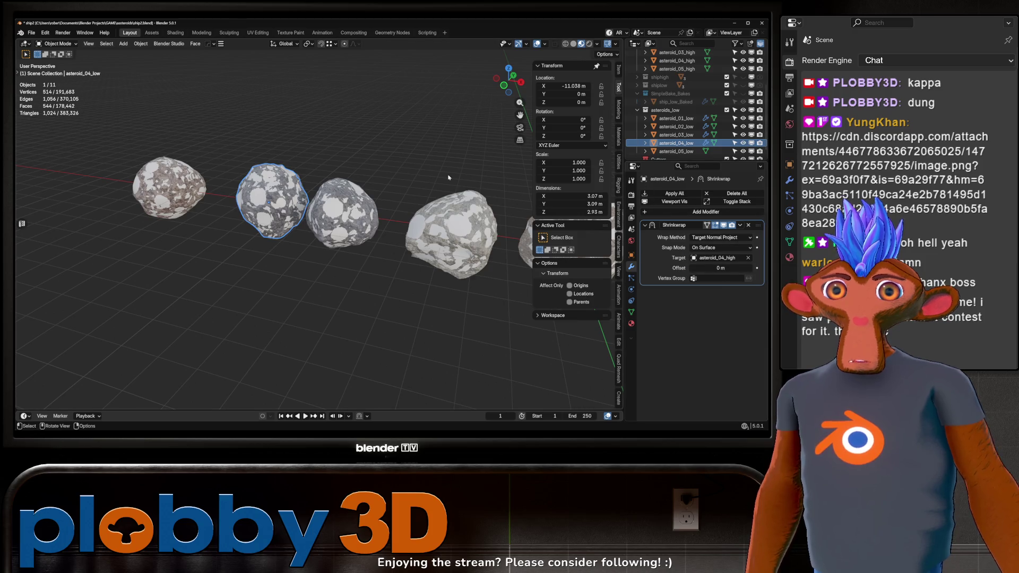
Add a Shrinkwrap to asteroid_05_low, set its wrap method, and apply the modifiers
{"action": "left_click_drag", "start_coordinate": [449, 178], "coordinate": [518, 205]}
{"action": "left_click", "coordinate": [674, 152]}
{"action": "left_click", "coordinate": [695, 192]}
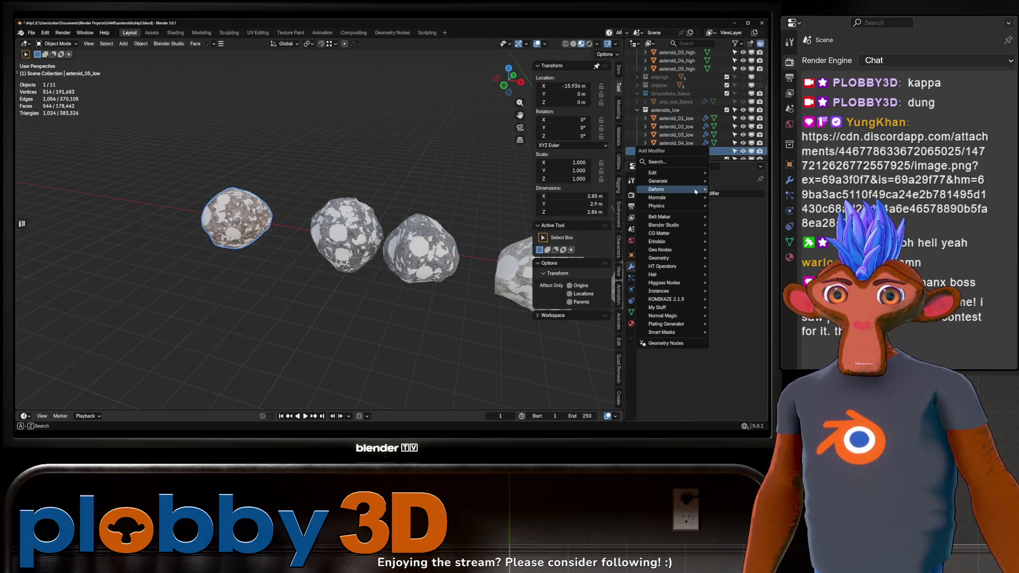
{"action": "mouse_move", "coordinate": [678, 189]}
{"action": "left_click", "coordinate": [584, 256]}
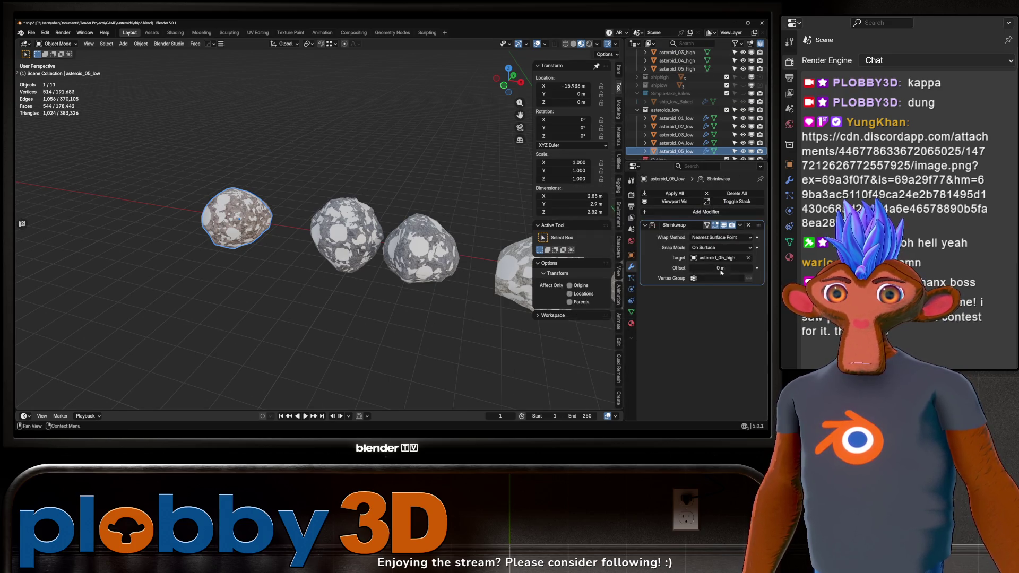
{"action": "left_click", "coordinate": [716, 238]}
{"action": "left_click", "coordinate": [708, 264]}
{"action": "key", "text": "ctrl+a"}
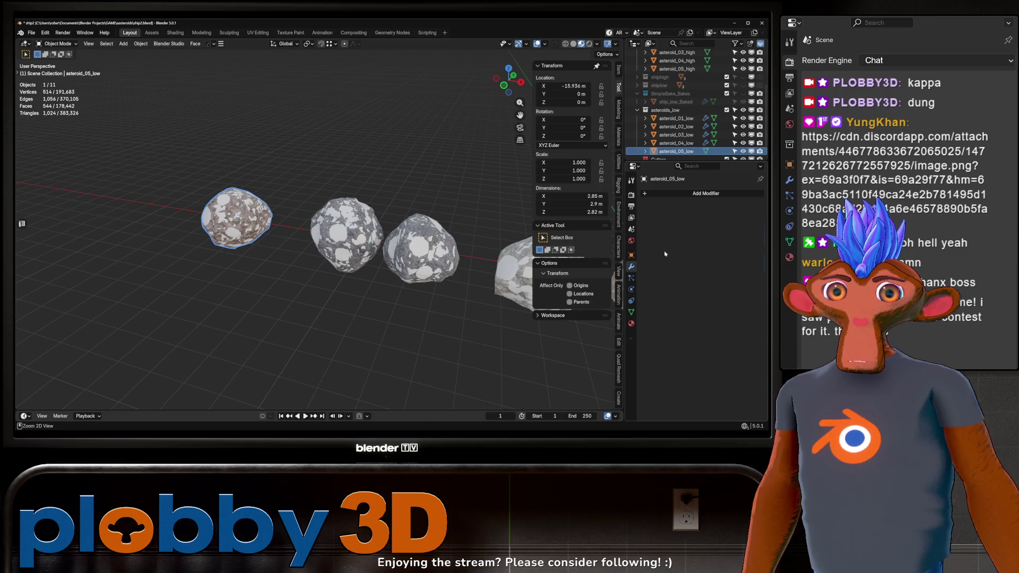
{"action": "left_click", "coordinate": [345, 236]}
{"action": "left_click_drag", "start_coordinate": [345, 236], "coordinate": [262, 197]}
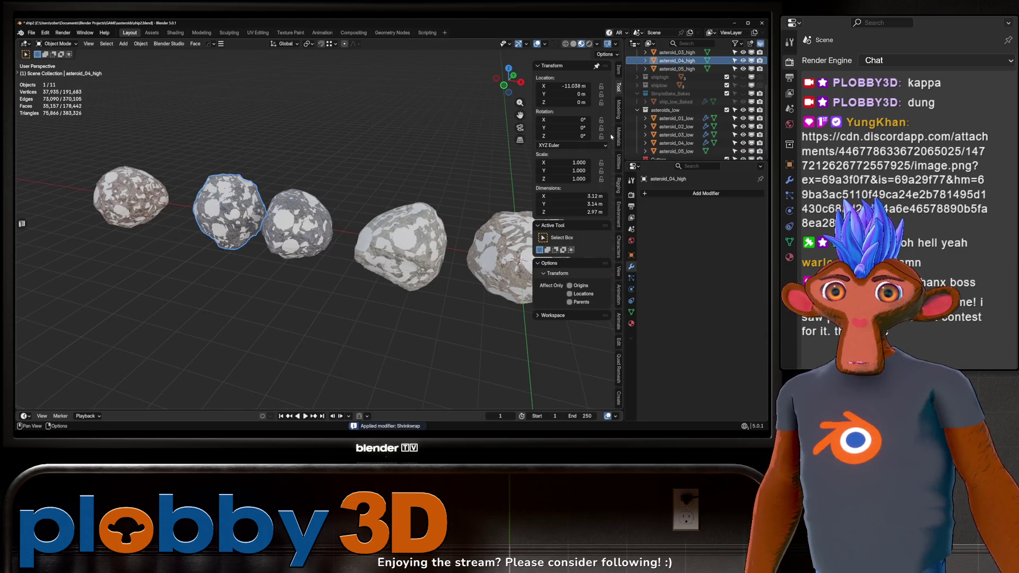
{"action": "left_click", "coordinate": [675, 118]}
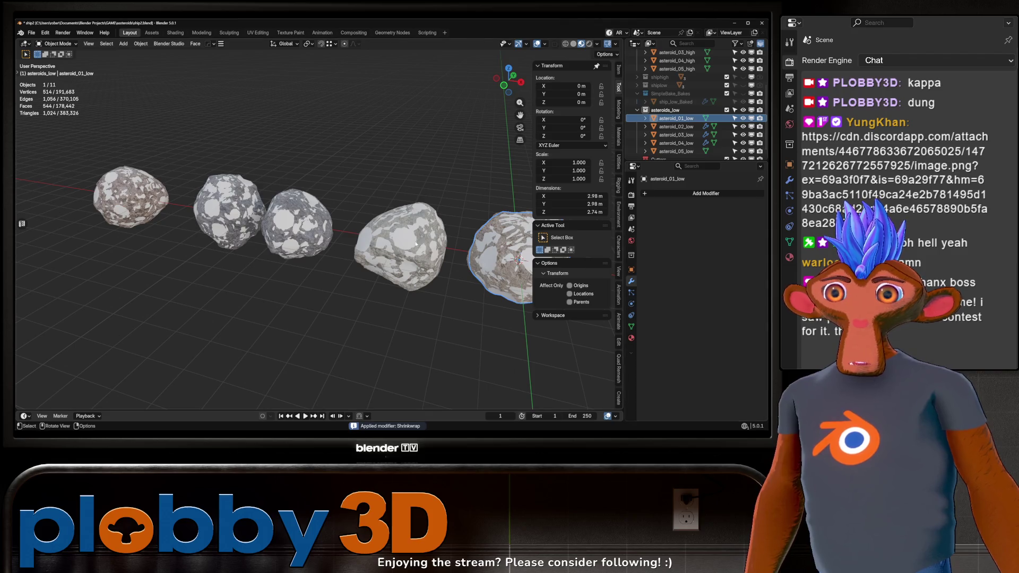
{"action": "left_click", "coordinate": [416, 244]}
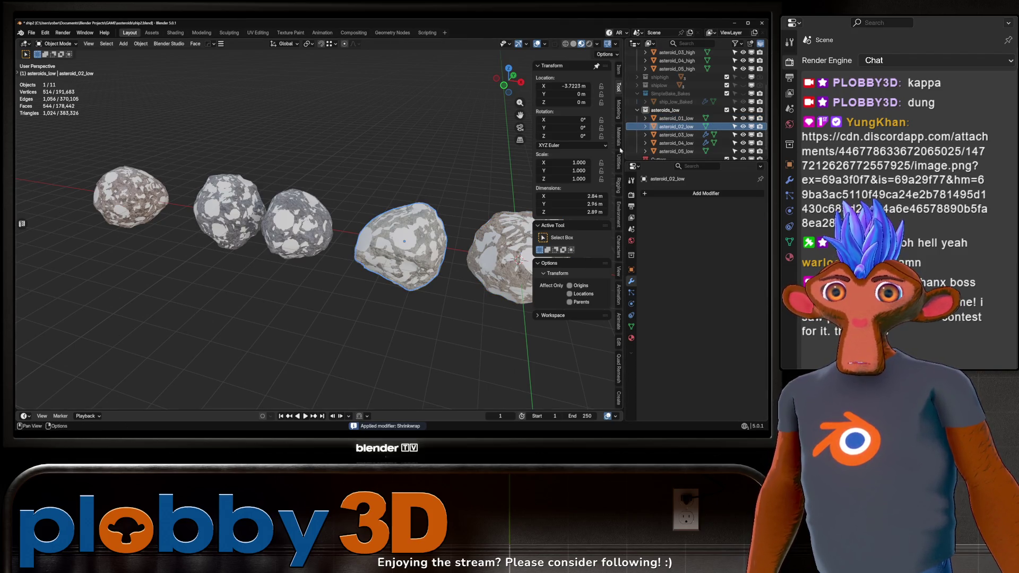
{"action": "left_click", "coordinate": [668, 135]}
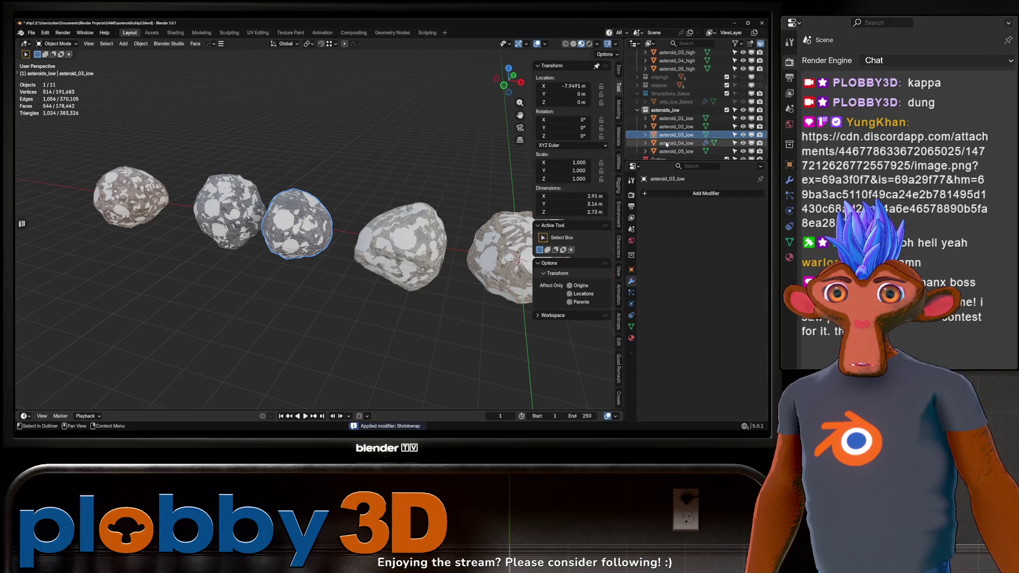
{"action": "left_click", "coordinate": [667, 143]}
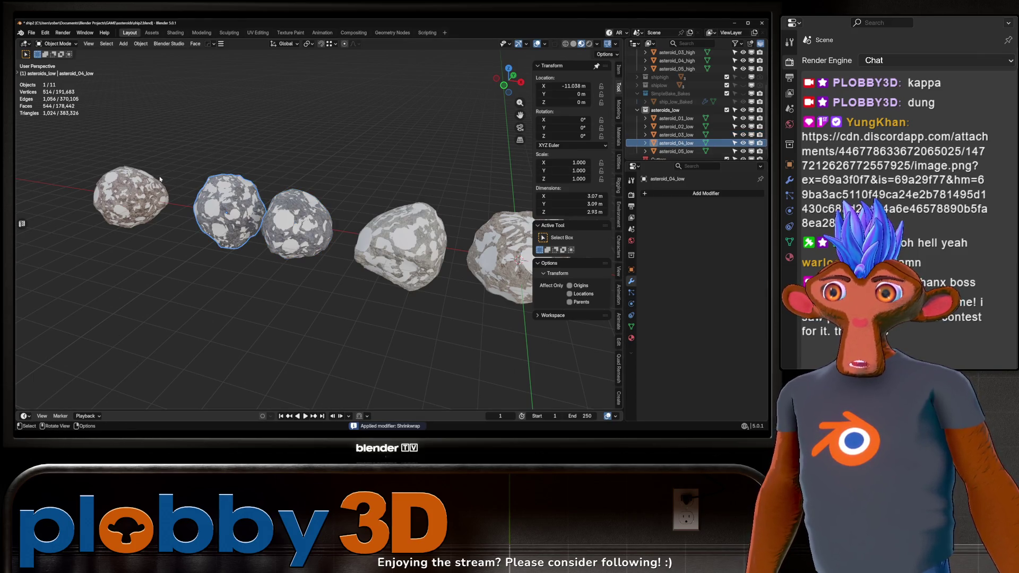
{"action": "left_click", "coordinate": [676, 151]}
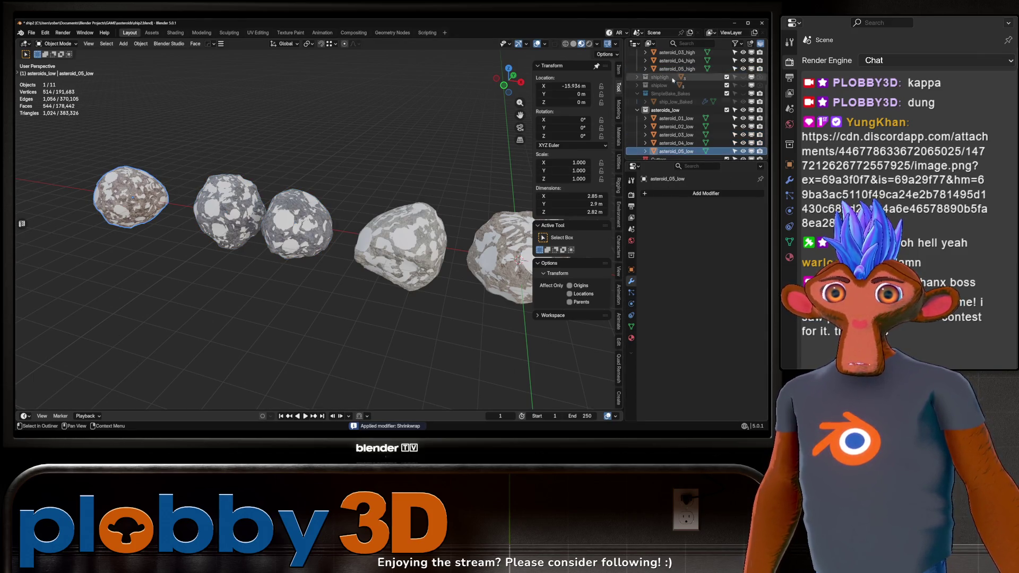
{"action": "left_click", "coordinate": [679, 142]}
{"action": "left_click", "coordinate": [679, 135]}
{"action": "left_click", "coordinate": [678, 126]}
{"action": "left_click", "coordinate": [676, 118]}
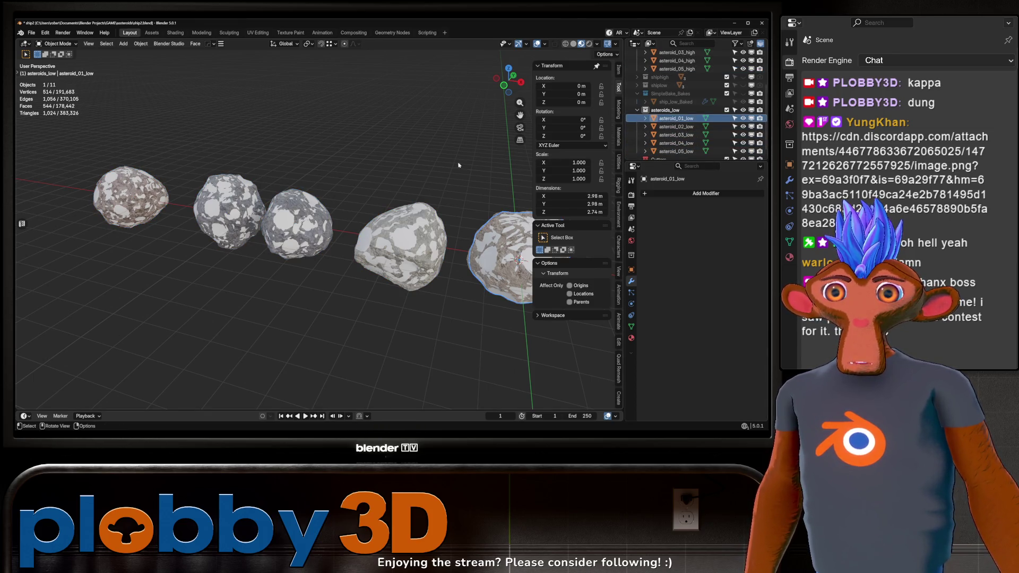
{"action": "scroll", "scroll_direction": "down", "scroll_amount": 3}
{"action": "key", "text": "a"}
Inflate all selected asteroids along their normals with a 0.0237 m Shrink/Fatten offset
{"action": "key", "text": "Tab"}
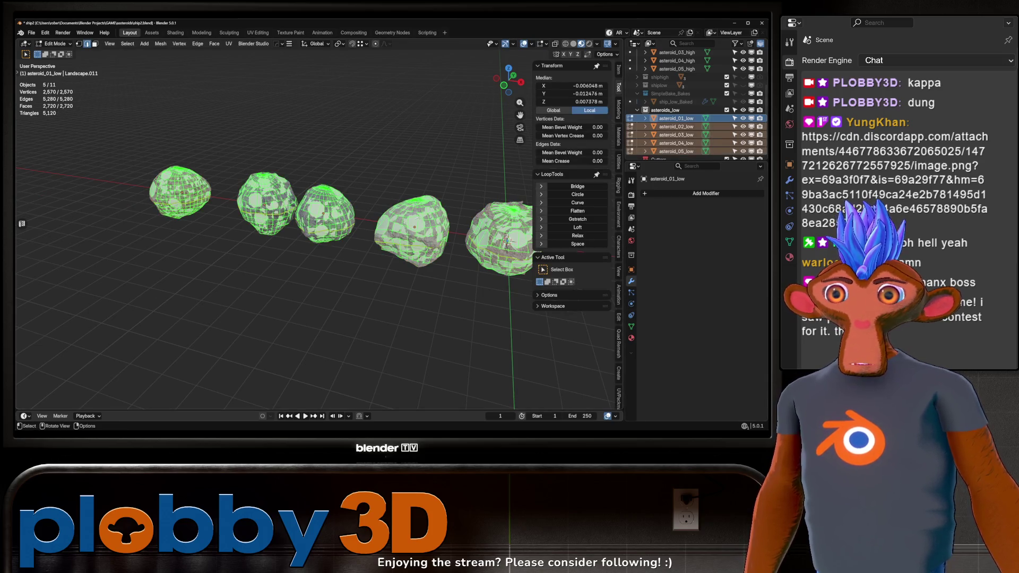
{"action": "left_click_drag", "start_coordinate": [418, 218], "coordinate": [397, 213]}
{"action": "key", "text": "alt+s"}
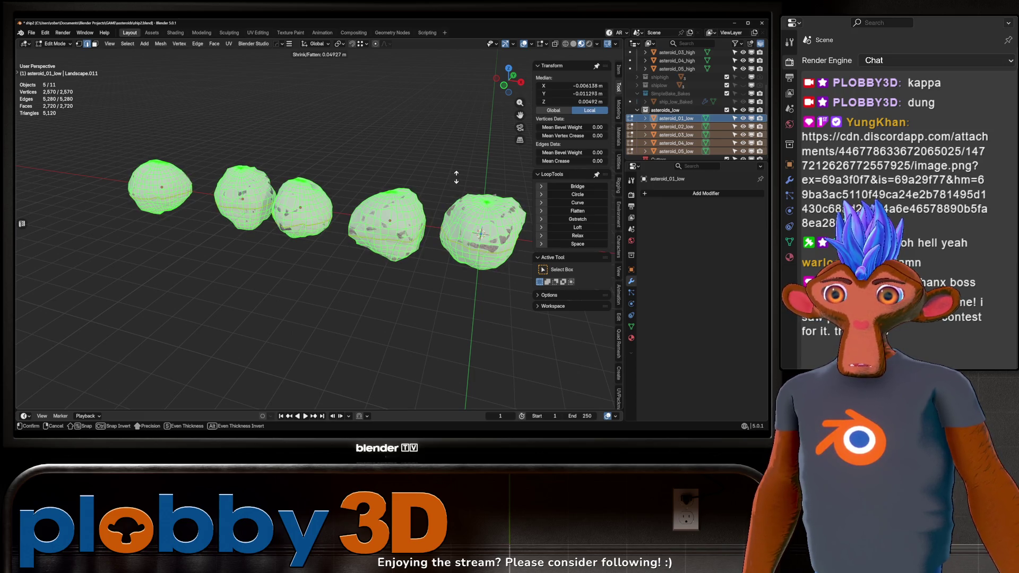
{"action": "left_click", "coordinate": [456, 180]}
{"action": "left_click_drag", "start_coordinate": [455, 181], "coordinate": [393, 153]}
{"action": "key", "text": "alt+s"}
{"action": "left_click", "coordinate": [372, 160]}
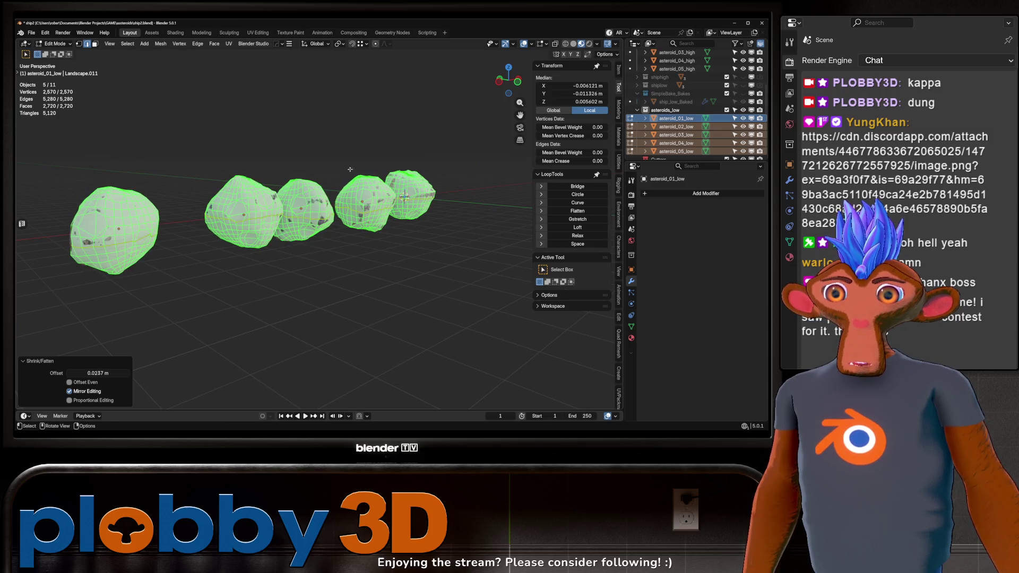
{"action": "scroll", "scroll_direction": "up", "scroll_amount": 3}
Return to Object Mode, pick asteroid_03_high on the middle rock, and enter Sculpt Mode
{"action": "key", "text": "ctrl+Tab"}
{"action": "left_click", "coordinate": [244, 246]}
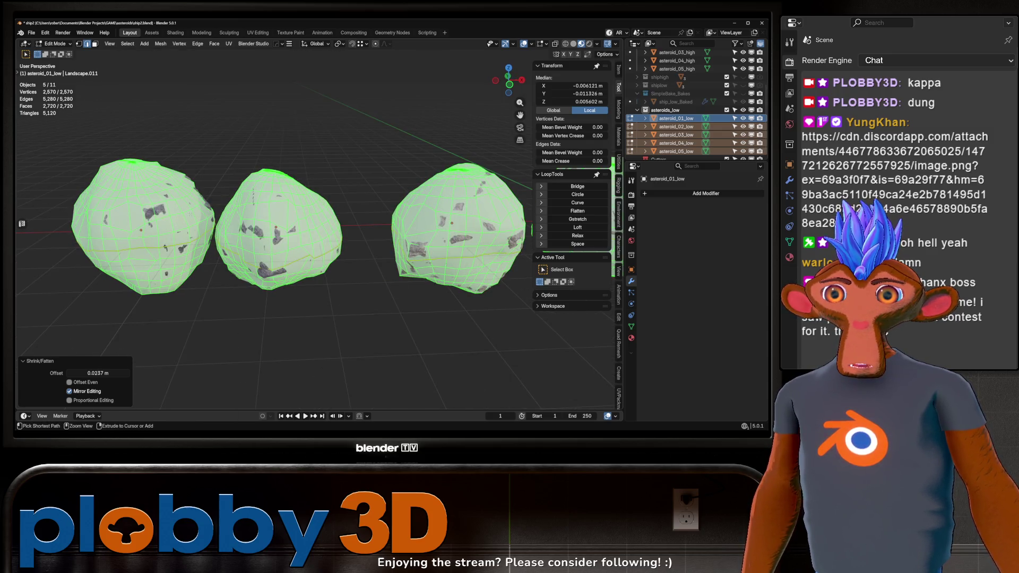
{"action": "left_click", "coordinate": [284, 258]}
{"action": "left_click", "coordinate": [284, 258]}
{"action": "key", "text": "ctrl+Tab"}
{"action": "left_click", "coordinate": [271, 291]}
Pick the Grab brush and put asteroid_03_low into Sculpt Mode
{"action": "scroll", "scroll_direction": "up", "scroll_amount": 3}
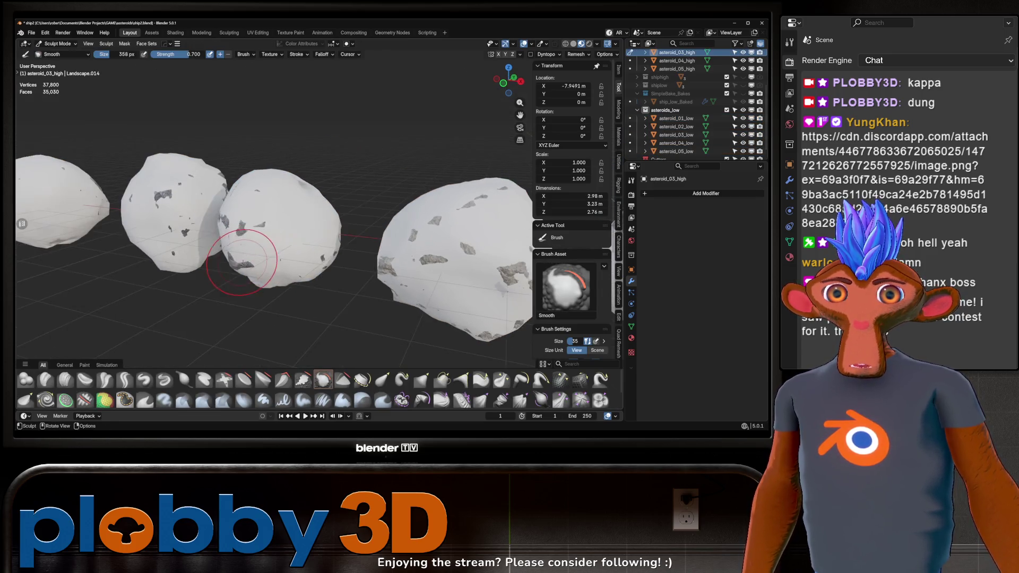
{"action": "left_click_drag", "start_coordinate": [257, 256], "coordinate": [307, 227]}
{"action": "key", "text": "Tab"}
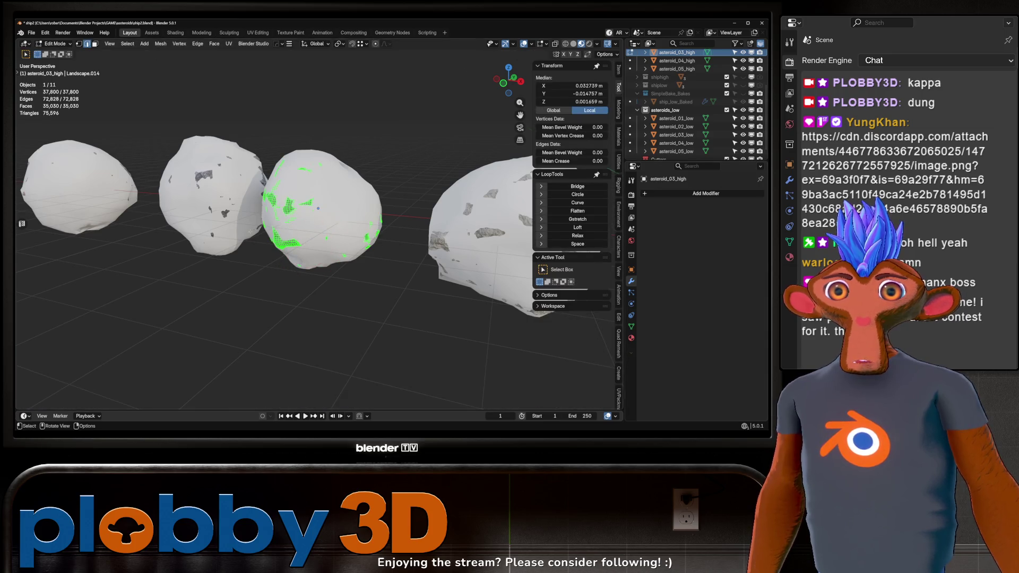
{"action": "key", "text": "Tab"}
{"action": "key", "text": "ctrl+Tab"}
{"action": "key", "text": "Escape"}
{"action": "left_click_drag", "start_coordinate": [313, 235], "coordinate": [284, 227]}
{"action": "key", "text": "g"}
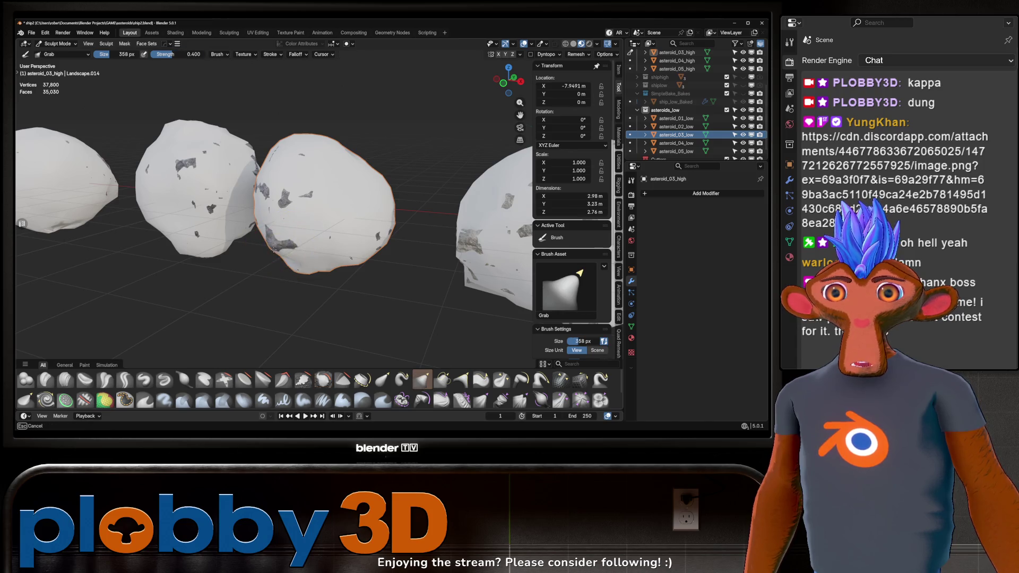
{"action": "key", "text": "Tab"}
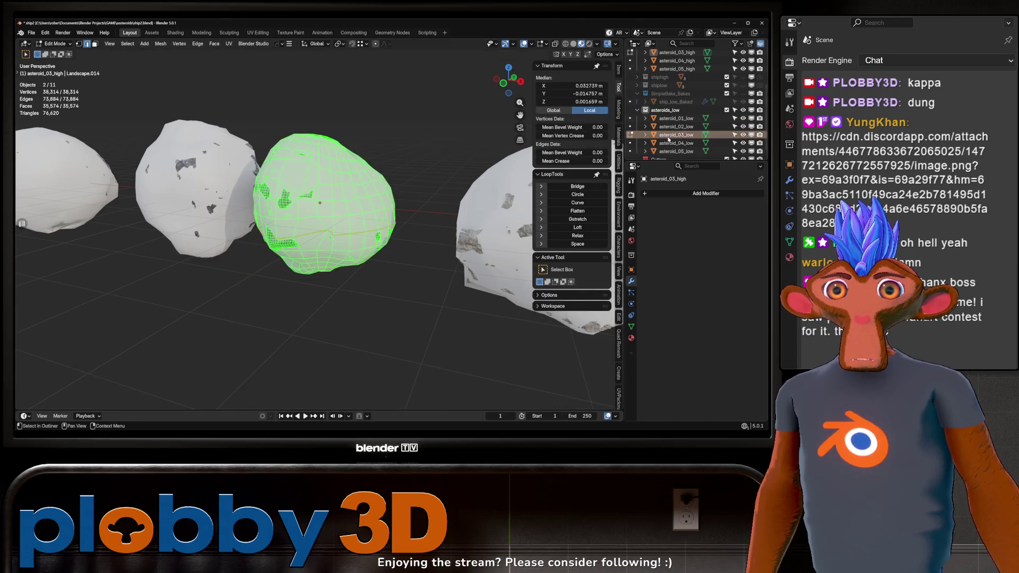
{"action": "key", "text": "Tab"}
{"action": "left_click", "coordinate": [671, 135]}
{"action": "key", "text": "ctrl+Tab"}
{"action": "left_click", "coordinate": [321, 233]}
Reshape asteroid_03_low with the Grab brush, checking it from several angles
{"action": "scroll", "scroll_direction": "up", "scroll_amount": 3}
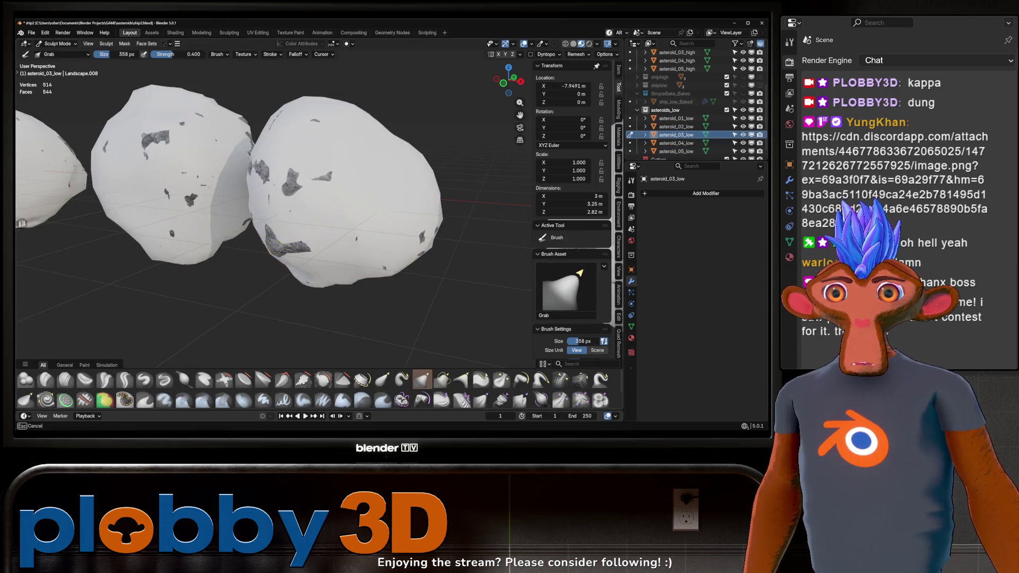
{"action": "left_click_drag", "start_coordinate": [277, 247], "coordinate": [285, 253]}
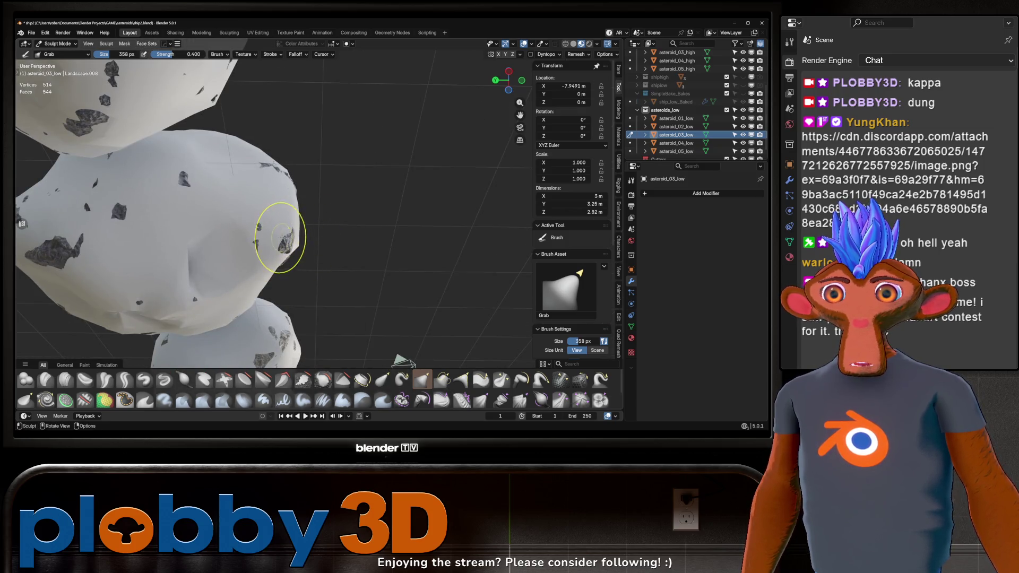
{"action": "left_click_drag", "start_coordinate": [229, 162], "coordinate": [272, 200]}
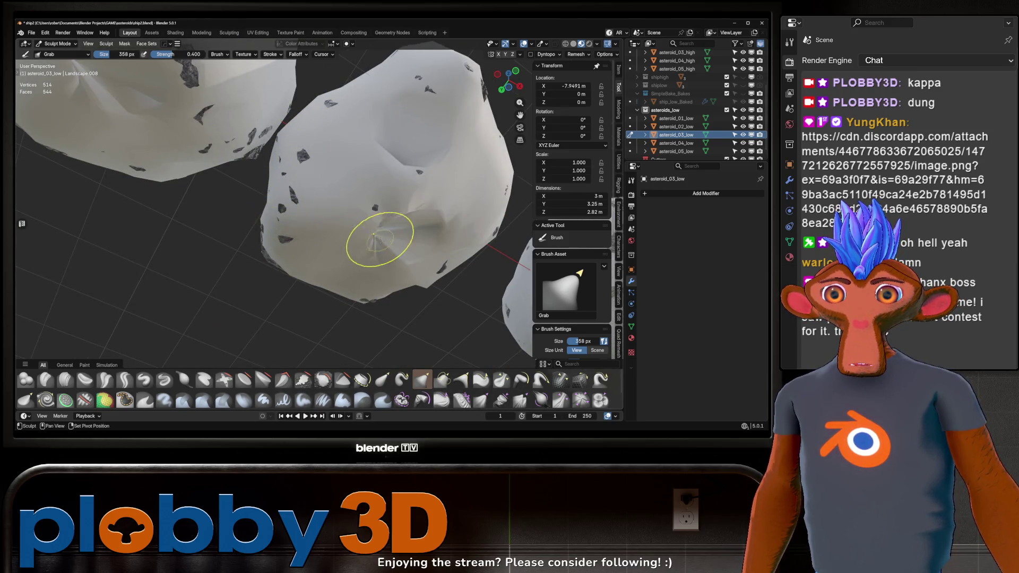
{"action": "left_click_drag", "start_coordinate": [312, 200], "coordinate": [345, 157]}
{"action": "scroll", "scroll_direction": "down", "scroll_amount": 3}
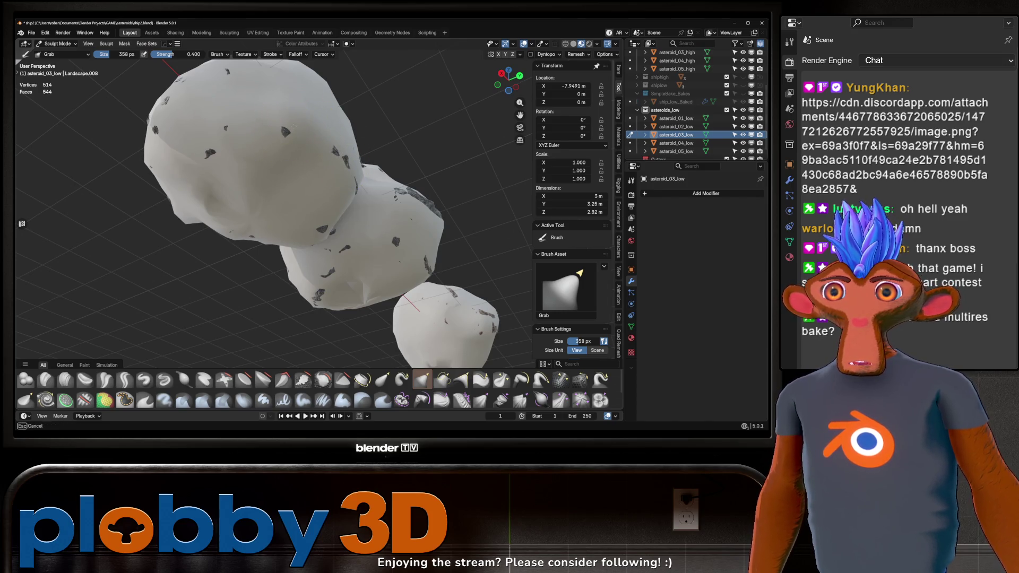
{"action": "left_click_drag", "start_coordinate": [285, 130], "coordinate": [289, 228]}
{"action": "scroll", "scroll_direction": "down", "scroll_amount": 3}
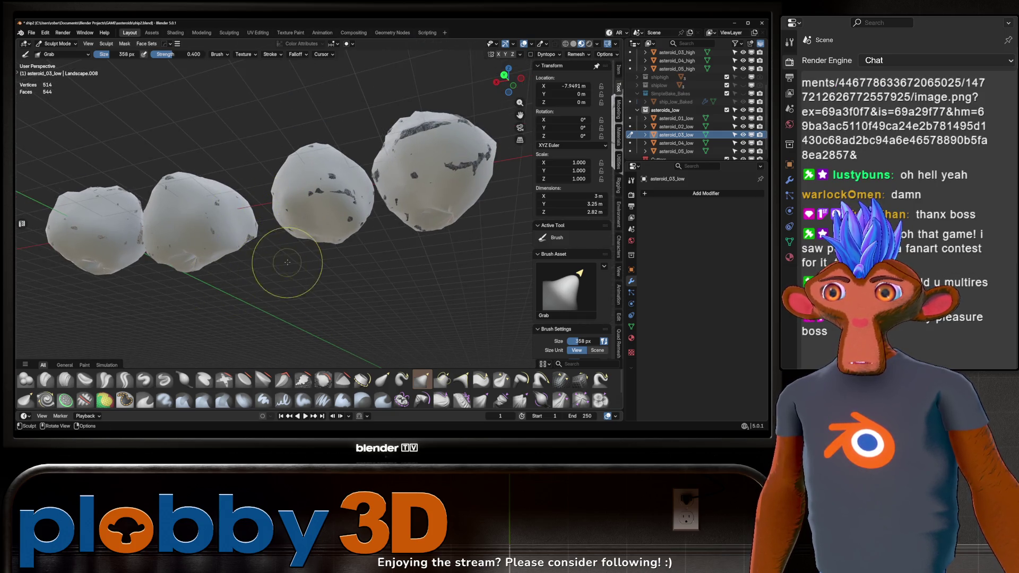
{"action": "left_click_drag", "start_coordinate": [242, 160], "coordinate": [239, 141]}
{"action": "left_click_drag", "start_coordinate": [288, 210], "coordinate": [264, 207]}
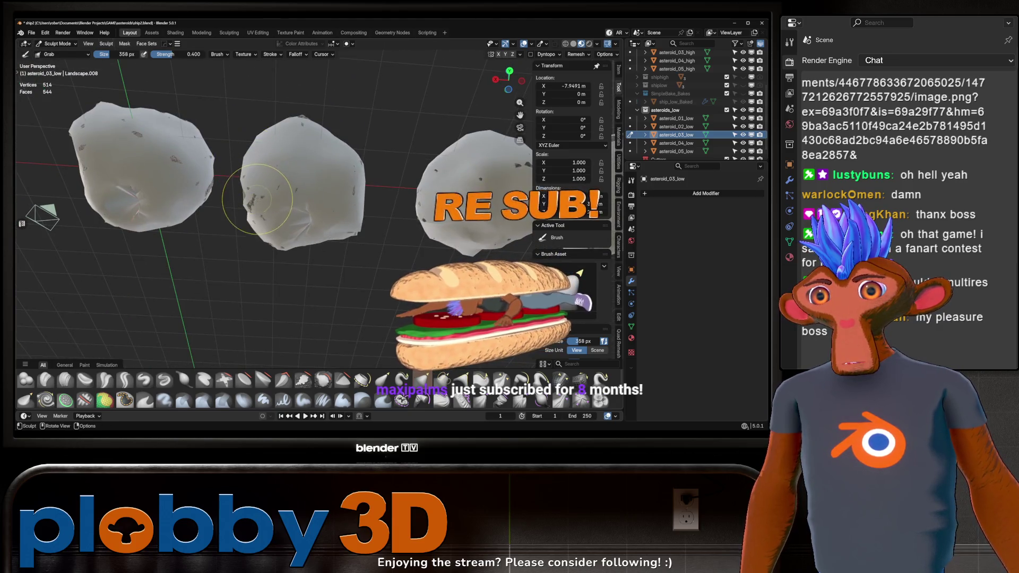
{"action": "scroll", "scroll_direction": "up", "scroll_amount": 3}
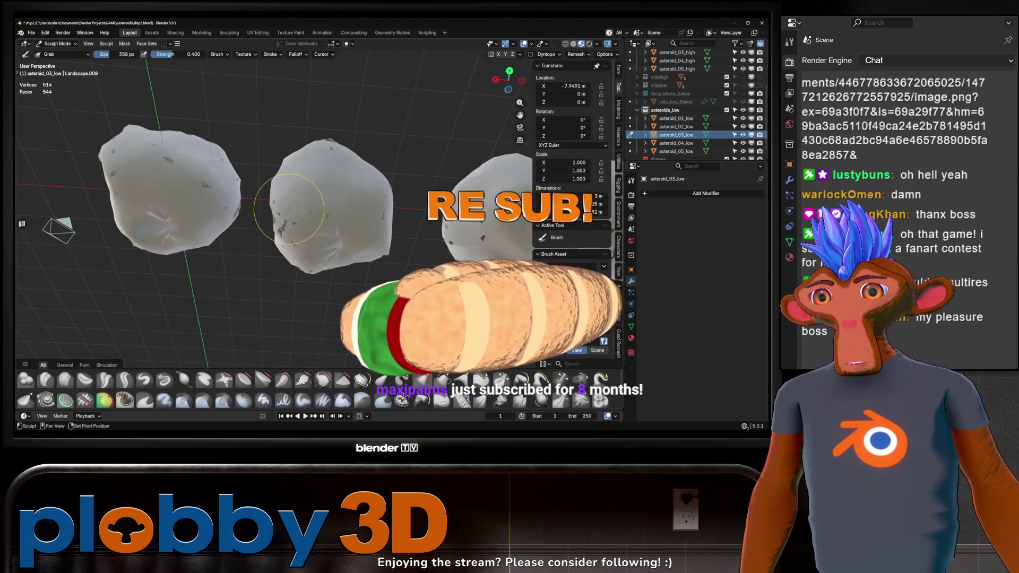
Sculpt asteroid_02, 01, 04 and 05_low in turn, then return to Object Mode
{"action": "key", "text": "alt+q"}
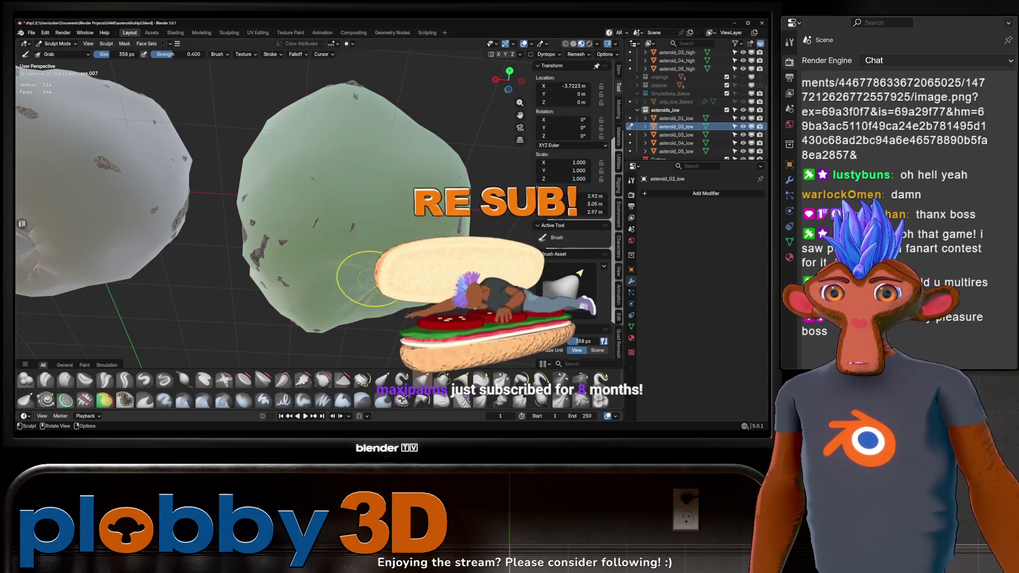
{"action": "left_click_drag", "start_coordinate": [378, 277], "coordinate": [297, 239]}
{"action": "key", "text": "alt+q"}
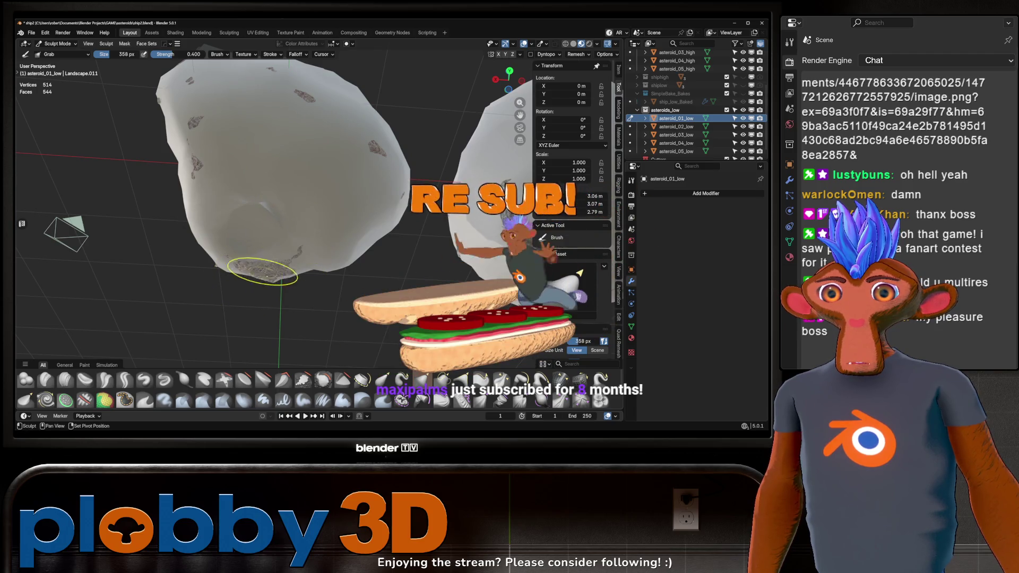
{"action": "scroll", "scroll_direction": "down", "scroll_amount": 3}
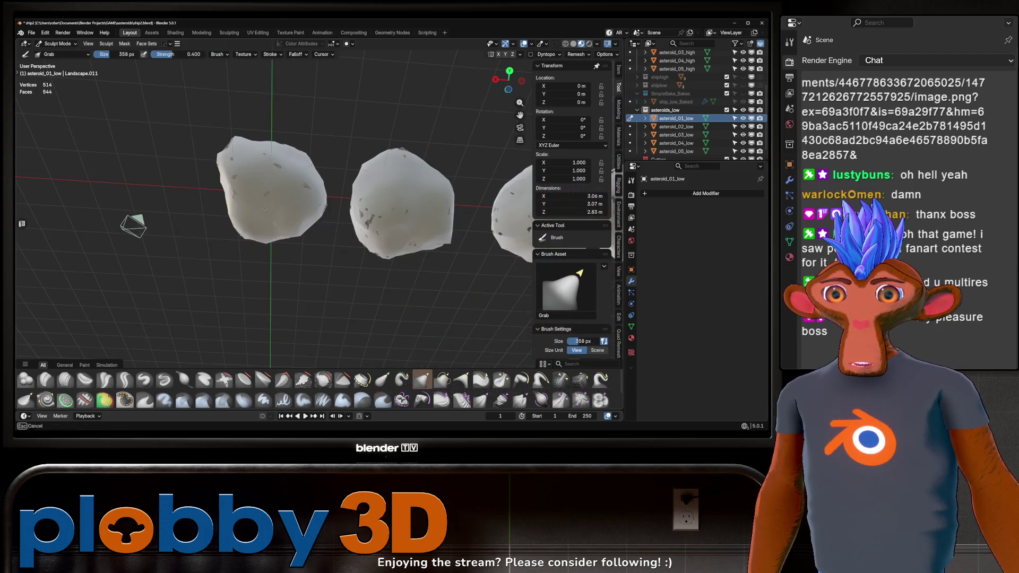
{"action": "left_click_drag", "start_coordinate": [266, 209], "coordinate": [290, 243]}
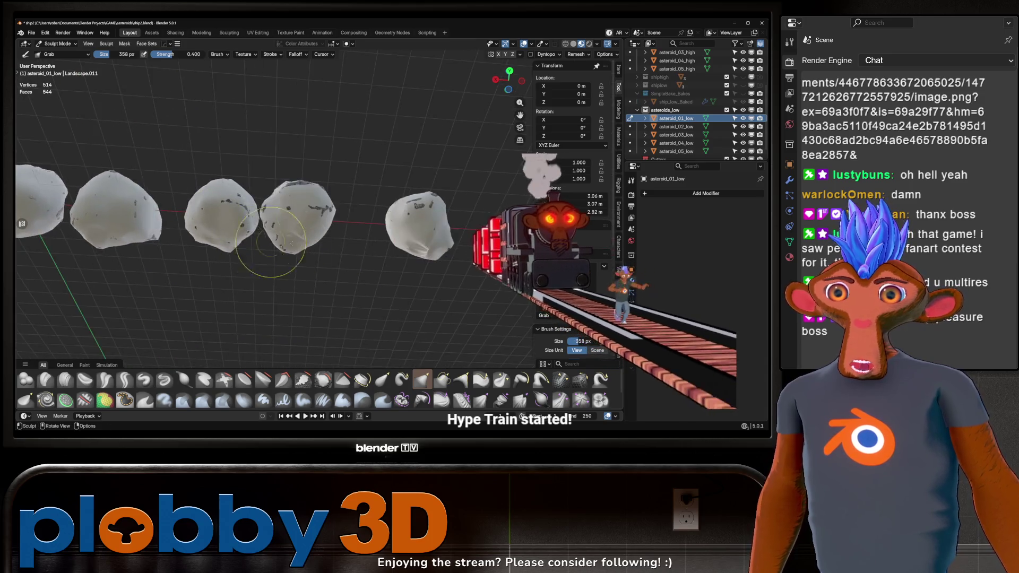
{"action": "scroll", "scroll_direction": "up", "scroll_amount": 3}
{"action": "key", "text": "alt+q"}
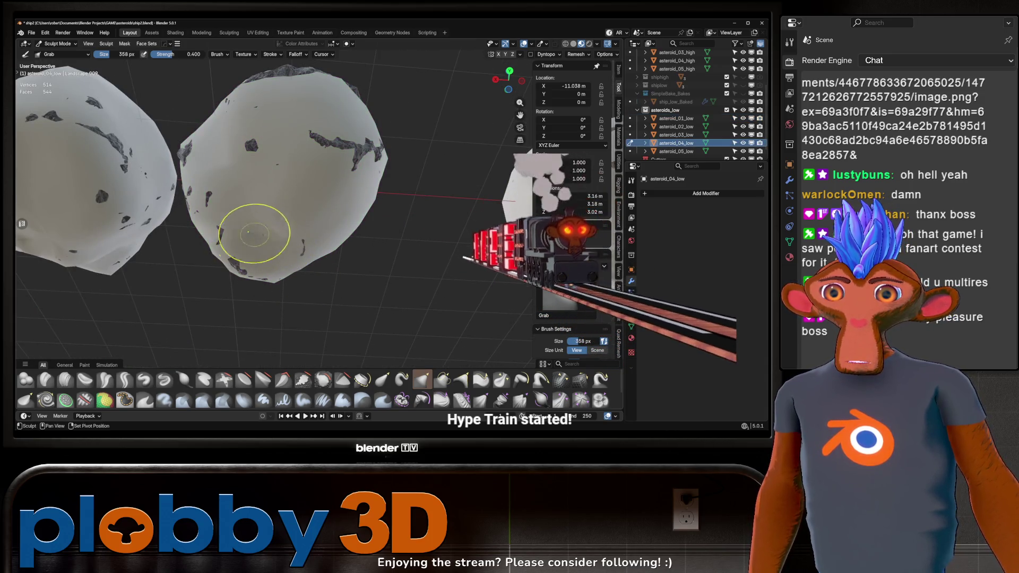
{"action": "scroll", "scroll_direction": "down", "scroll_amount": 3}
{"action": "key", "text": "alt+q"}
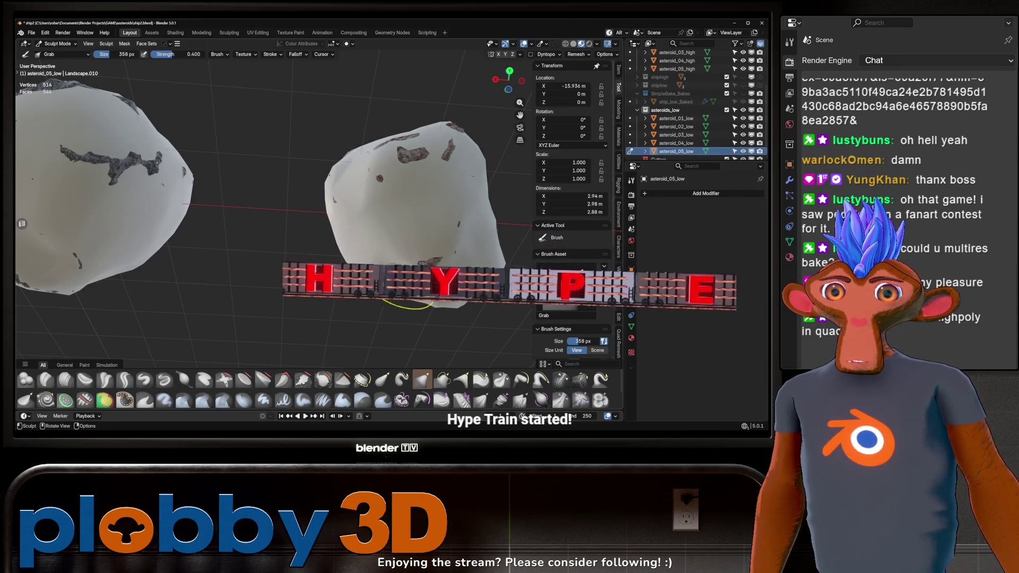
{"action": "left_click_drag", "start_coordinate": [408, 305], "coordinate": [226, 249]}
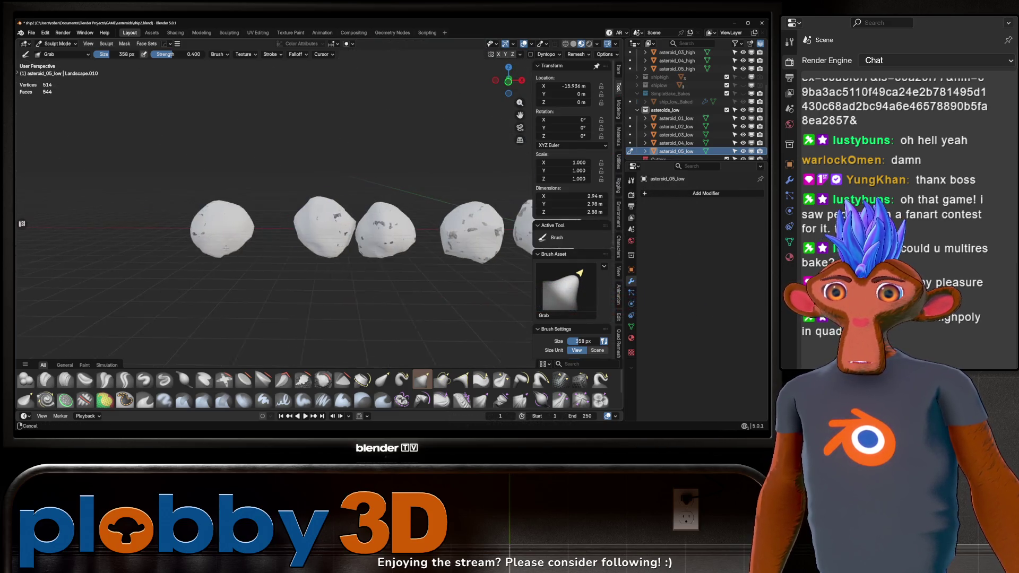
{"action": "key", "text": "ctrl+Tab"}
{"action": "left_click", "coordinate": [217, 229]}
Select all five low-poly asteroids and edit them together in the UV Editing workspace
{"action": "left_click", "coordinate": [414, 229]}
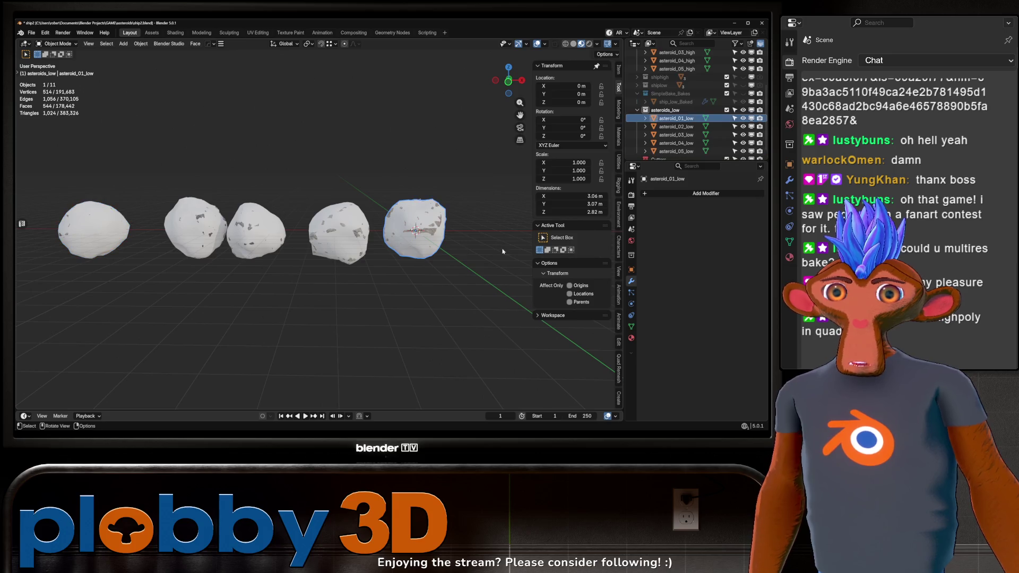
{"action": "left_click", "coordinate": [340, 233]}
{"action": "left_click", "coordinate": [255, 234]}
{"action": "left_click", "coordinate": [196, 225]}
{"action": "left_click", "coordinate": [93, 230]}
{"action": "key", "text": "Tab"}
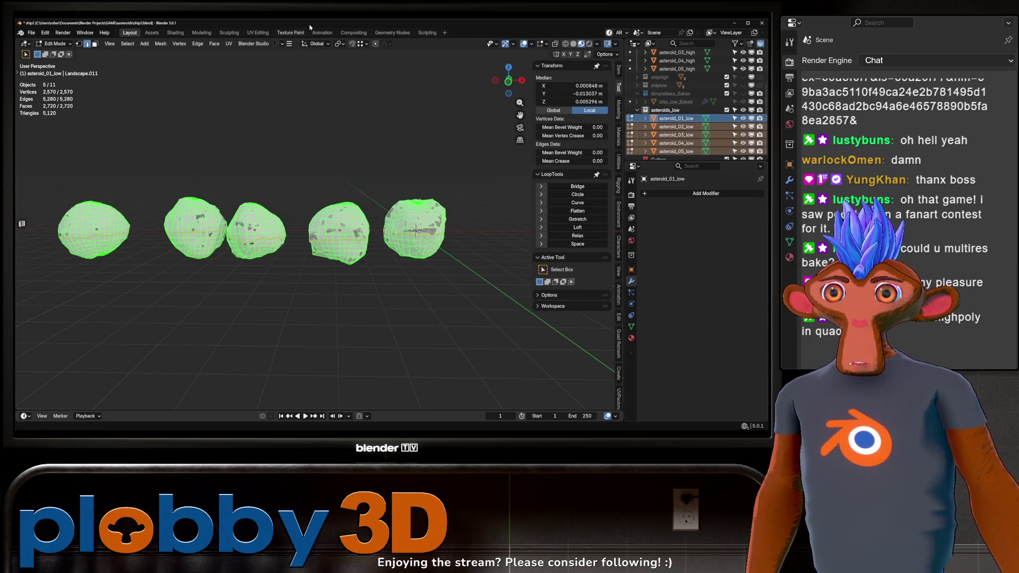
{"action": "left_click", "coordinate": [257, 33]}
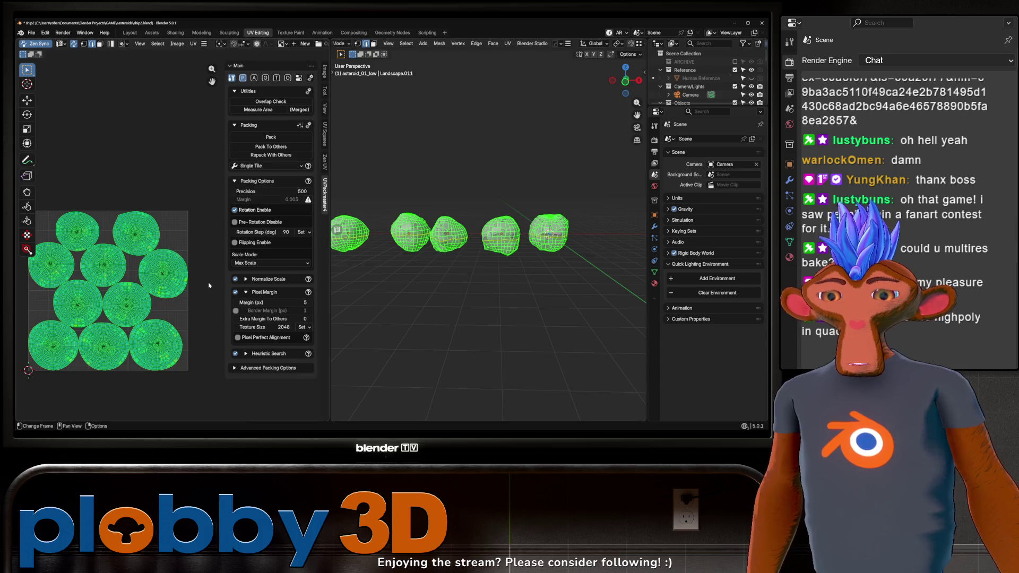
{"action": "scroll", "scroll_direction": "up", "scroll_amount": 3}
{"action": "scroll", "scroll_direction": "down", "scroll_amount": 3}
Unwrap with Minimum Stretch, pack the UV islands, and return to Object Mode in Layout
{"action": "key", "text": "u"}
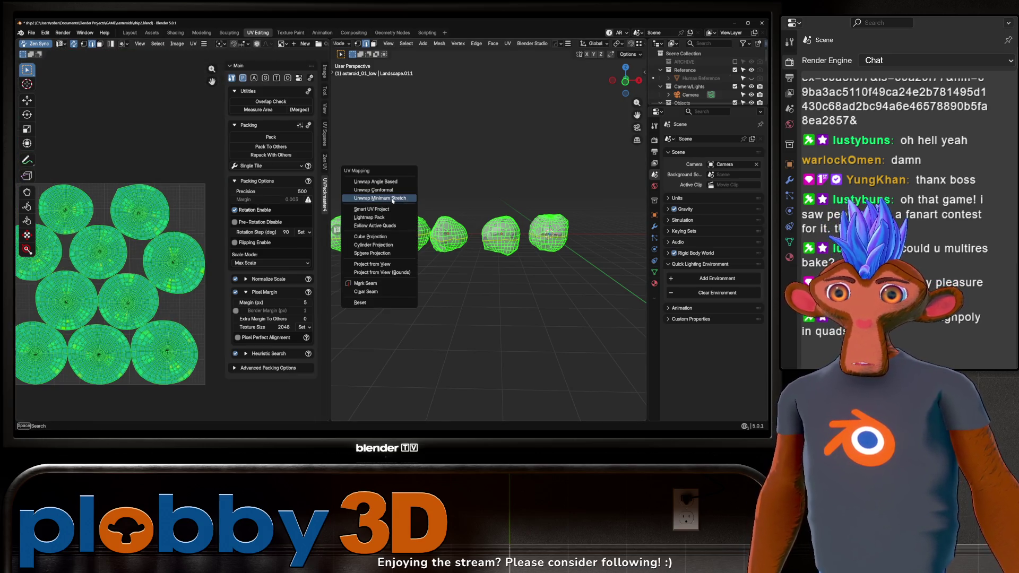
{"action": "left_click", "coordinate": [393, 198]}
{"action": "left_click", "coordinate": [295, 148]}
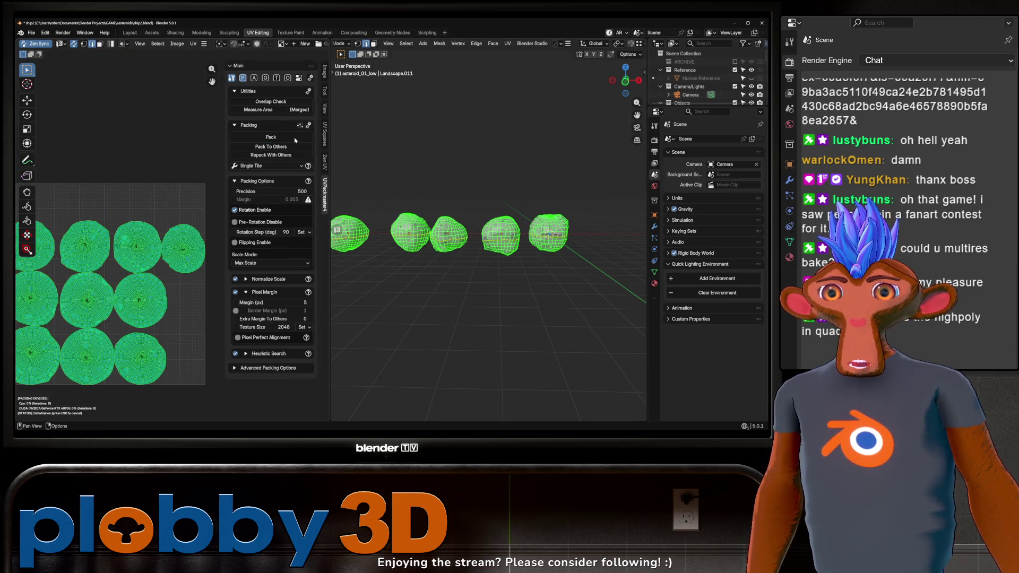
{"action": "left_click", "coordinate": [268, 139]}
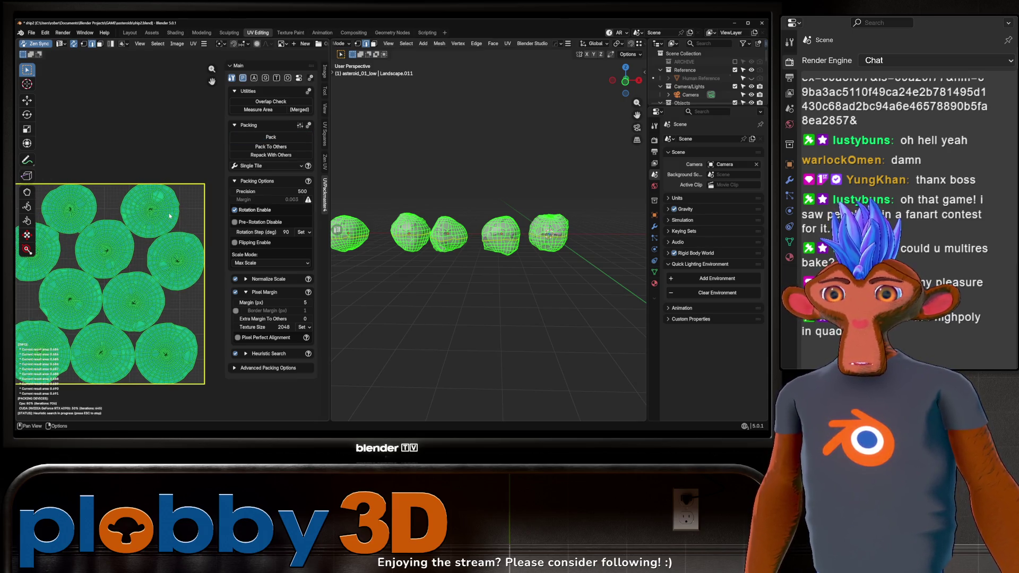
{"action": "key", "text": "Tab"}
{"action": "left_click", "coordinate": [130, 32]}
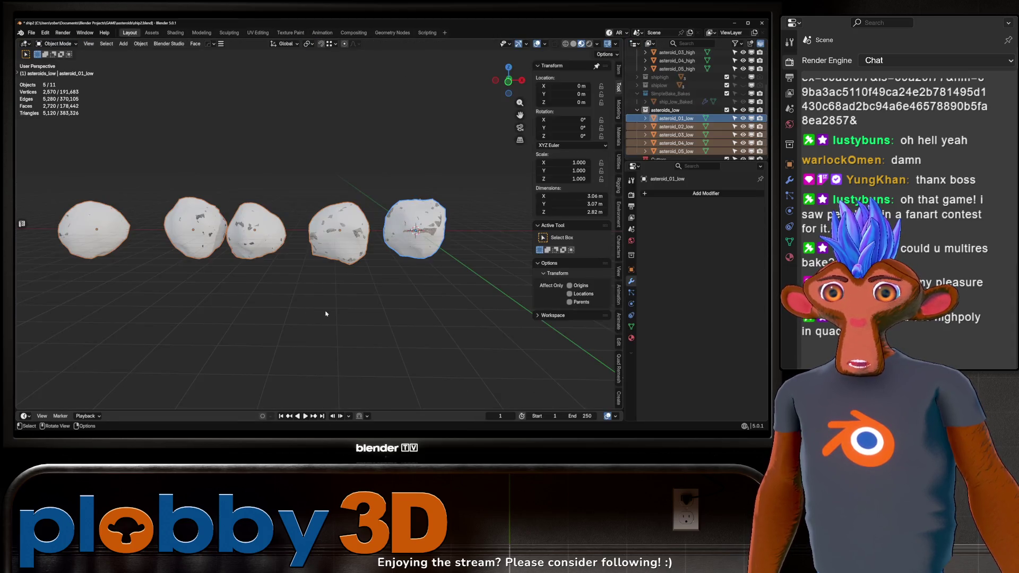
Set SimpleBake's Cage Extrusion to 0.02 and start the Auto Match bake
{"action": "left_click_drag", "start_coordinate": [326, 313], "coordinate": [340, 311]}
{"action": "left_click", "coordinate": [631, 195]}
{"action": "scroll", "scroll_direction": "down", "scroll_amount": 3}
{"action": "scroll", "scroll_direction": "down", "scroll_amount": 3}
{"action": "left_click", "coordinate": [719, 303]}
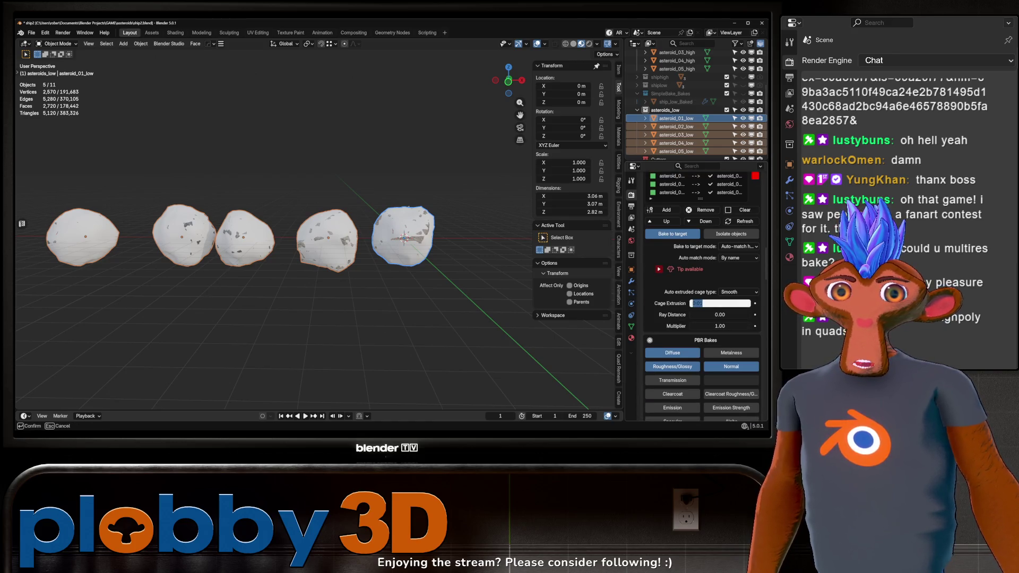
{"action": "key", "text": "Escape"}
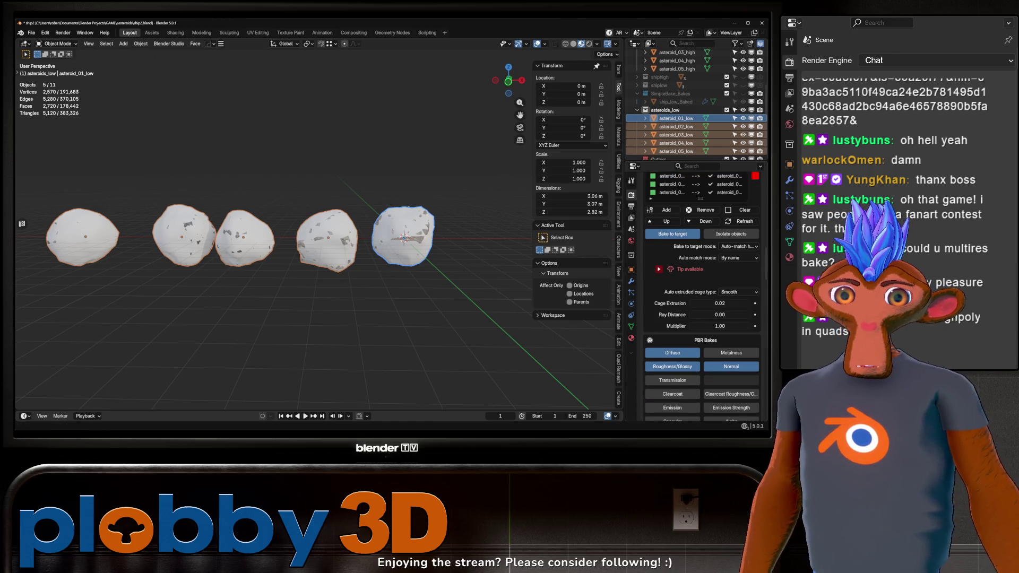
{"action": "scroll", "scroll_direction": "down", "scroll_amount": 3}
{"action": "scroll", "scroll_direction": "down", "scroll_amount": 3}
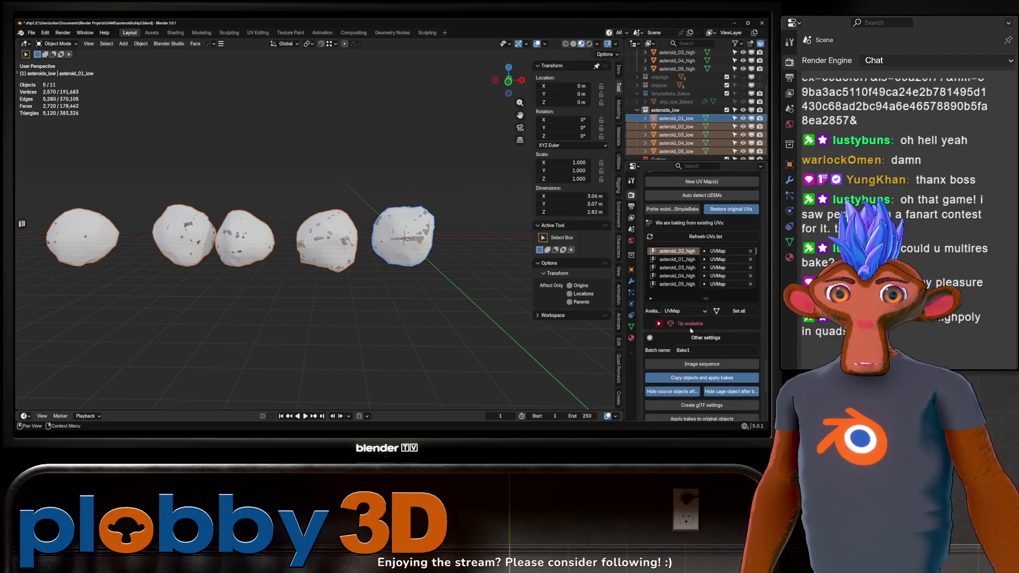
{"action": "left_click", "coordinate": [691, 328]}
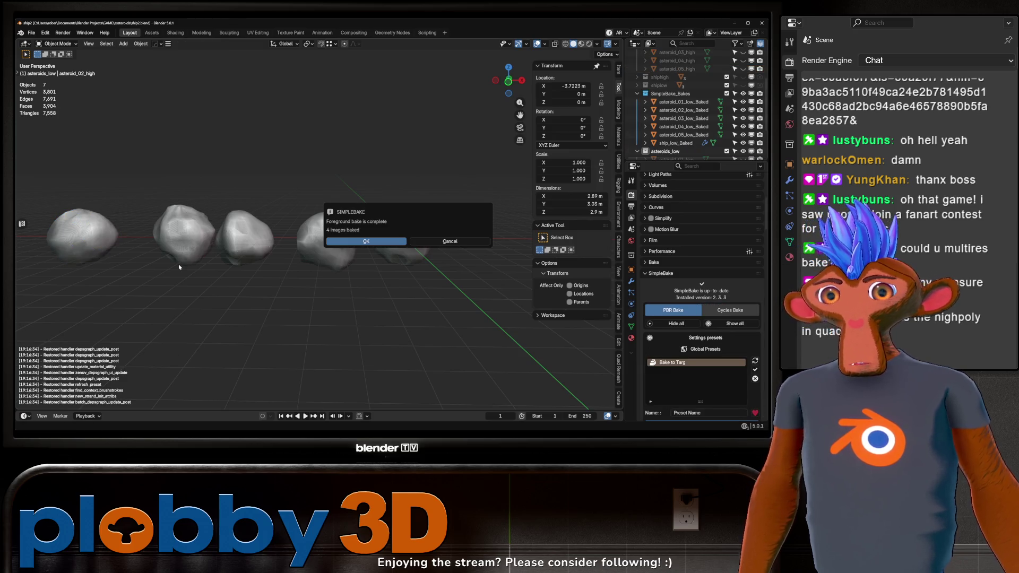
Dismiss the bake message and view the baked asteroids in Material Preview
{"action": "left_click", "coordinate": [390, 241]}
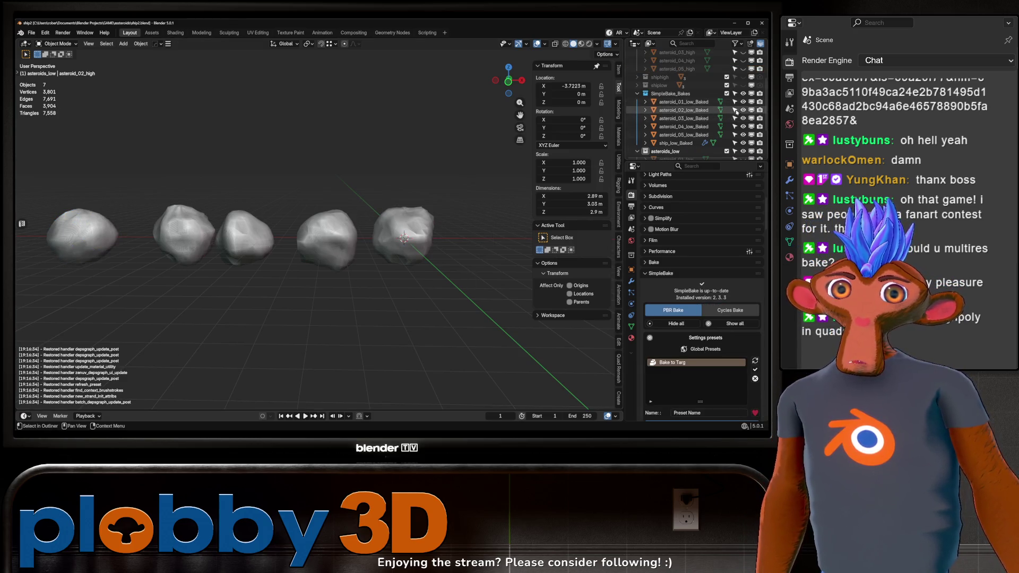
{"action": "scroll", "scroll_direction": "up", "scroll_amount": 3}
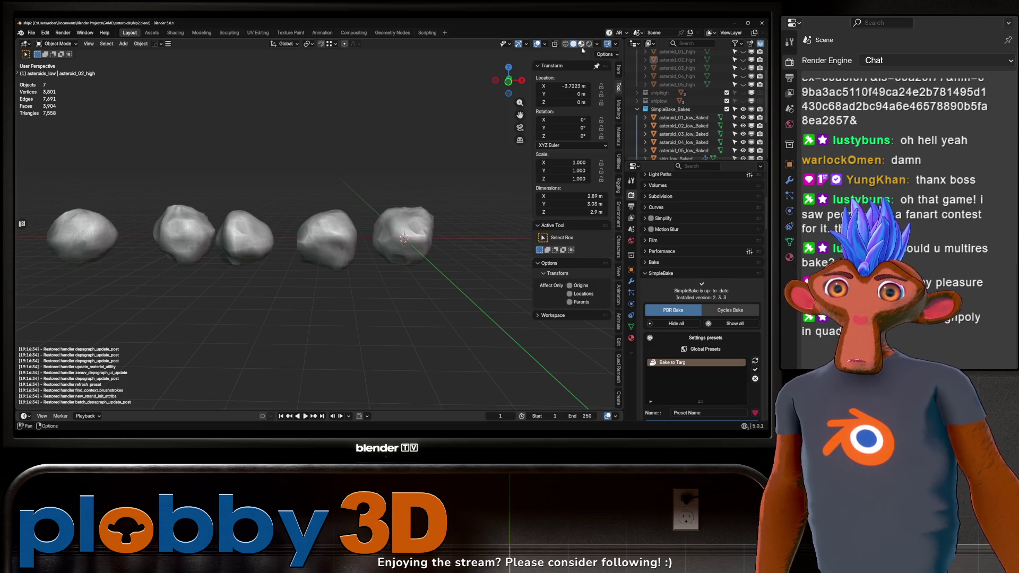
{"action": "left_click", "coordinate": [581, 44]}
{"action": "scroll", "scroll_direction": "up", "scroll_amount": 3}
{"action": "left_click_drag", "start_coordinate": [319, 239], "coordinate": [357, 256]}
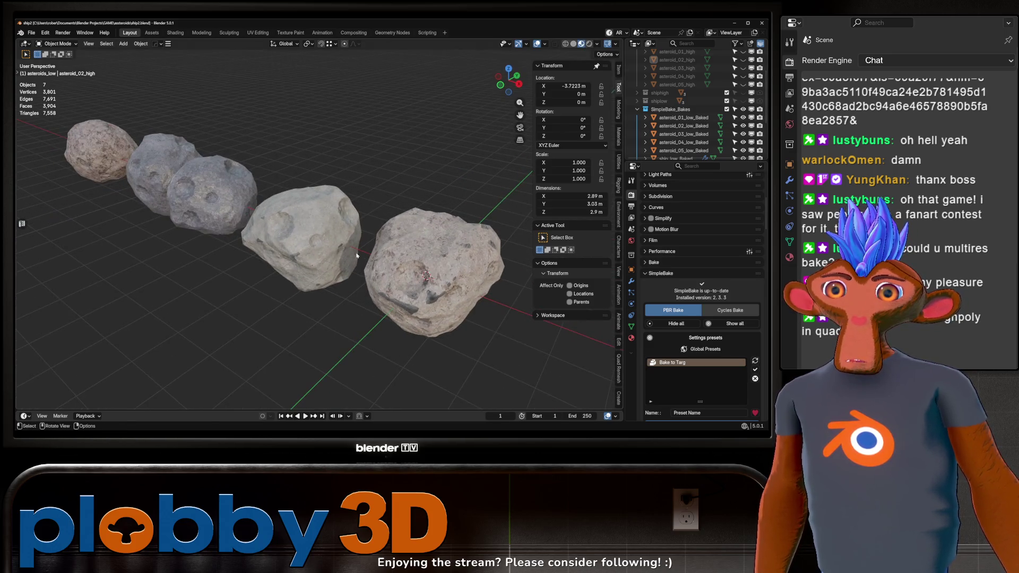
{"action": "left_click_drag", "start_coordinate": [296, 202], "coordinate": [400, 247]}
{"action": "scroll", "scroll_direction": "up", "scroll_amount": 3}
{"action": "scroll", "scroll_direction": "up", "scroll_amount": 3}
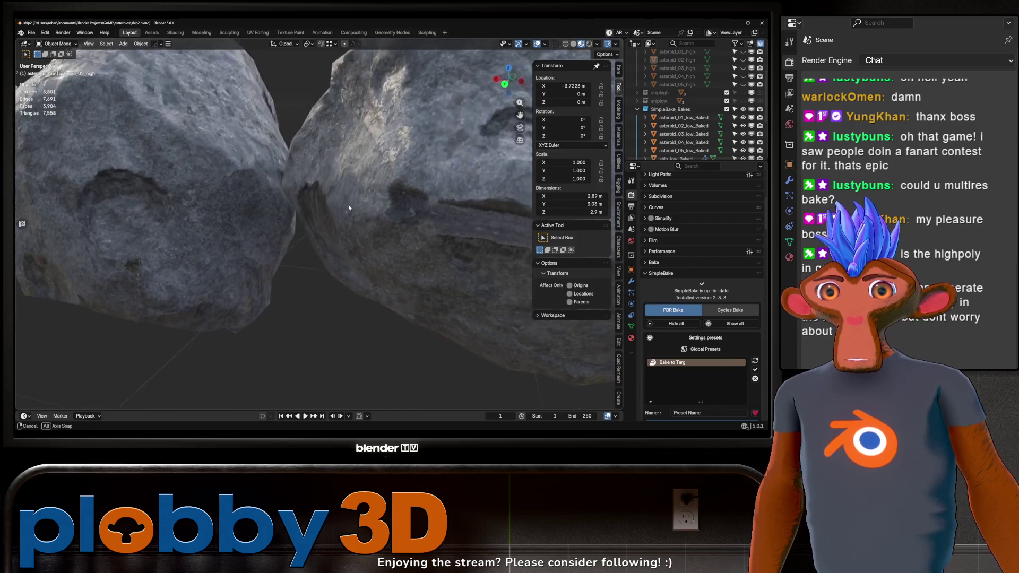
Select all seven asteroid objects and delete them
{"action": "left_click_drag", "start_coordinate": [459, 216], "coordinate": [330, 275]}
{"action": "scroll", "scroll_direction": "up", "scroll_amount": 3}
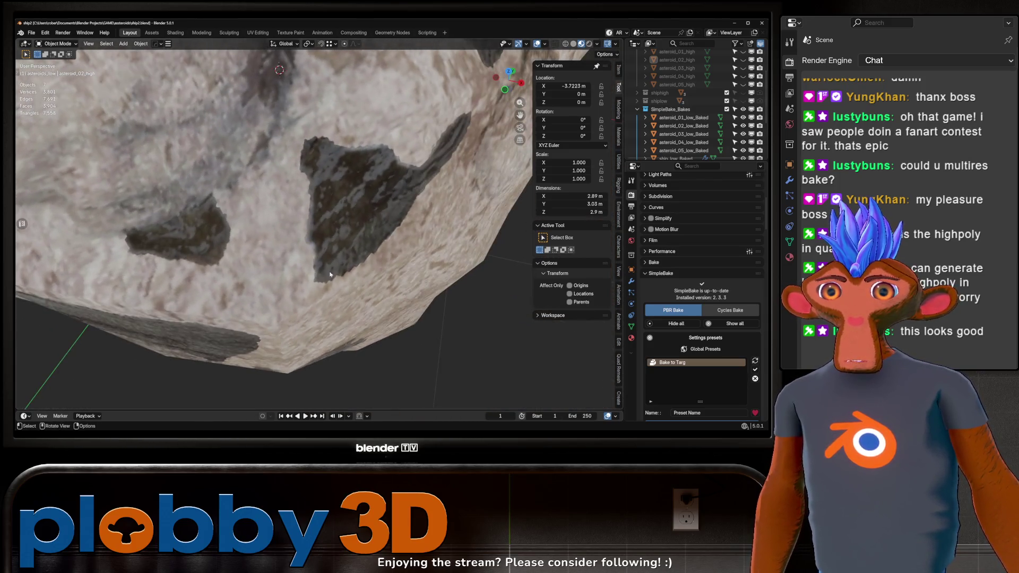
{"action": "scroll", "scroll_direction": "down", "scroll_amount": 3}
{"action": "key", "text": "a"}
{"action": "key", "text": "Delete"}
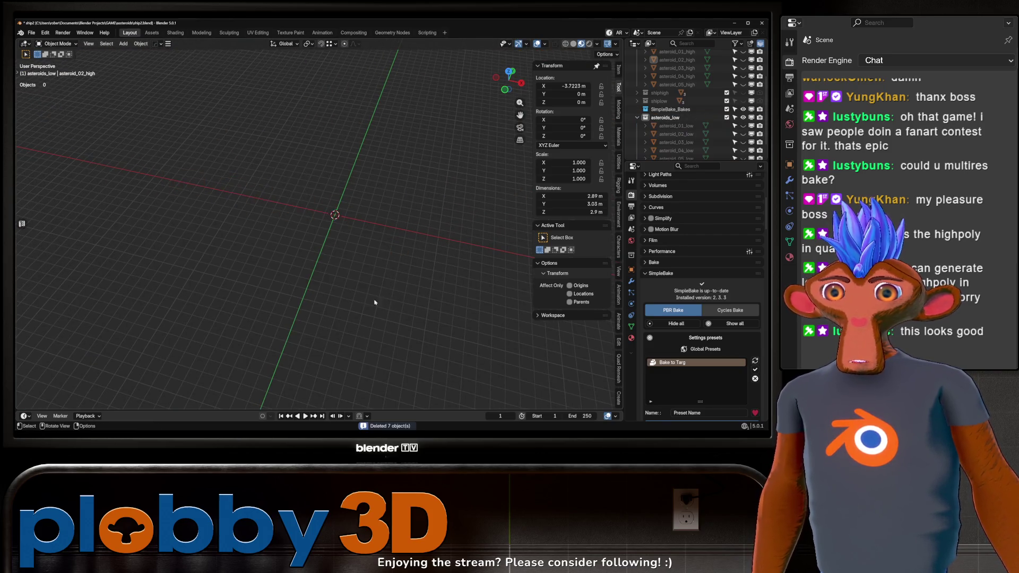
Unhide asteroid_01_low and the high-poly asteroids in the outliner
{"action": "left_click_drag", "start_coordinate": [375, 303], "coordinate": [350, 276]}
{"action": "scroll", "scroll_direction": "down", "scroll_amount": 3}
{"action": "left_click", "coordinate": [743, 110]}
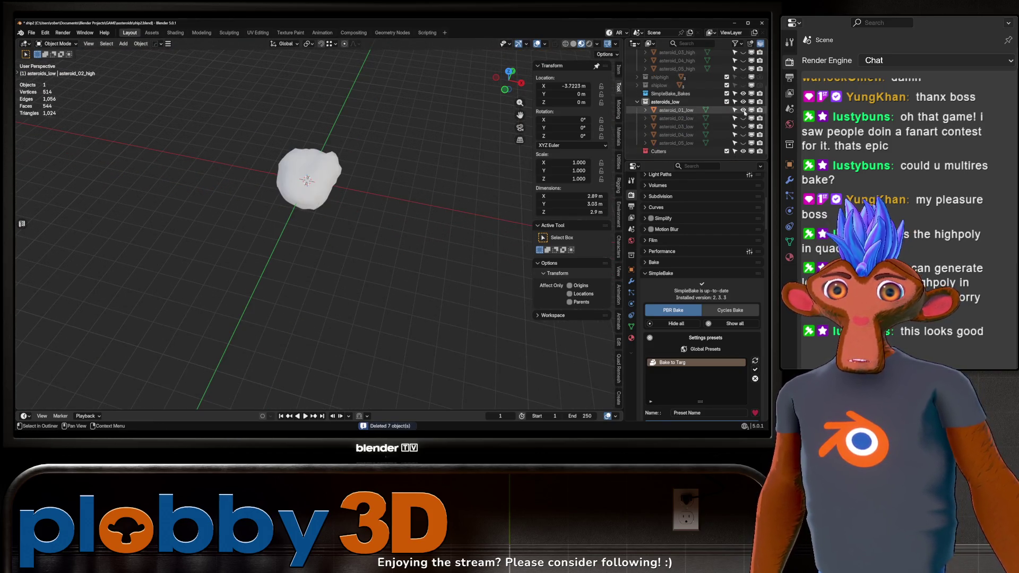
{"action": "key", "text": "ctrl+z"}
{"action": "scroll", "scroll_direction": "up", "scroll_amount": 3}
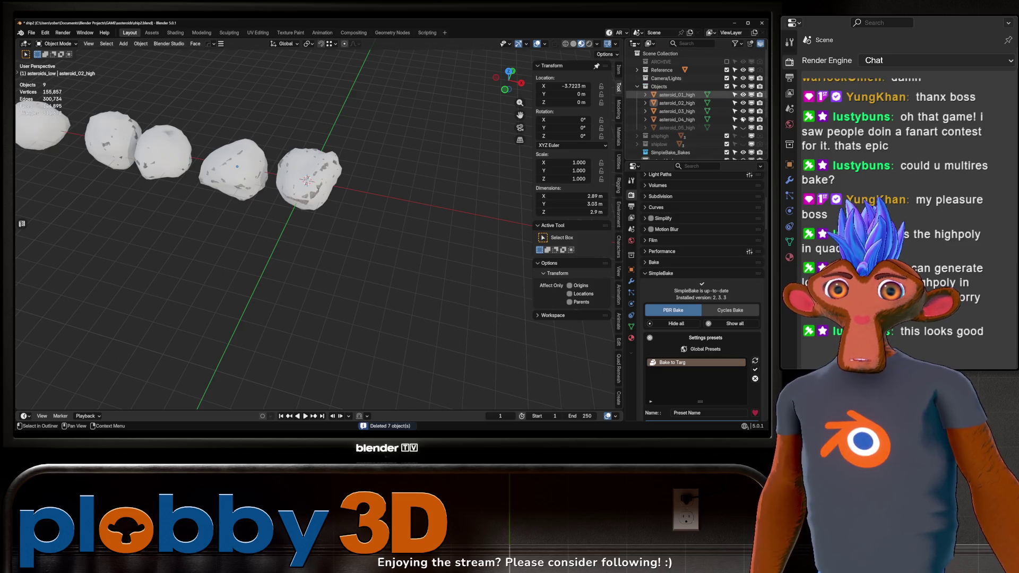
{"action": "left_click", "coordinate": [743, 127]}
{"action": "scroll", "scroll_direction": "down", "scroll_amount": 3}
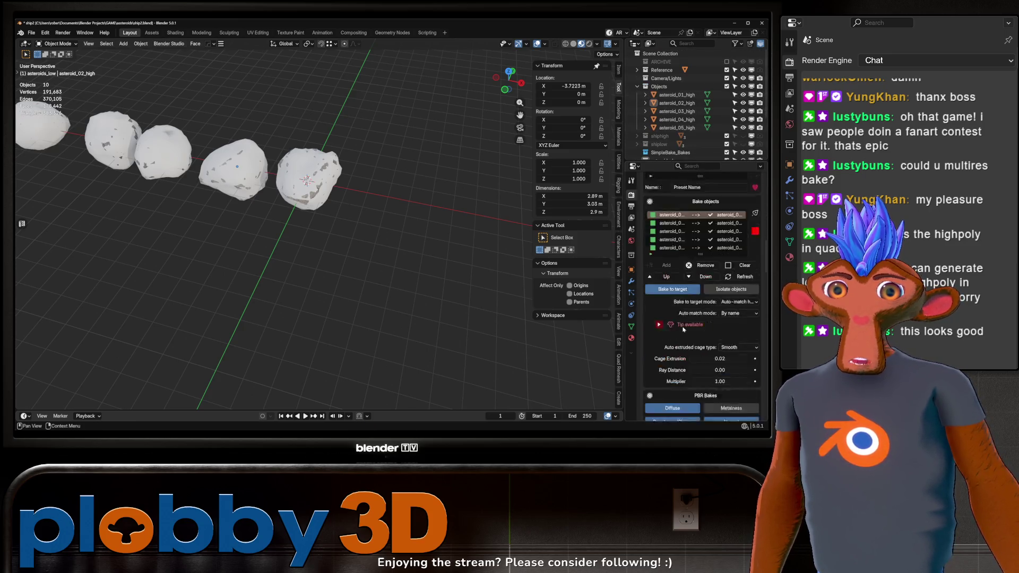
{"action": "scroll", "scroll_direction": "down", "scroll_amount": 3}
Adjust SimpleBake's Cage Extrusion, run the foreground bake, and close the completion message
{"action": "left_click", "coordinate": [726, 279]}
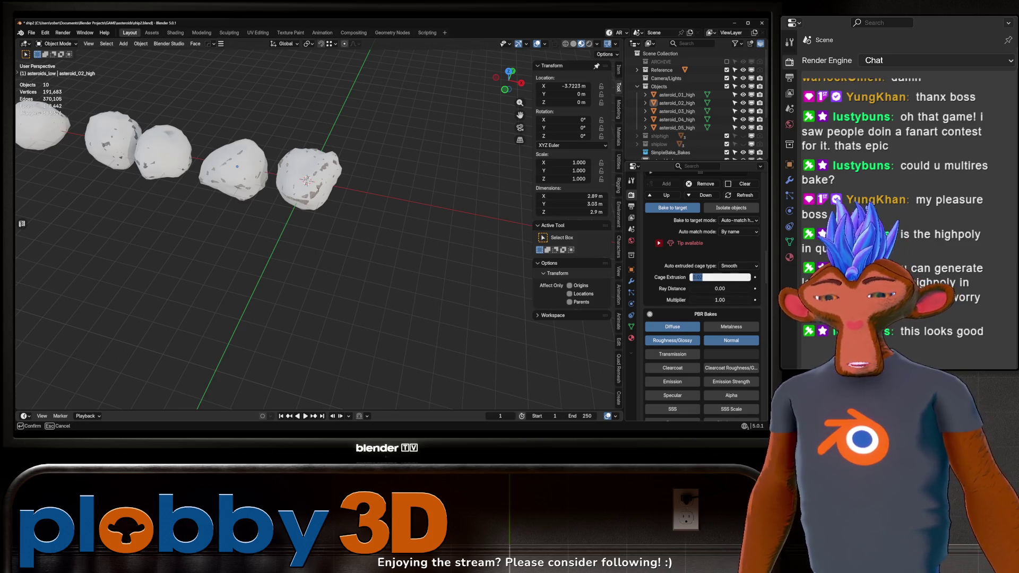
{"action": "key", "text": "Return"}
{"action": "scroll", "scroll_direction": "down", "scroll_amount": 3}
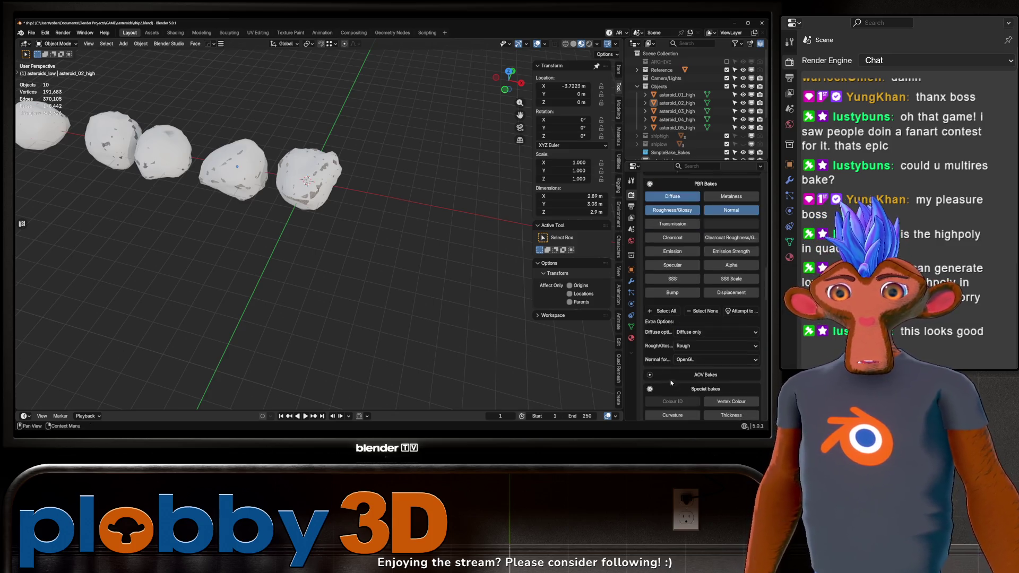
{"action": "scroll", "scroll_direction": "up", "scroll_amount": 3}
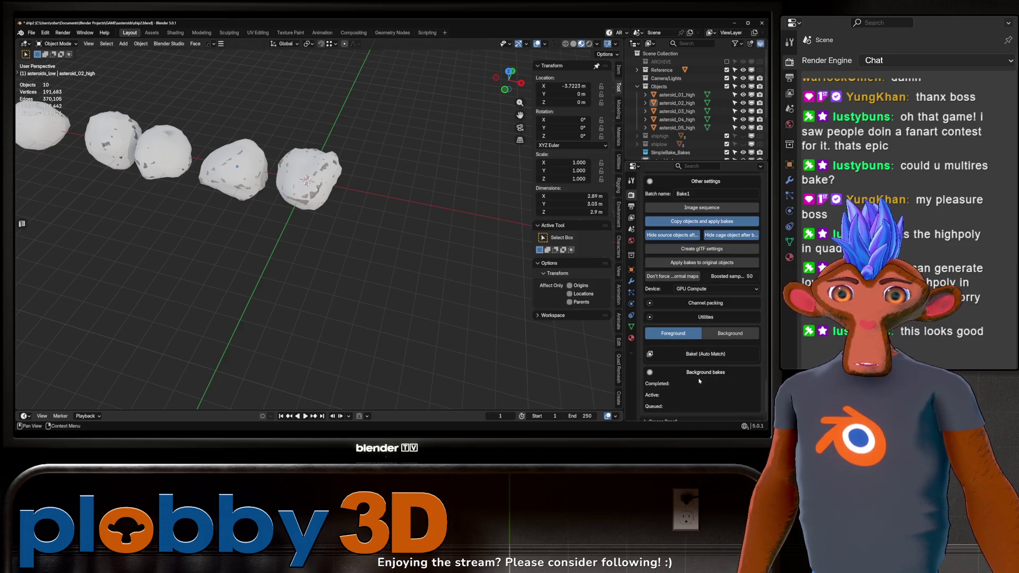
{"action": "left_click", "coordinate": [674, 325]}
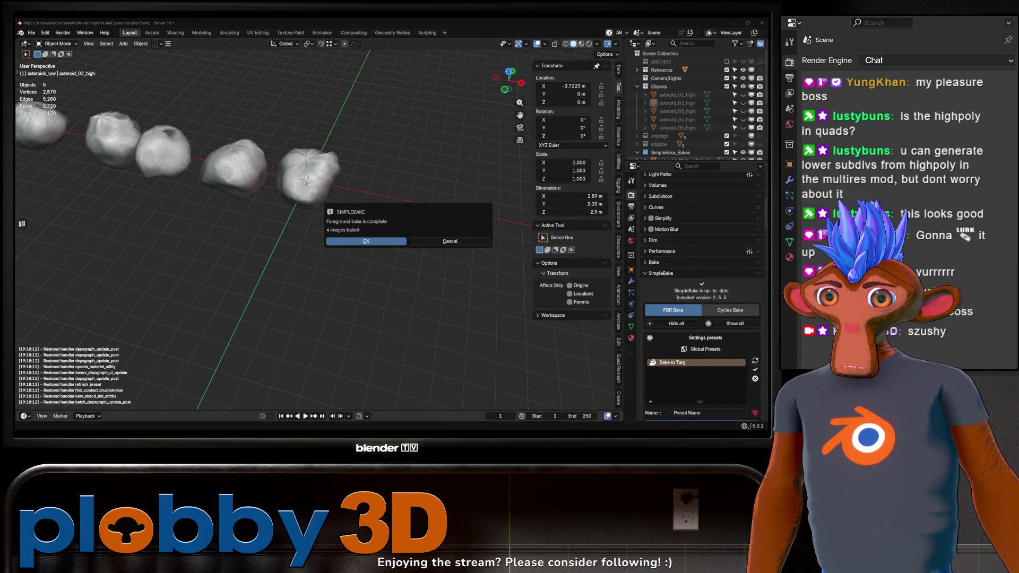
{"action": "left_click", "coordinate": [352, 243]}
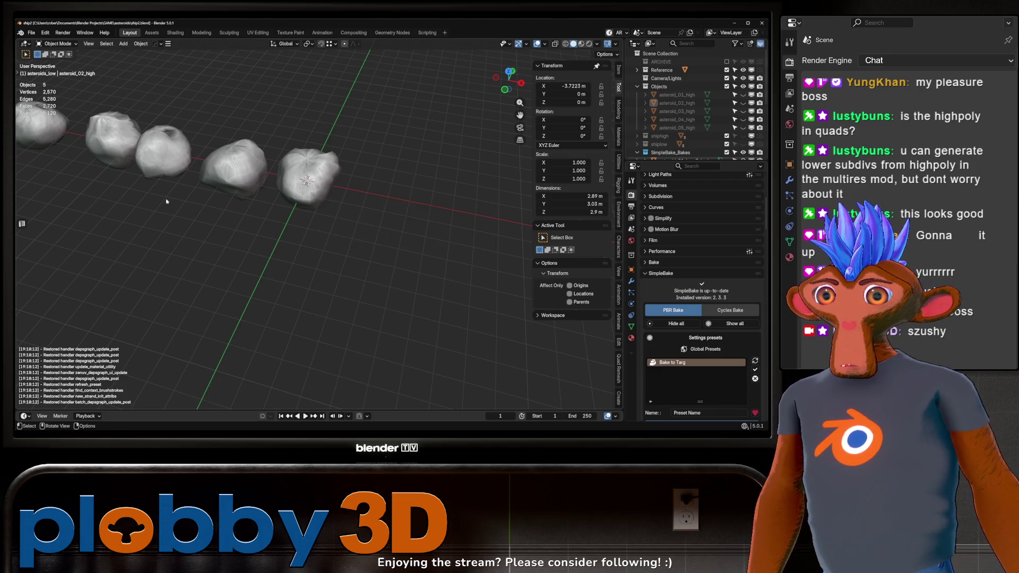
View the baked asteroid row in Material Preview, then in Rendered shading
{"action": "left_click_drag", "start_coordinate": [167, 200], "coordinate": [276, 223]}
{"action": "left_click", "coordinate": [581, 43]}
{"action": "left_click_drag", "start_coordinate": [351, 257], "coordinate": [287, 197]}
{"action": "scroll", "scroll_direction": "up", "scroll_amount": 3}
{"action": "scroll", "scroll_direction": "down", "scroll_amount": 3}
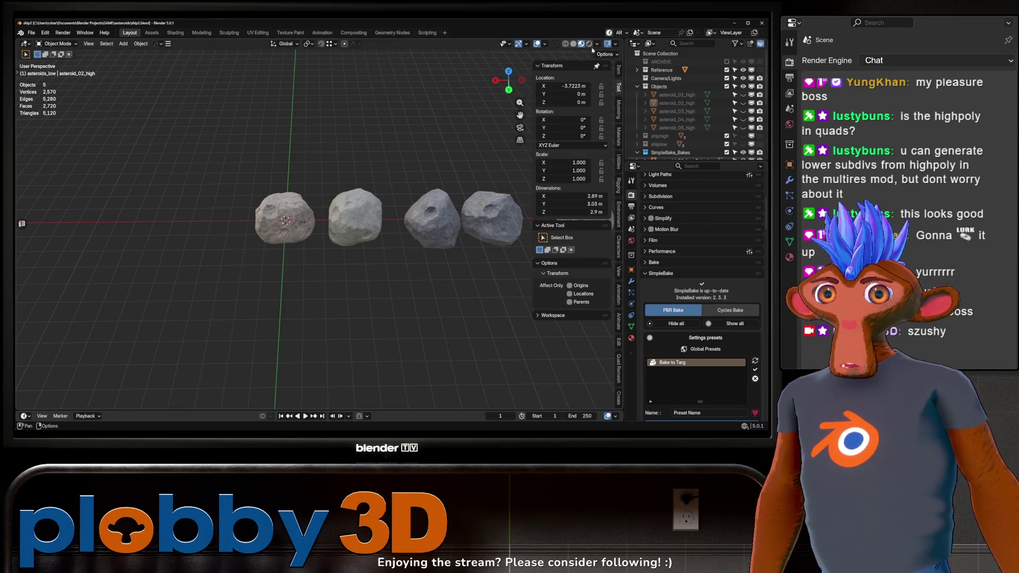
{"action": "left_click", "coordinate": [589, 44]}
{"action": "scroll", "scroll_direction": "up", "scroll_amount": 3}
{"action": "left_click_drag", "start_coordinate": [382, 171], "coordinate": [507, 153]}
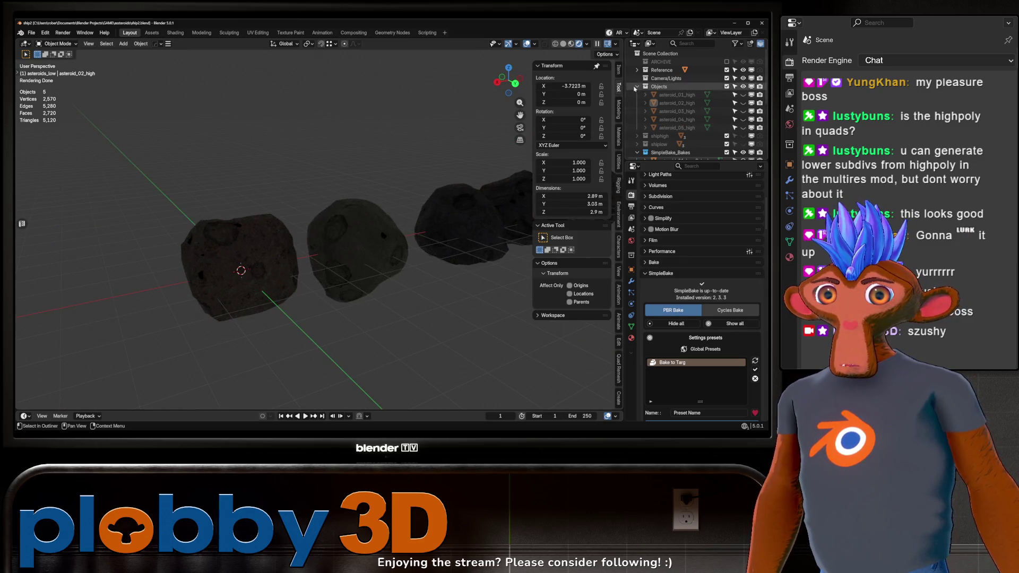
Expand the Reference collection and make Camera/Lights the active collection
{"action": "left_click", "coordinate": [637, 69]}
{"action": "scroll", "scroll_direction": "down", "scroll_amount": 3}
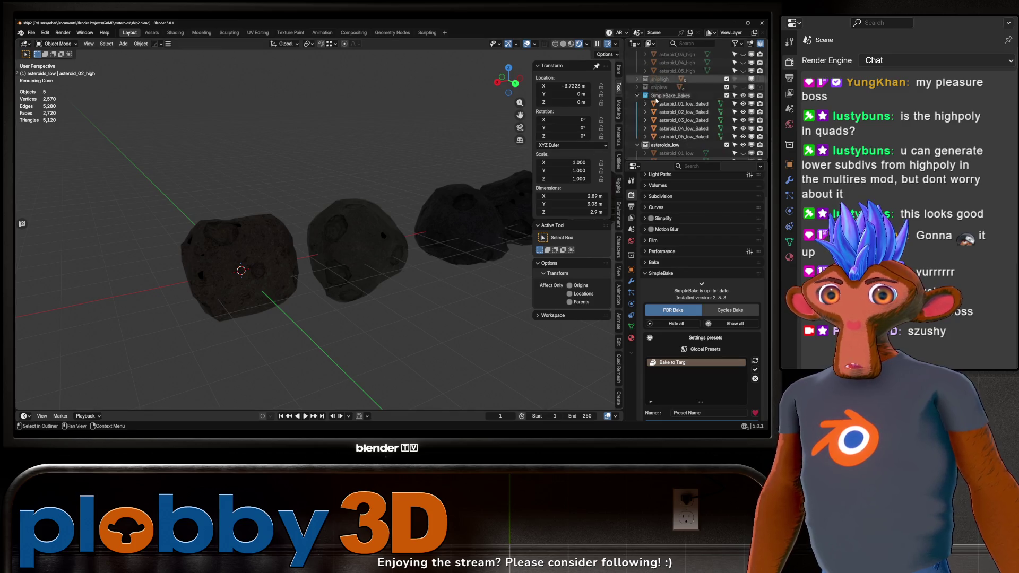
{"action": "scroll", "scroll_direction": "up", "scroll_amount": 3}
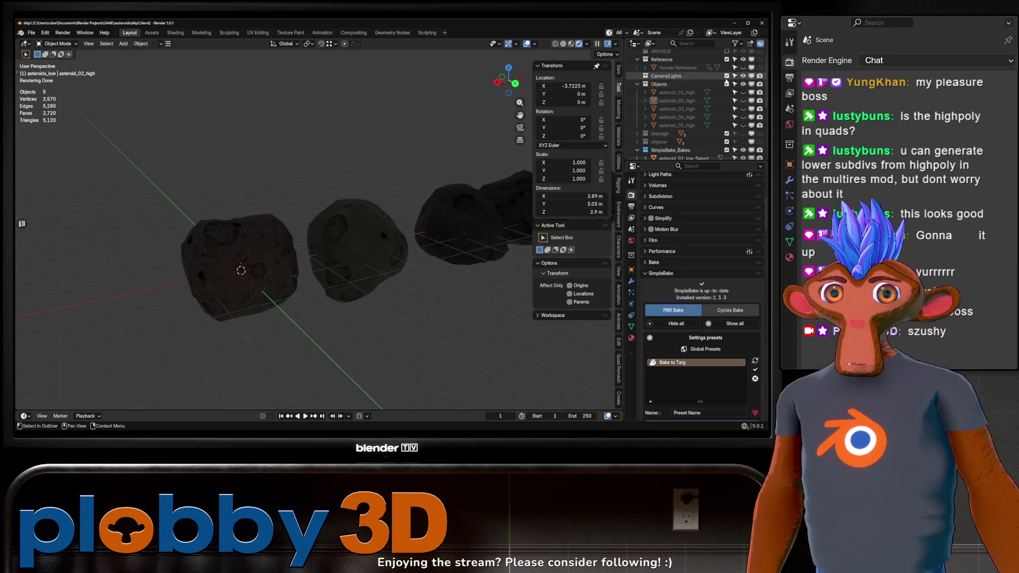
{"action": "left_click", "coordinate": [656, 77]}
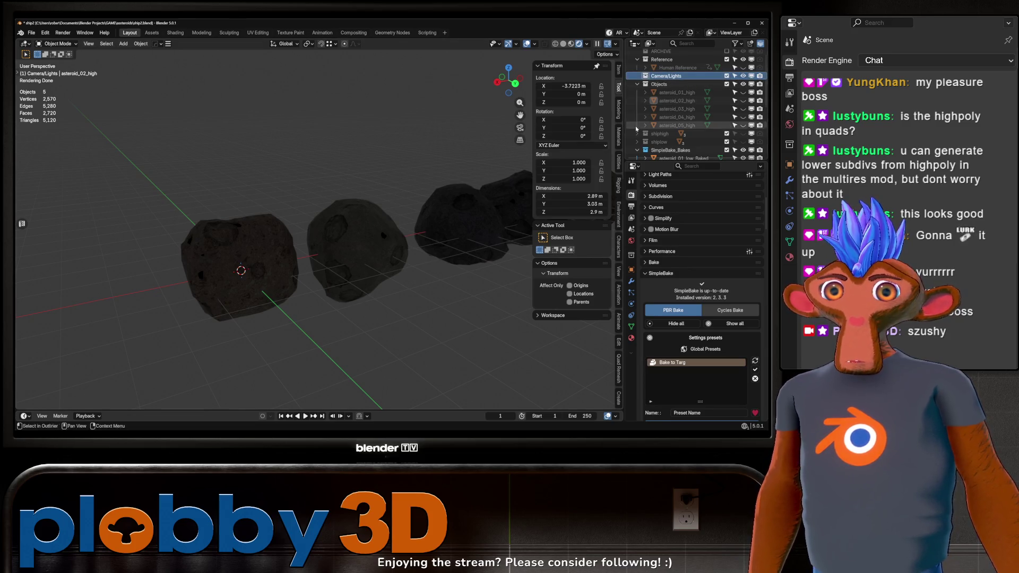
Add an area light and raise it along Z above the asteroids
{"action": "key", "text": "shift+a"}
{"action": "mouse_move", "coordinate": [355, 319]}
{"action": "left_click", "coordinate": [424, 343]}
{"action": "scroll", "scroll_direction": "down", "scroll_amount": 3}
{"action": "key", "text": "g"}
{"action": "key", "text": "z"}
{"action": "left_click", "coordinate": [380, 89]}
Scale the area light up to 11.811, reposition it, and lower its power
{"action": "key", "text": "s"}
{"action": "left_click", "coordinate": [478, 159]}
{"action": "key", "text": "g"}
{"action": "left_click", "coordinate": [574, 294]}
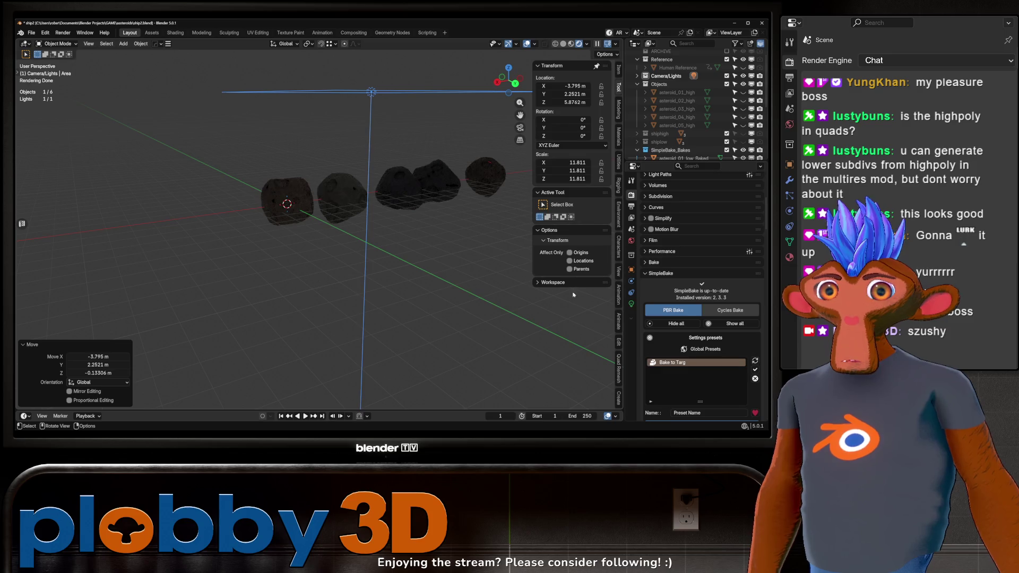
{"action": "left_click", "coordinate": [632, 304]}
{"action": "left_click_drag", "start_coordinate": [720, 264], "coordinate": [663, 263]}
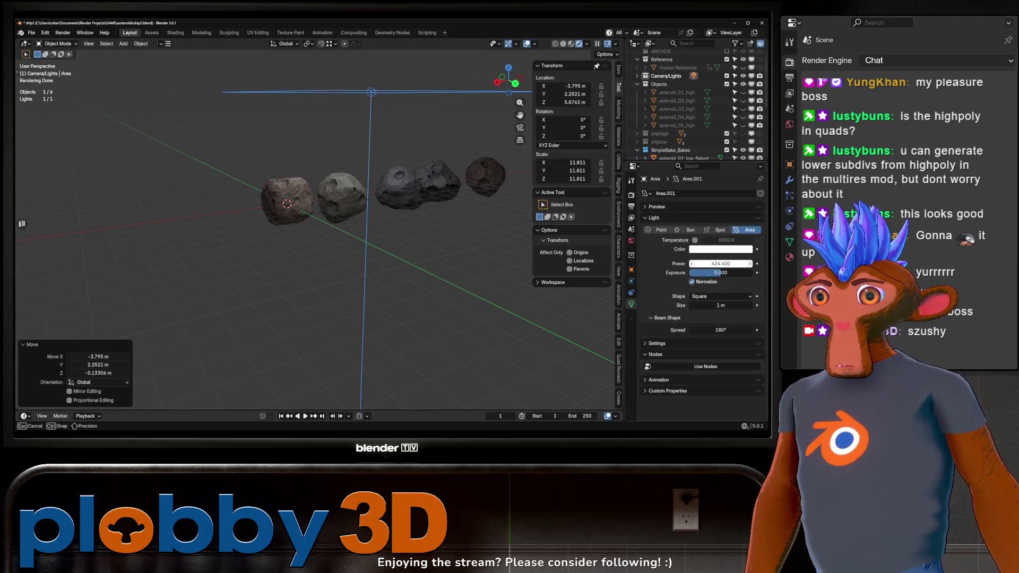
Select asteroid_01_low_Baked and switch to the Texture Paint workspace
{"action": "left_click_drag", "start_coordinate": [238, 180], "coordinate": [374, 260]}
{"action": "left_click", "coordinate": [297, 170]}
{"action": "scroll", "scroll_direction": "down", "scroll_amount": 3}
{"action": "scroll", "scroll_direction": "down", "scroll_amount": 3}
{"action": "scroll", "scroll_direction": "up", "scroll_amount": 3}
{"action": "scroll", "scroll_direction": "down", "scroll_amount": 3}
{"action": "scroll", "scroll_direction": "up", "scroll_amount": 3}
{"action": "scroll", "scroll_direction": "up", "scroll_amount": 3}
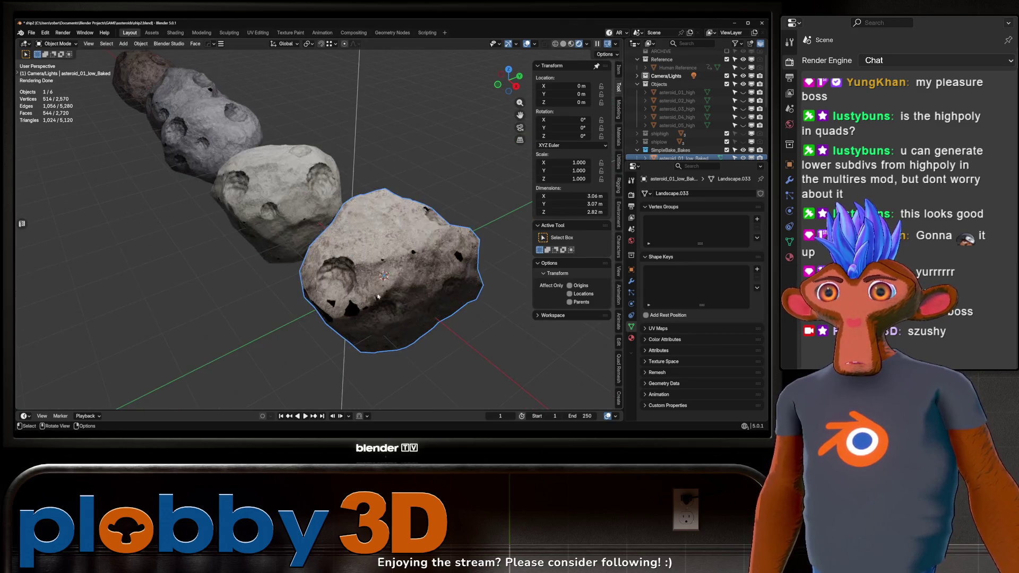
{"action": "left_click", "coordinate": [296, 33]}
Check the list of baked images in the Texture Paint workspace
{"action": "left_click_drag", "start_coordinate": [435, 212], "coordinate": [281, 262]}
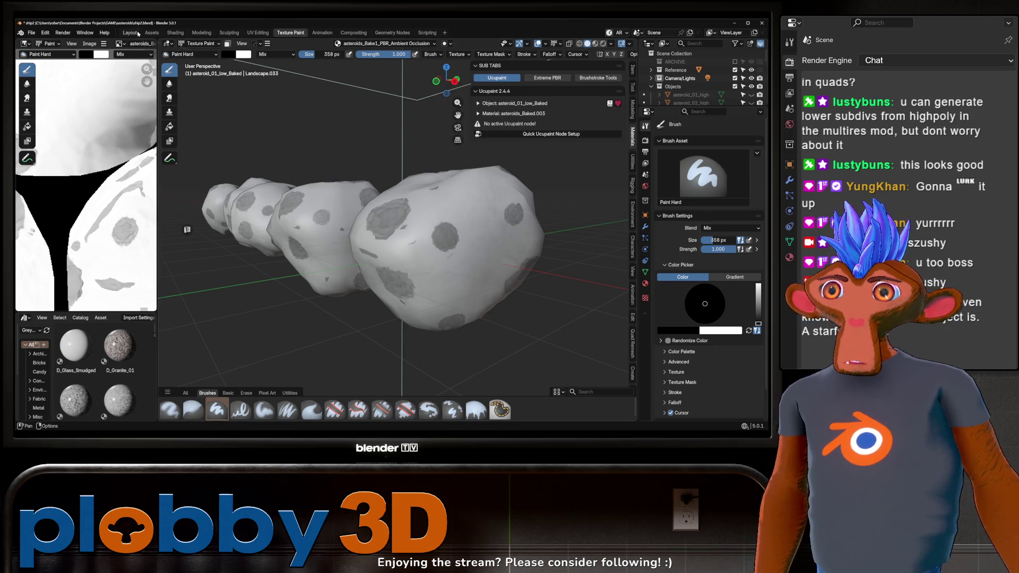
{"action": "left_click", "coordinate": [138, 34]}
{"action": "left_click_drag", "start_coordinate": [318, 265], "coordinate": [450, 248]}
{"action": "scroll", "scroll_direction": "down", "scroll_amount": 3}
{"action": "scroll", "scroll_direction": "up", "scroll_amount": 3}
{"action": "scroll", "scroll_direction": "up", "scroll_amount": 3}
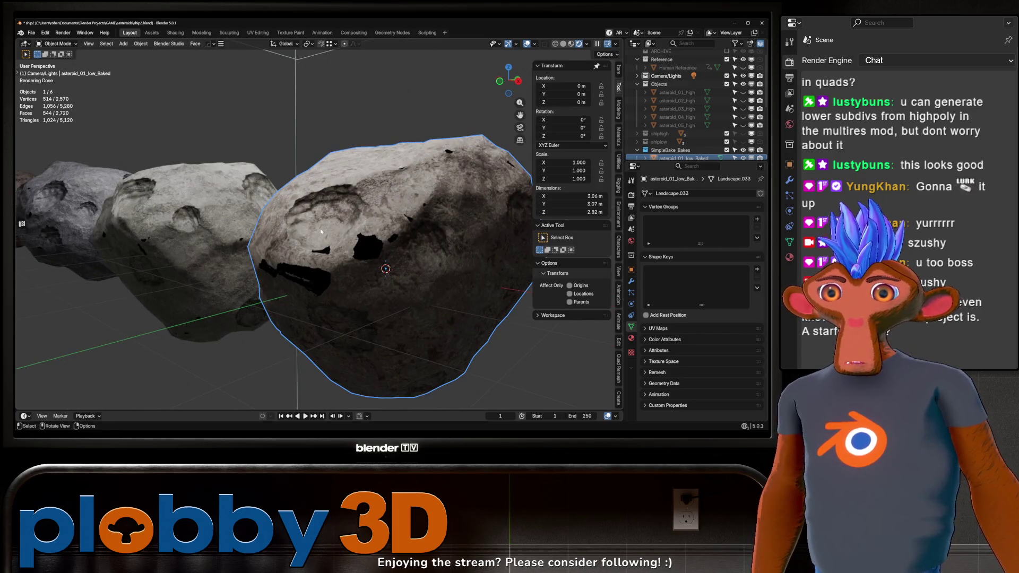
{"action": "left_click", "coordinate": [288, 34]}
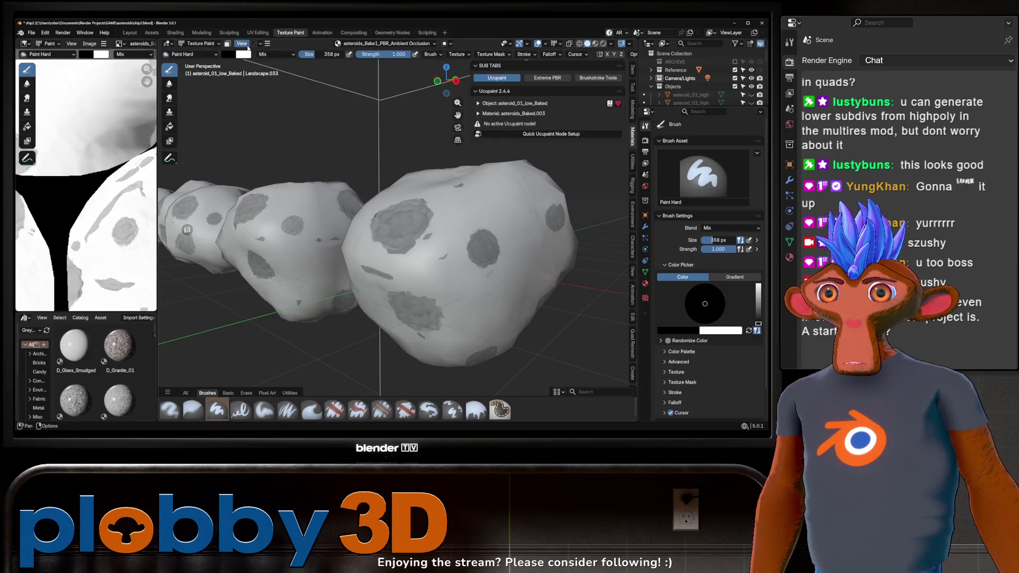
{"action": "left_click", "coordinate": [413, 44]}
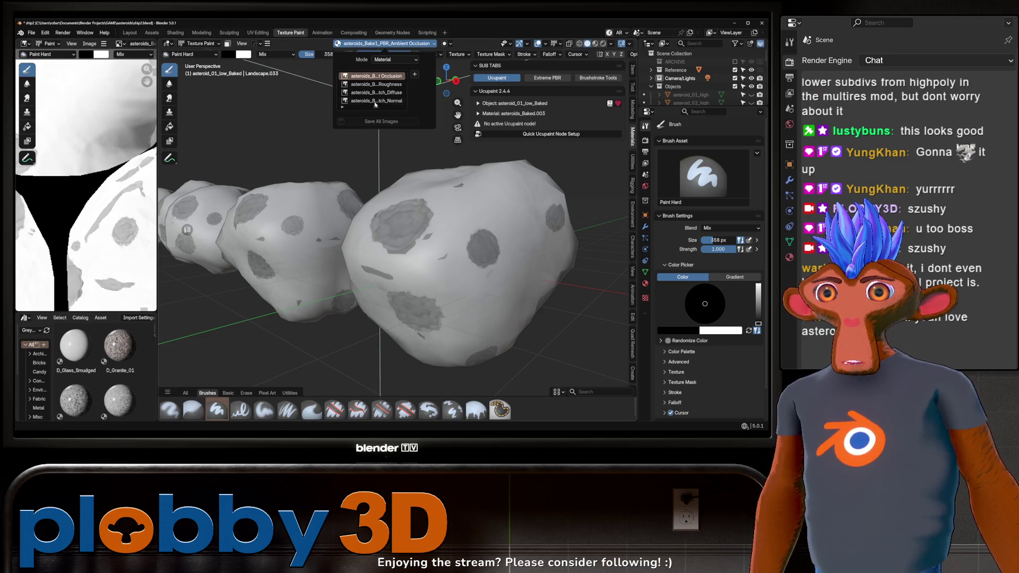
Return to the Layout workspace and orbit out to see all five asteroids
{"action": "left_click_drag", "start_coordinate": [372, 138], "coordinate": [340, 130]}
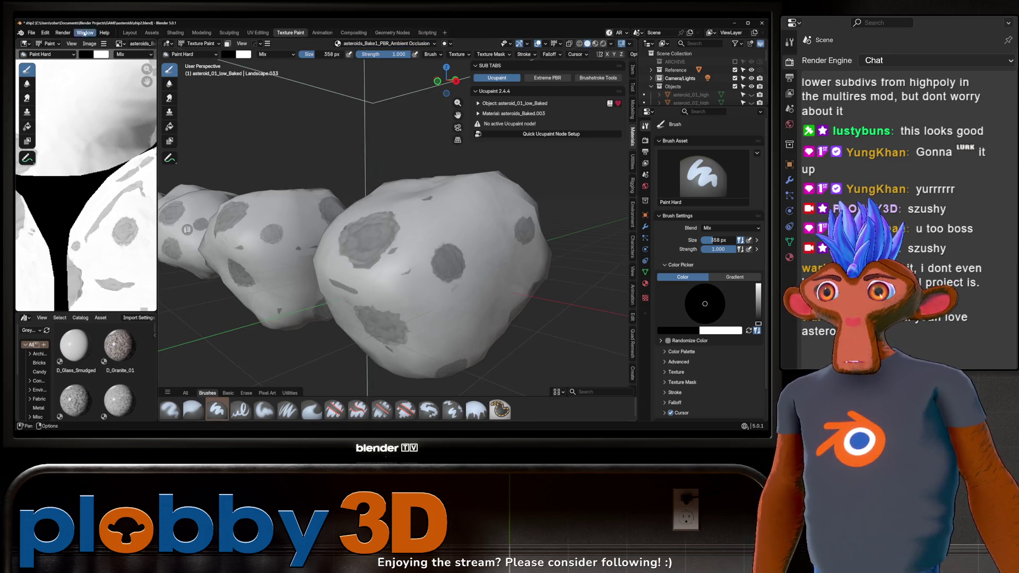
{"action": "left_click", "coordinate": [129, 33]}
{"action": "left_click_drag", "start_coordinate": [297, 228], "coordinate": [346, 261]}
{"action": "scroll", "scroll_direction": "up", "scroll_amount": 3}
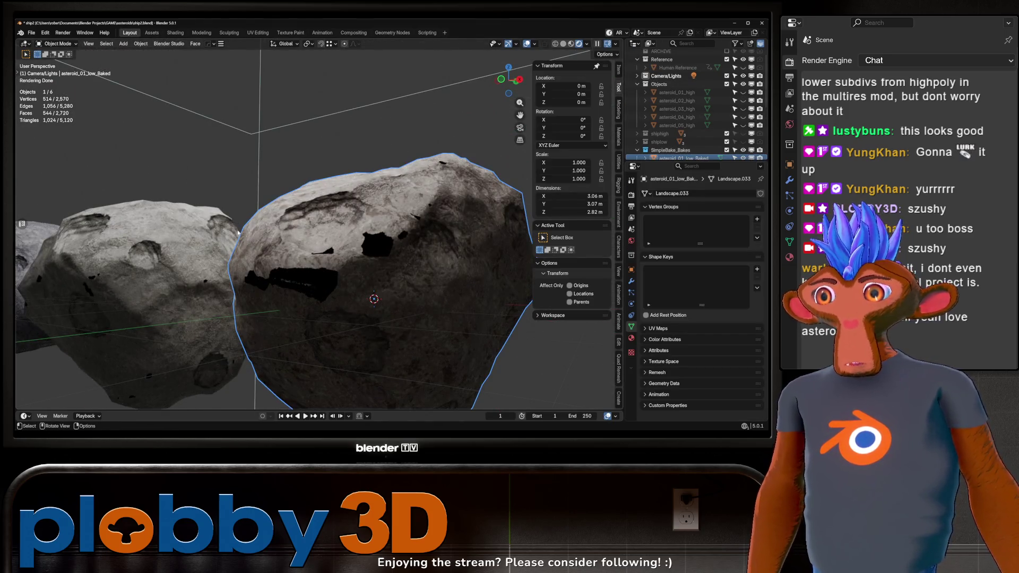
{"action": "scroll", "scroll_direction": "down", "scroll_amount": 3}
{"action": "left_click_drag", "start_coordinate": [272, 241], "coordinate": [280, 202]}
Box-select and delete the asteroids, then undo with Ctrl+Z to restore them
{"action": "left_click_drag", "start_coordinate": [118, 154], "coordinate": [404, 321]}
{"action": "key", "text": "Delete"}
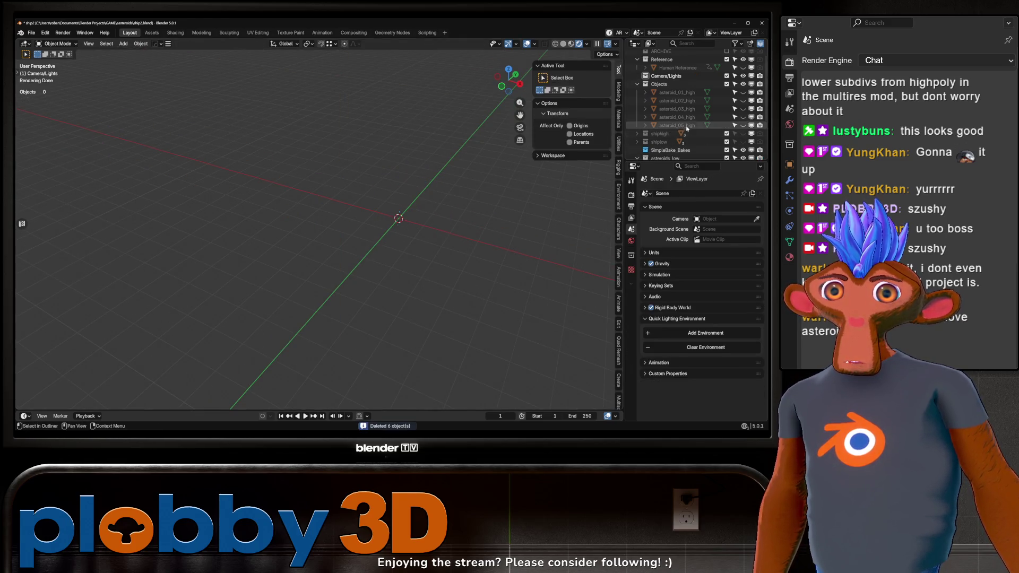
{"action": "key", "text": "ctrl+z"}
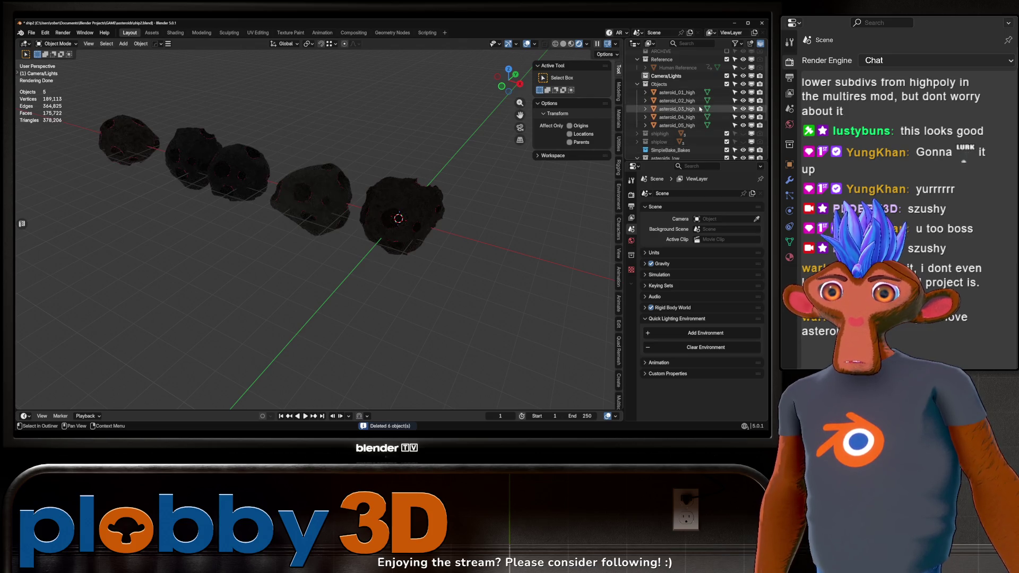
Unhide asteroids_low and select all five low-poly asteroids
{"action": "scroll", "scroll_direction": "down", "scroll_amount": 3}
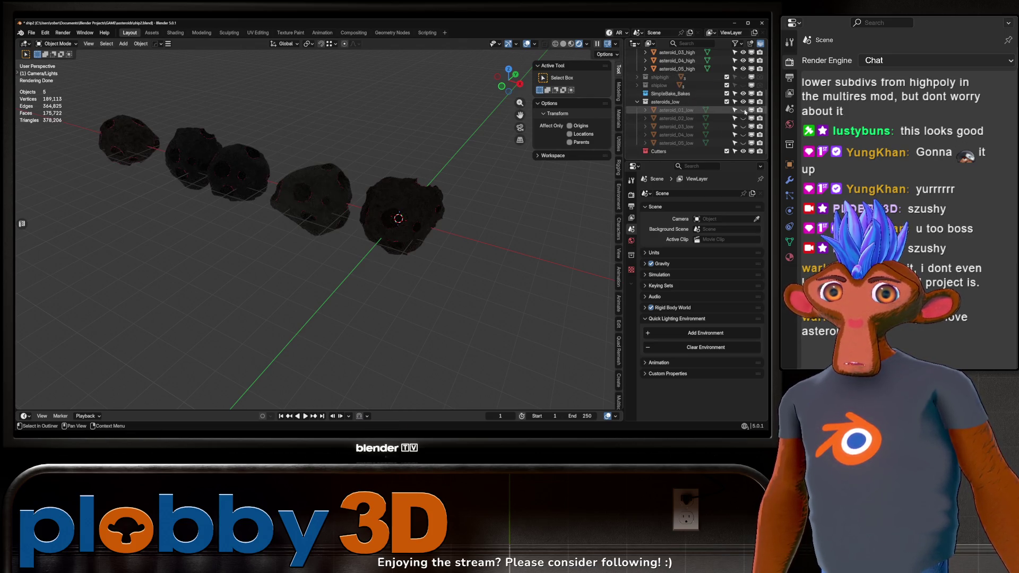
{"action": "left_click_drag", "start_coordinate": [744, 110], "coordinate": [742, 150]}
{"action": "left_click_drag", "start_coordinate": [391, 205], "coordinate": [398, 202]}
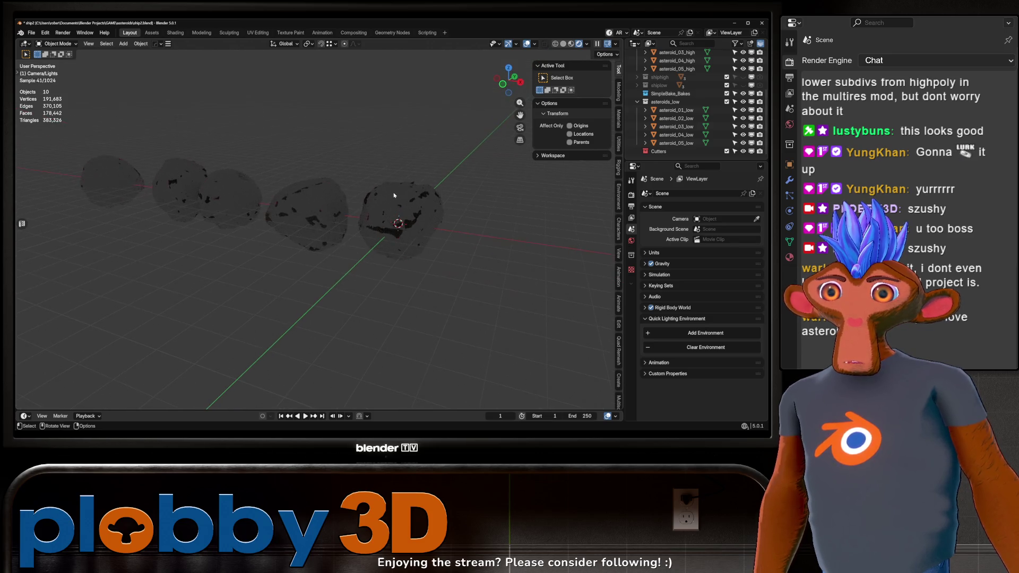
{"action": "left_click", "coordinate": [399, 201]}
{"action": "left_click", "coordinate": [636, 143]}
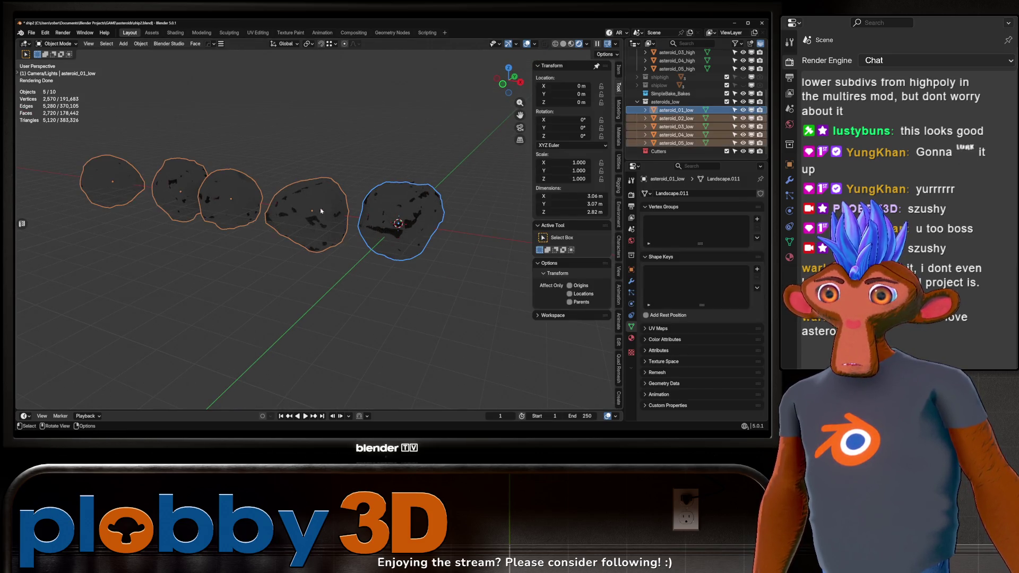
Inflate the asteroid meshes with Alt+S and apply rotation and scale
{"action": "key", "text": "Tab"}
{"action": "key", "text": "alt+s"}
{"action": "key", "text": "Return"}
{"action": "key", "text": "Tab"}
{"action": "key", "text": "ctrl+a"}
{"action": "left_click", "coordinate": [431, 223]}
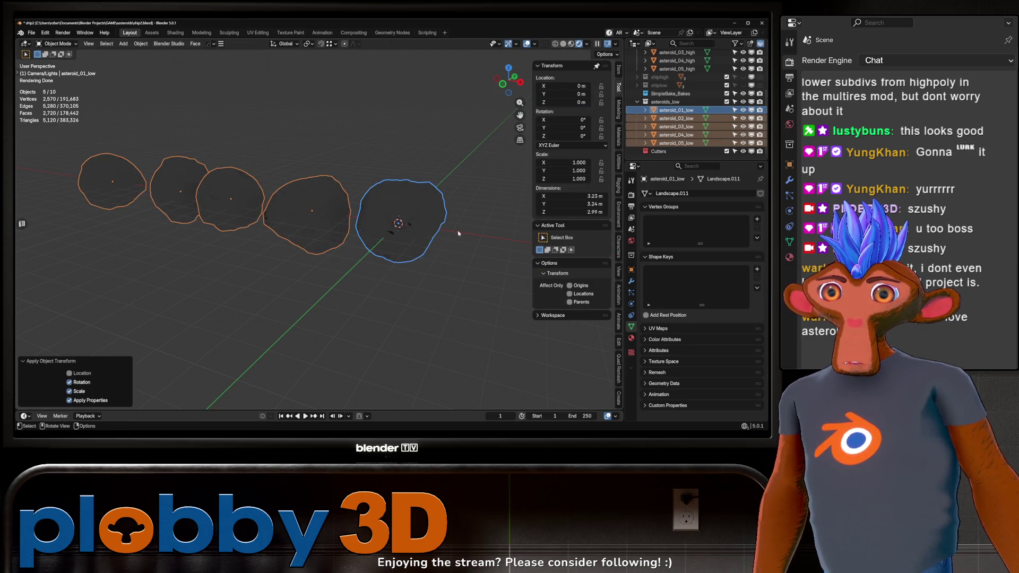
Start an Auto Match bake from Render properties onto the low-poly asteroids
{"action": "key", "text": "Tab"}
{"action": "left_click", "coordinate": [631, 195]}
{"action": "key", "text": "Tab"}
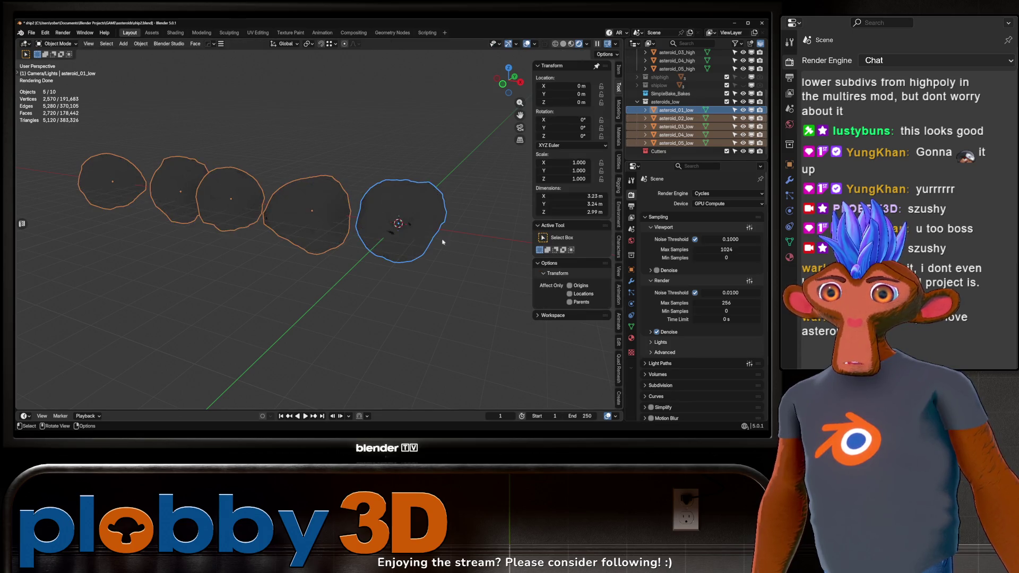
{"action": "scroll", "scroll_direction": "down", "scroll_amount": 3}
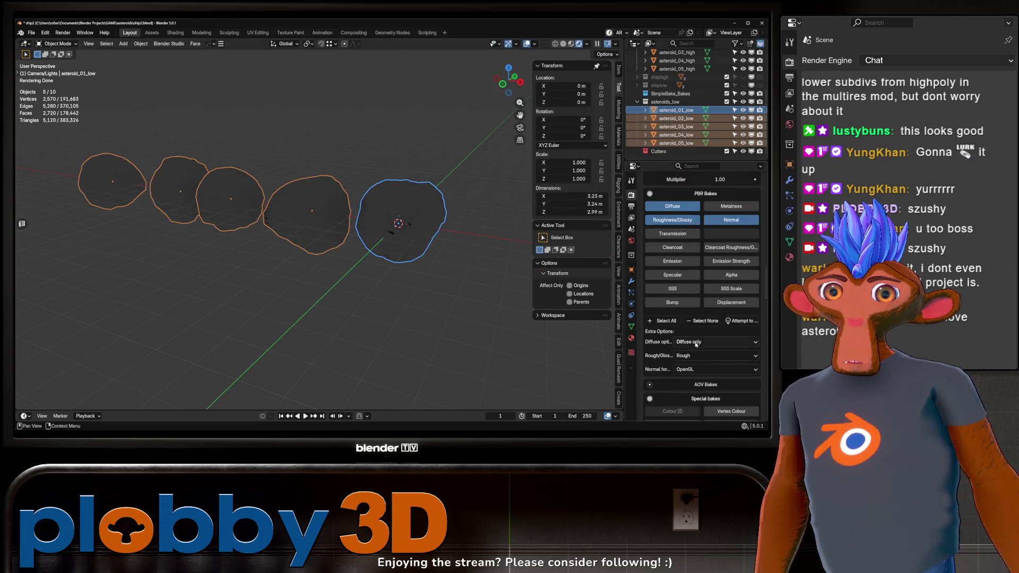
{"action": "scroll", "scroll_direction": "down", "scroll_amount": 3}
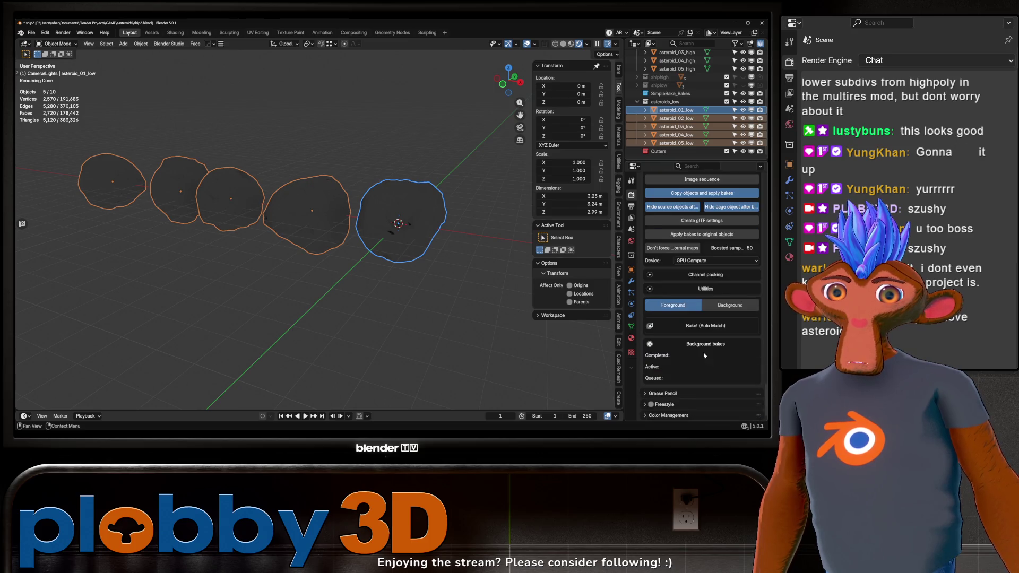
{"action": "left_click", "coordinate": [713, 326]}
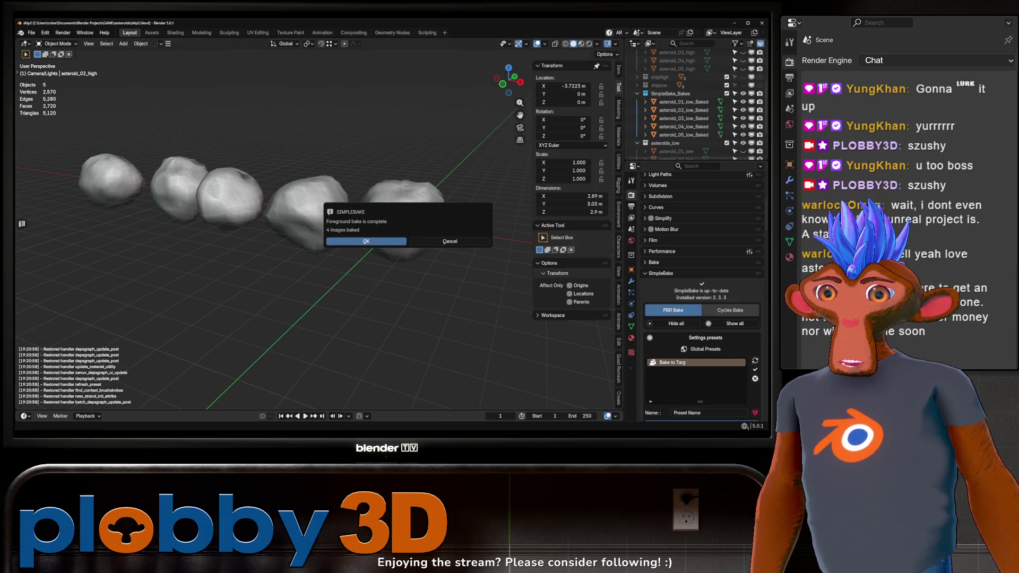
Click OK on the 'Foreground bake is complete' dialog
{"action": "left_click", "coordinate": [366, 243]}
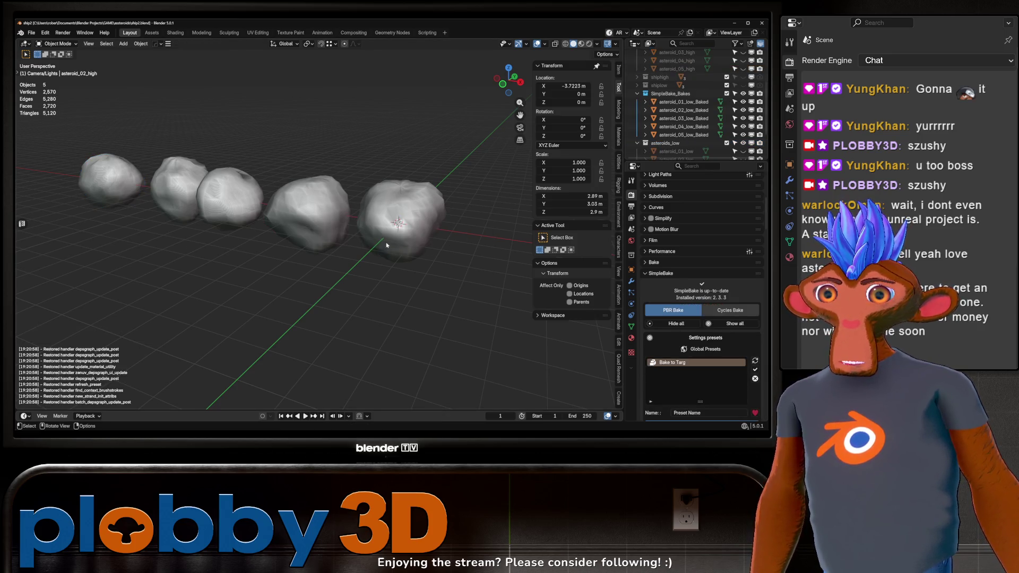
Inspect the baked asteroid row from several angles in Material Preview
{"action": "left_click_drag", "start_coordinate": [276, 230], "coordinate": [461, 213]}
{"action": "scroll", "scroll_direction": "down", "scroll_amount": 3}
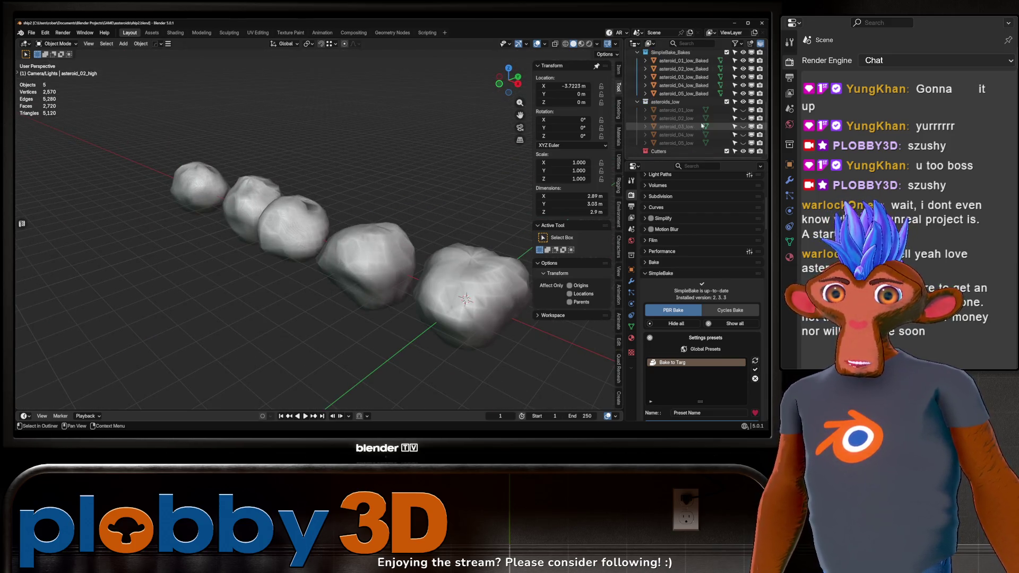
{"action": "key", "text": "z"}
{"action": "left_click_drag", "start_coordinate": [329, 223], "coordinate": [446, 313]}
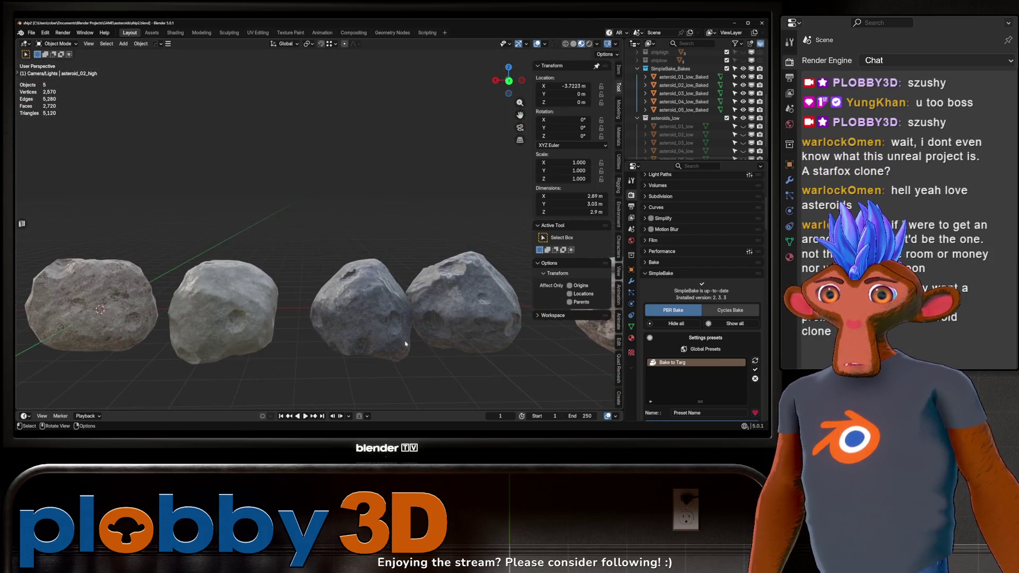
{"action": "scroll", "scroll_direction": "up", "scroll_amount": 3}
{"action": "scroll", "scroll_direction": "down", "scroll_amount": 3}
{"action": "scroll", "scroll_direction": "up", "scroll_amount": 3}
{"action": "left_click_drag", "start_coordinate": [311, 346], "coordinate": [151, 273]}
{"action": "scroll", "scroll_direction": "down", "scroll_amount": 3}
Select asteroid_03_low_Baked and open the Shading workspace
{"action": "left_click", "coordinate": [298, 268]}
{"action": "left_click_drag", "start_coordinate": [229, 219], "coordinate": [283, 182]}
{"action": "scroll", "scroll_direction": "up", "scroll_amount": 3}
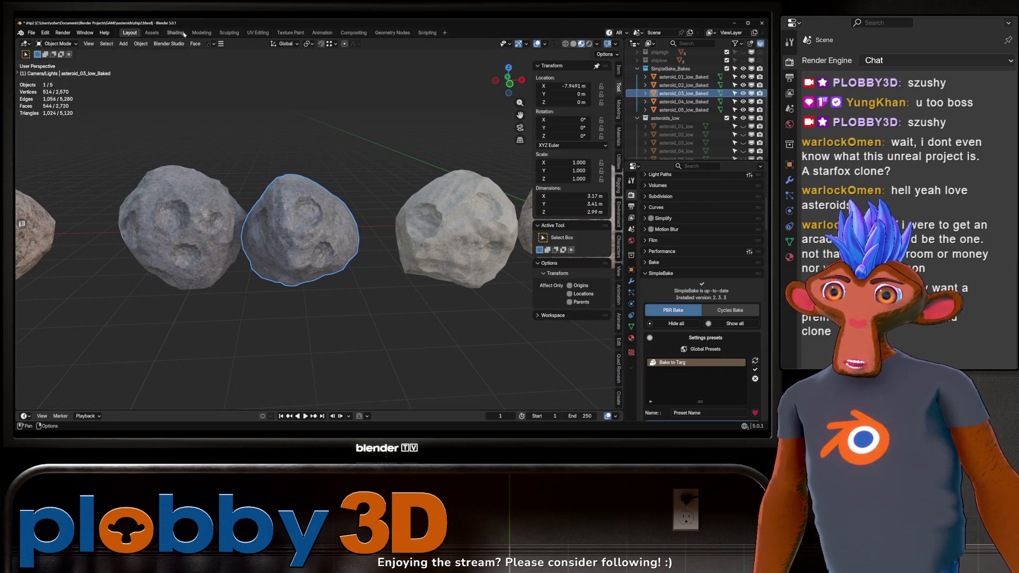
{"action": "left_click", "coordinate": [177, 33]}
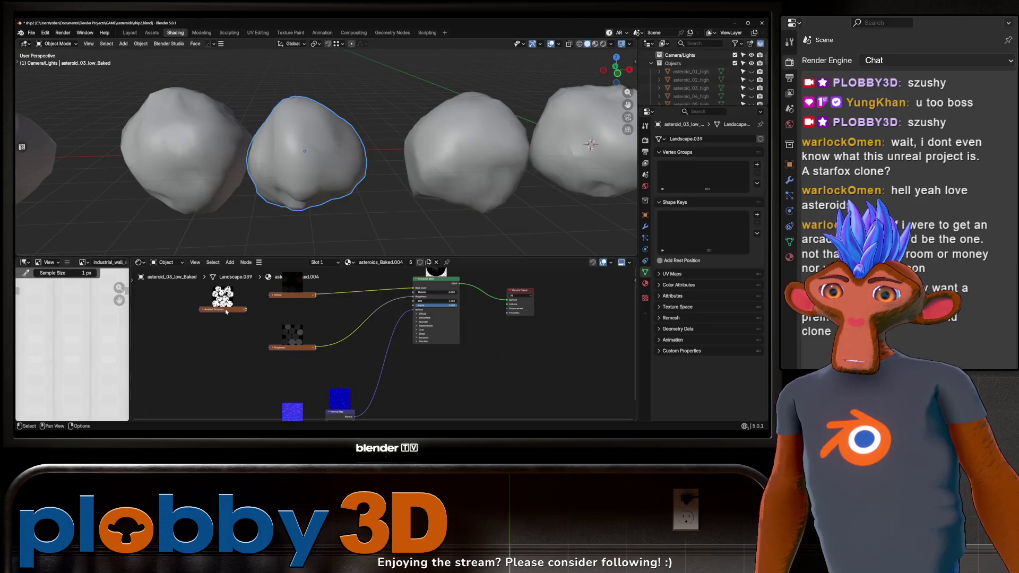
Show the baked texture in the image editor and nudge asteroid_03 along X
{"action": "left_click", "coordinate": [226, 312]}
{"action": "left_click_drag", "start_coordinate": [251, 315], "coordinate": [251, 343]}
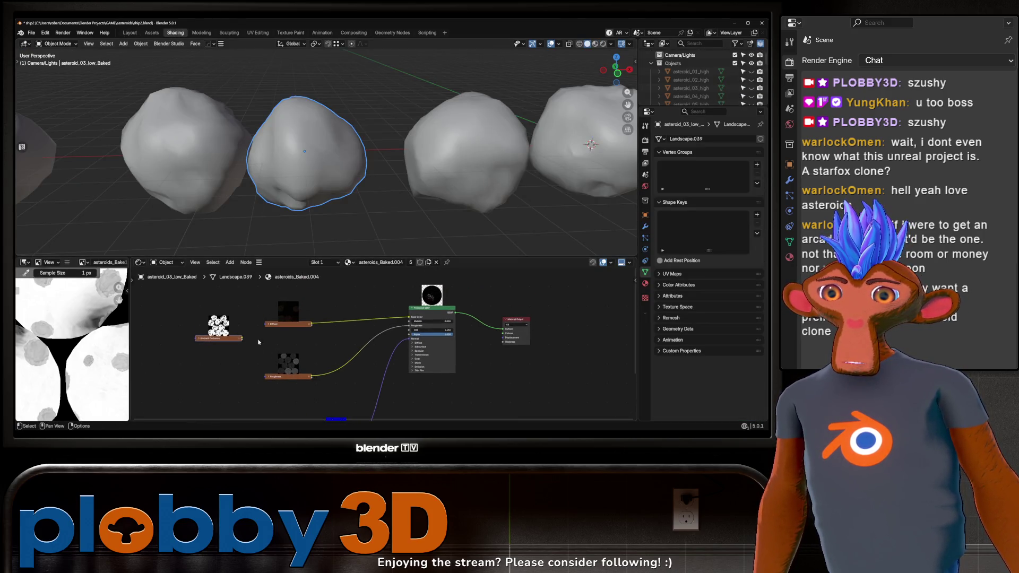
{"action": "left_click", "coordinate": [595, 43]}
{"action": "key", "text": "g"}
{"action": "key", "text": "x"}
{"action": "left_click", "coordinate": [325, 163]}
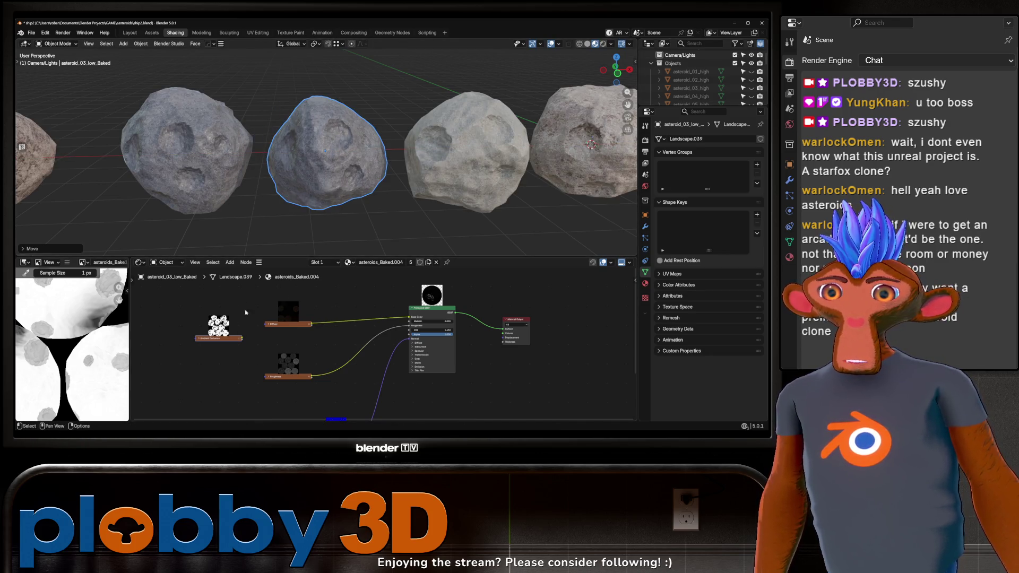
Insert a Multiply mix node into the diffuse link and connect the AO texture
{"action": "key", "text": "shift+a"}
{"action": "mouse_move", "coordinate": [326, 335]}
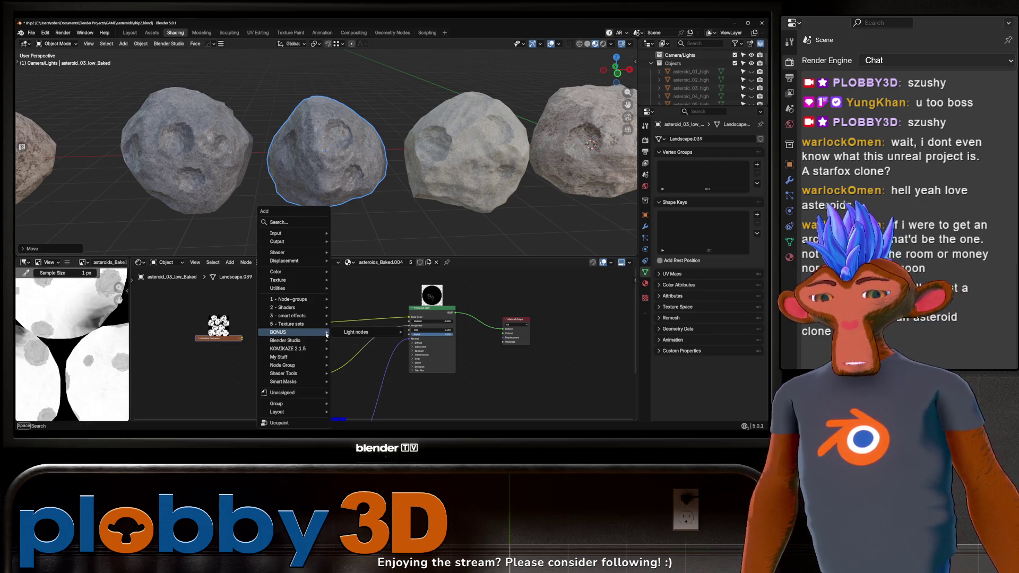
{"action": "type", "text": "multipl"}
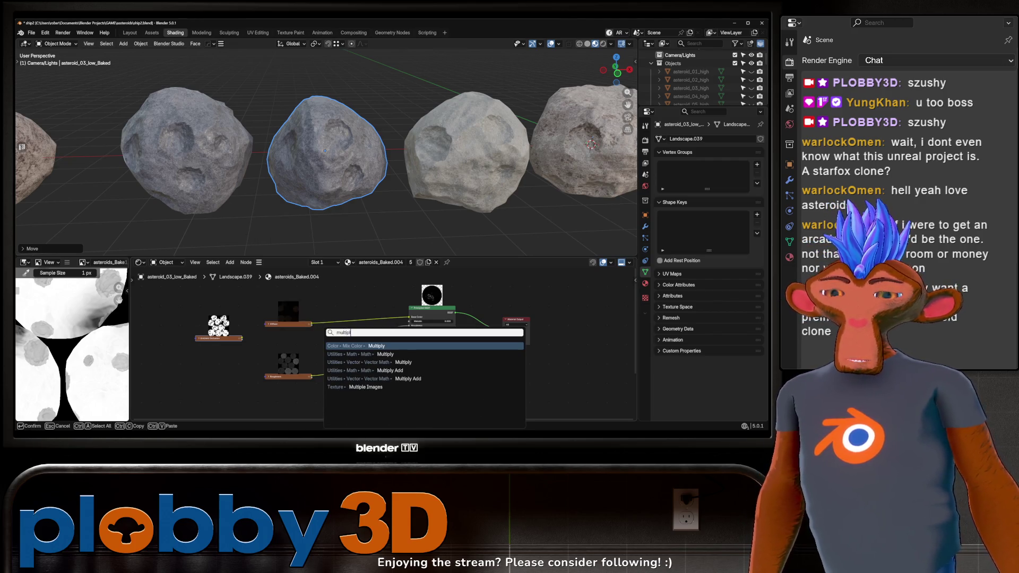
{"action": "key", "text": "Return"}
{"action": "left_click", "coordinate": [355, 321]}
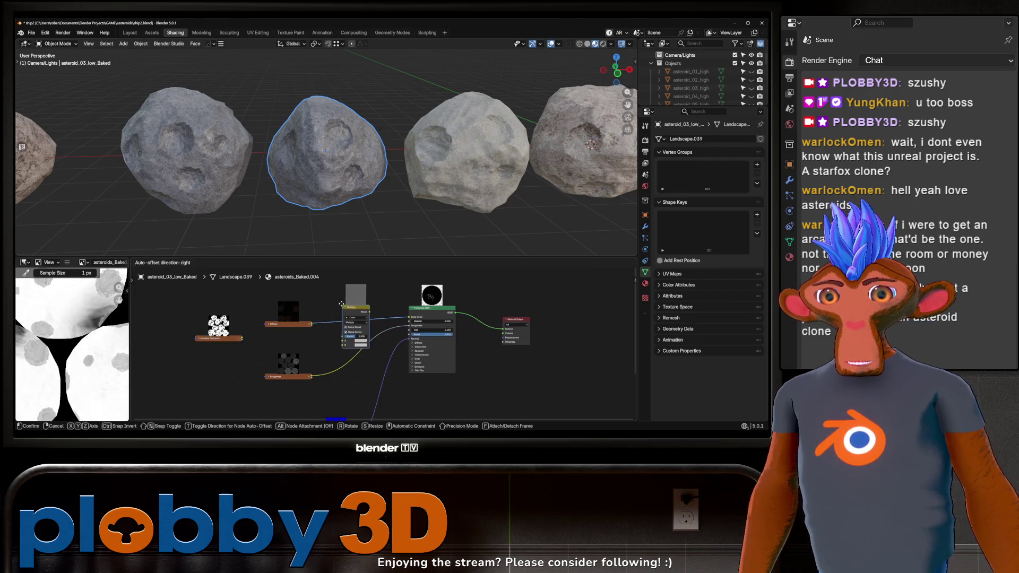
{"action": "left_click_drag", "start_coordinate": [344, 346], "coordinate": [371, 337]}
Cut the Multiply link to Base Color and delete the Multiply node
{"action": "left_click_drag", "start_coordinate": [321, 237], "coordinate": [211, 173]}
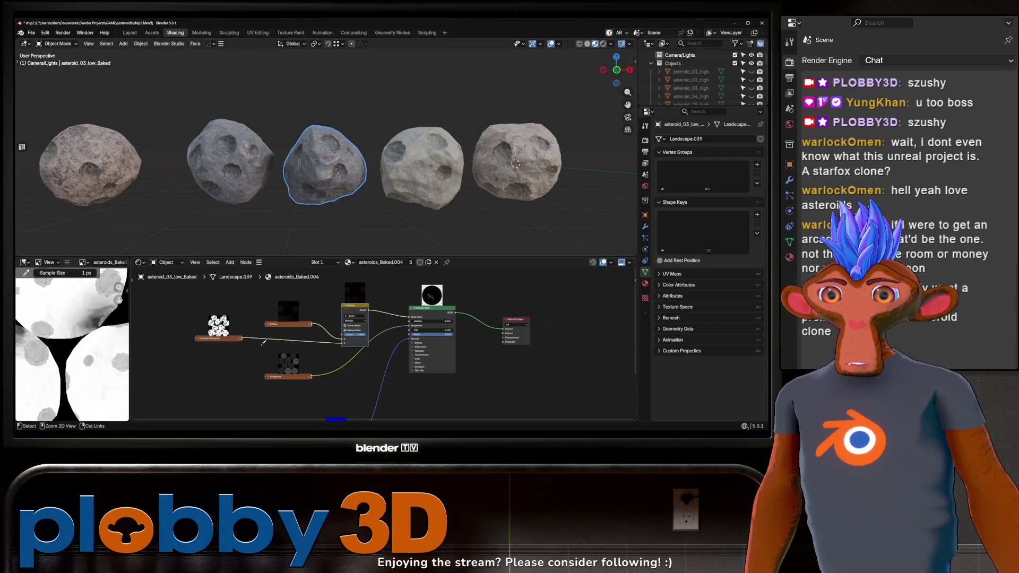
{"action": "left_click_drag", "start_coordinate": [387, 293], "coordinate": [376, 319]}
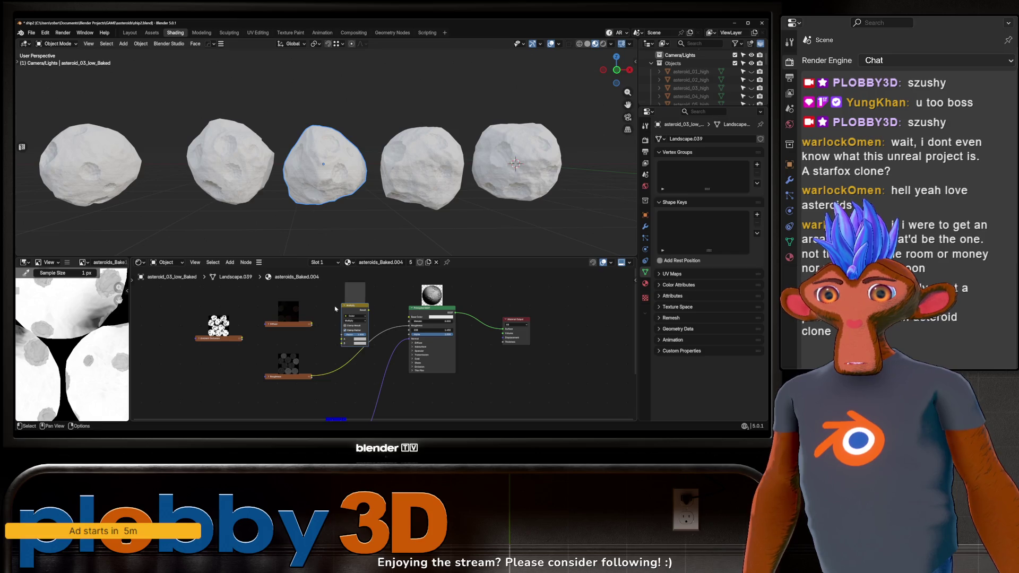
{"action": "key", "text": "ctrl+x"}
{"action": "left_click_drag", "start_coordinate": [318, 181], "coordinate": [274, 202]}
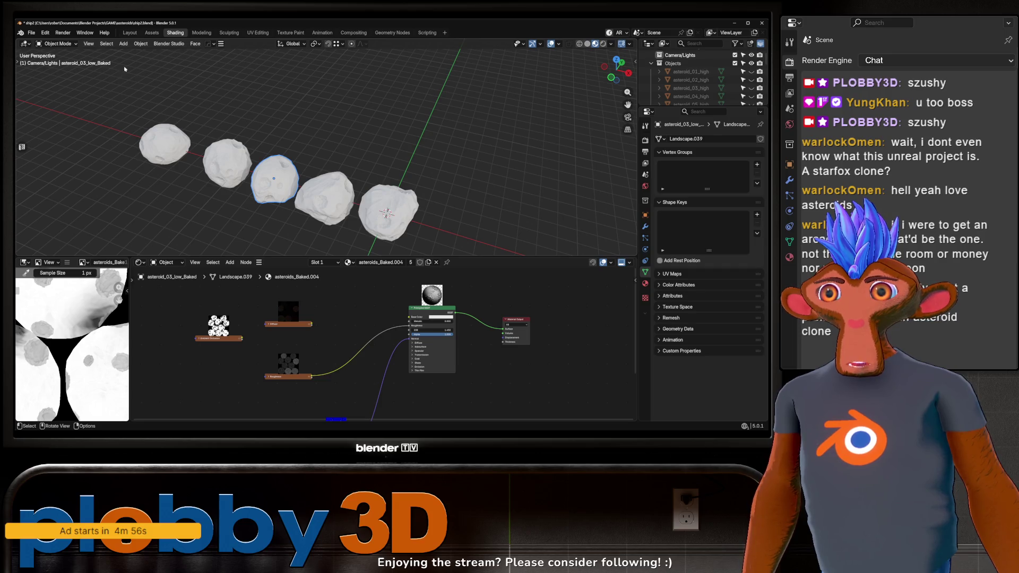
Back in Layout, toggle the baked collection's visibility and hide asteroids_low
{"action": "left_click", "coordinate": [130, 33]}
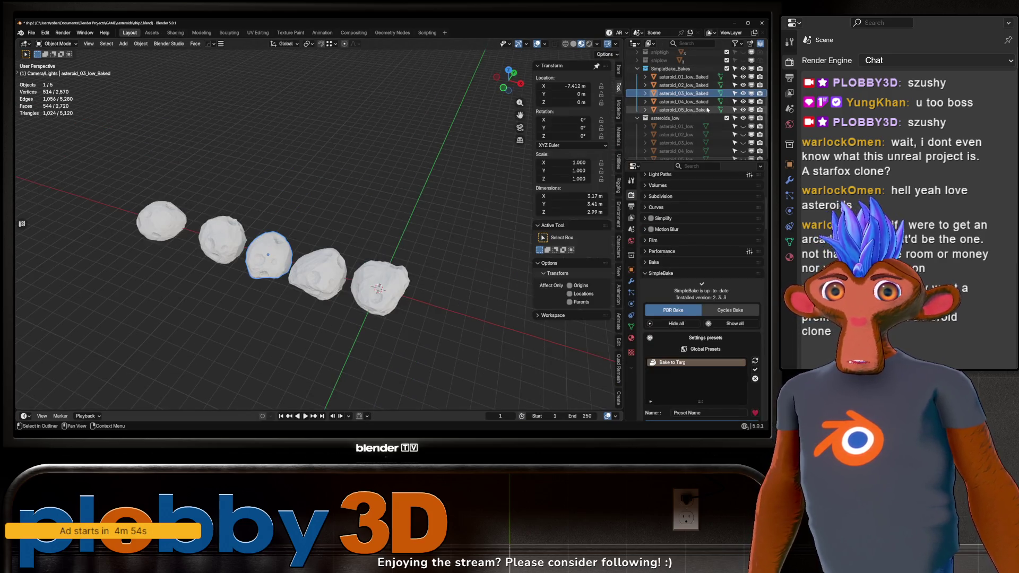
{"action": "left_click", "coordinate": [742, 69]}
{"action": "left_click", "coordinate": [742, 69]}
{"action": "scroll", "scroll_direction": "up", "scroll_amount": 3}
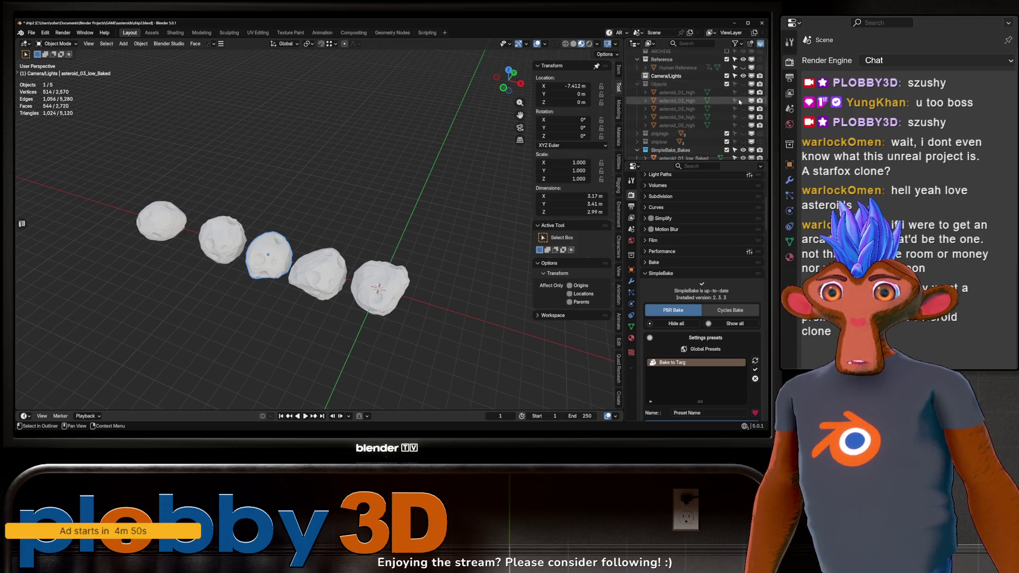
{"action": "scroll", "scroll_direction": "down", "scroll_amount": 3}
{"action": "left_click", "coordinate": [743, 117]}
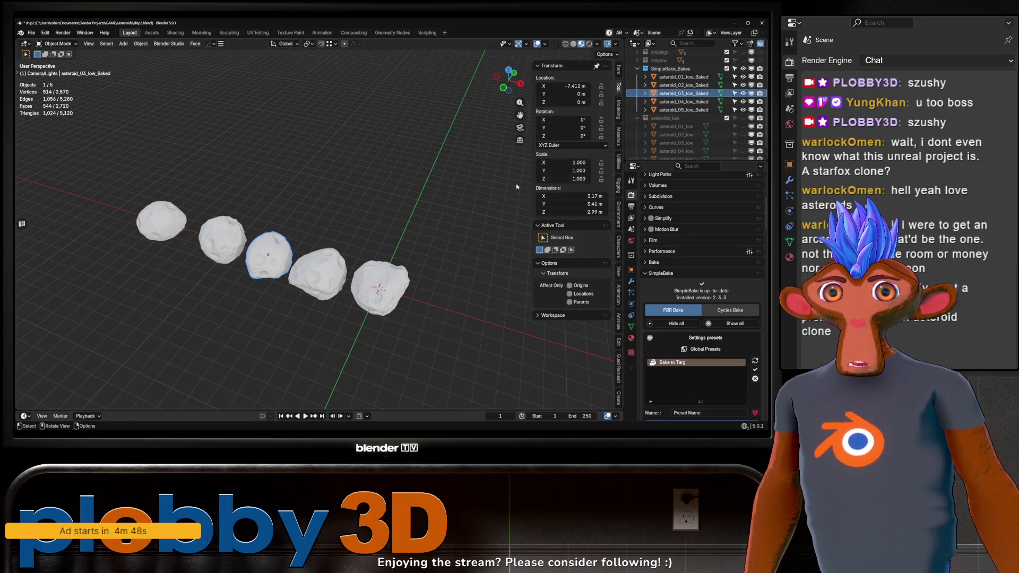
{"action": "scroll", "scroll_direction": "up", "scroll_amount": 3}
{"action": "left_click_drag", "start_coordinate": [329, 223], "coordinate": [437, 234]}
Select asteroid_01_low_Baked, go to Shading, and switch to solid shading
{"action": "left_click", "coordinate": [437, 234]}
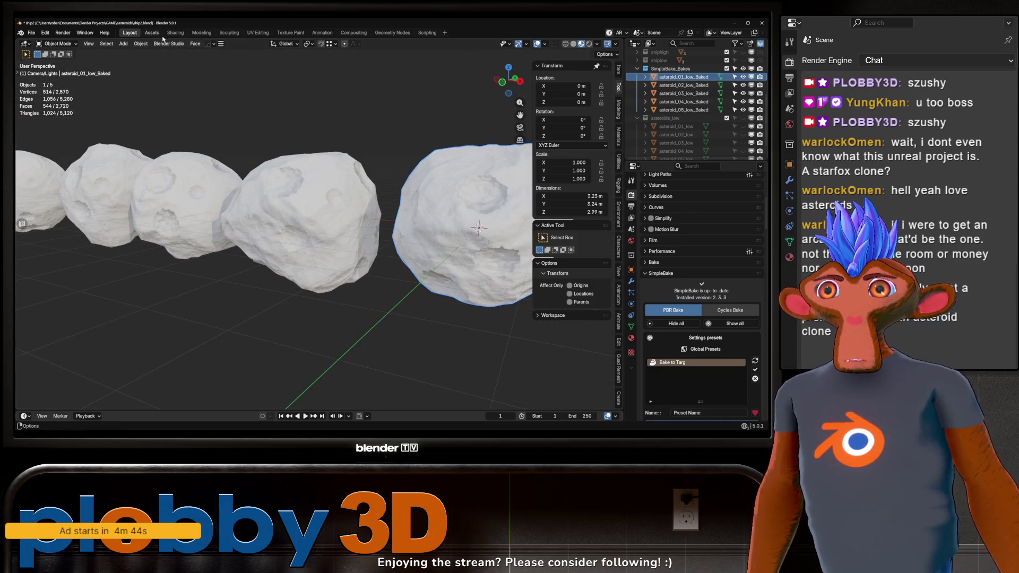
{"action": "left_click", "coordinate": [175, 32]}
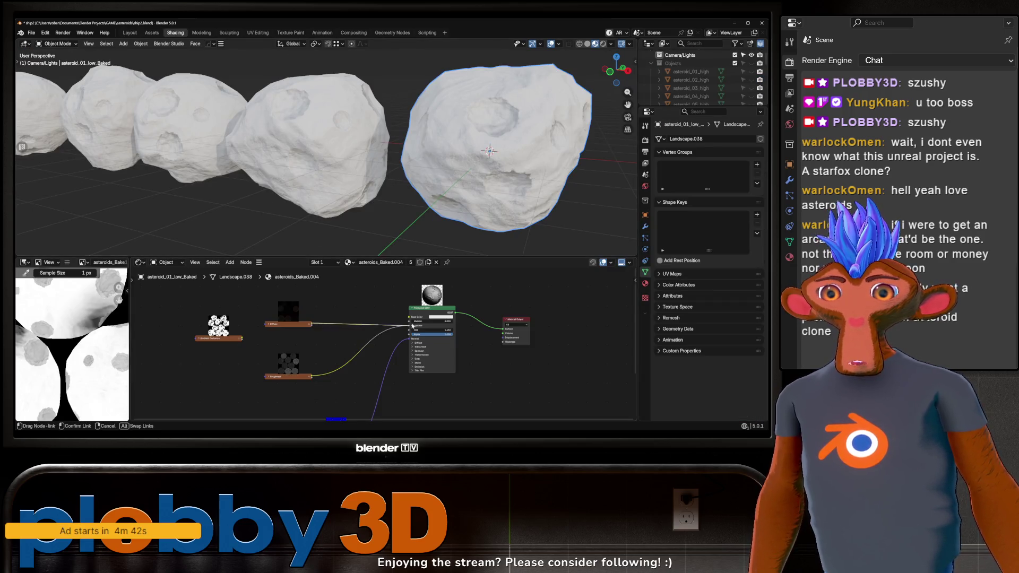
{"action": "scroll", "scroll_direction": "down", "scroll_amount": 3}
{"action": "scroll", "scroll_direction": "up", "scroll_amount": 3}
{"action": "left_click_drag", "start_coordinate": [366, 175], "coordinate": [304, 195]}
{"action": "left_click", "coordinate": [587, 44]}
Toggle Edit Mode on asteroid_02_low_Baked, collapse Objects, and face the asteroid row
{"action": "left_click", "coordinate": [335, 171]}
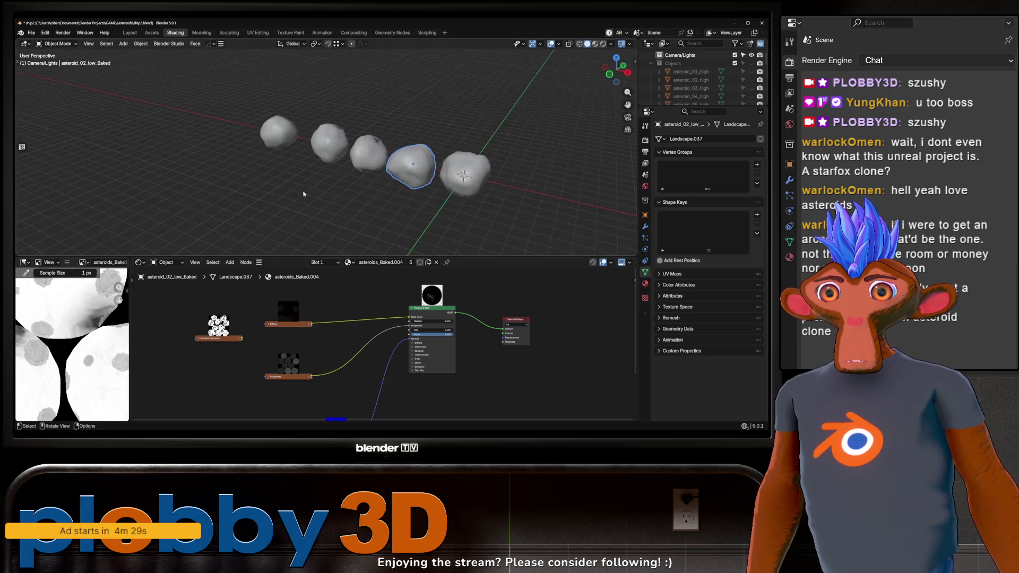
{"action": "key", "text": "Tab"}
{"action": "left_click_drag", "start_coordinate": [375, 138], "coordinate": [331, 173]}
{"action": "key", "text": "Tab"}
{"action": "scroll", "scroll_direction": "down", "scroll_amount": 3}
{"action": "left_click_drag", "start_coordinate": [238, 139], "coordinate": [238, 142]}
{"action": "scroll", "scroll_direction": "up", "scroll_amount": 3}
{"action": "left_click", "coordinate": [651, 86]}
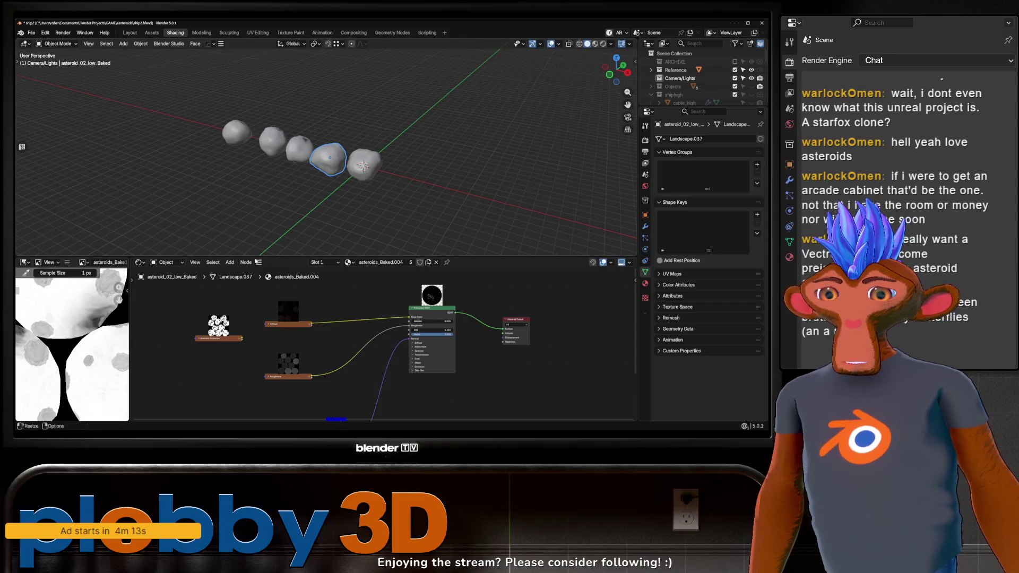
{"action": "left_click_drag", "start_coordinate": [403, 128], "coordinate": [454, 165]}
Inspect the rightmost asteroid's mesh in Edit Mode, then go back to Object Mode
{"action": "left_click", "coordinate": [576, 180]}
{"action": "scroll", "scroll_direction": "up", "scroll_amount": 3}
{"action": "key", "text": "Tab"}
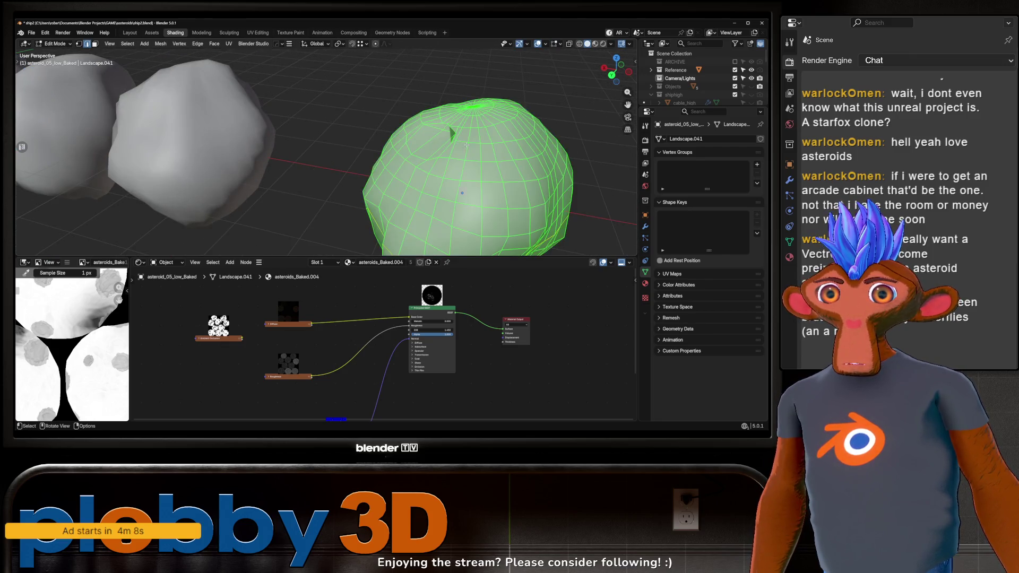
{"action": "scroll", "scroll_direction": "up", "scroll_amount": 3}
{"action": "key", "text": "alt+a"}
{"action": "right_click", "coordinate": [481, 138]}
{"action": "left_click", "coordinate": [477, 136]}
{"action": "key", "text": "Tab"}
{"action": "scroll", "scroll_direction": "down", "scroll_amount": 3}
{"action": "scroll", "scroll_direction": "down", "scroll_amount": 3}
{"action": "left_click_drag", "start_coordinate": [464, 153], "coordinate": [438, 218]}
Open asteroid_03 in Edit Mode with nothing selected to look at its dent
{"action": "left_click", "coordinate": [438, 219]}
{"action": "scroll", "scroll_direction": "up", "scroll_amount": 3}
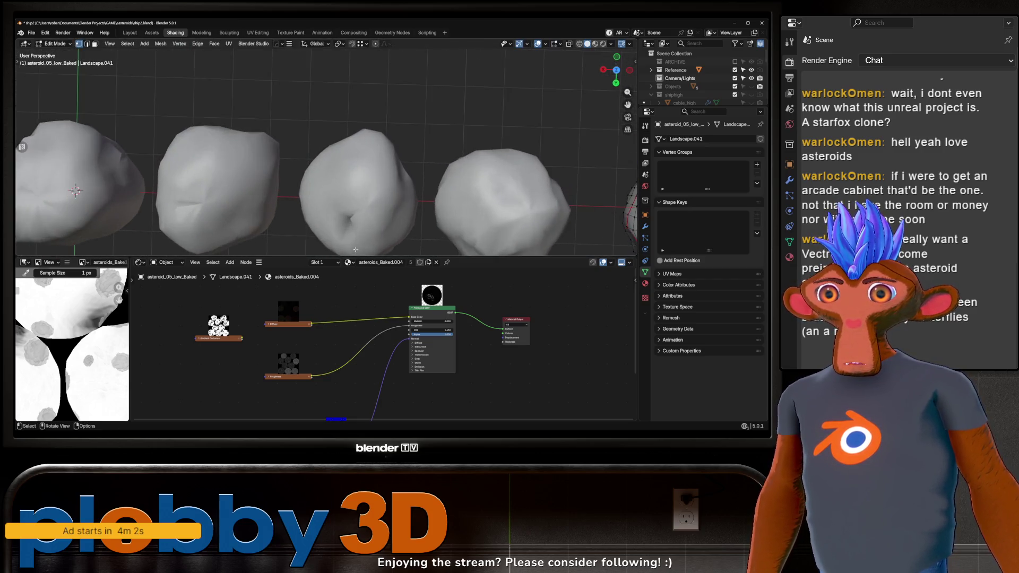
{"action": "key", "text": "Tab"}
{"action": "key", "text": "alt+a"}
{"action": "left_click_drag", "start_coordinate": [340, 189], "coordinate": [340, 206]}
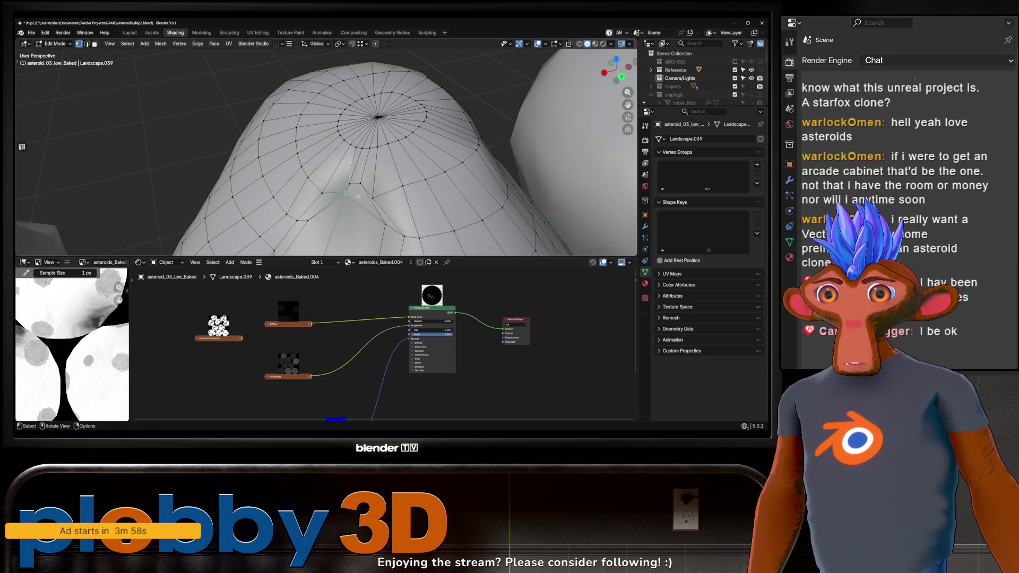
Apply Smooth Vertices three times from Quick Favorites, then return to Object Mode
{"action": "key", "text": "q"}
{"action": "left_click", "coordinate": [391, 209]}
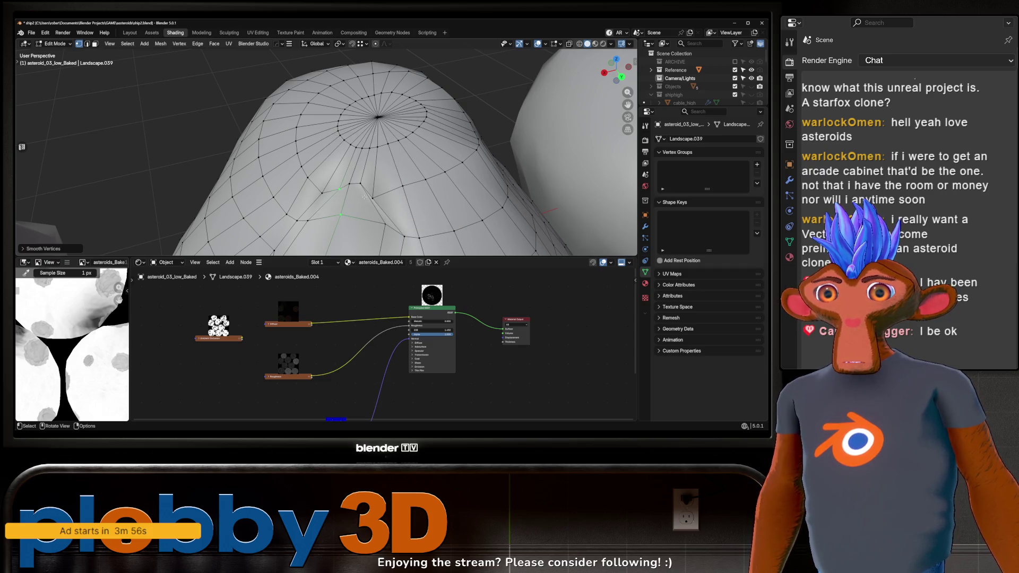
{"action": "key", "text": "q"}
{"action": "left_click", "coordinate": [362, 188]}
{"action": "key", "text": "q"}
{"action": "left_click", "coordinate": [395, 188]}
{"action": "left_click_drag", "start_coordinate": [395, 188], "coordinate": [395, 188]}
{"action": "key", "text": "Tab"}
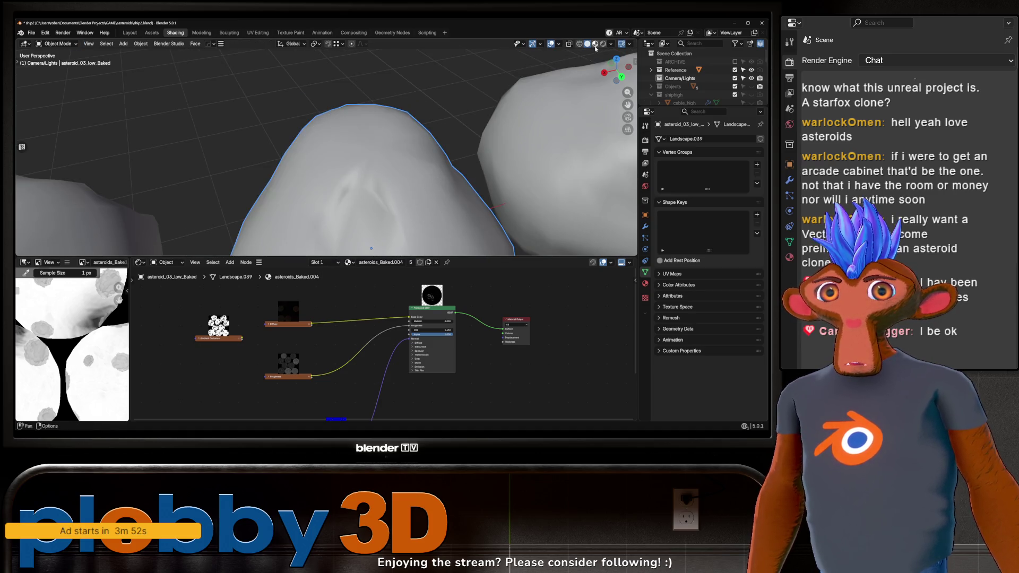
Switch to Material Preview so all five asteroids show baked rock textures, back in Layout
{"action": "left_click", "coordinate": [595, 45]}
{"action": "scroll", "scroll_direction": "down", "scroll_amount": 3}
{"action": "scroll", "scroll_direction": "up", "scroll_amount": 3}
{"action": "left_click_drag", "start_coordinate": [391, 182], "coordinate": [65, 70]}
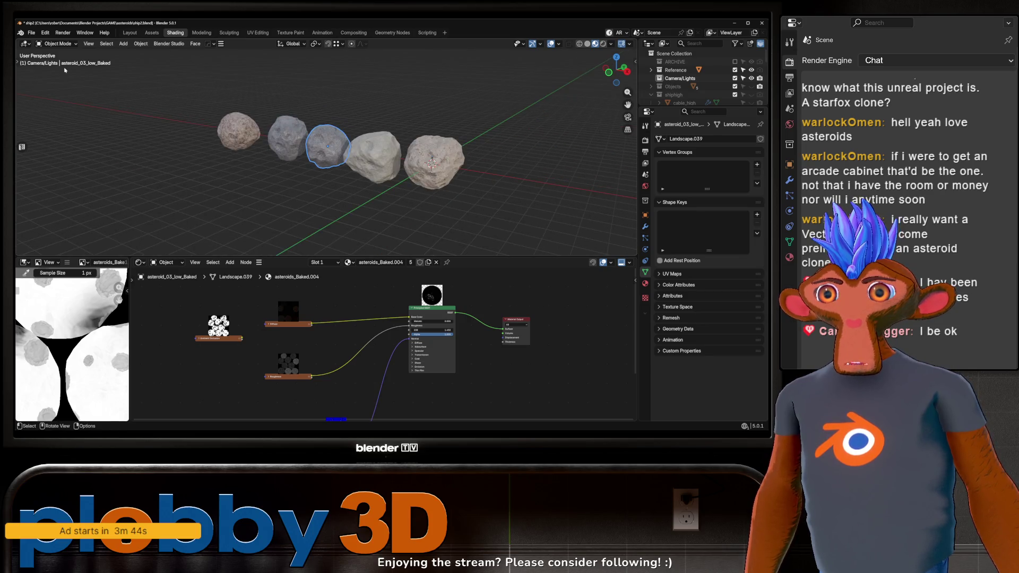
{"action": "left_click", "coordinate": [124, 33]}
Move asteroid_01–05_low_Baked into a new collection named asteroids_final
{"action": "left_click_drag", "start_coordinate": [262, 181], "coordinate": [352, 240]}
{"action": "scroll", "scroll_direction": "up", "scroll_amount": 3}
{"action": "scroll", "scroll_direction": "down", "scroll_amount": 3}
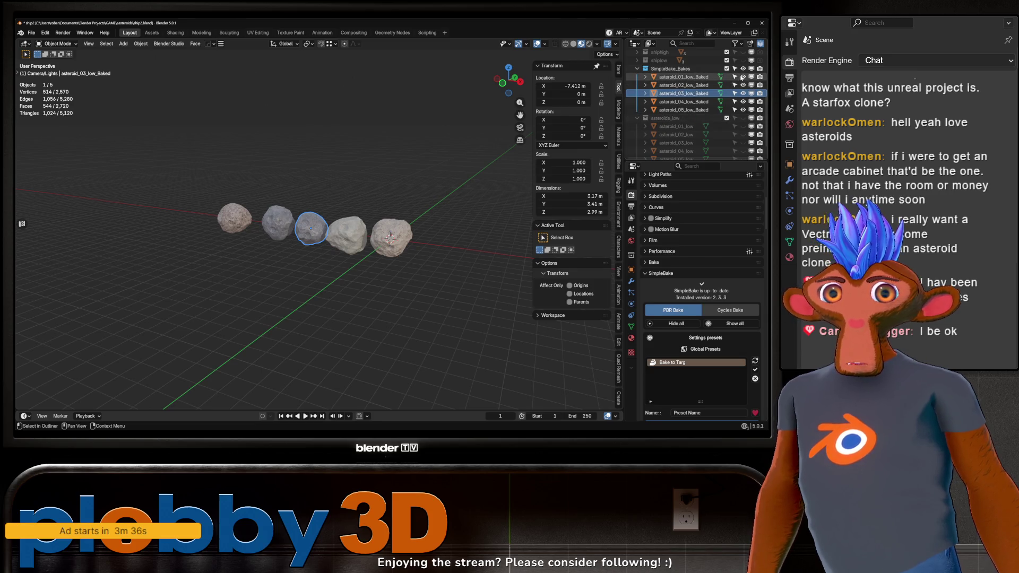
{"action": "left_click", "coordinate": [690, 77]}
{"action": "left_click", "coordinate": [690, 109]}
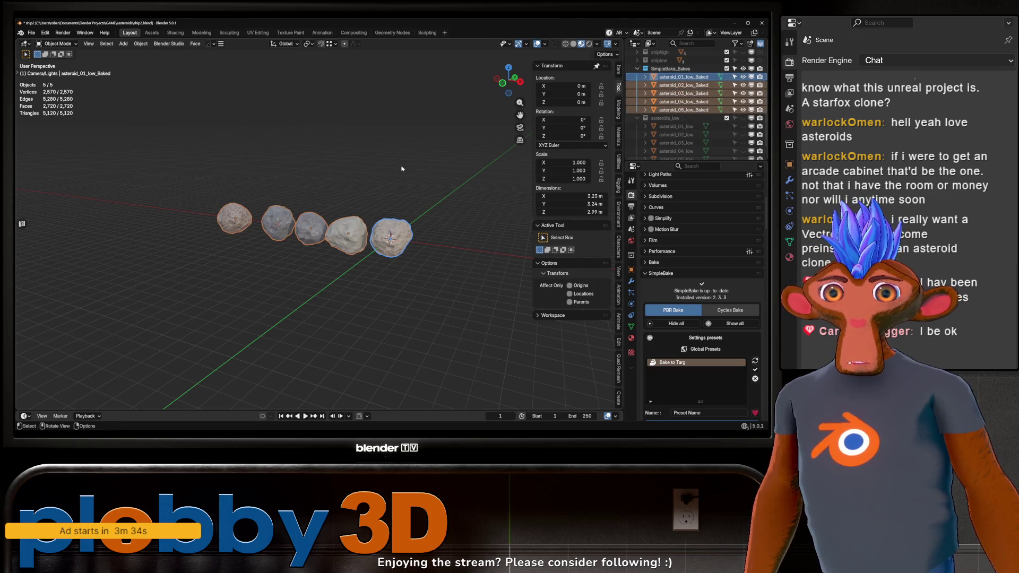
{"action": "key", "text": "m"}
{"action": "left_click", "coordinate": [399, 159]}
{"action": "type", "text": "asteroids_fina"}
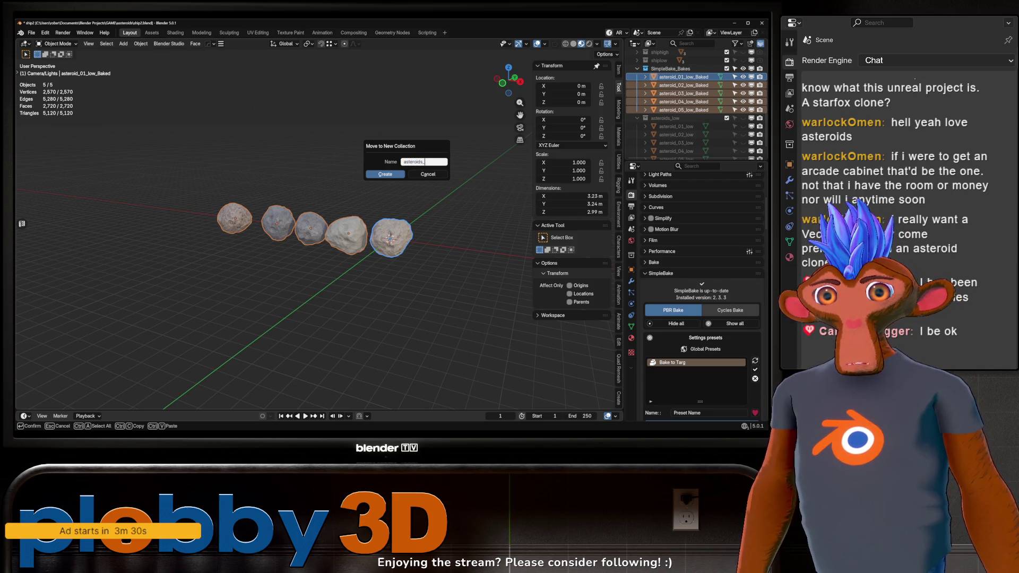
{"action": "type", "text": "l"}
{"action": "key", "text": "Return"}
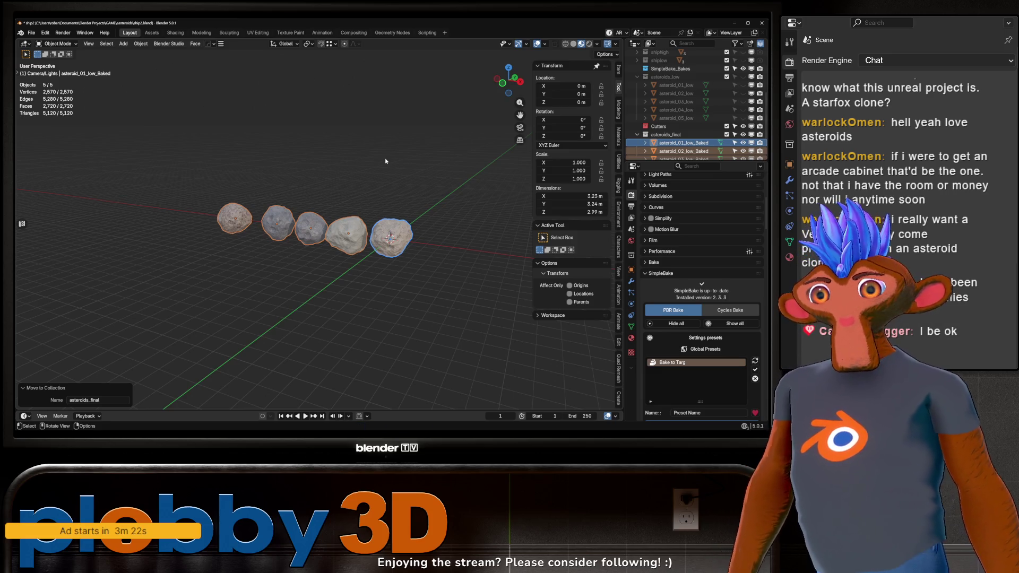
Orbit in closer to check the grouped asteroids
{"action": "left_click_drag", "start_coordinate": [440, 263], "coordinate": [119, 184]}
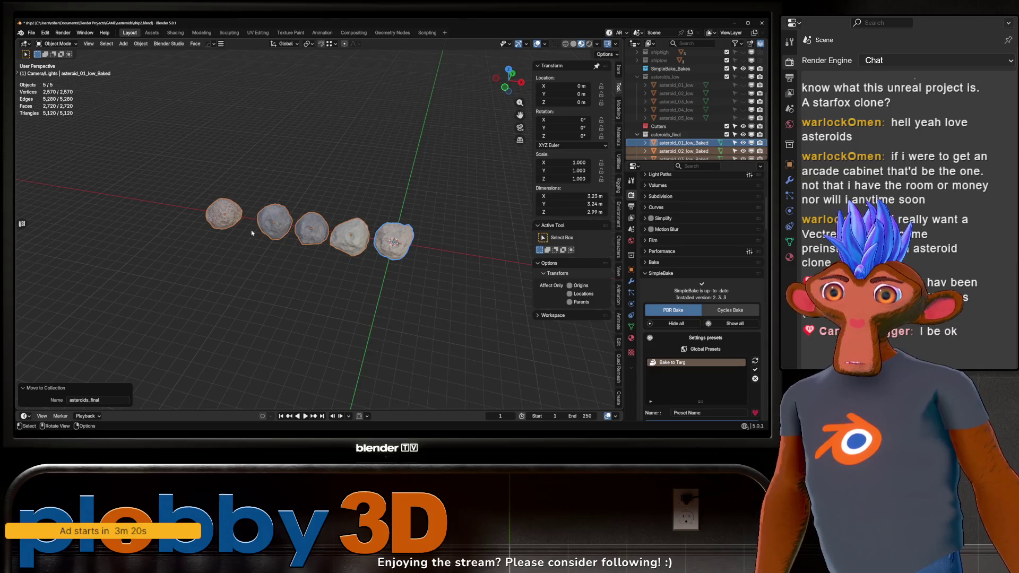
{"action": "scroll", "scroll_direction": "up", "scroll_amount": 3}
{"action": "left_click_drag", "start_coordinate": [235, 248], "coordinate": [260, 251]}
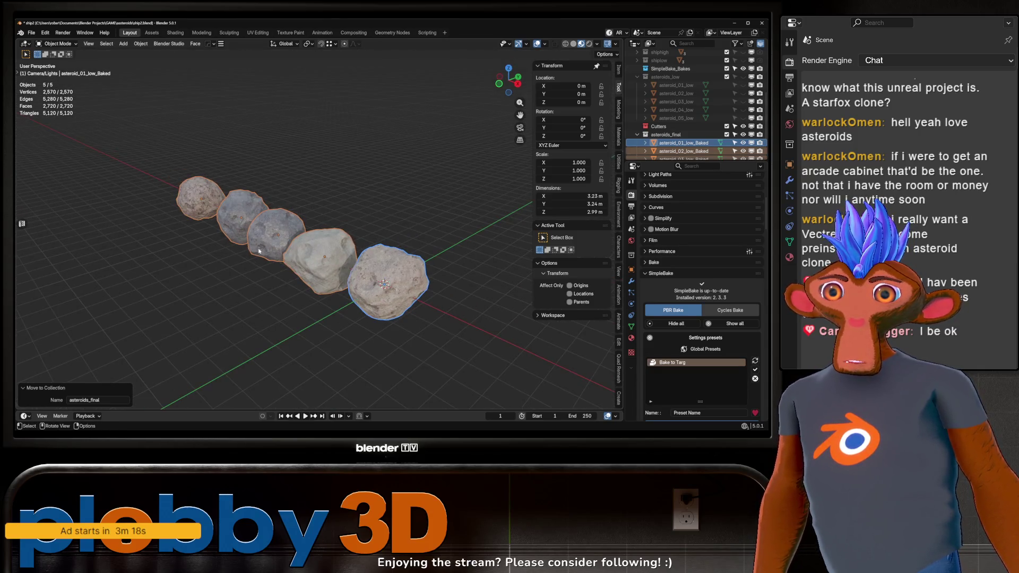
{"action": "left_click", "coordinate": [28, 34]}
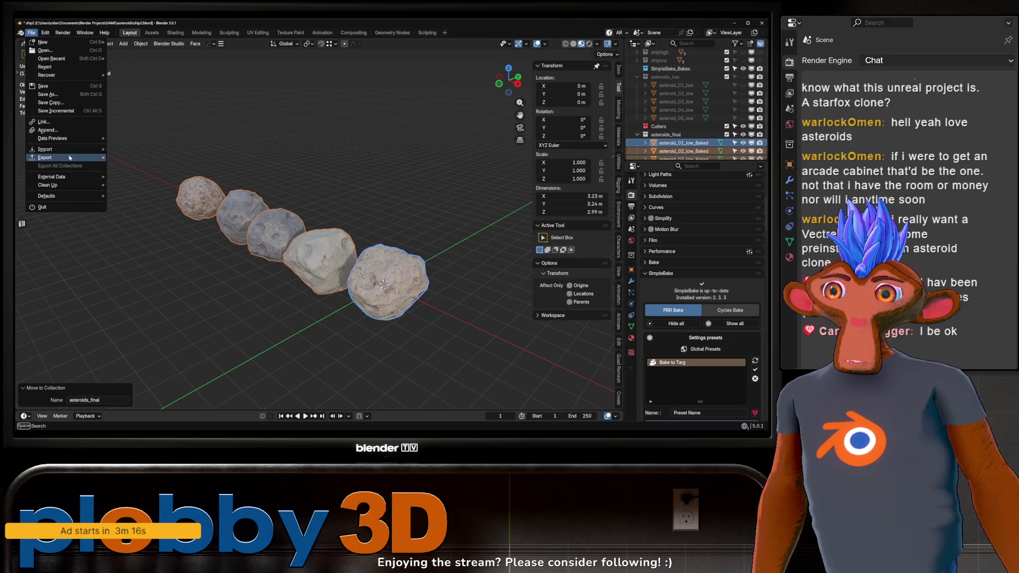
{"action": "mouse_move", "coordinate": [70, 179]}
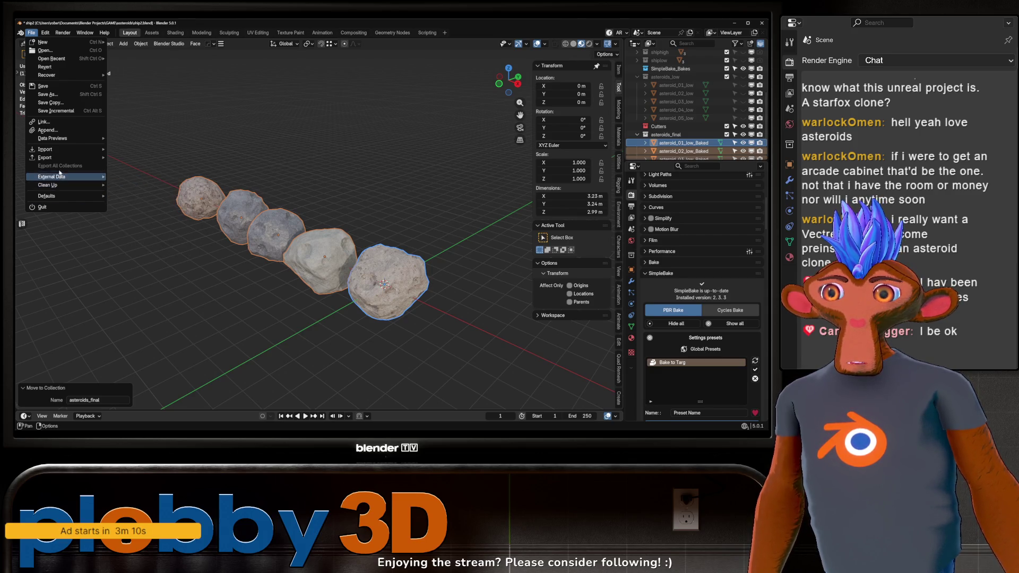
{"action": "mouse_move", "coordinate": [85, 158]}
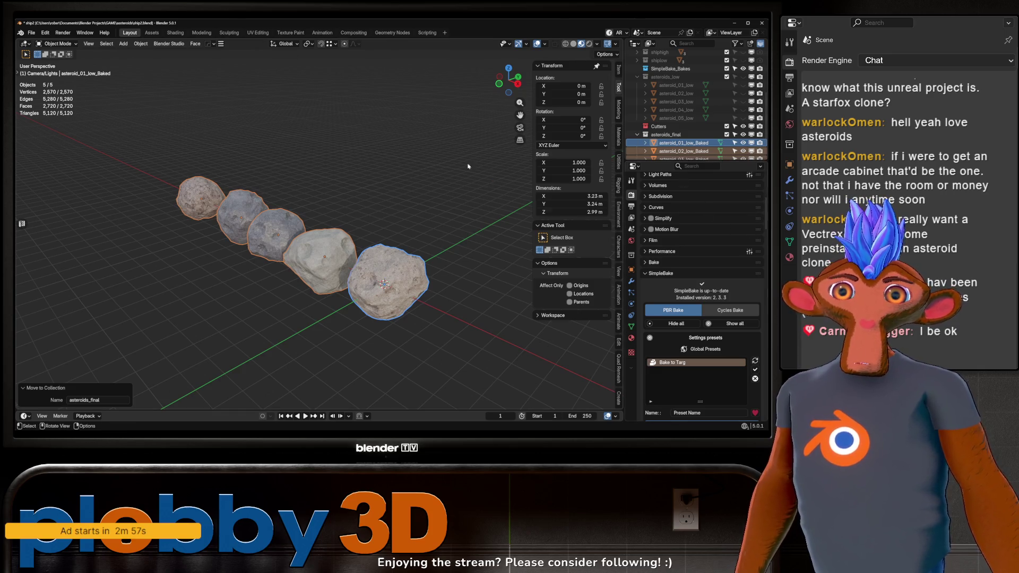
{"action": "left_click_drag", "start_coordinate": [289, 155], "coordinate": [372, 250]}
{"action": "scroll", "scroll_direction": "up", "scroll_amount": 3}
{"action": "scroll", "scroll_direction": "down", "scroll_amount": 3}
Hide the baked asteroids and drag asteroid_01–05_high into asteroids_low
{"action": "key", "text": "h"}
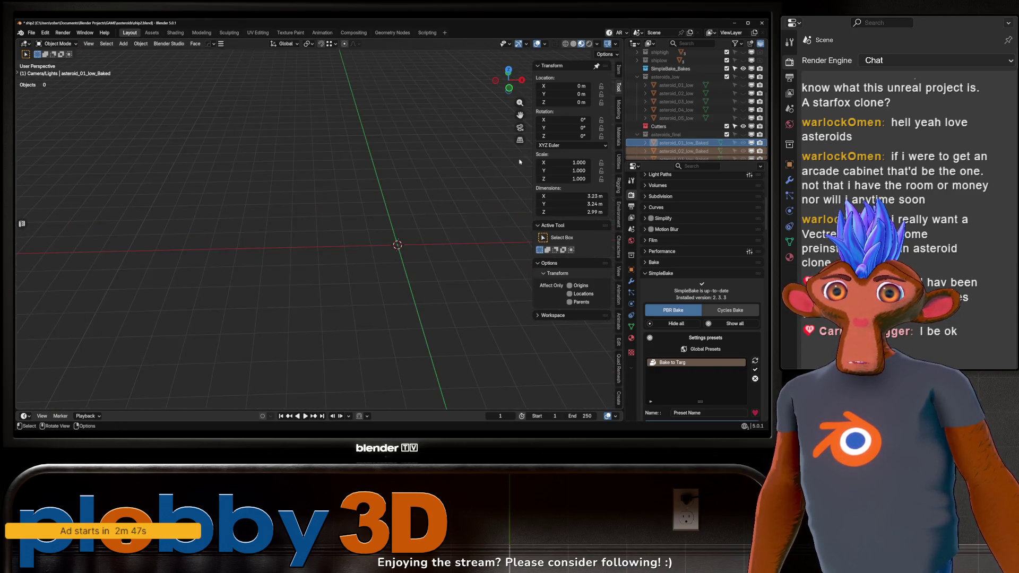
{"action": "scroll", "scroll_direction": "up", "scroll_amount": 3}
{"action": "left_click", "coordinate": [672, 92]}
{"action": "scroll", "scroll_direction": "down", "scroll_amount": 3}
{"action": "left_click", "coordinate": [676, 92]}
{"action": "left_click_drag", "start_coordinate": [676, 92], "coordinate": [671, 126]}
Collapse asteroids_low and make Objects the active collection
{"action": "scroll", "scroll_direction": "up", "scroll_amount": 3}
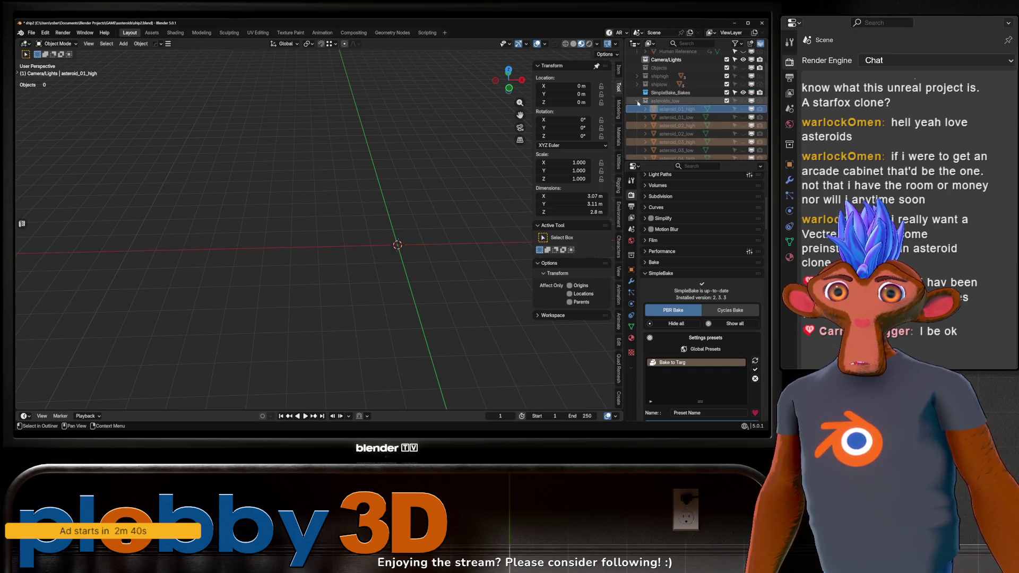
{"action": "left_click", "coordinate": [637, 101]}
{"action": "scroll", "scroll_direction": "up", "scroll_amount": 3}
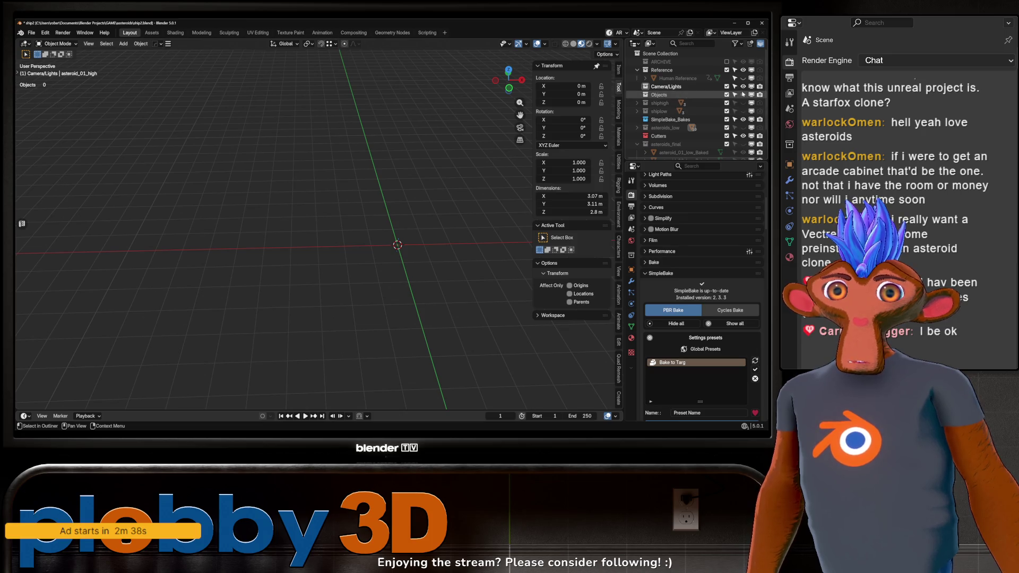
{"action": "left_click", "coordinate": [670, 95]}
{"action": "left_click_drag", "start_coordinate": [366, 175], "coordinate": [390, 228]}
{"action": "key", "text": "shift+a"}
Add a UV sphere at the origin, rotate it 90° about X, and view from the front
{"action": "mouse_move", "coordinate": [374, 119]}
{"action": "left_click", "coordinate": [425, 152]}
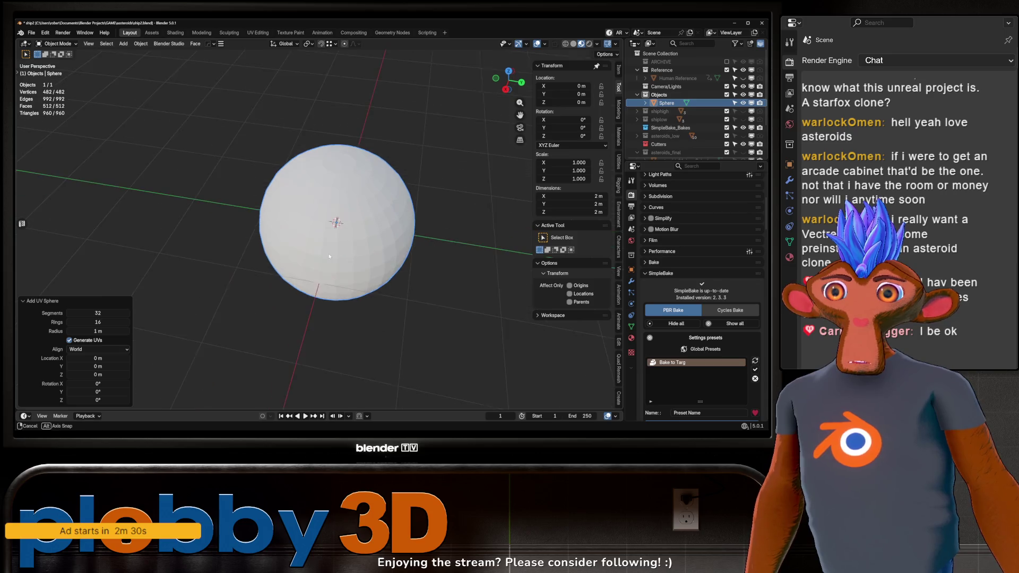
{"action": "key", "text": "r"}
{"action": "key", "text": "x"}
{"action": "key", "text": "Return"}
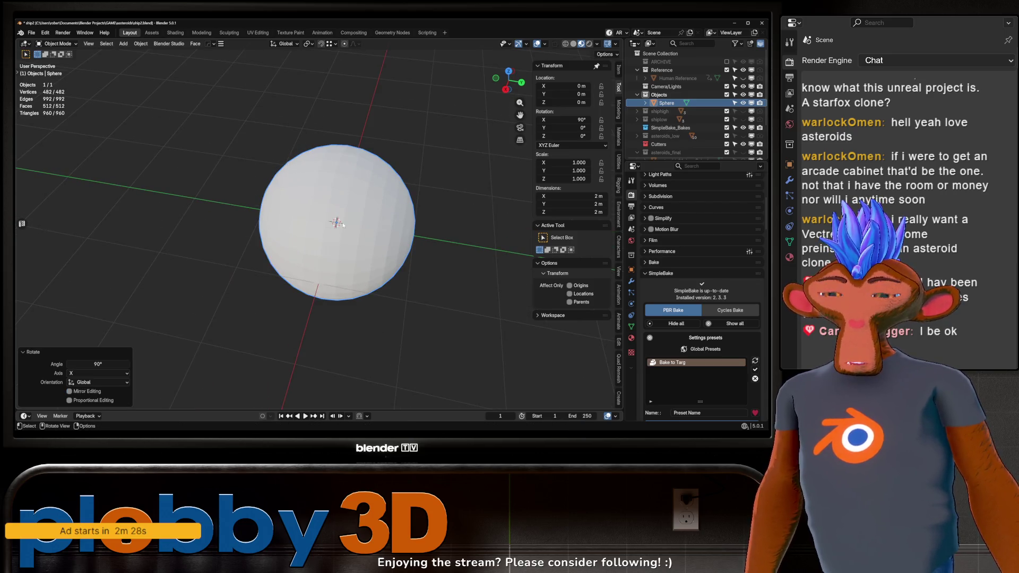
{"action": "key", "text": "KP_1"}
In Edit Mode, select the pole's fan of faces and grow it twice into a wider cap
{"action": "key", "text": "Tab"}
{"action": "left_click_drag", "start_coordinate": [375, 225], "coordinate": [283, 238]}
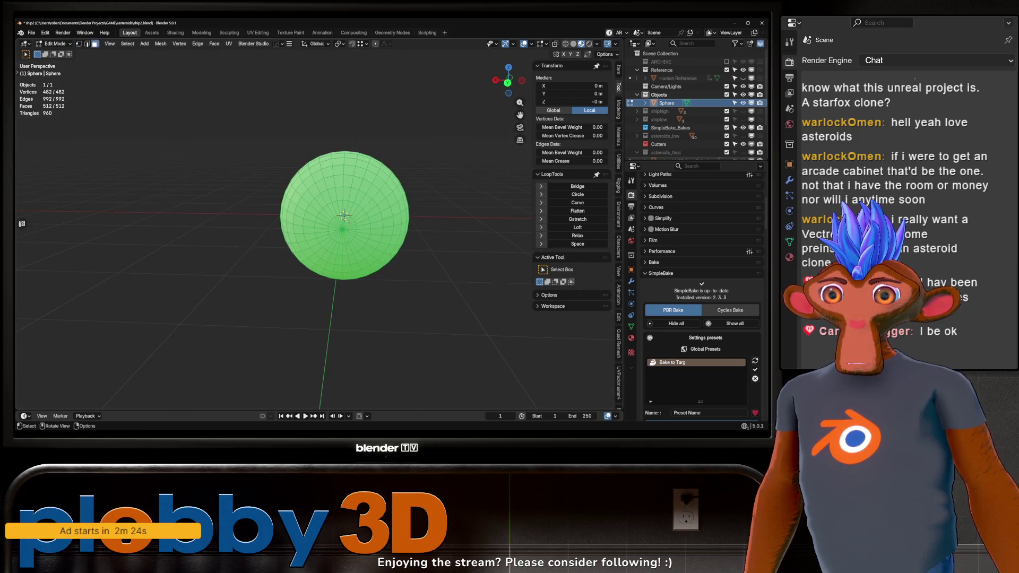
{"action": "left_click", "coordinate": [342, 228]}
{"action": "key", "text": "ctrl+KP_Add"}
{"action": "left_click", "coordinate": [566, 44]}
{"action": "left_click", "coordinate": [574, 45]}
{"action": "left_click_drag", "start_coordinate": [366, 207], "coordinate": [273, 207]}
{"action": "key", "text": "ctrl+KP_Add"}
{"action": "key", "text": "ctrl+KP_Add"}
{"action": "key", "text": "ctrl+KP_Add"}
{"action": "scroll", "scroll_direction": "up", "scroll_amount": 3}
{"action": "left_click_drag", "start_coordinate": [352, 269], "coordinate": [289, 278]}
{"action": "scroll", "scroll_direction": "up", "scroll_amount": 3}
Merge the pole cap into one flat face, extrude it inward and shrink it
{"action": "key", "text": "ctrl+x"}
{"action": "key", "text": "e"}
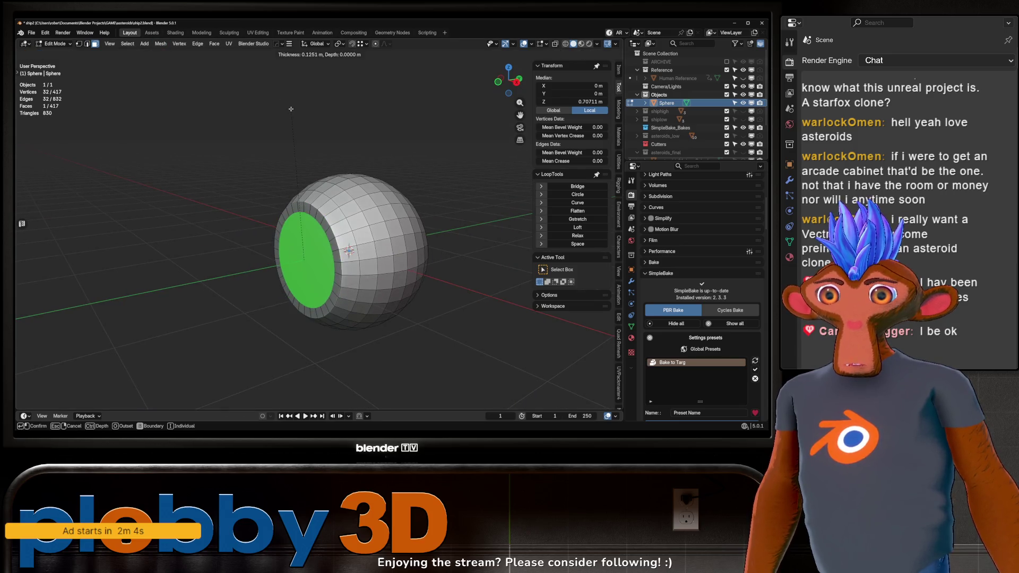
{"action": "key", "text": "s"}
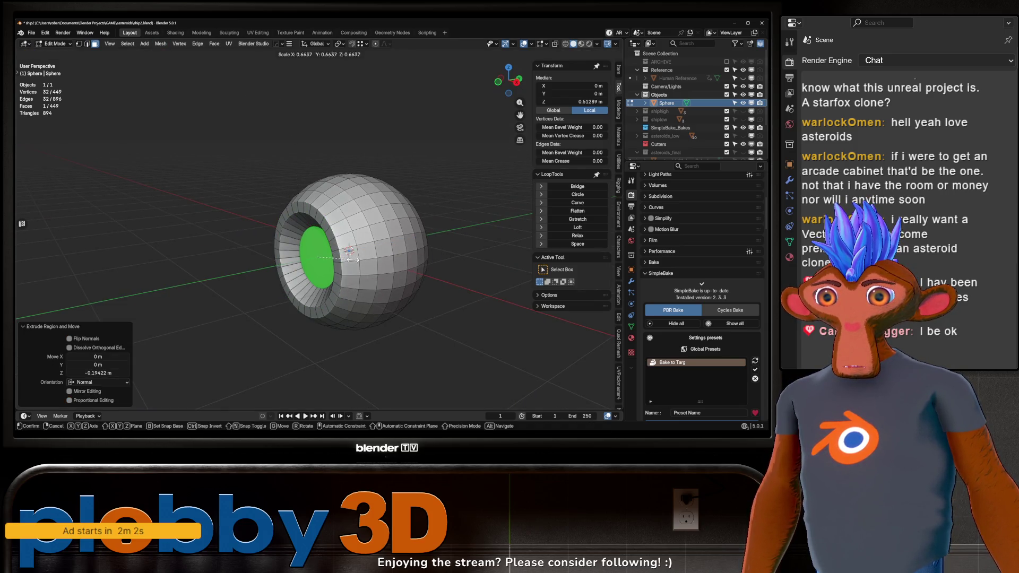
{"action": "left_click", "coordinate": [343, 249]}
{"action": "left_click_drag", "start_coordinate": [343, 250], "coordinate": [341, 249]}
Inset the recessed face and extrude it outward into a short tube end
{"action": "key", "text": "i"}
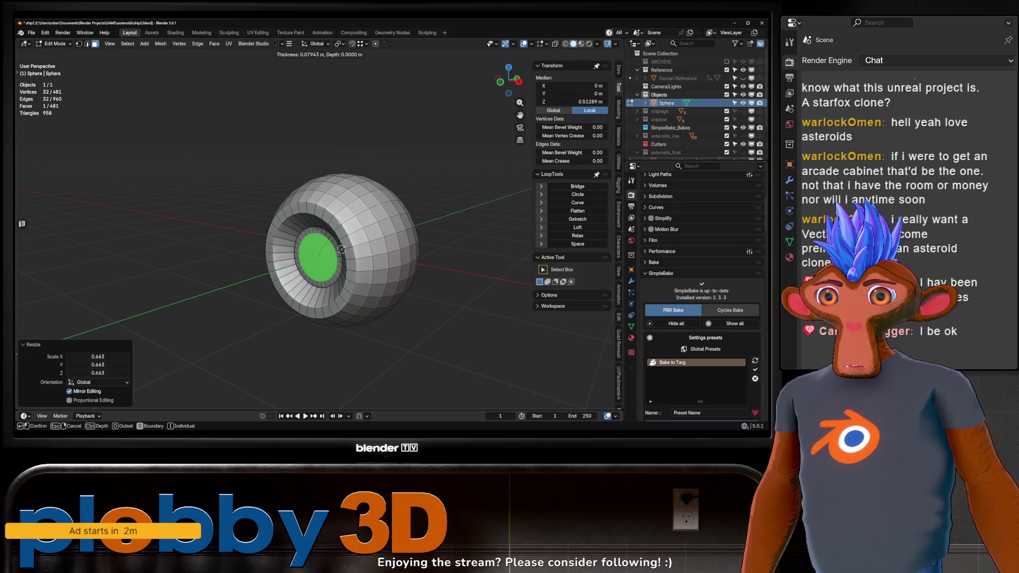
{"action": "left_click", "coordinate": [334, 229]}
{"action": "key", "text": "e"}
{"action": "left_click", "coordinate": [298, 254]}
{"action": "left_click_drag", "start_coordinate": [297, 254], "coordinate": [313, 271]}
{"action": "left_click", "coordinate": [326, 264]}
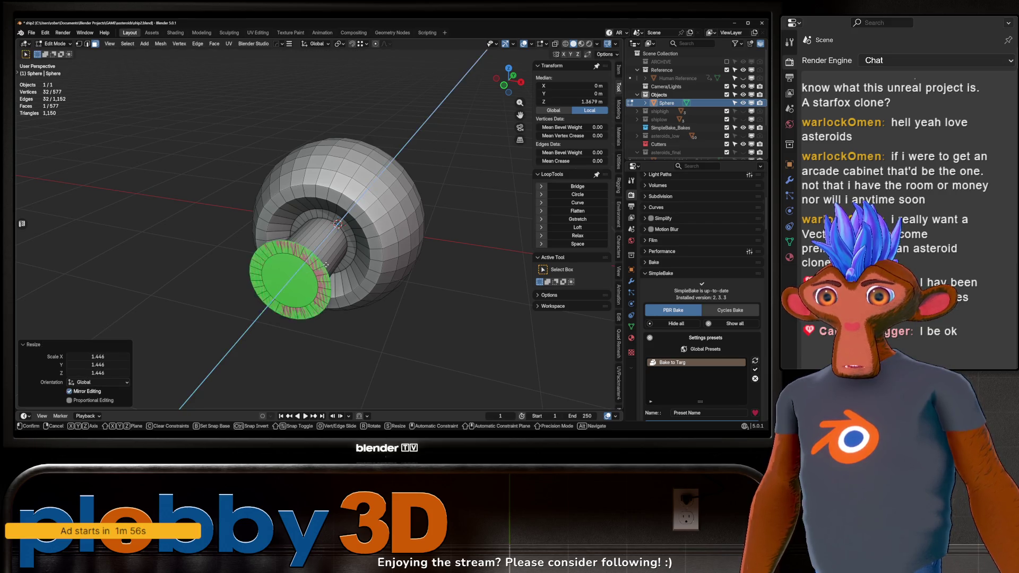
{"action": "left_click", "coordinate": [315, 278]}
{"action": "left_click_drag", "start_coordinate": [315, 278], "coordinate": [414, 265]}
Move the cap ring and end face along Y and rescale the end face to straighten the tube
{"action": "key", "text": "ctrl+KP_Add"}
{"action": "key", "text": "g"}
{"action": "key", "text": "y"}
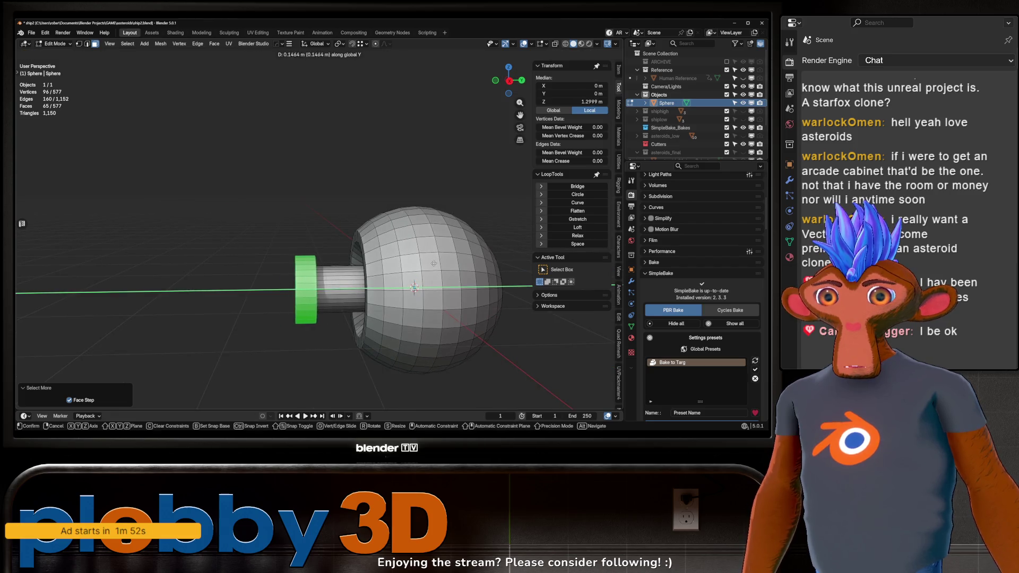
{"action": "left_click", "coordinate": [497, 228]}
{"action": "left_click_drag", "start_coordinate": [497, 227], "coordinate": [297, 296]}
{"action": "key", "text": "ctrl+KP_Subtract"}
{"action": "key", "text": "g"}
{"action": "key", "text": "y"}
{"action": "left_click", "coordinate": [329, 308]}
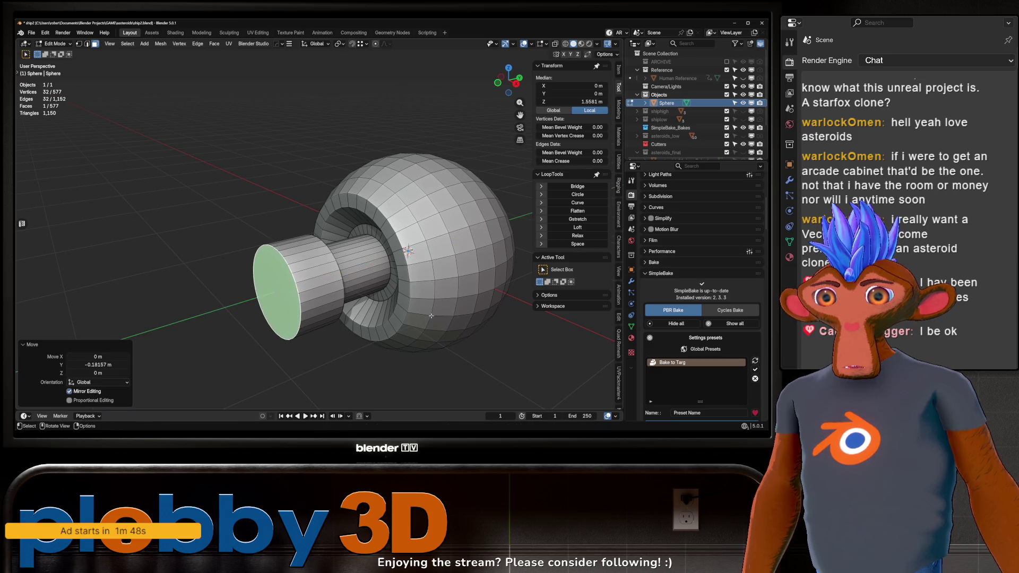
{"action": "key", "text": "s"}
{"action": "left_click", "coordinate": [363, 322]}
{"action": "left_click_drag", "start_coordinate": [363, 322], "coordinate": [319, 295]}
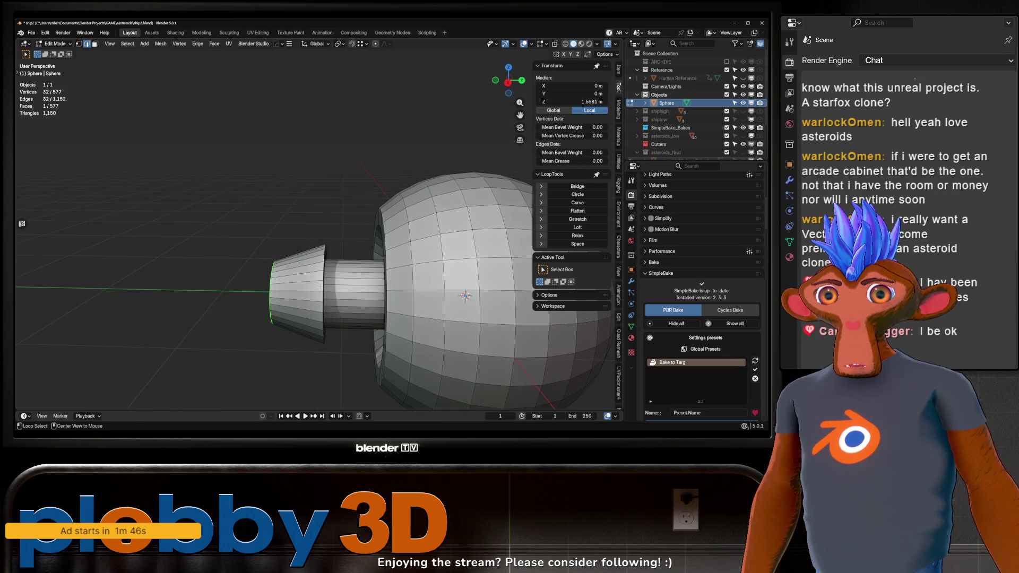
Reposition the selected edge loop along the global Y axis
{"action": "key", "text": "ctrl+b"}
{"action": "key", "text": "Escape"}
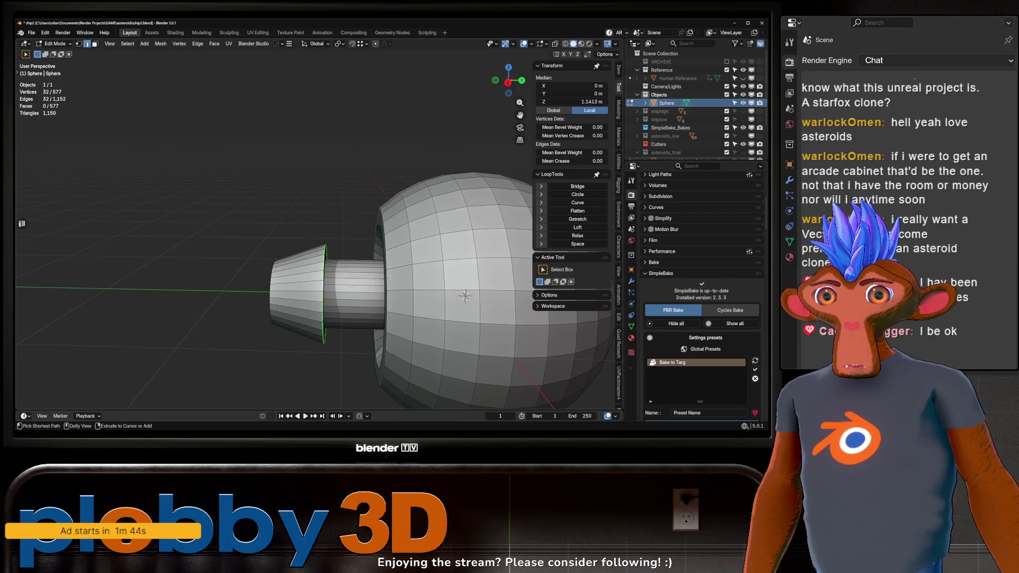
{"action": "key", "text": "g"}
{"action": "key", "text": "y"}
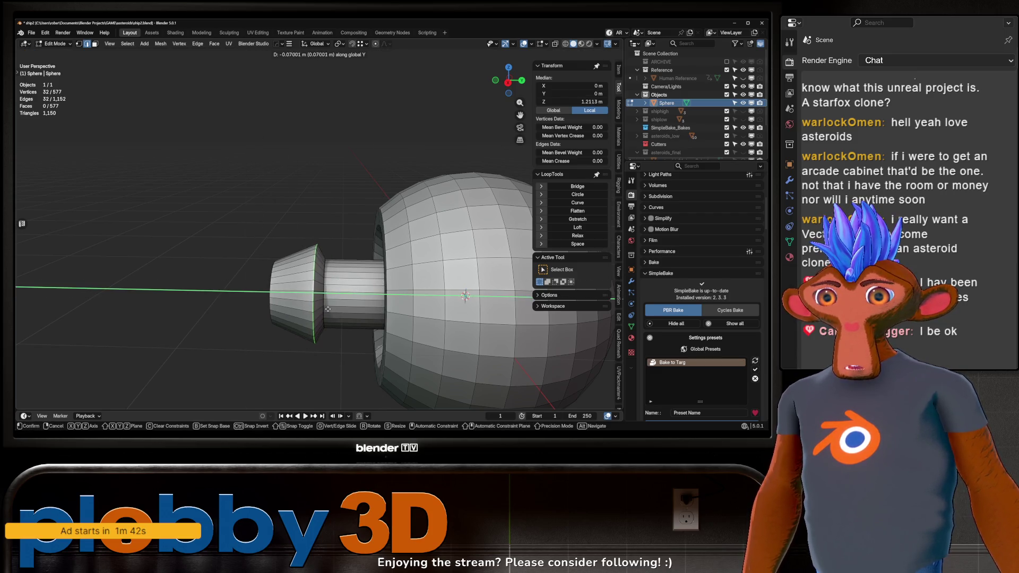
{"action": "left_click", "coordinate": [350, 316]}
{"action": "left_click_drag", "start_coordinate": [292, 330], "coordinate": [301, 295]}
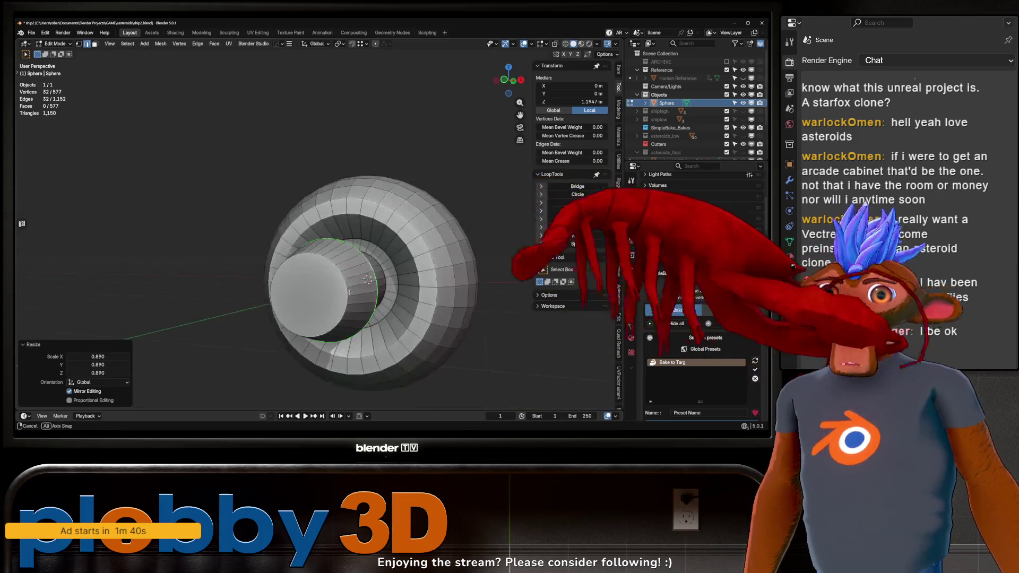
Inset the tube's end cap face and extrude it inward to hollow the opening
{"action": "key", "text": "alt+a"}
{"action": "left_click", "coordinate": [301, 295]}
{"action": "key", "text": "i"}
{"action": "left_click", "coordinate": [345, 319]}
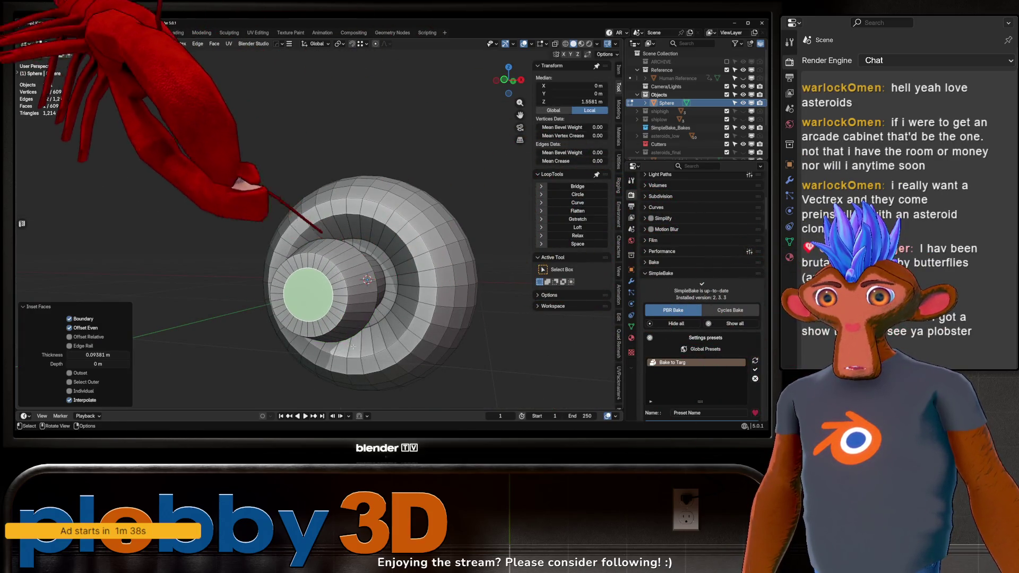
{"action": "key", "text": "e"}
{"action": "left_click", "coordinate": [375, 340]}
{"action": "left_click_drag", "start_coordinate": [375, 340], "coordinate": [310, 346]}
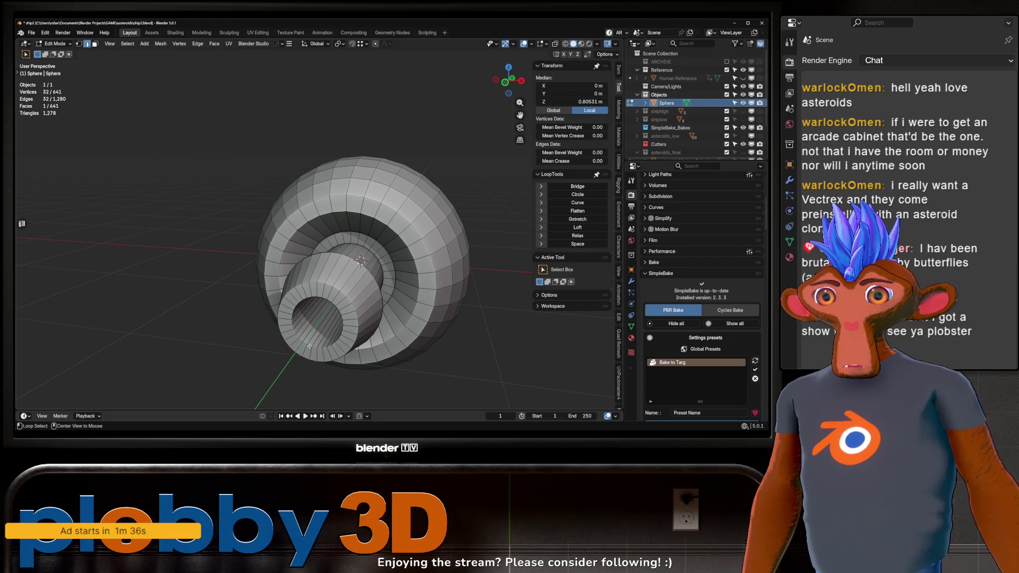
Bevel the rim loop of the tube's opening
{"action": "key", "text": "ctrl+b"}
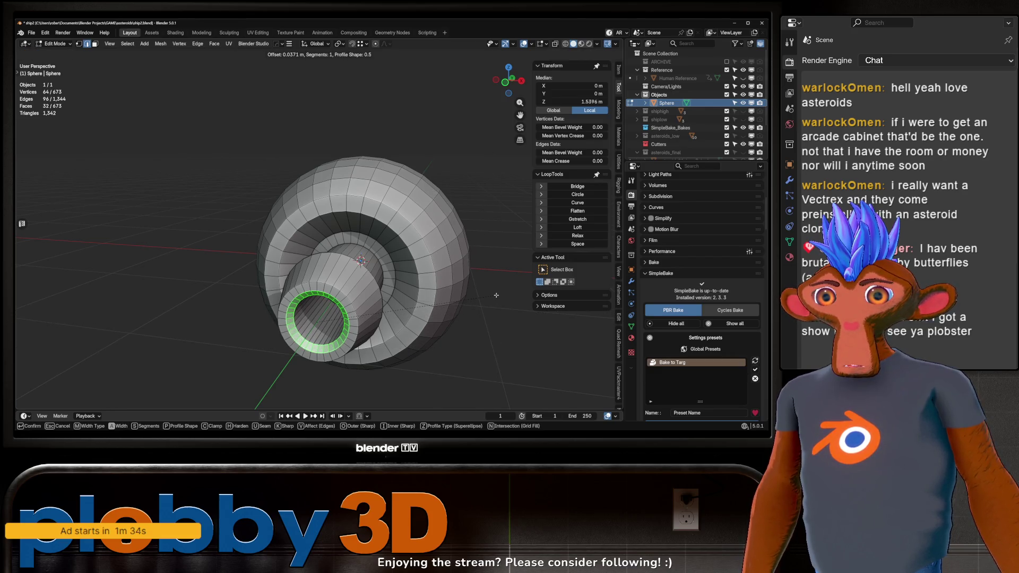
{"action": "key", "text": "Escape"}
{"action": "key", "text": "ctrl+b"}
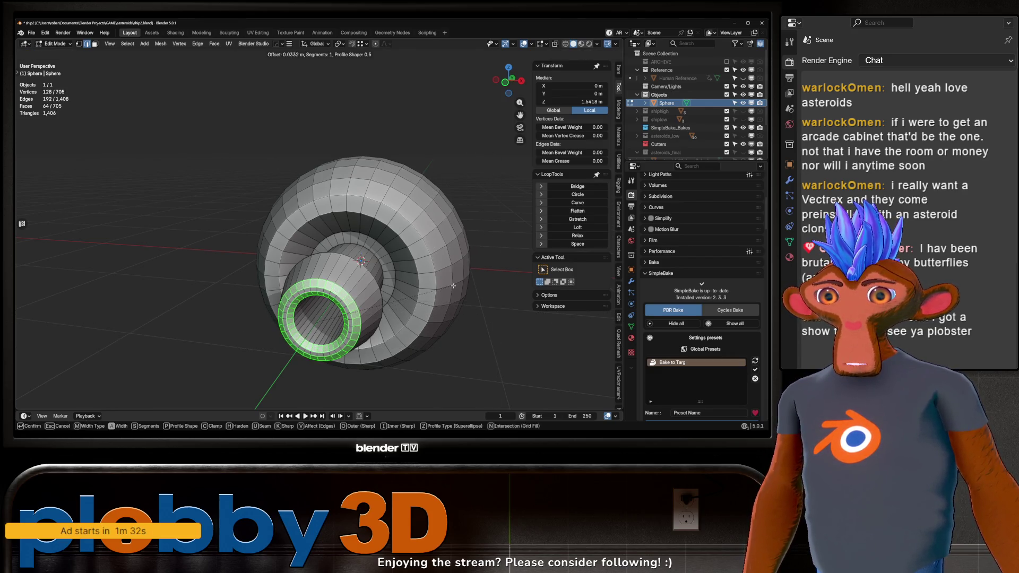
{"action": "left_click", "coordinate": [447, 291]}
{"action": "scroll", "scroll_direction": "down", "scroll_amount": 3}
{"action": "left_click_drag", "start_coordinate": [447, 291], "coordinate": [348, 264]}
{"action": "key", "text": "Tab"}
{"action": "key", "text": "Tab"}
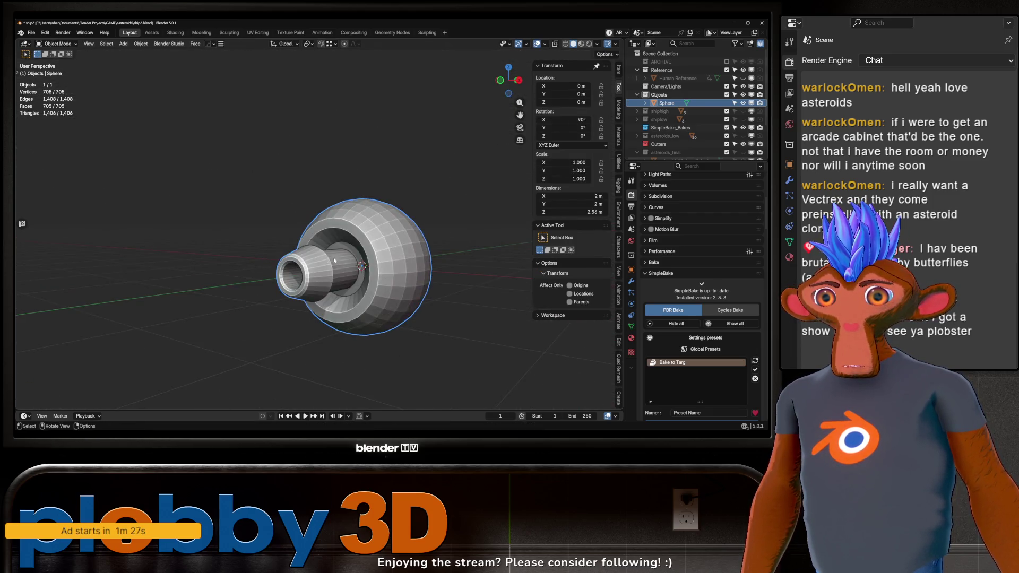
{"action": "scroll", "scroll_direction": "up", "scroll_amount": 3}
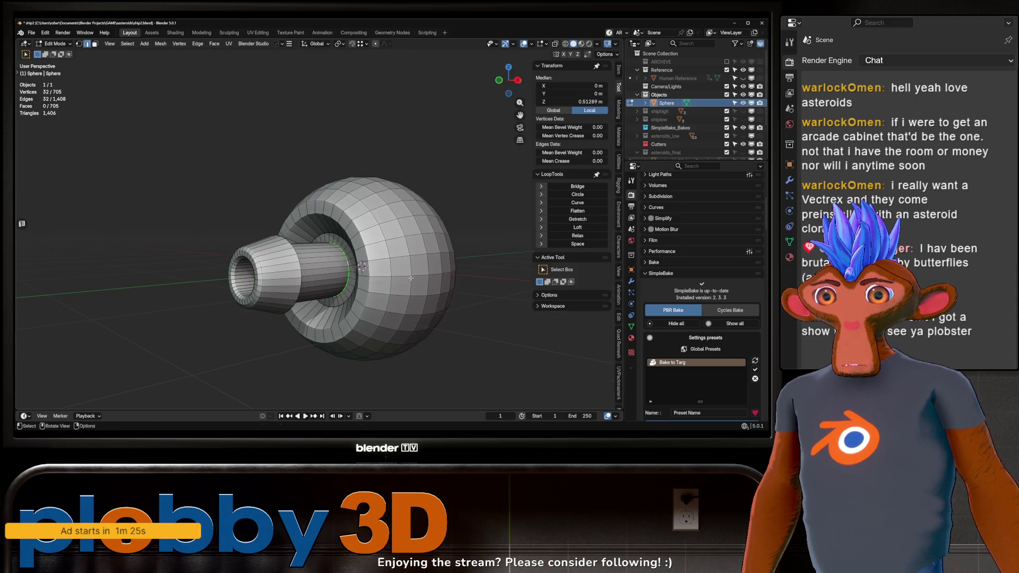
Scale the edge loops to narrow the neck, then dissolve the extra edges
{"action": "key", "text": "s"}
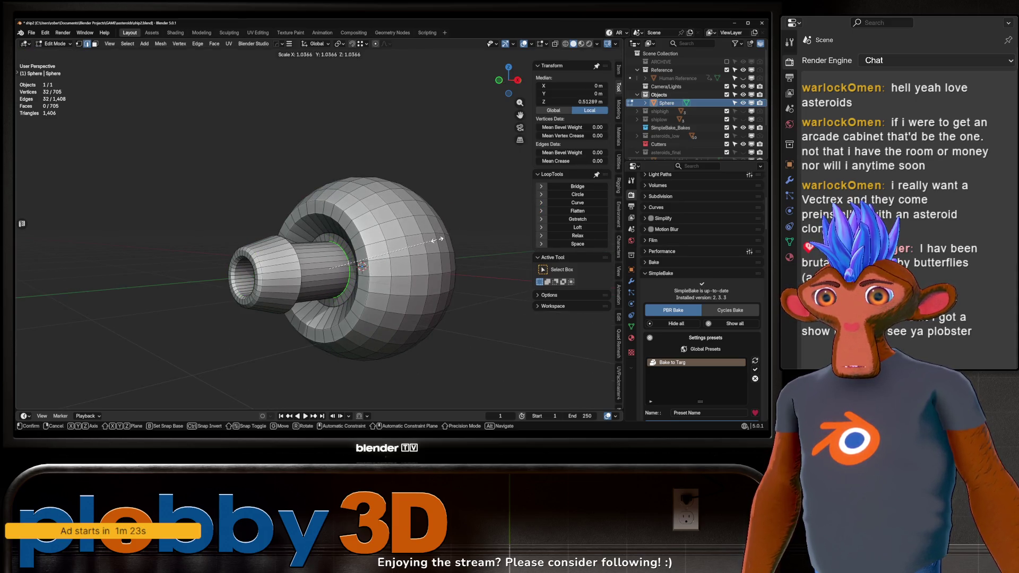
{"action": "left_click", "coordinate": [438, 240]}
{"action": "left_click_drag", "start_coordinate": [438, 240], "coordinate": [291, 274]}
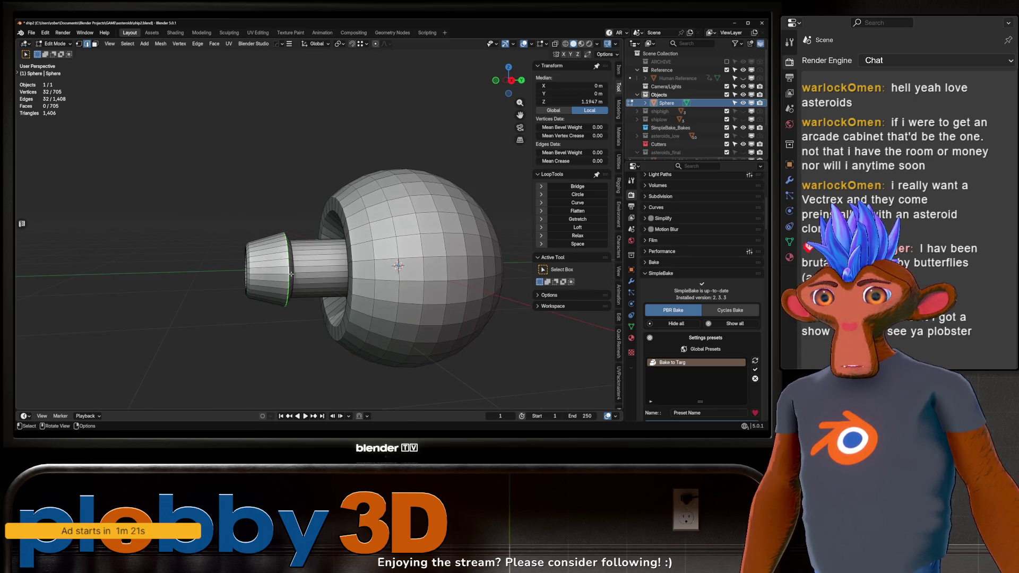
{"action": "key", "text": "g"}
{"action": "key", "text": "y"}
{"action": "right_click", "coordinate": [96, 268]}
{"action": "left_click_drag", "start_coordinate": [97, 267], "coordinate": [292, 279]}
{"action": "key", "text": "s"}
{"action": "left_click", "coordinate": [244, 316]}
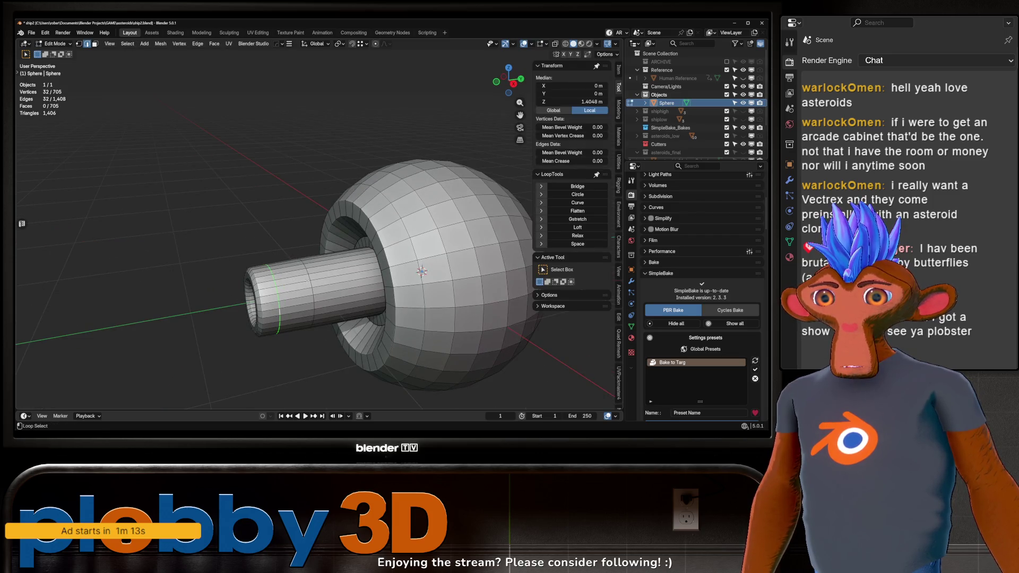
{"action": "left_click", "coordinate": [314, 330]}
{"action": "left_click_drag", "start_coordinate": [314, 330], "coordinate": [313, 283]}
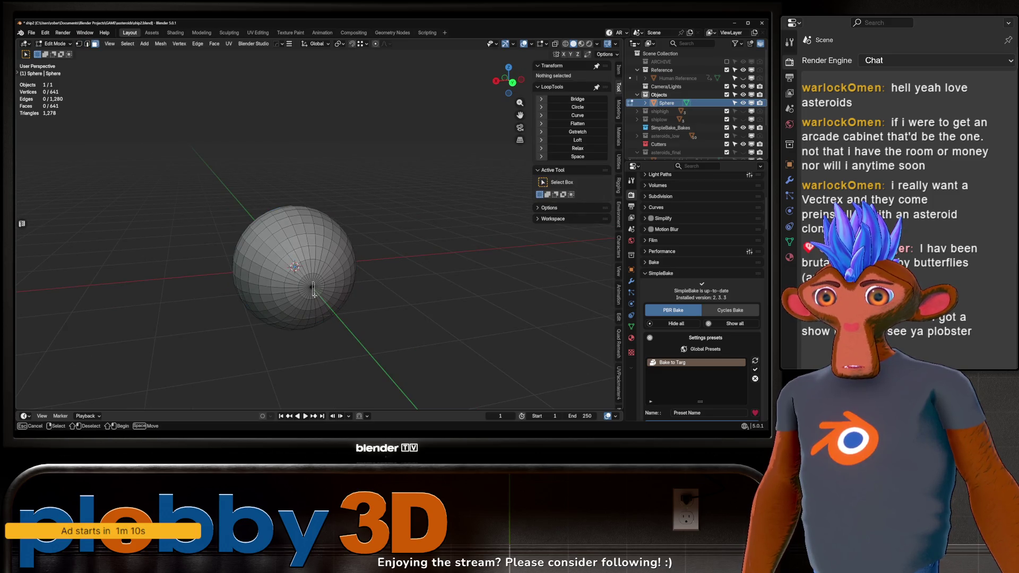
Extrude the grown pole face selection into a collar, dissolve it into one face and inset it
{"action": "left_click_drag", "start_coordinate": [313, 289], "coordinate": [307, 292]}
{"action": "key", "text": "ctrl+KP_Add"}
{"action": "left_click_drag", "start_coordinate": [253, 317], "coordinate": [353, 254]}
{"action": "key", "text": "e"}
{"action": "left_click", "coordinate": [339, 301]}
{"action": "key", "text": "ctrl+x"}
{"action": "left_click", "coordinate": [350, 318]}
Bevel the collar's edge ring
{"action": "key", "text": "2"}
{"action": "key", "text": "ctrl+b"}
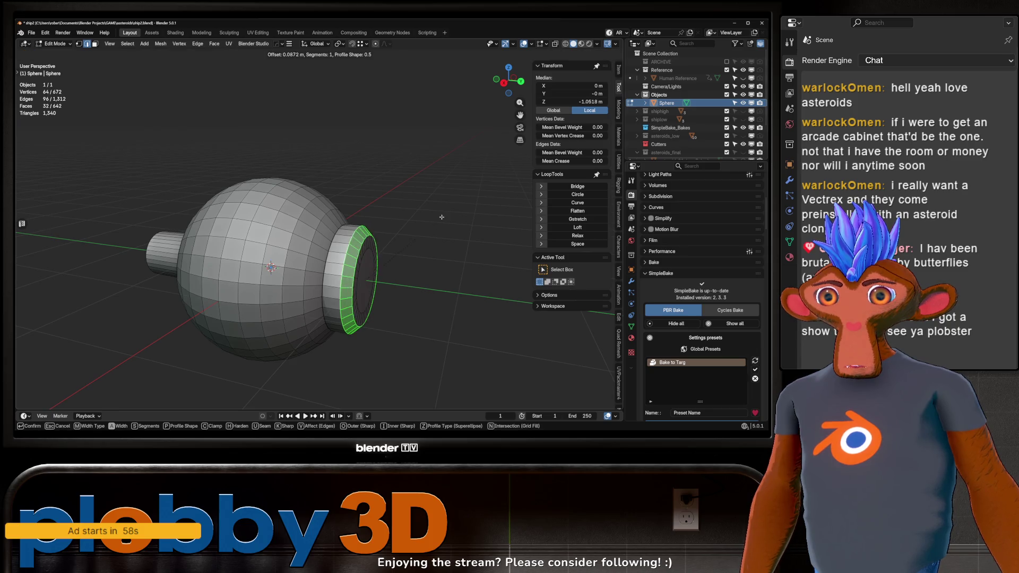
{"action": "left_click", "coordinate": [461, 195]}
{"action": "key", "text": "3"}
{"action": "left_click_drag", "start_coordinate": [462, 195], "coordinate": [369, 291]}
Sink the inner disc face inward, shrink it to 0.813 and inset it
{"action": "left_click", "coordinate": [354, 287]}
{"action": "key", "text": "e"}
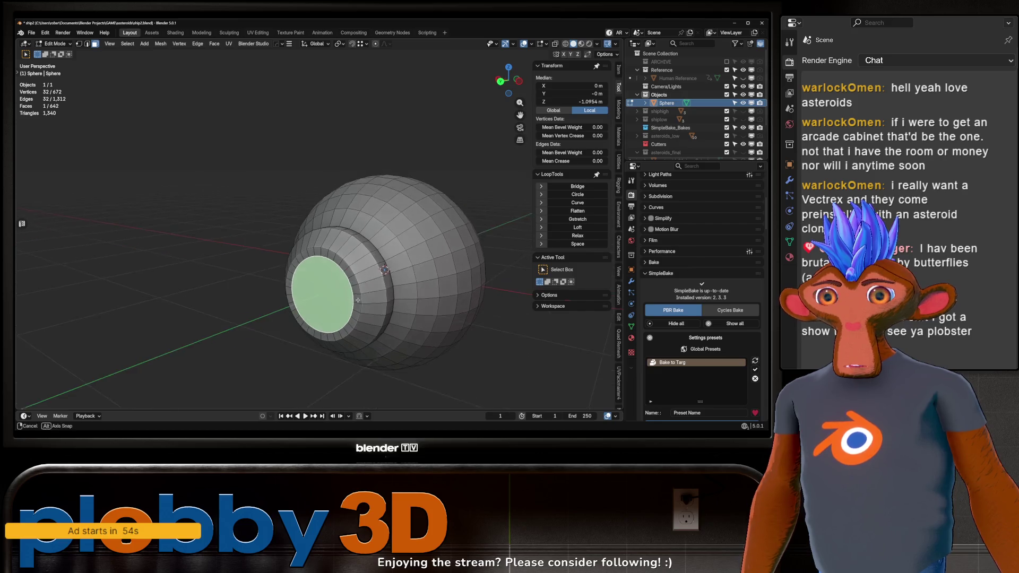
{"action": "left_click", "coordinate": [372, 292]}
{"action": "key", "text": "s"}
{"action": "left_click", "coordinate": [378, 312]}
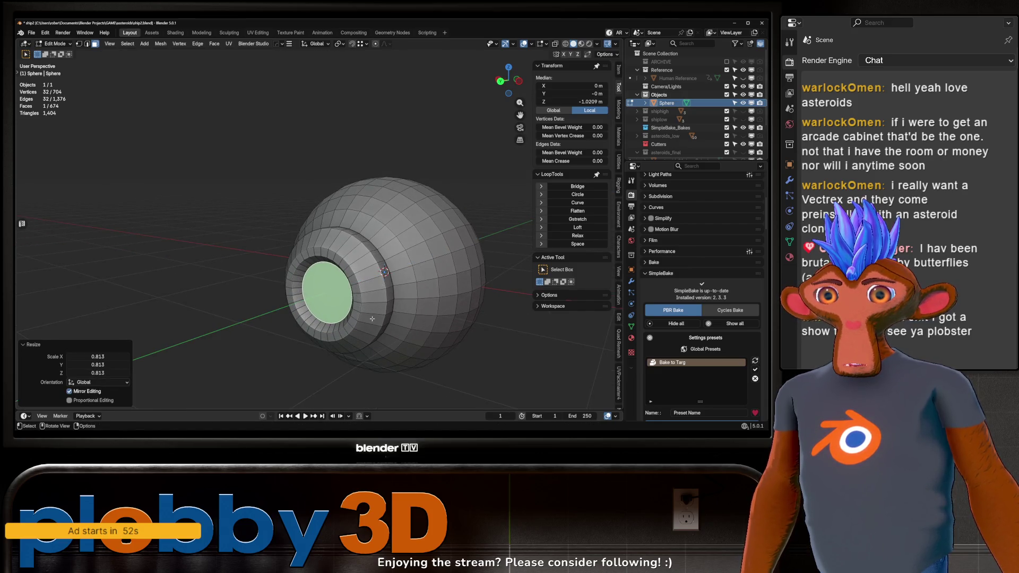
{"action": "left_click_drag", "start_coordinate": [378, 312], "coordinate": [397, 321]}
{"action": "key", "text": "i"}
{"action": "left_click", "coordinate": [328, 320]}
Extrude the disc again and inset it to form the stepped nozzle opening
{"action": "key", "text": "e"}
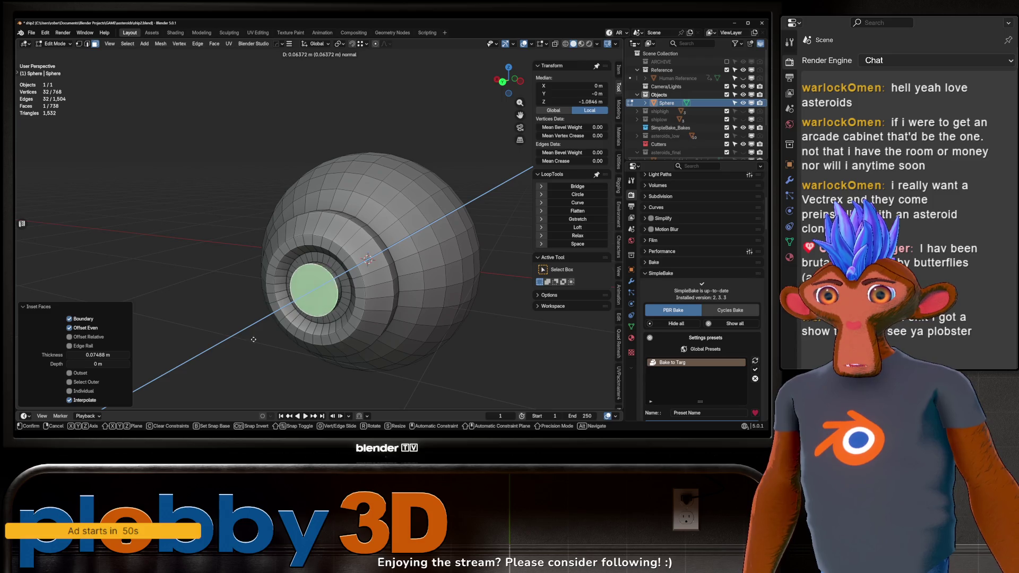
{"action": "left_click", "coordinate": [224, 354]}
{"action": "key", "text": "i"}
{"action": "key", "text": "Escape"}
{"action": "key", "text": "ctrl+z"}
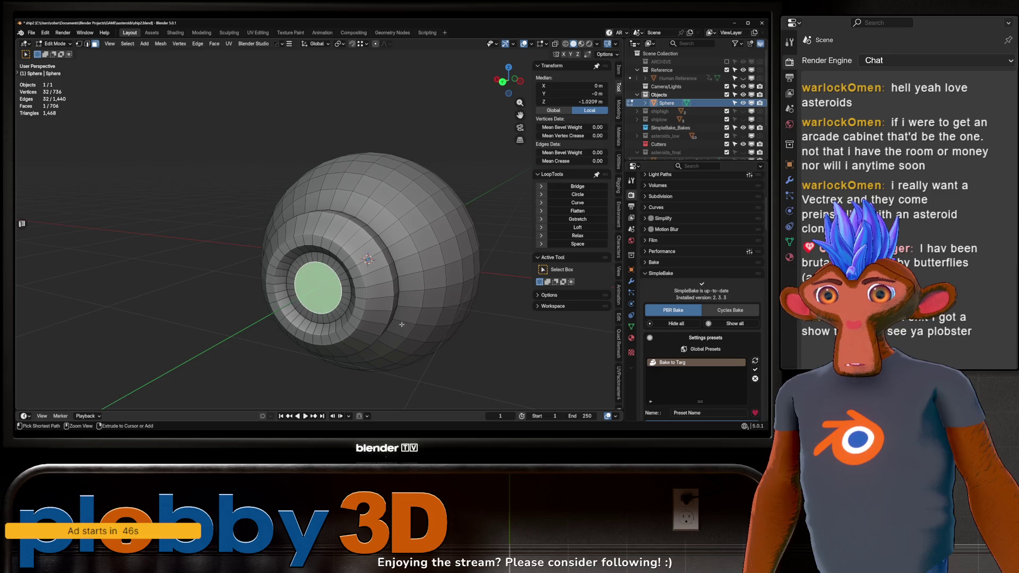
{"action": "key", "text": "e"}
{"action": "left_click", "coordinate": [401, 324]}
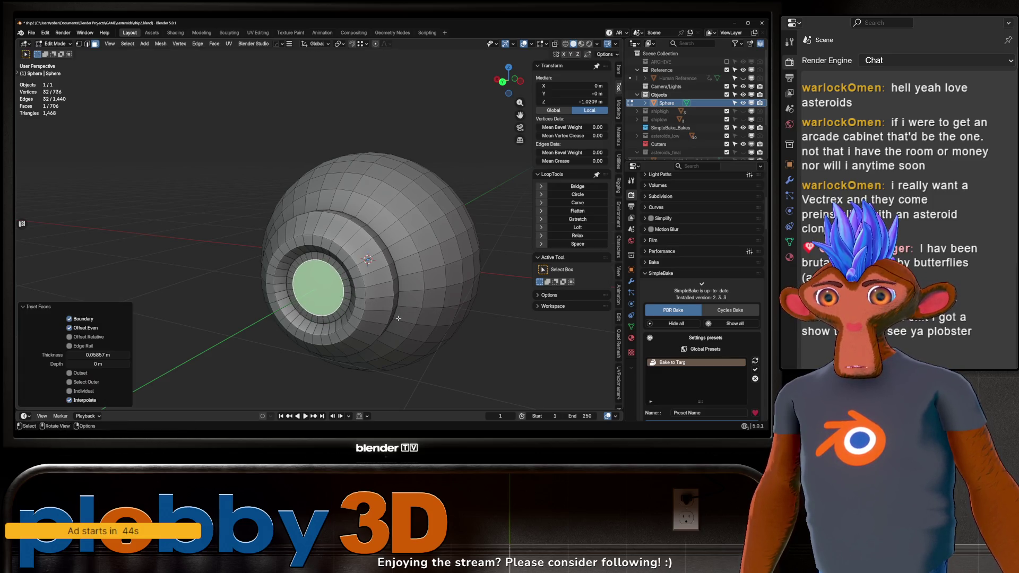
{"action": "key", "text": "i"}
{"action": "left_click", "coordinate": [374, 332]}
Bevel the edge loop inside the hole and return to Object Mode
{"action": "left_click_drag", "start_coordinate": [374, 332], "coordinate": [314, 320]}
{"action": "scroll", "scroll_direction": "up", "scroll_amount": 3}
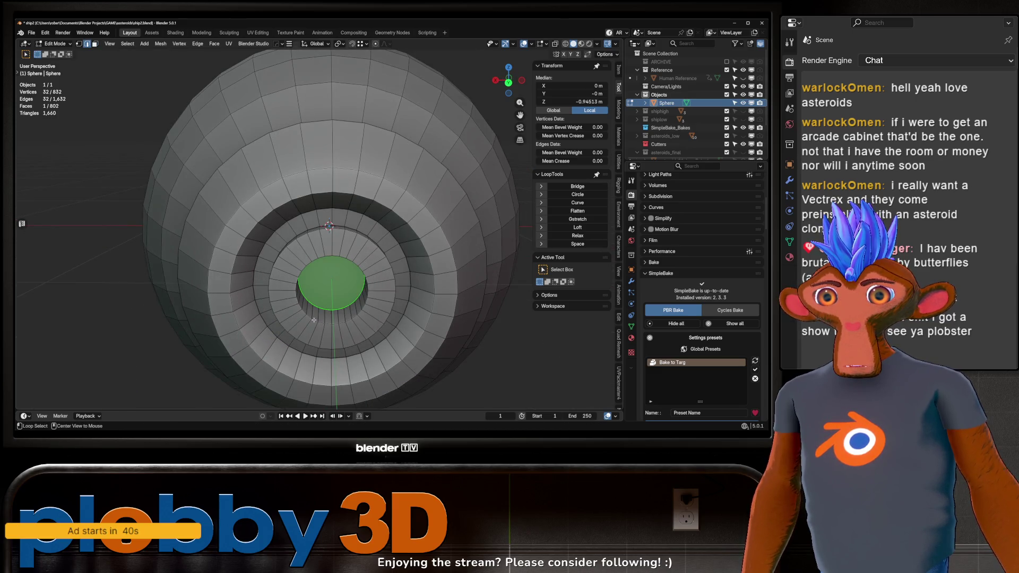
{"action": "key", "text": "ctrl+b"}
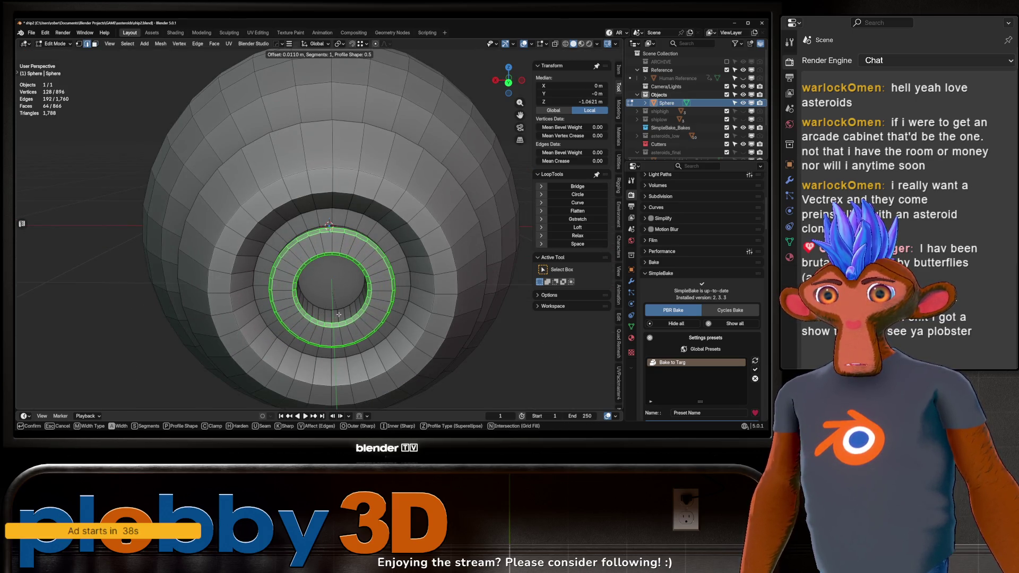
{"action": "left_click", "coordinate": [347, 330]}
{"action": "scroll", "scroll_direction": "down", "scroll_amount": 3}
{"action": "key", "text": "Tab"}
{"action": "left_click_drag", "start_coordinate": [347, 329], "coordinate": [366, 229]}
{"action": "scroll", "scroll_direction": "down", "scroll_amount": 3}
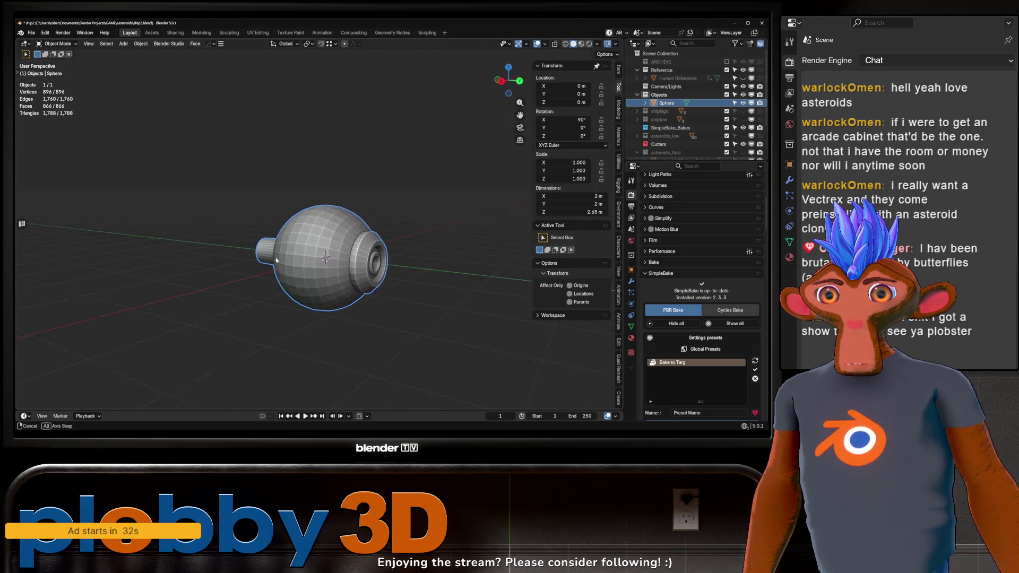
Replace the grown end-cap ring with a single filled cap face and inset it
{"action": "left_click_drag", "start_coordinate": [280, 284], "coordinate": [213, 278]}
{"action": "left_click_drag", "start_coordinate": [346, 288], "coordinate": [325, 259]}
{"action": "key", "text": "Tab"}
{"action": "key", "text": "ctrl+KP_Add"}
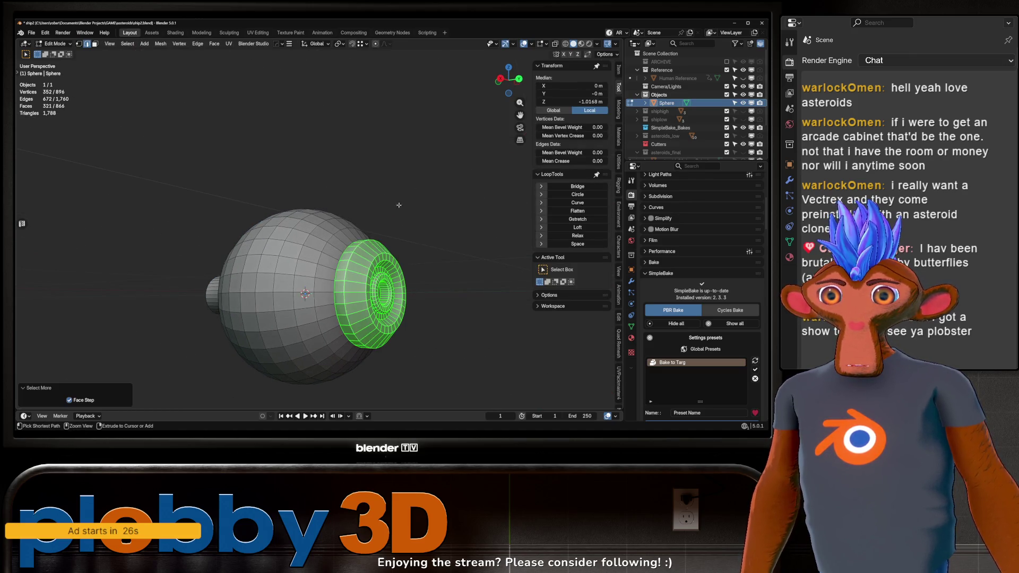
{"action": "key", "text": "x"}
{"action": "key", "text": "f"}
{"action": "left_click_drag", "start_coordinate": [399, 206], "coordinate": [354, 276]}
{"action": "left_click", "coordinate": [367, 296]}
Extrude the cap face inward and shrink it to 0.754
{"action": "key", "text": "e"}
{"action": "left_click", "coordinate": [339, 282]}
{"action": "key", "text": "s"}
{"action": "left_click", "coordinate": [212, 255]}
{"action": "left_click_drag", "start_coordinate": [212, 255], "coordinate": [334, 289]}
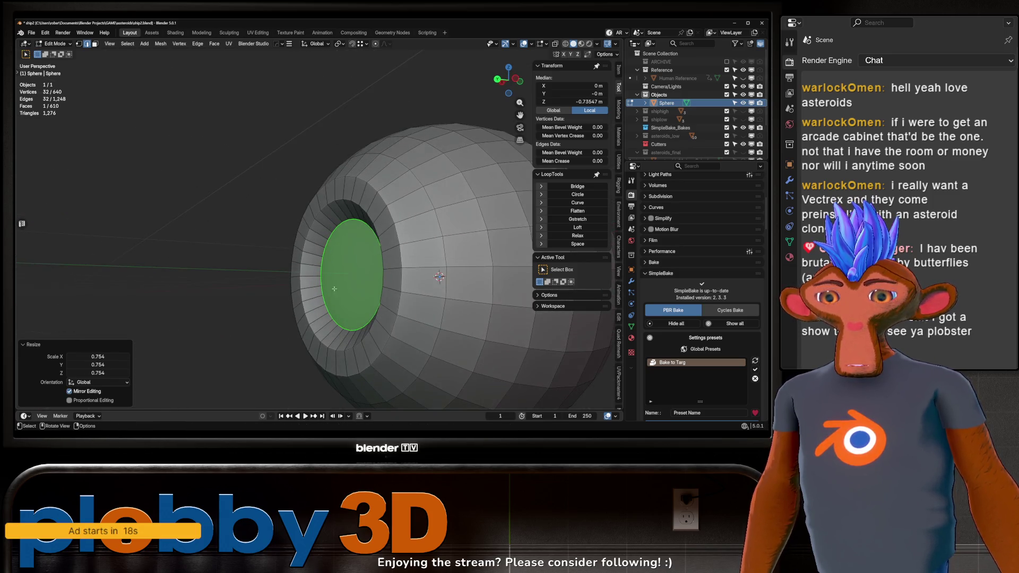
Extrude the cap out 0.1424 m, inset it and extrude it again
{"action": "key", "text": "e"}
{"action": "left_click", "coordinate": [390, 335]}
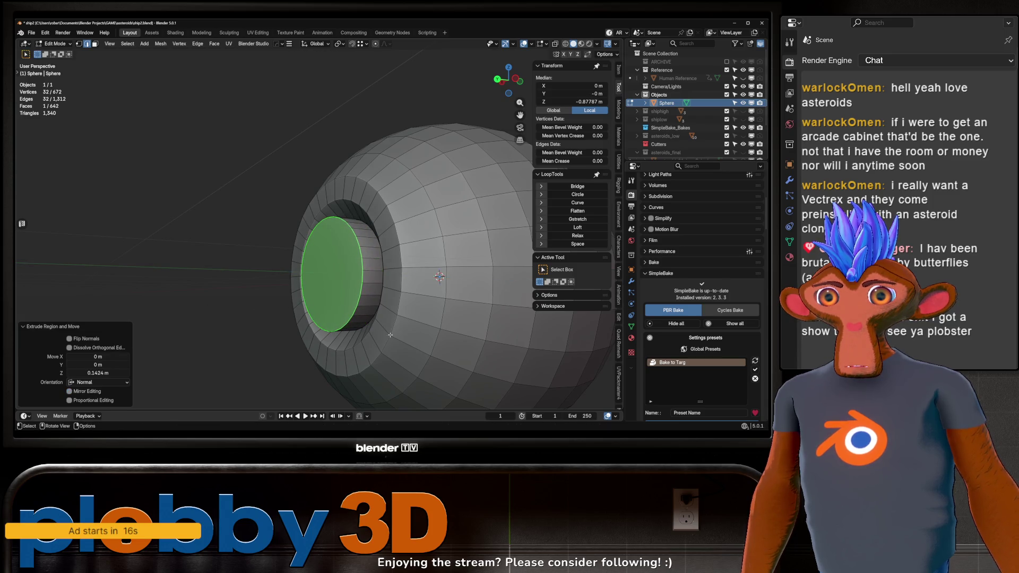
{"action": "left_click", "coordinate": [366, 356]}
{"action": "key", "text": "e"}
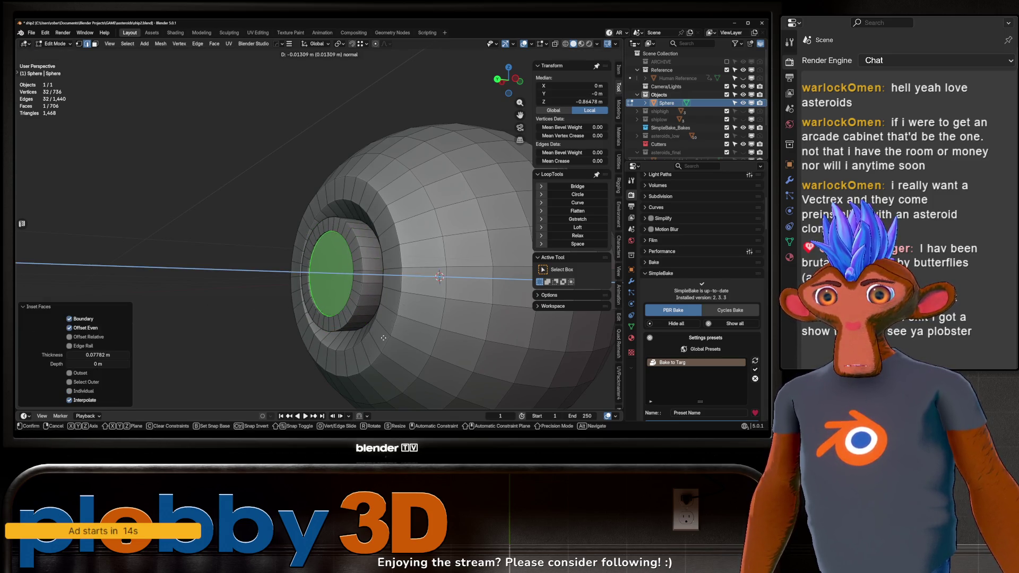
{"action": "left_click", "coordinate": [500, 322]}
Select the inner tube edge loop and try bevelling it, undoing the attempts
{"action": "left_click_drag", "start_coordinate": [500, 321], "coordinate": [323, 310]}
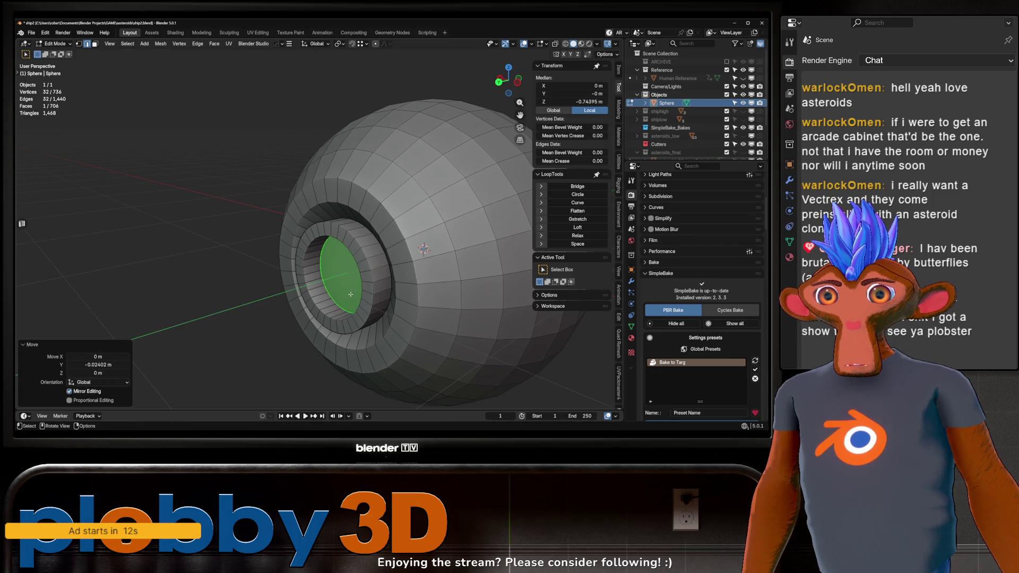
{"action": "left_click", "coordinate": [329, 310]}
{"action": "key", "text": "ctrl+b"}
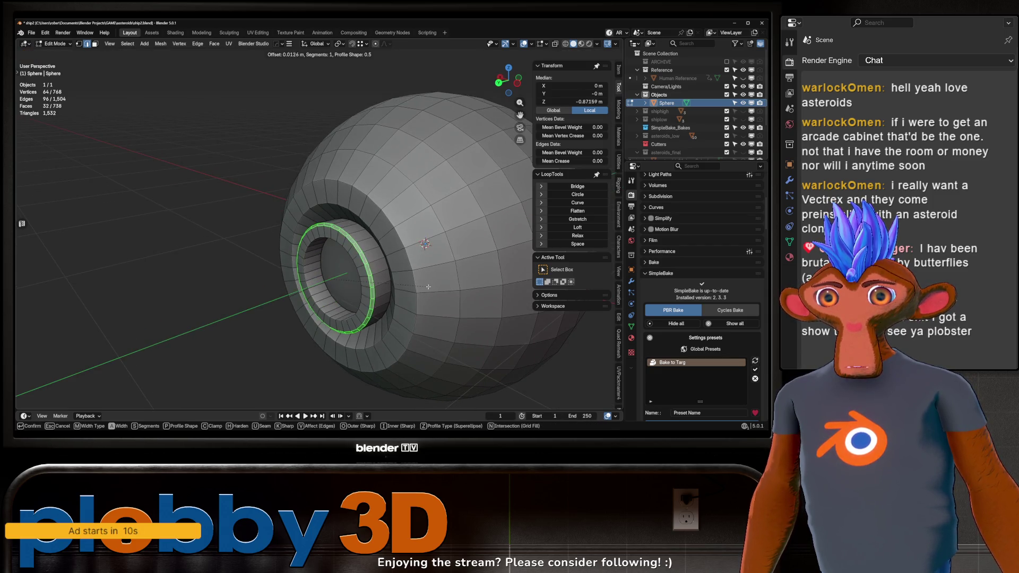
{"action": "left_click", "coordinate": [474, 261]}
{"action": "key", "text": "ctrl+z"}
{"action": "key", "text": "ctrl+b"}
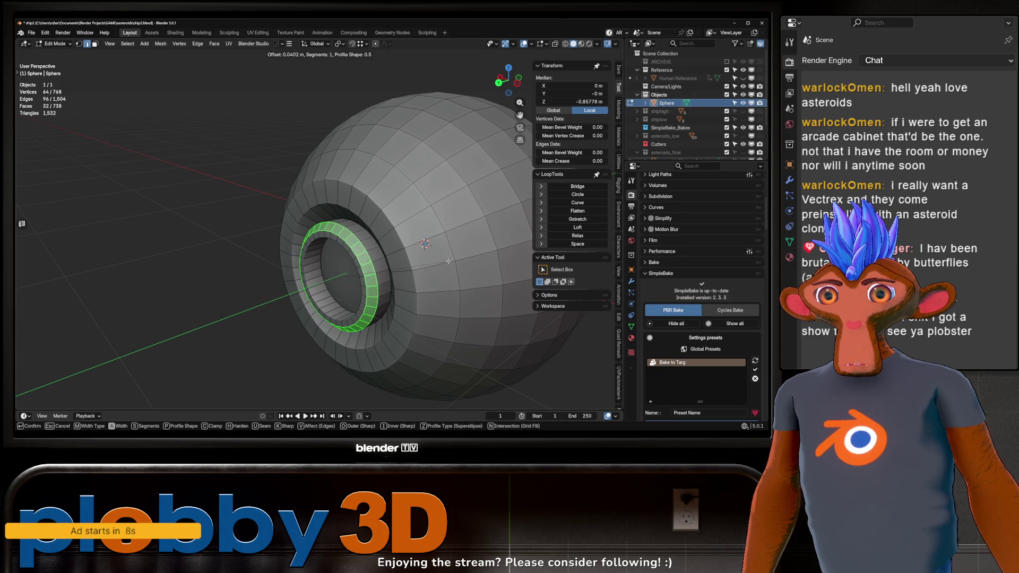
{"action": "left_click", "coordinate": [448, 261]}
{"action": "key", "text": "ctrl+z"}
{"action": "scroll", "scroll_direction": "down", "scroll_amount": 3}
{"action": "left_click_drag", "start_coordinate": [448, 261], "coordinate": [484, 225]}
Bevel the hole's edge ring with the bevel set to affect edges
{"action": "key", "text": "ctrl+b"}
{"action": "left_click", "coordinate": [487, 221]}
{"action": "key", "text": "ctrl+z"}
{"action": "key", "text": "ctrl+b"}
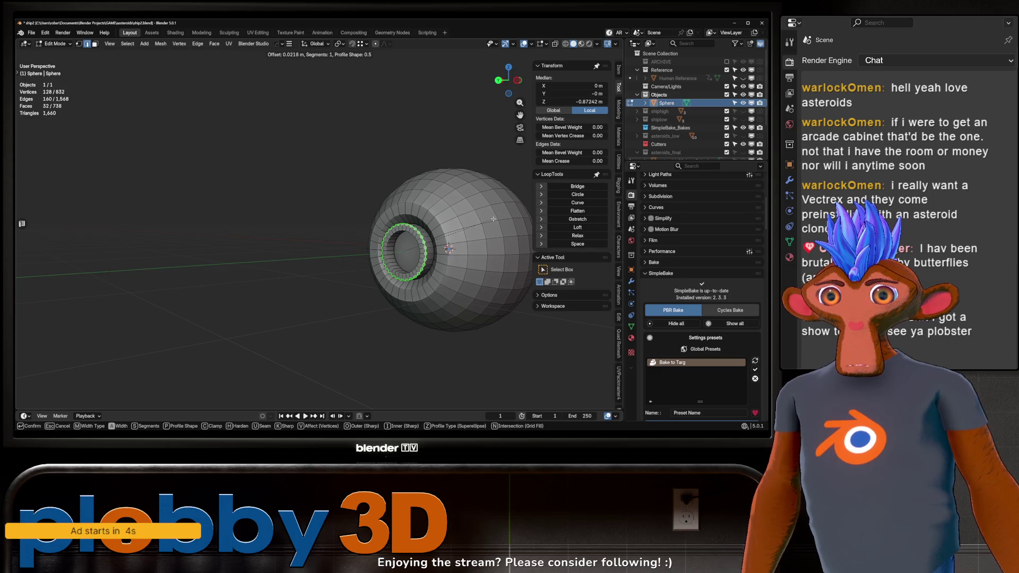
{"action": "key", "text": "v"}
{"action": "left_click", "coordinate": [476, 224]}
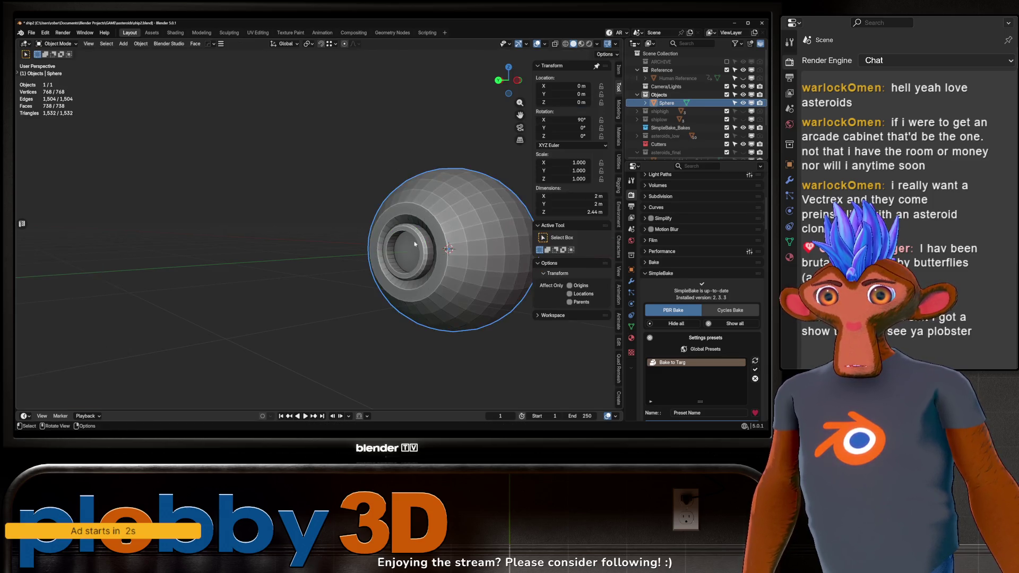
Shrink/Fatten the bevelled ring along its normals
{"action": "key", "text": "Tab"}
{"action": "left_click_drag", "start_coordinate": [477, 224], "coordinate": [420, 281]}
{"action": "scroll", "scroll_direction": "up", "scroll_amount": 3}
{"action": "key", "text": "Tab"}
{"action": "key", "text": "alt+s"}
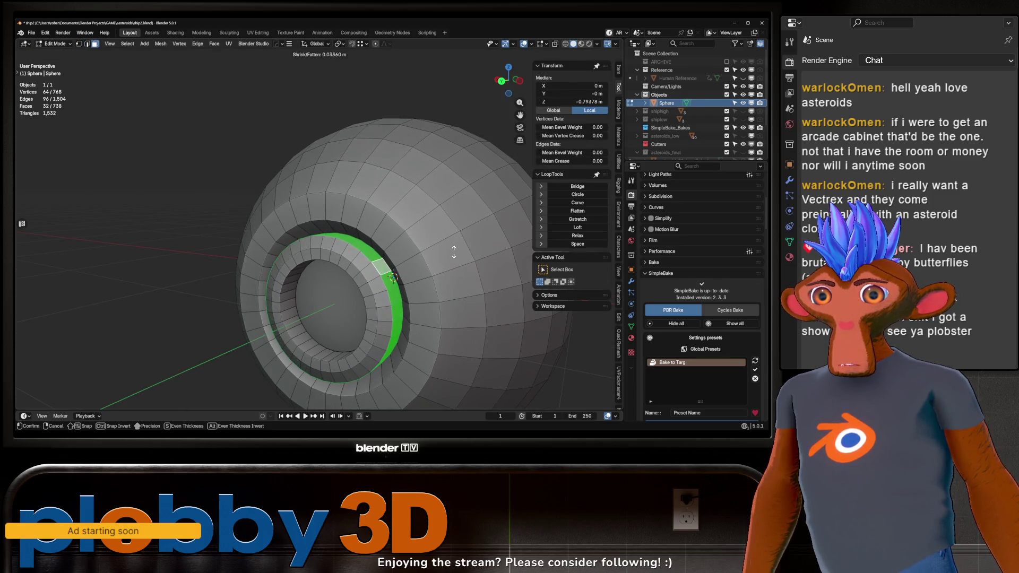
{"action": "left_click", "coordinate": [454, 251]}
Check the shape, then move the bevelled ring along the Y axis
{"action": "key", "text": "Tab"}
{"action": "left_click_drag", "start_coordinate": [453, 252], "coordinate": [330, 302]}
{"action": "key", "text": "Tab"}
{"action": "scroll", "scroll_direction": "up", "scroll_amount": 3}
{"action": "key", "text": "Tab"}
{"action": "scroll", "scroll_direction": "down", "scroll_amount": 3}
{"action": "left_click_drag", "start_coordinate": [372, 350], "coordinate": [255, 317]}
{"action": "scroll", "scroll_direction": "up", "scroll_amount": 3}
{"action": "key", "text": "Tab"}
{"action": "key", "text": "g"}
{"action": "key", "text": "y"}
{"action": "left_click", "coordinate": [253, 317]}
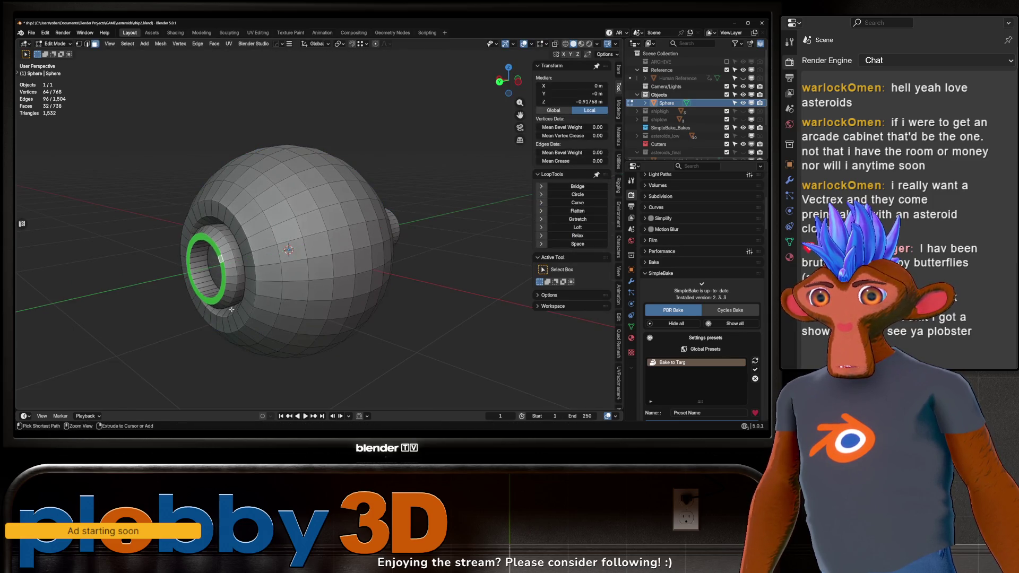
Grow the ring into a thicker band and pull it out along Y into a barrel
{"action": "key", "text": "ctrl+KP_Add"}
{"action": "key", "text": "g"}
{"action": "key", "text": "y"}
{"action": "left_click", "coordinate": [176, 332]}
{"action": "key", "text": "Tab"}
{"action": "left_click_drag", "start_coordinate": [177, 331], "coordinate": [276, 255]}
{"action": "scroll", "scroll_direction": "up", "scroll_amount": 3}
Sink the nozzle's end-cap face inward along the Y axis
{"action": "key", "text": "Tab"}
{"action": "scroll", "scroll_direction": "down", "scroll_amount": 3}
{"action": "scroll", "scroll_direction": "up", "scroll_amount": 3}
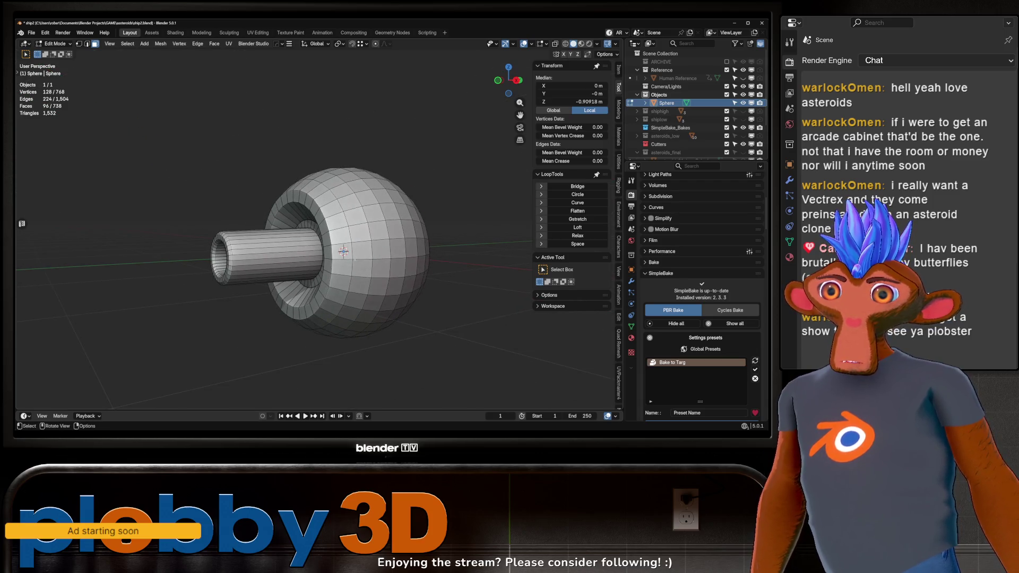
{"action": "left_click_drag", "start_coordinate": [338, 272], "coordinate": [312, 262]}
{"action": "scroll", "scroll_direction": "up", "scroll_amount": 3}
{"action": "key", "text": "Tab"}
{"action": "key", "text": "Tab"}
{"action": "left_click", "coordinate": [311, 259]}
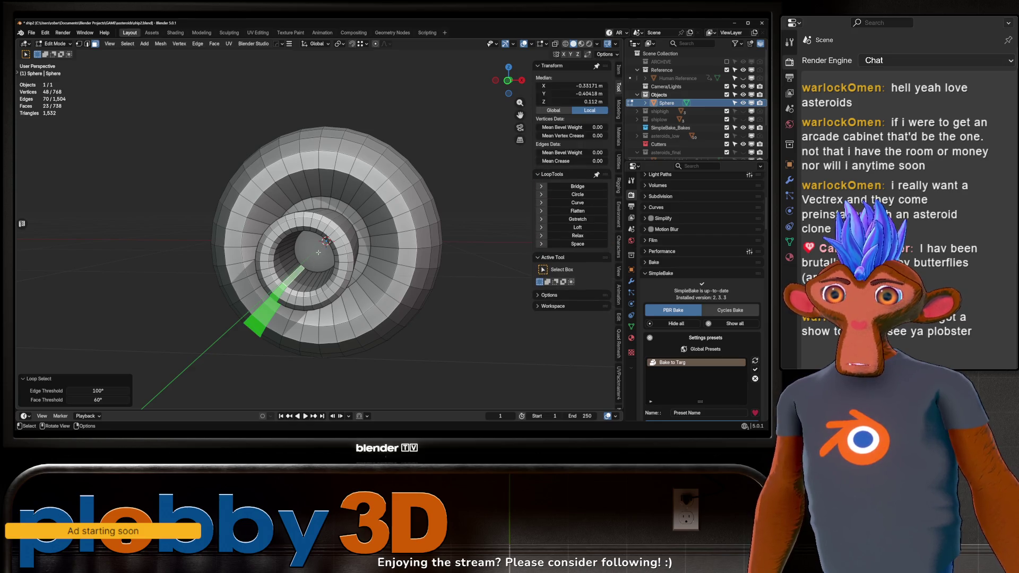
{"action": "left_click", "coordinate": [319, 253]}
{"action": "key", "text": "g"}
{"action": "key", "text": "y"}
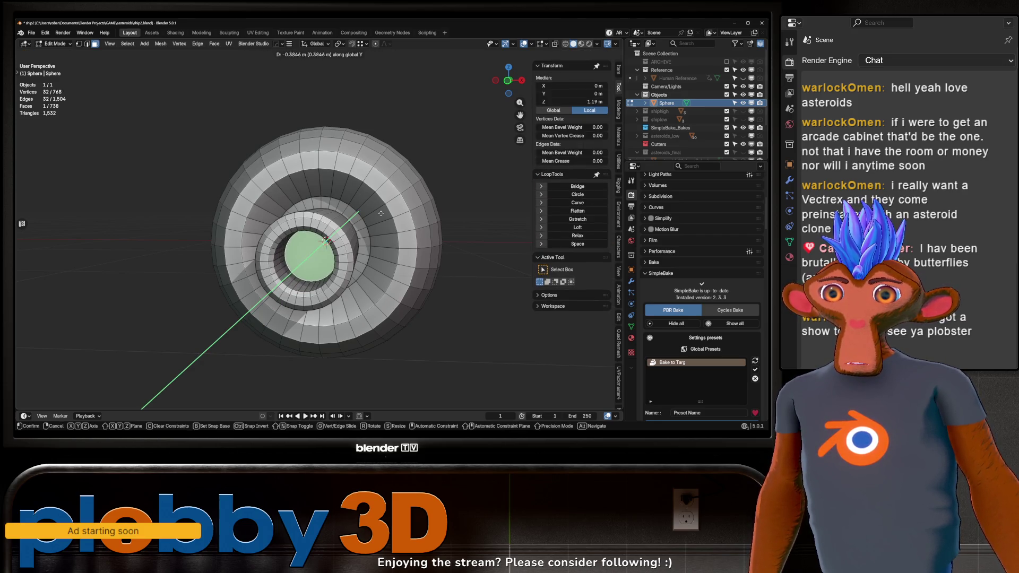
{"action": "left_click", "coordinate": [325, 241]}
Apply Shade Auto Smooth at 30° to the sphere
{"action": "left_click_drag", "start_coordinate": [325, 241], "coordinate": [280, 277]}
{"action": "key", "text": "Tab"}
{"action": "right_click", "coordinate": [265, 291]}
{"action": "left_click", "coordinate": [292, 277]}
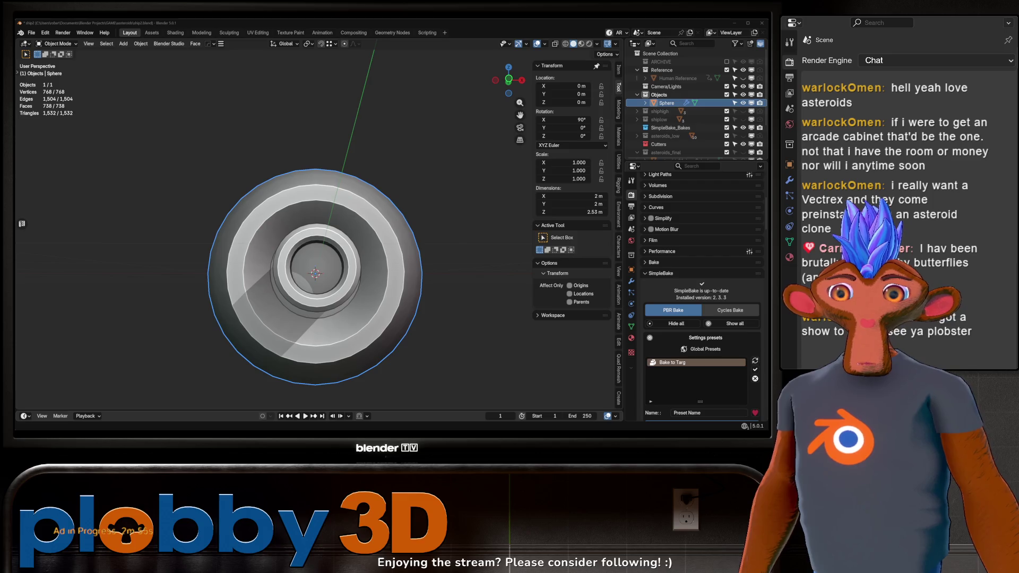
Undo until the four side fins return with 0° X rotation, inspect the ship, then enter Edit Mode
{"action": "key", "text": "ctrl+z"}
{"action": "left_click_drag", "start_coordinate": [425, 202], "coordinate": [333, 242]}
{"action": "scroll", "scroll_direction": "down", "scroll_amount": 3}
{"action": "scroll", "scroll_direction": "up", "scroll_amount": 3}
{"action": "scroll", "scroll_direction": "down", "scroll_amount": 3}
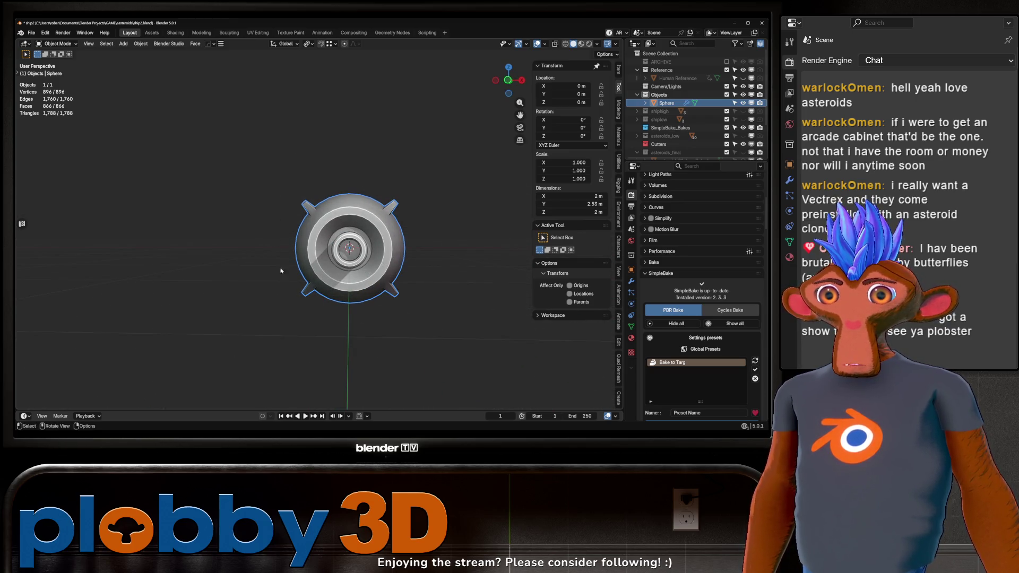
{"action": "key", "text": "Tab"}
{"action": "left_click_drag", "start_coordinate": [300, 236], "coordinate": [268, 256]}
Inset a rectangular block of top faces and extrude it into a raised block
{"action": "left_click_drag", "start_coordinate": [359, 255], "coordinate": [352, 252]}
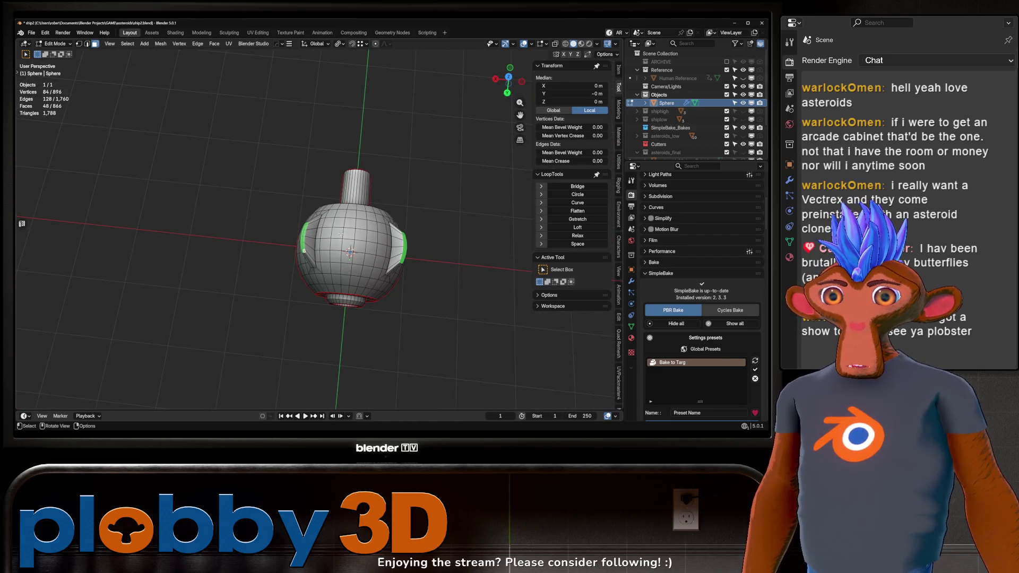
{"action": "left_click", "coordinate": [370, 265]}
{"action": "left_click_drag", "start_coordinate": [484, 244], "coordinate": [351, 231]}
{"action": "scroll", "scroll_direction": "down", "scroll_amount": 3}
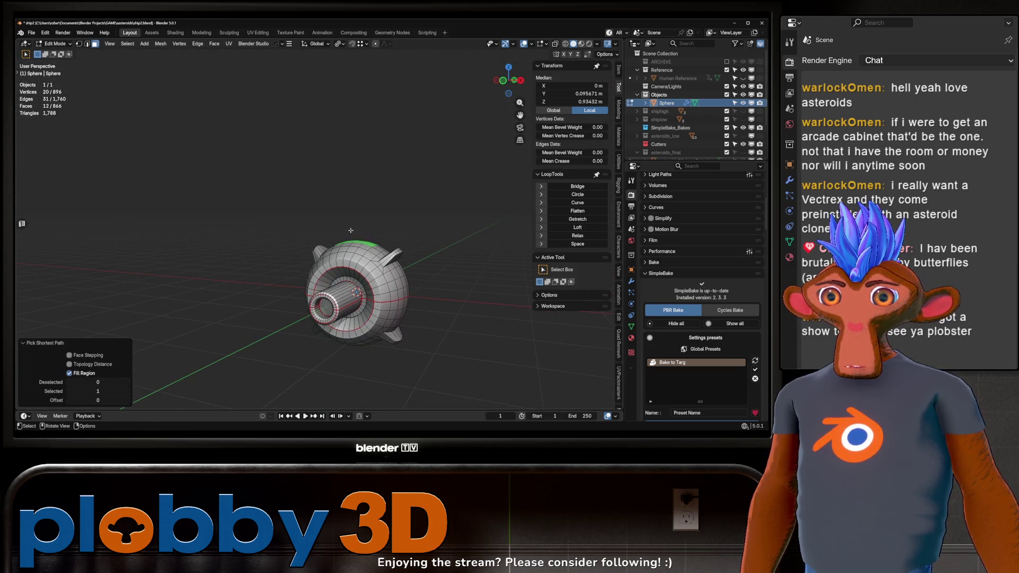
{"action": "scroll", "scroll_direction": "up", "scroll_amount": 3}
{"action": "left_click_drag", "start_coordinate": [371, 340], "coordinate": [425, 287]}
{"action": "key", "text": "i"}
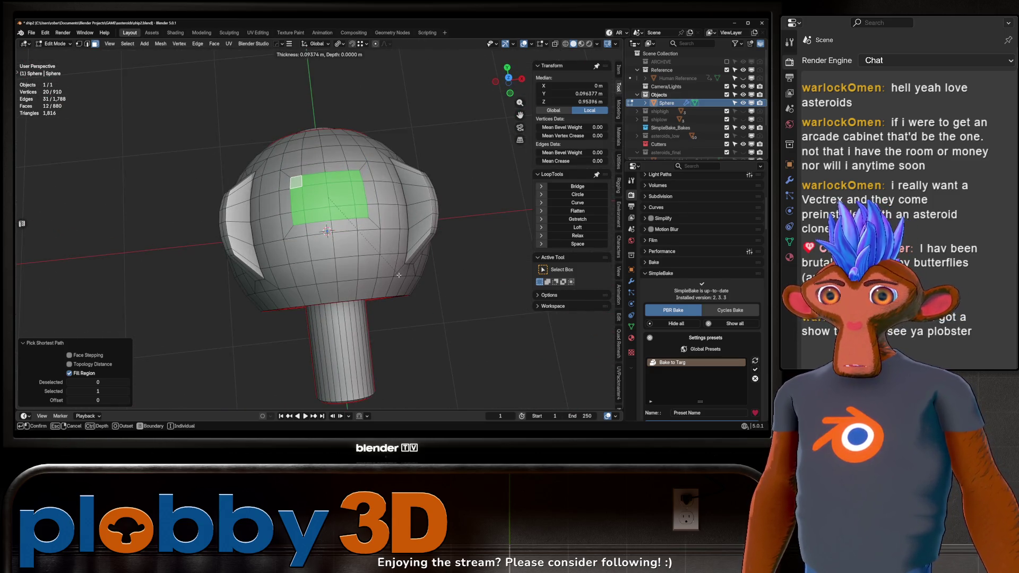
{"action": "left_click", "coordinate": [368, 269]}
{"action": "left_click_drag", "start_coordinate": [369, 270], "coordinate": [335, 194]}
{"action": "key", "text": "e"}
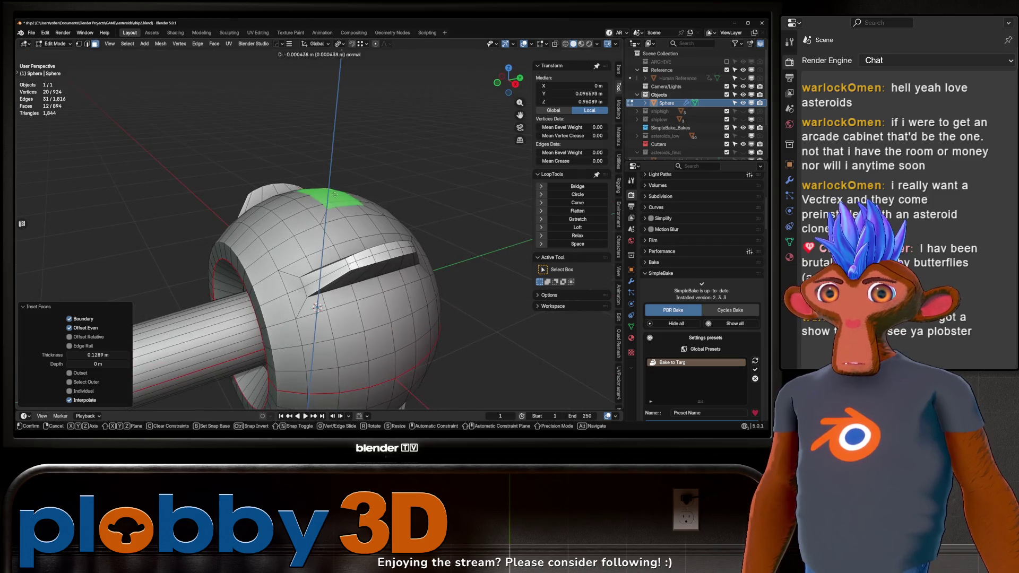
{"action": "left_click", "coordinate": [345, 109]}
{"action": "left_click_drag", "start_coordinate": [345, 110], "coordinate": [208, 196]}
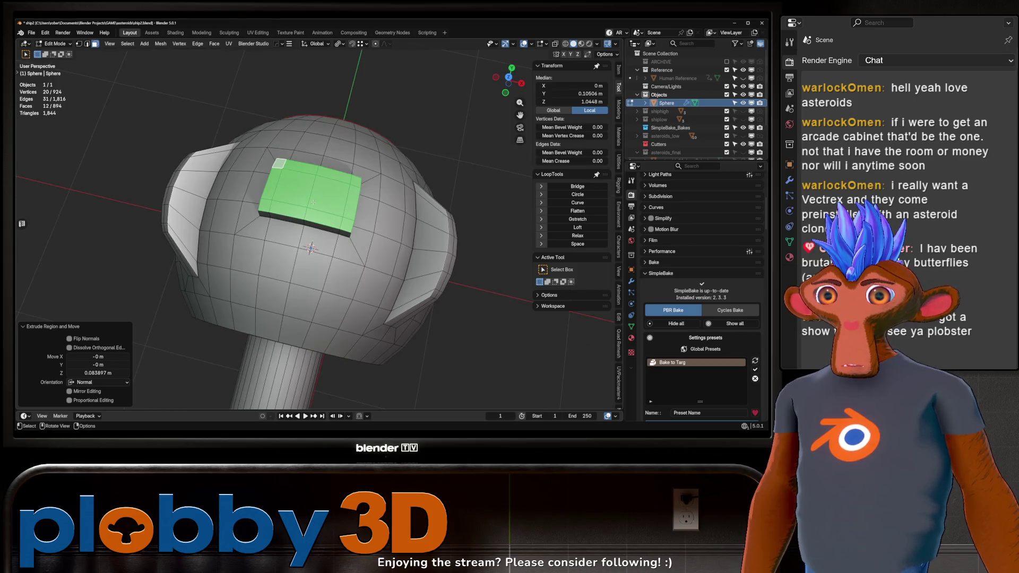
Try an edge bevel on a face of the raised block, then cancel it
{"action": "left_click", "coordinate": [301, 190]}
{"action": "left_click_drag", "start_coordinate": [318, 196], "coordinate": [301, 170]}
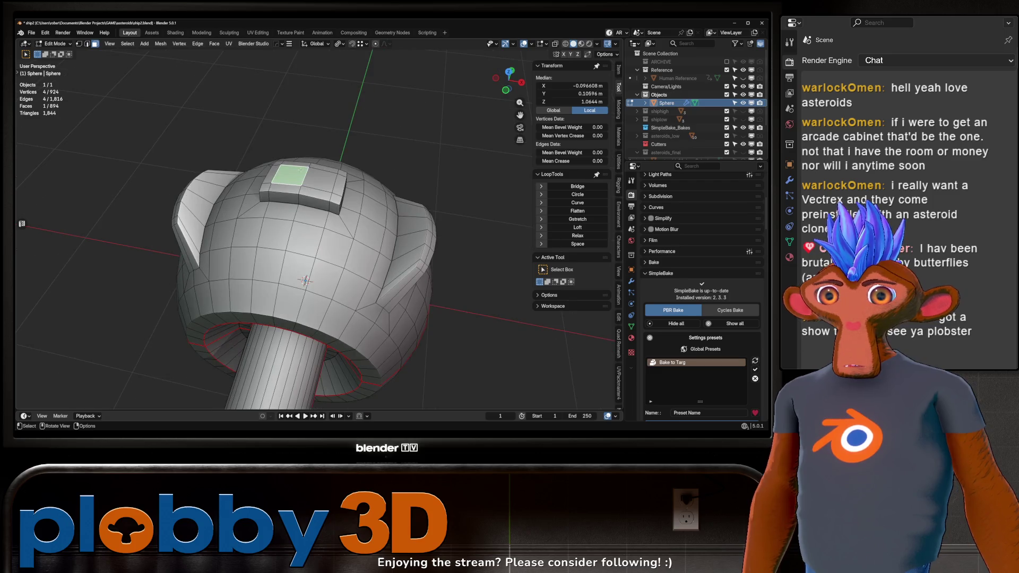
{"action": "key", "text": "ctrl+b"}
{"action": "key", "text": "v"}
{"action": "key", "text": "Escape"}
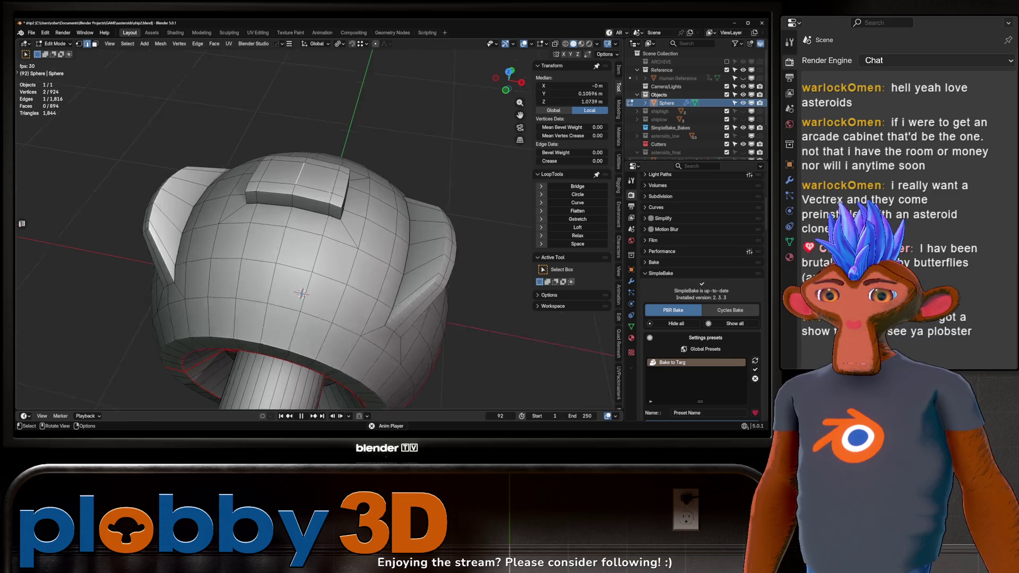
Smooth the top box's vertices, then undo the smoothing and the raised block
{"action": "left_click_drag", "start_coordinate": [460, 177], "coordinate": [318, 159]}
{"action": "key", "text": "3"}
{"action": "left_click", "coordinate": [310, 146]}
{"action": "left_click", "coordinate": [303, 195]}
{"action": "left_click_drag", "start_coordinate": [304, 195], "coordinate": [361, 237]}
{"action": "key", "text": "q"}
{"action": "left_click", "coordinate": [351, 232]}
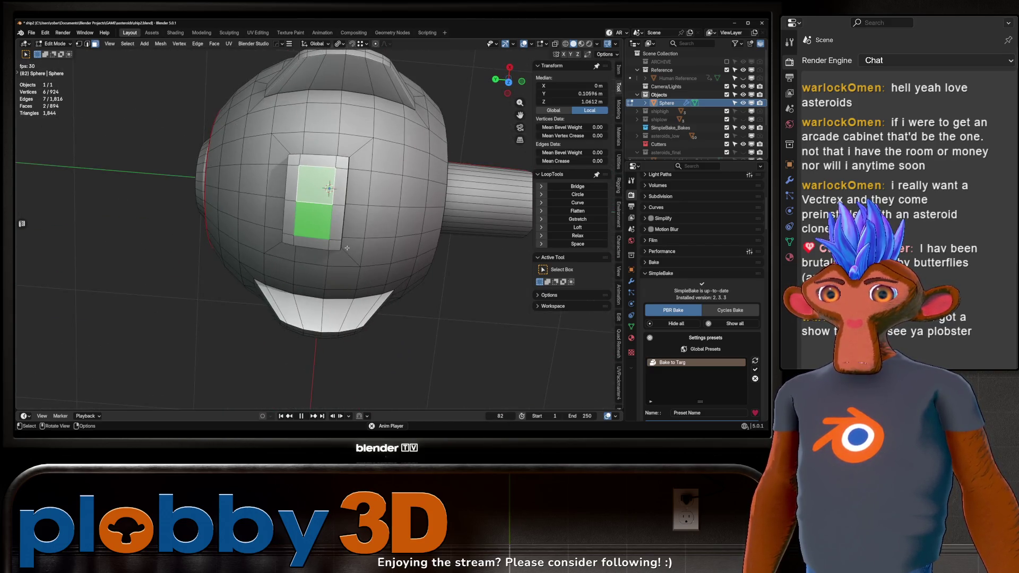
{"action": "key", "text": "alt+a"}
{"action": "key", "text": "ctrl+z"}
{"action": "key", "text": "ctrl+z"}
{"action": "key", "text": "ctrl+z"}
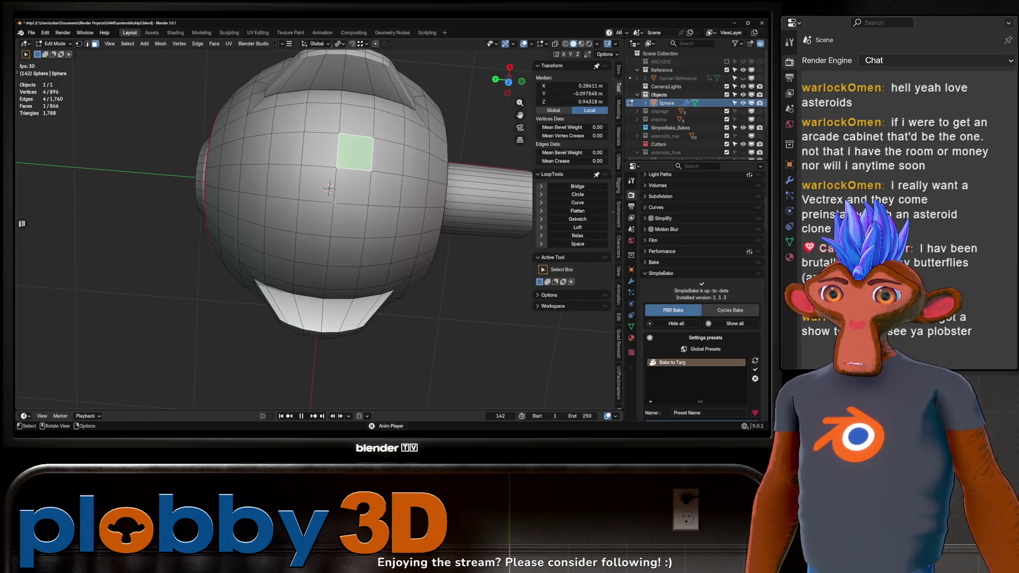
Fill-select a wider region of faces on the sphere, then undo the selection change
{"action": "left_click", "coordinate": [316, 182]}
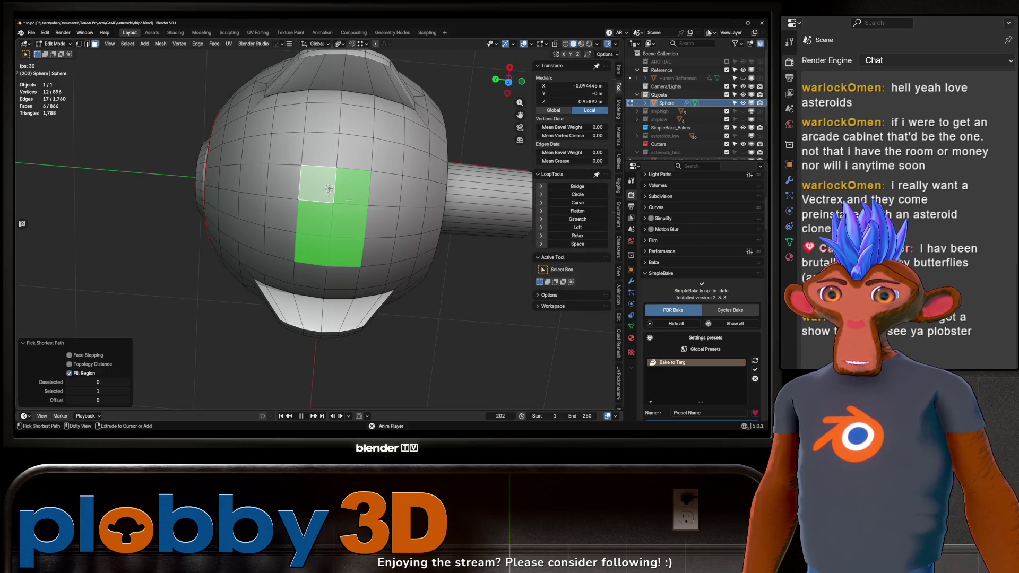
{"action": "left_click", "coordinate": [349, 155]}
{"action": "left_click_drag", "start_coordinate": [348, 155], "coordinate": [332, 212]}
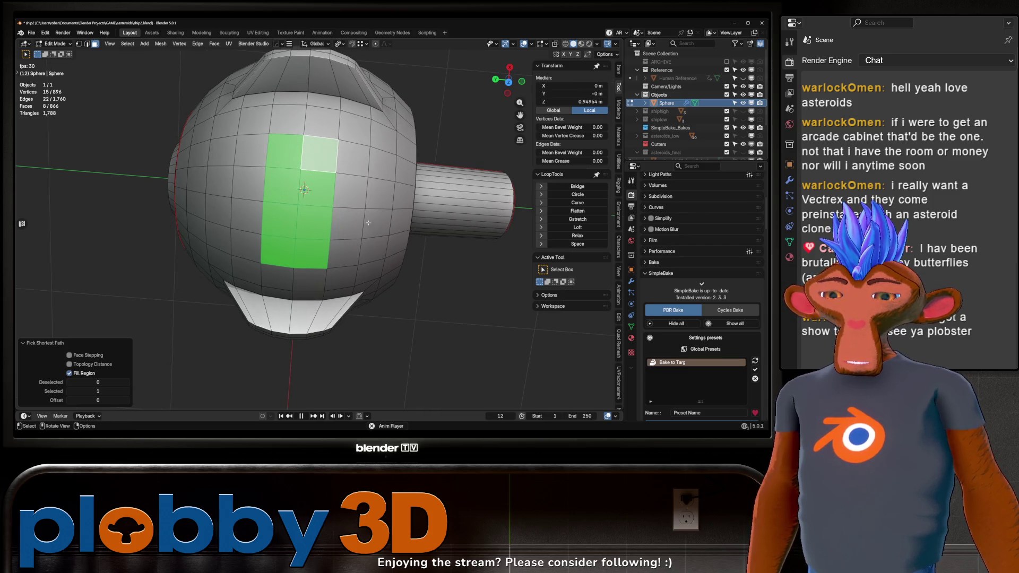
{"action": "left_click_drag", "start_coordinate": [262, 209], "coordinate": [233, 231]}
{"action": "left_click_drag", "start_coordinate": [348, 203], "coordinate": [340, 159]}
{"action": "left_click_drag", "start_coordinate": [331, 200], "coordinate": [356, 215]}
{"action": "key", "text": "ctrl+z"}
Inset a single top face of the sphere and extrude it up about 0.041 m
{"action": "left_click", "coordinate": [386, 228]}
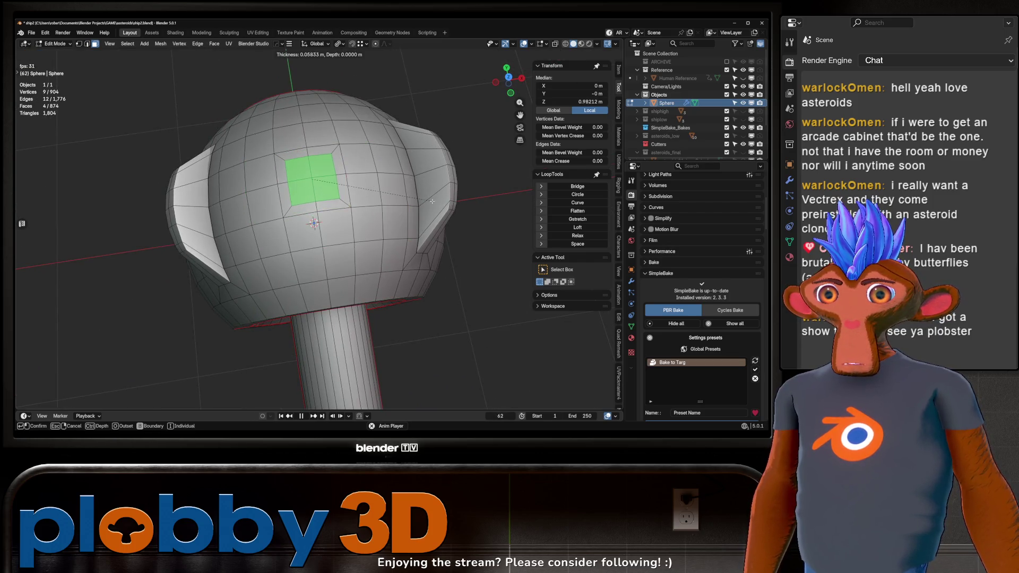
{"action": "left_click", "coordinate": [432, 201]}
{"action": "left_click_drag", "start_coordinate": [432, 201], "coordinate": [347, 211]}
{"action": "key", "text": "e"}
{"action": "left_click", "coordinate": [376, 147]}
{"action": "scroll", "scroll_direction": "up", "scroll_amount": 3}
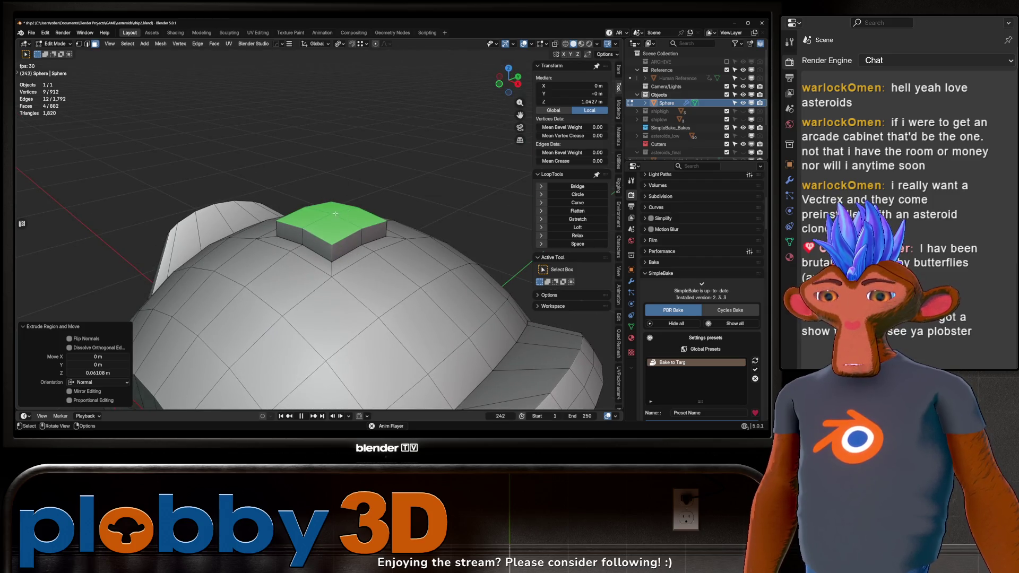
Bevel the block's vertical corner edges, then check the result outside Edit Mode
{"action": "key", "text": "1"}
{"action": "left_click_drag", "start_coordinate": [335, 253], "coordinate": [377, 259]}
{"action": "key", "text": "2"}
{"action": "left_click", "coordinate": [378, 259]}
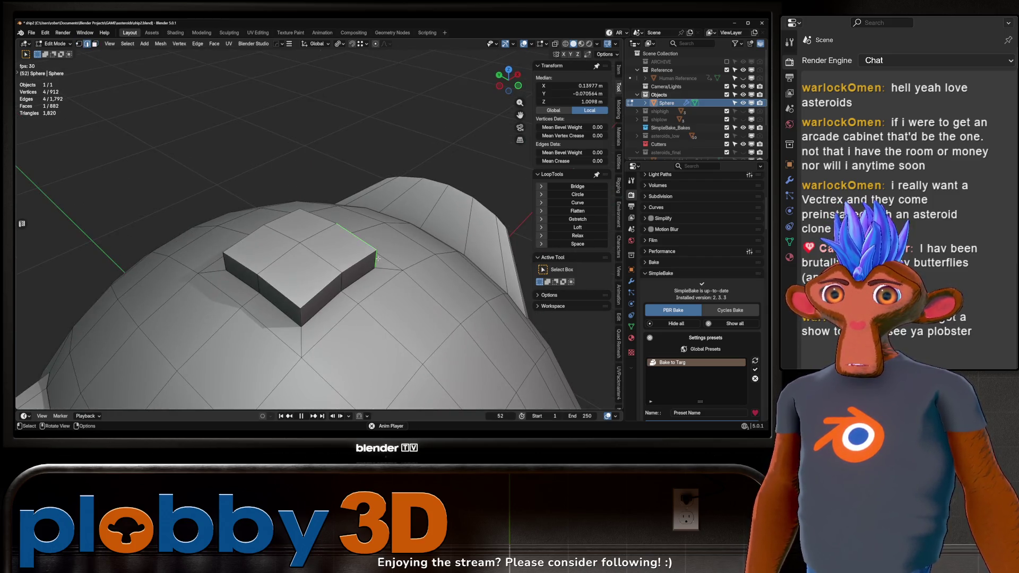
{"action": "left_click_drag", "start_coordinate": [289, 307], "coordinate": [334, 339]}
{"action": "left_click", "coordinate": [310, 286]}
{"action": "key", "text": "ctrl+b"}
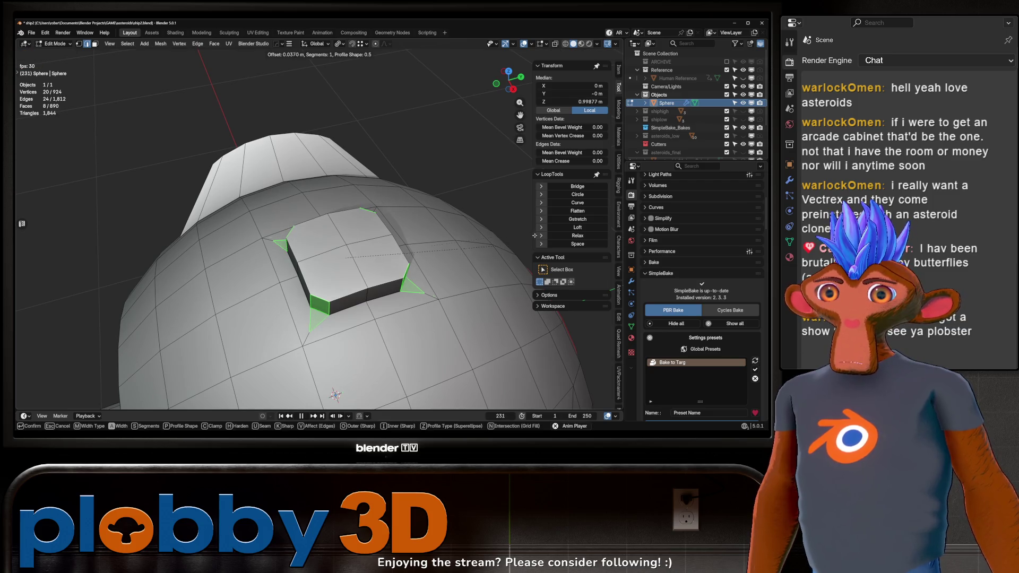
{"action": "left_click", "coordinate": [404, 244]}
{"action": "left_click_drag", "start_coordinate": [404, 244], "coordinate": [371, 259]}
{"action": "key", "text": "Tab"}
{"action": "key", "text": "Escape"}
{"action": "key", "text": "Tab"}
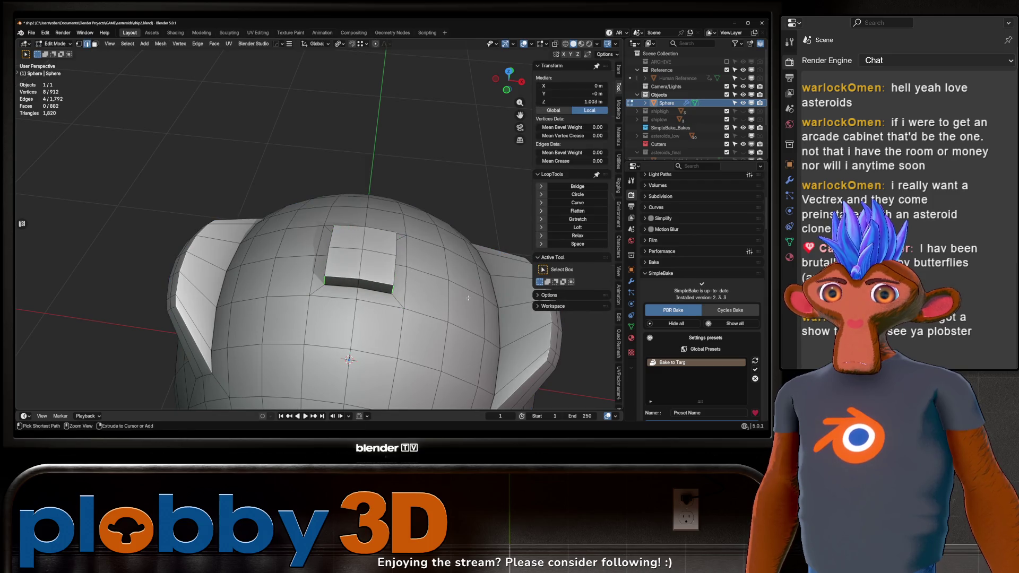
Bevel the block again and dissolve a stray vertex beside it
{"action": "key", "text": "ctrl+b"}
{"action": "left_click", "coordinate": [537, 260]}
{"action": "left_click_drag", "start_coordinate": [537, 260], "coordinate": [298, 321]}
{"action": "key", "text": "1"}
{"action": "left_click", "coordinate": [297, 319]}
{"action": "key", "text": "x"}
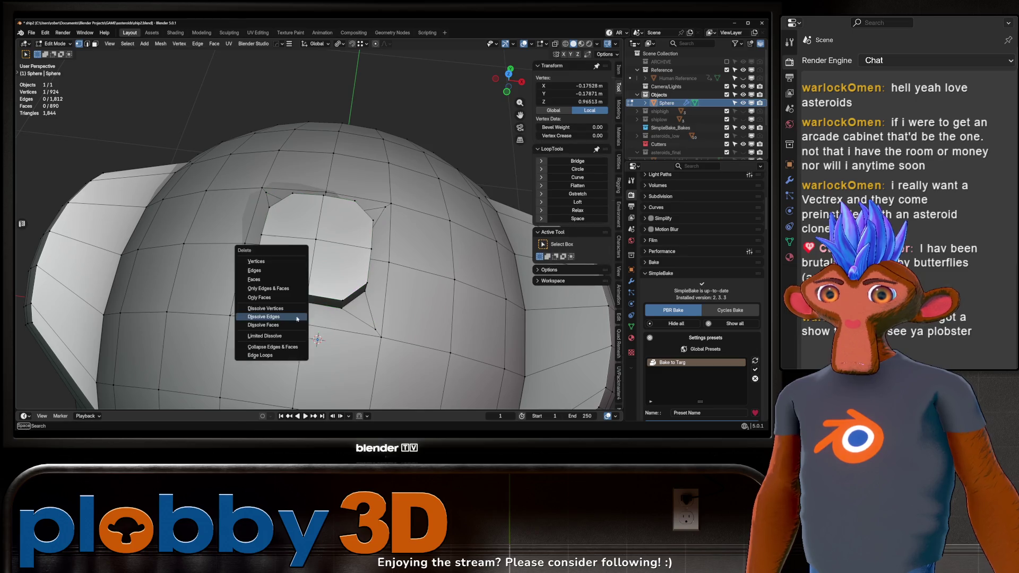
{"action": "left_click", "coordinate": [285, 308]}
Dissolve the remaining stray vertices around the block
{"action": "scroll", "scroll_direction": "down", "scroll_amount": 3}
{"action": "left_click_drag", "start_coordinate": [364, 330], "coordinate": [322, 259]}
{"action": "left_click", "coordinate": [348, 277]}
{"action": "key", "text": "x"}
{"action": "left_click", "coordinate": [345, 273]}
{"action": "left_click", "coordinate": [321, 233]}
{"action": "key", "text": "x"}
{"action": "left_click", "coordinate": [320, 233]}
{"action": "left_click", "coordinate": [281, 233]}
{"action": "key", "text": "x"}
Bevel the cap's centre vertex into a small face, round it into a circle and scale it
{"action": "left_click", "coordinate": [318, 206]}
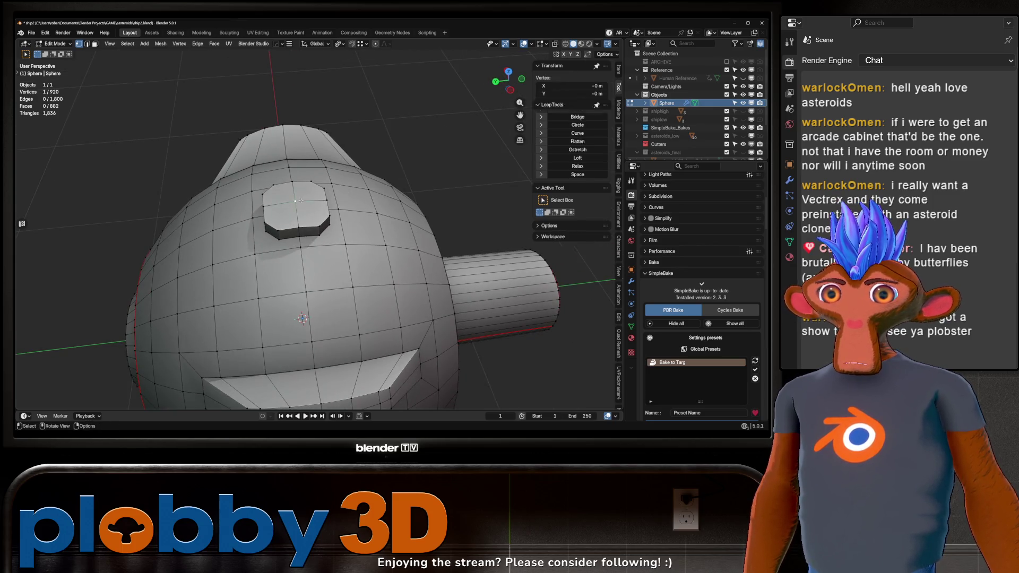
{"action": "left_click_drag", "start_coordinate": [318, 206], "coordinate": [302, 202]}
{"action": "key", "text": "ctrl+shift+b"}
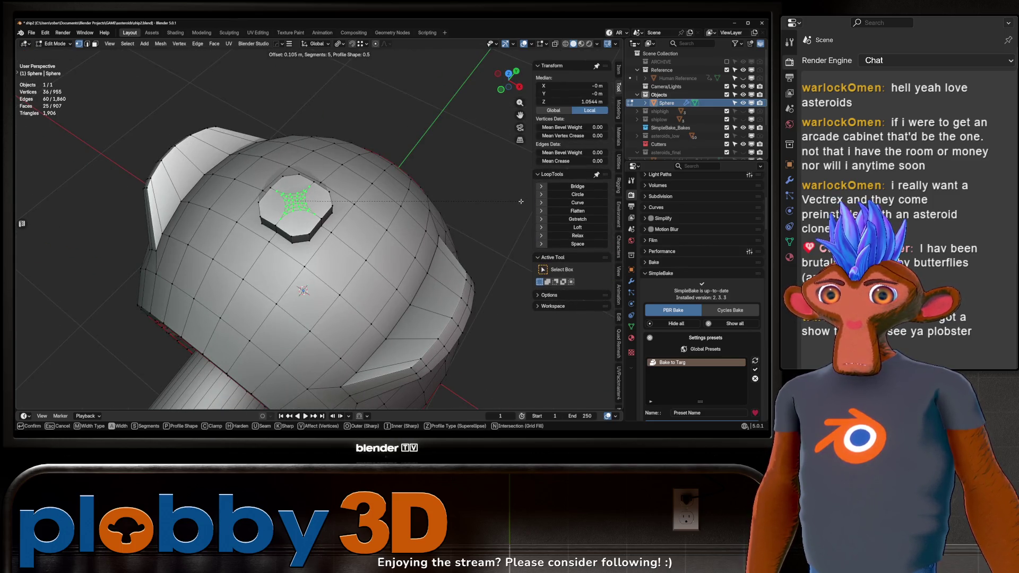
{"action": "left_click", "coordinate": [521, 202]}
{"action": "left_click_drag", "start_coordinate": [521, 202], "coordinate": [271, 199]}
{"action": "left_click", "coordinate": [574, 195]}
{"action": "key", "text": "s"}
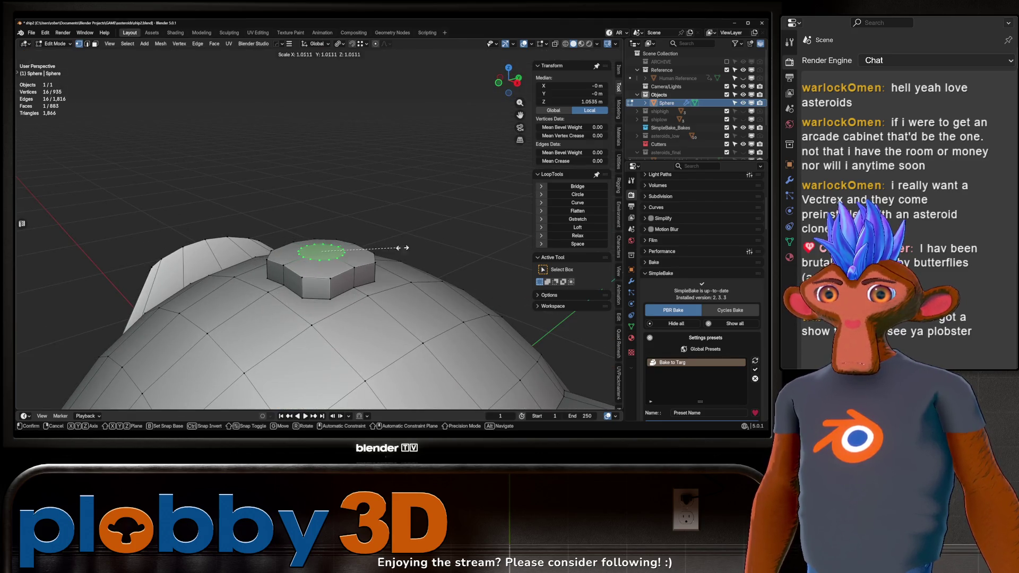
{"action": "left_click", "coordinate": [494, 217]}
{"action": "left_click_drag", "start_coordinate": [494, 217], "coordinate": [451, 159]}
Extrude the cap upward, bevel its top edges and inset its top face
{"action": "key", "text": "e"}
{"action": "left_click", "coordinate": [435, 140]}
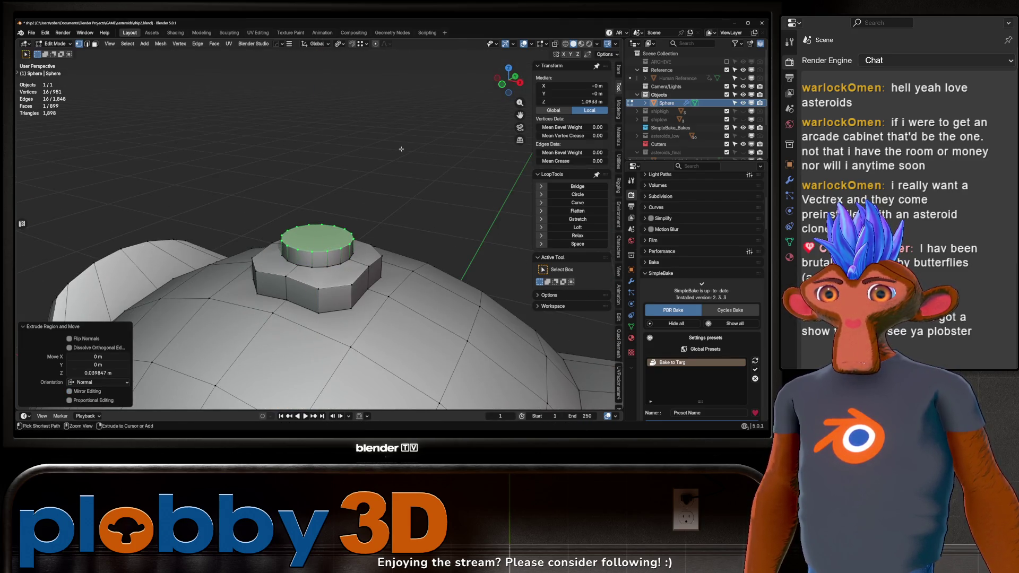
{"action": "key", "text": "ctrl+b"}
{"action": "left_click", "coordinate": [424, 139]}
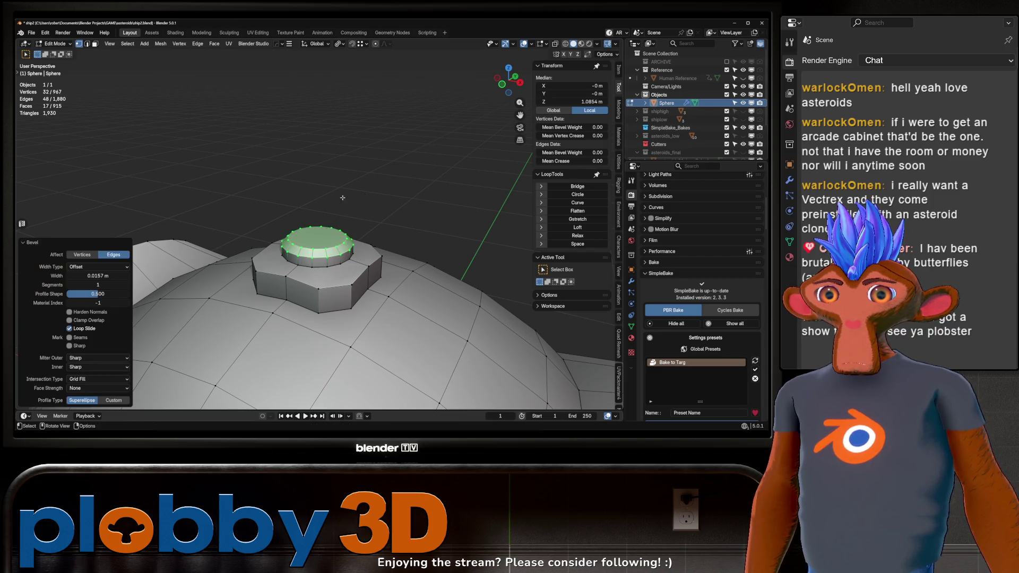
{"action": "key", "text": "3"}
{"action": "left_click", "coordinate": [329, 237]}
{"action": "key", "text": "i"}
{"action": "left_click", "coordinate": [382, 233]}
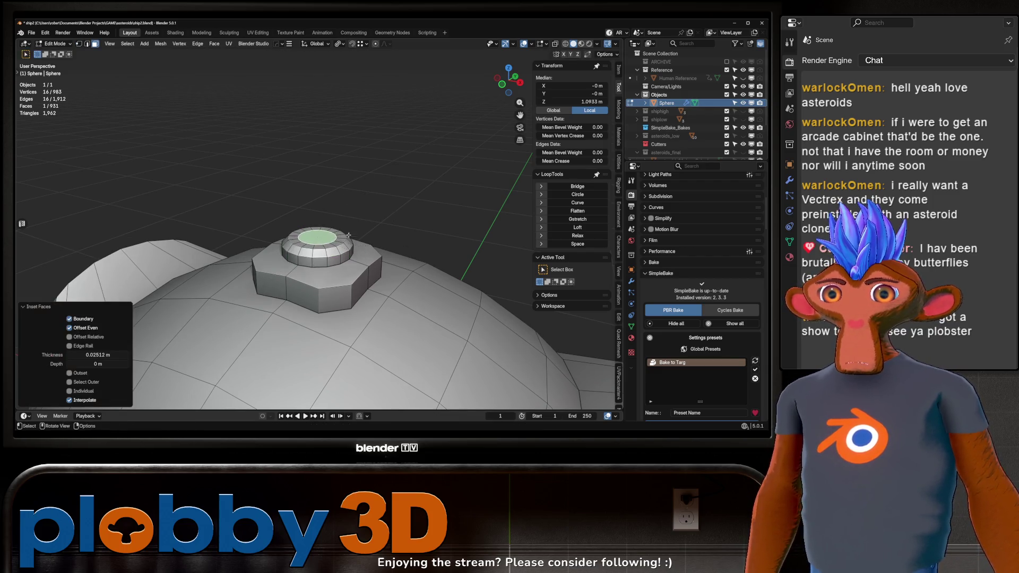
{"action": "left_click_drag", "start_coordinate": [382, 234], "coordinate": [350, 159]}
Extrude a bevelled post from the cap, then inset and extrude its top into a long antenna
{"action": "key", "text": "e"}
{"action": "left_click", "coordinate": [336, 216]}
{"action": "left_click_drag", "start_coordinate": [336, 216], "coordinate": [403, 187]}
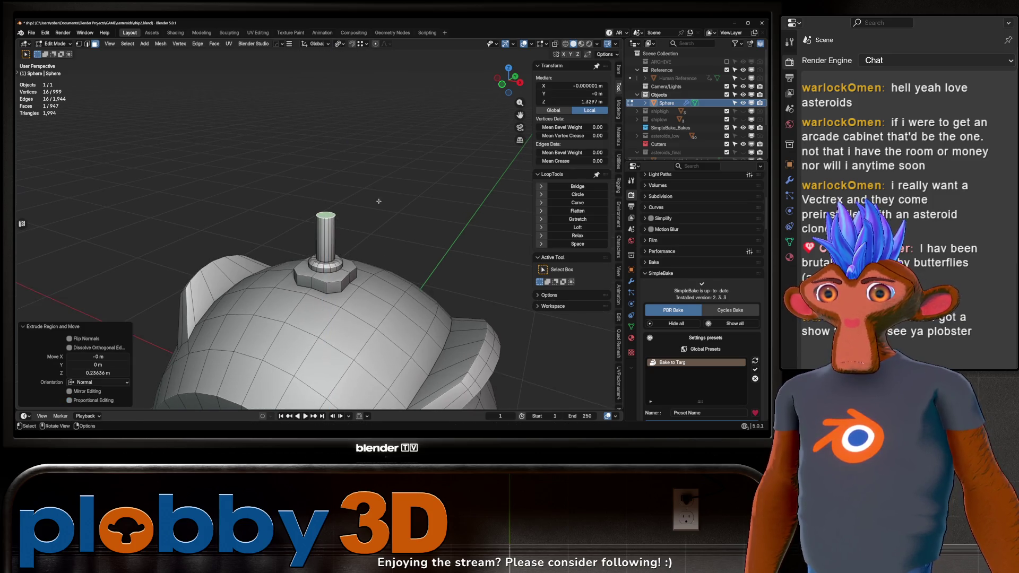
{"action": "key", "text": "ctrl+b"}
{"action": "left_click", "coordinate": [415, 179]}
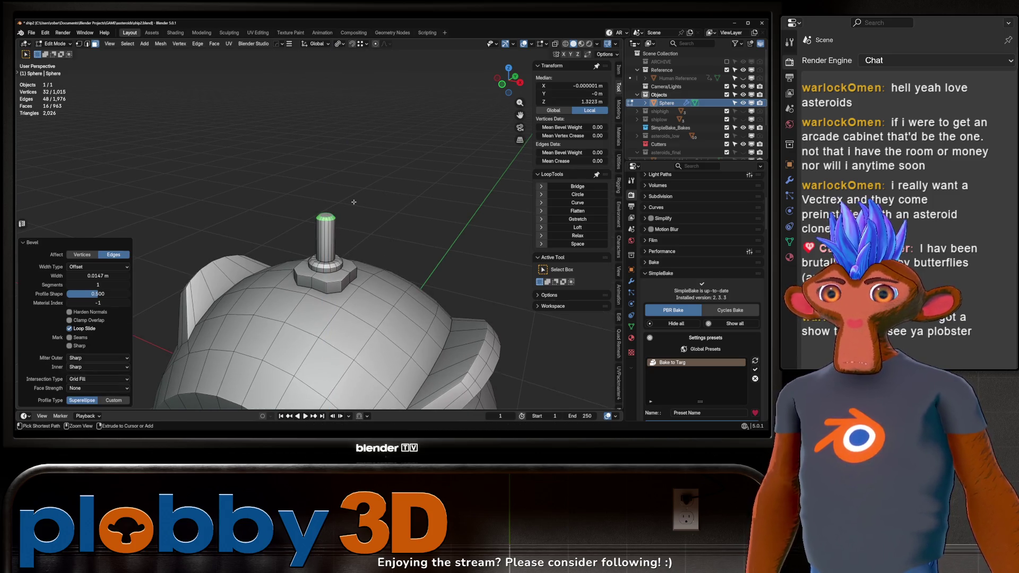
{"action": "key", "text": "ctrl+KP_Subtract"}
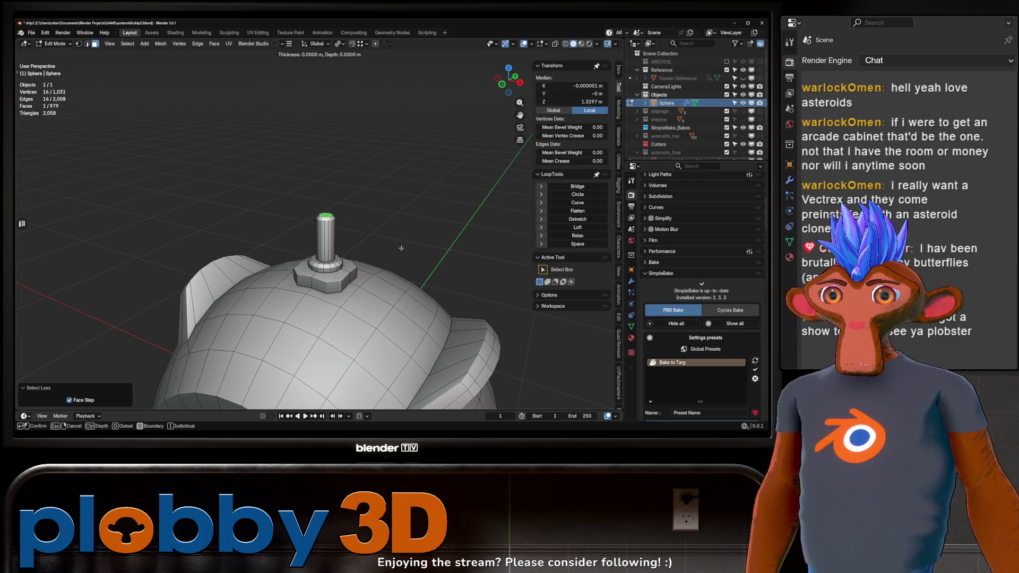
{"action": "left_click", "coordinate": [396, 251]}
{"action": "key", "text": "e"}
{"action": "left_click", "coordinate": [366, 154]}
Raise the antenna's top face straight up along Z
{"action": "scroll", "scroll_direction": "down", "scroll_amount": 3}
{"action": "left_click_drag", "start_coordinate": [366, 153], "coordinate": [403, 227]}
{"action": "scroll", "scroll_direction": "up", "scroll_amount": 3}
{"action": "scroll", "scroll_direction": "down", "scroll_amount": 3}
{"action": "key", "text": "g"}
{"action": "key", "text": "z"}
{"action": "left_click", "coordinate": [347, 178]}
{"action": "scroll", "scroll_direction": "up", "scroll_amount": 3}
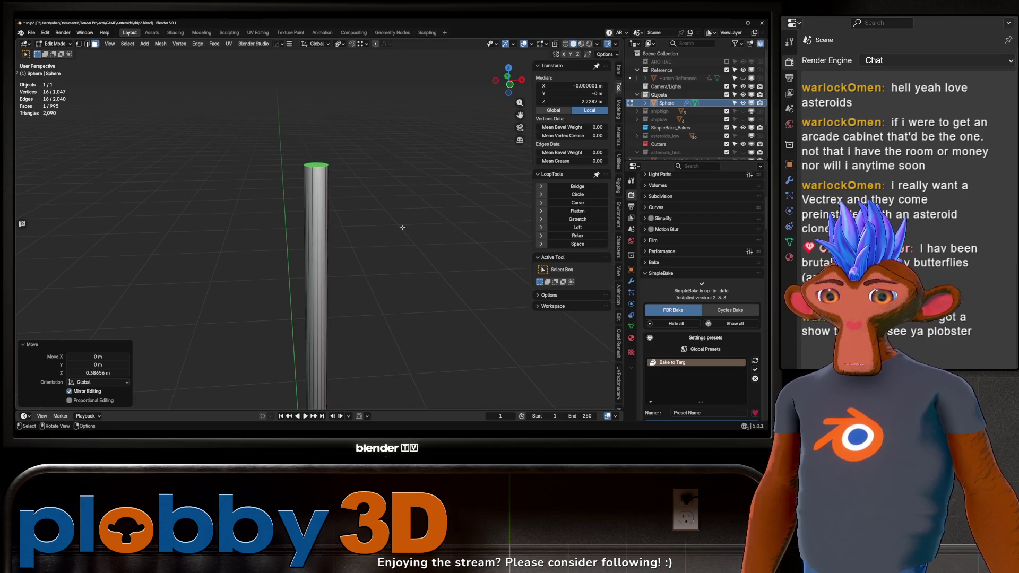
Inset the mast top, extrude a thinner upper section and bevel the step edges
{"action": "left_click", "coordinate": [372, 226]}
{"action": "key", "text": "e"}
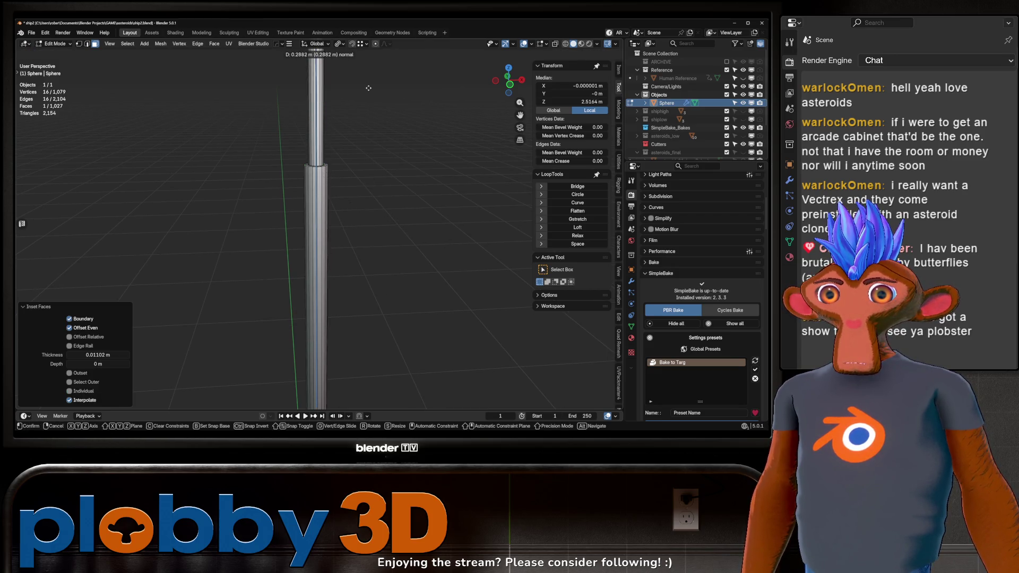
{"action": "left_click", "coordinate": [372, 90]}
{"action": "scroll", "scroll_direction": "down", "scroll_amount": 3}
{"action": "key", "text": "ctrl+b"}
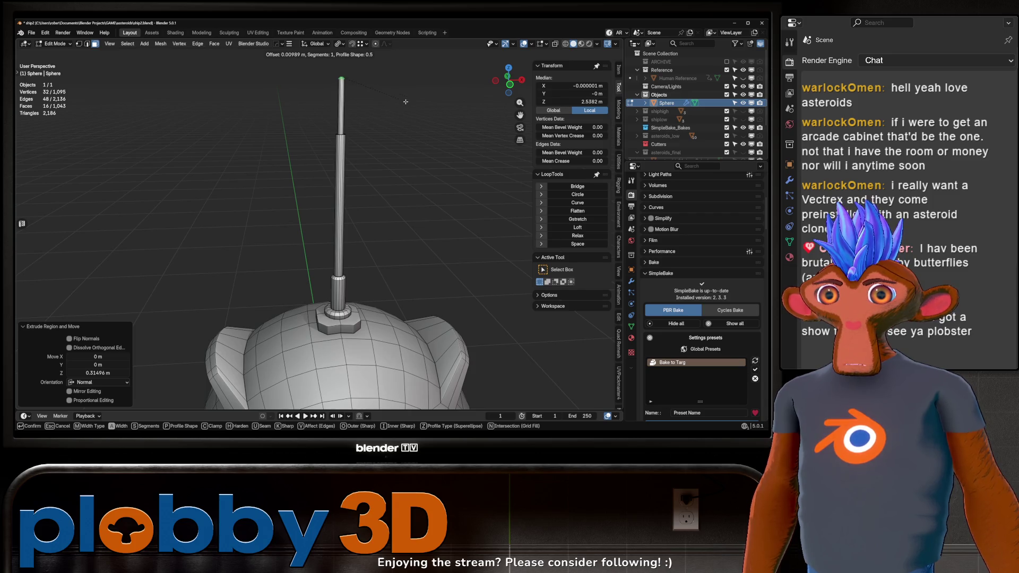
{"action": "left_click", "coordinate": [401, 108]}
{"action": "left_click_drag", "start_coordinate": [400, 109], "coordinate": [308, 252]}
Add a centred loop cut around the thicker lower section of the mast
{"action": "key", "text": "Tab"}
{"action": "scroll", "scroll_direction": "down", "scroll_amount": 3}
{"action": "key", "text": "Tab"}
{"action": "scroll", "scroll_direction": "up", "scroll_amount": 3}
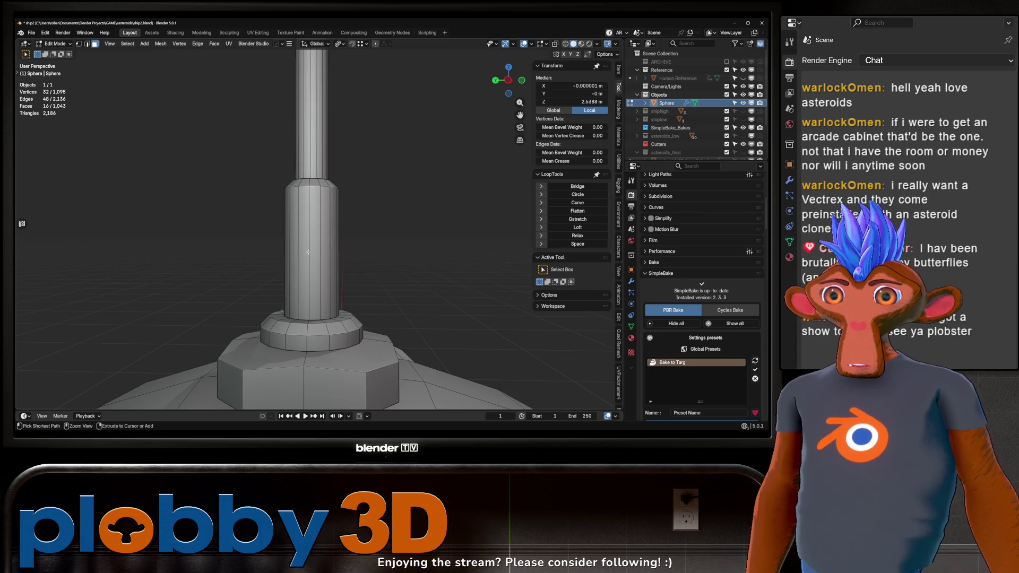
{"action": "key", "text": "ctrl+r"}
{"action": "left_click", "coordinate": [308, 252]}
{"action": "right_click", "coordinate": [308, 252]}
Bevel the lower mast loop into a band, then extrude a four-face strip sideways and narrow it to 0.760 in Y
{"action": "key", "text": "ctrl+b"}
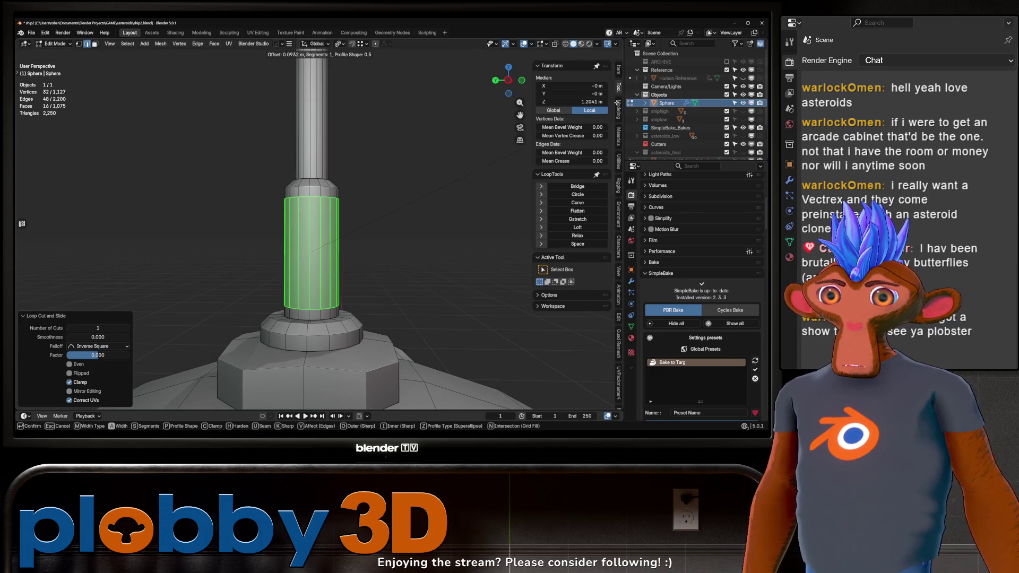
{"action": "key", "text": "Return"}
{"action": "key", "text": "3"}
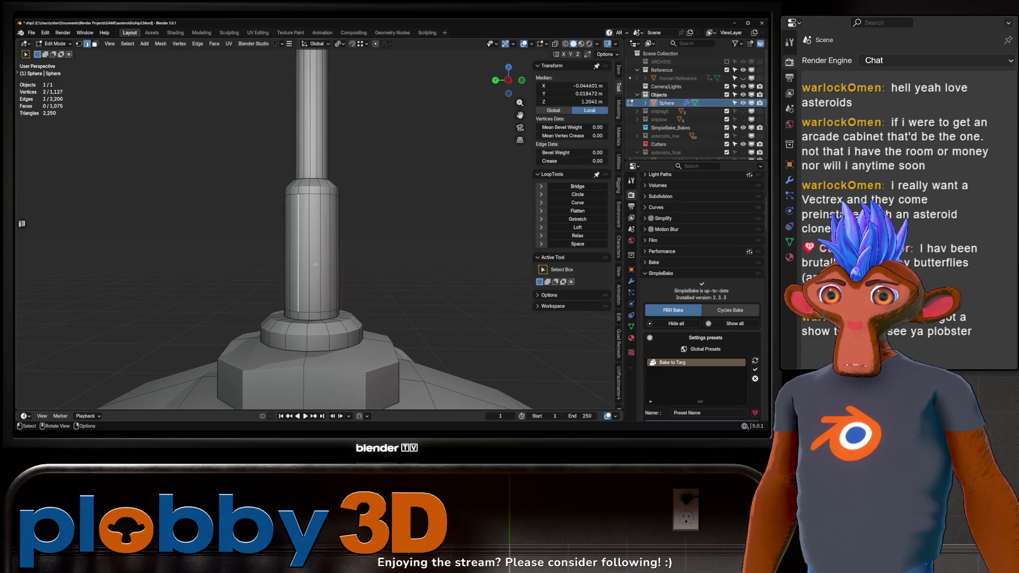
{"action": "left_click", "coordinate": [299, 261]}
{"action": "left_click", "coordinate": [322, 274]}
{"action": "scroll", "scroll_direction": "down", "scroll_amount": 3}
{"action": "left_click_drag", "start_coordinate": [322, 273], "coordinate": [371, 202]}
{"action": "key", "text": "e"}
{"action": "left_click", "coordinate": [236, 248]}
{"action": "scroll", "scroll_direction": "up", "scroll_amount": 3}
{"action": "key", "text": "s"}
{"action": "key", "text": "y"}
{"action": "left_click", "coordinate": [283, 299]}
Mark a seam on the side block's boundary loop, then clear it again
{"action": "key", "text": "q"}
{"action": "left_click", "coordinate": [284, 231]}
{"action": "scroll", "scroll_direction": "down", "scroll_amount": 3}
{"action": "scroll", "scroll_direction": "up", "scroll_amount": 3}
{"action": "key", "text": "shift+e"}
{"action": "left_click_drag", "start_coordinate": [321, 177], "coordinate": [326, 200]}
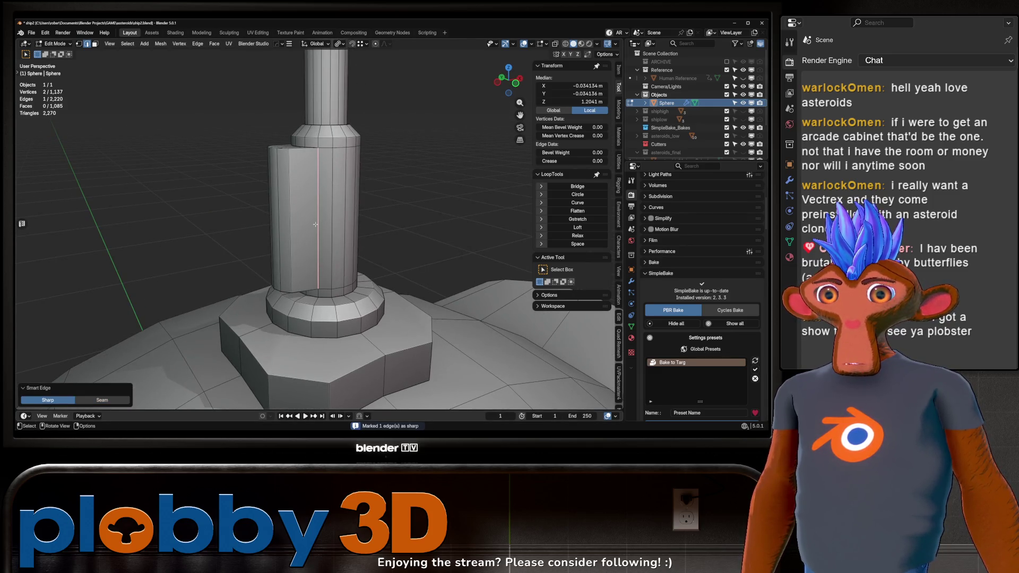
{"action": "key", "text": "u"}
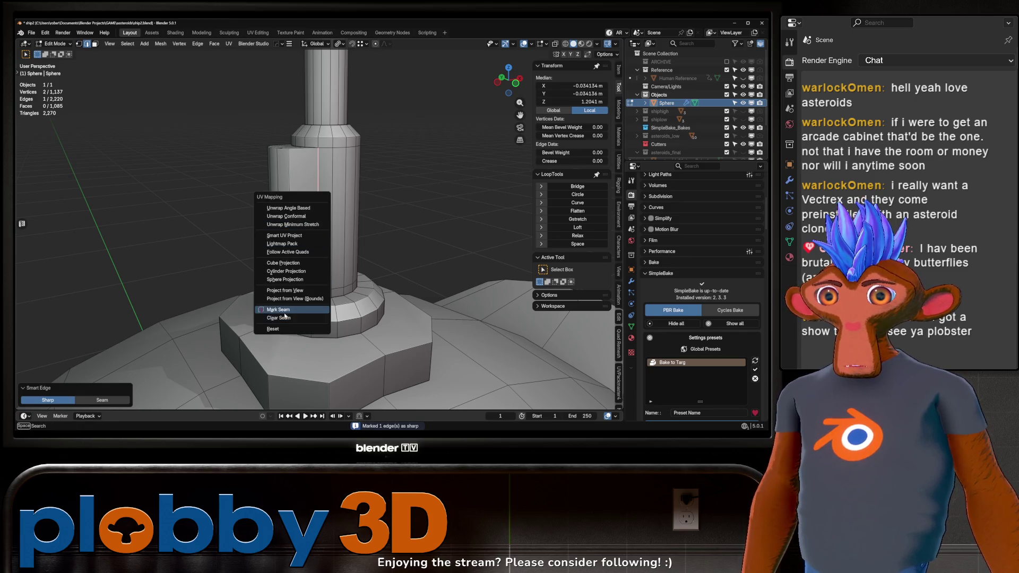
{"action": "left_click", "coordinate": [284, 317]}
Mark the side block's rim and vertical edges sharp
{"action": "left_click_drag", "start_coordinate": [310, 220], "coordinate": [319, 164]}
{"action": "left_click", "coordinate": [265, 136]}
{"action": "key", "text": "2"}
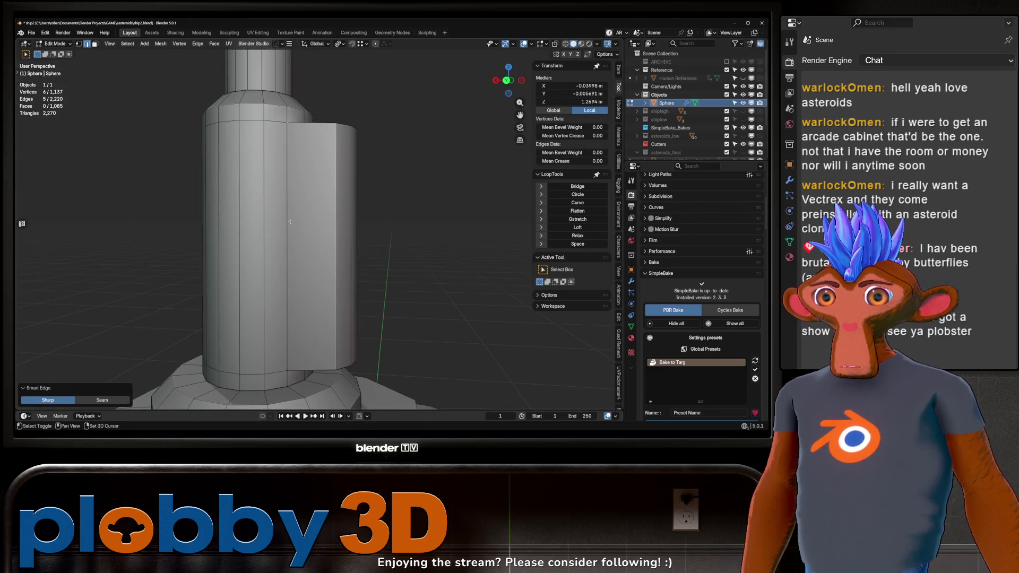
{"action": "left_click", "coordinate": [288, 295]}
{"action": "key", "text": "2"}
{"action": "left_click_drag", "start_coordinate": [288, 295], "coordinate": [318, 192]}
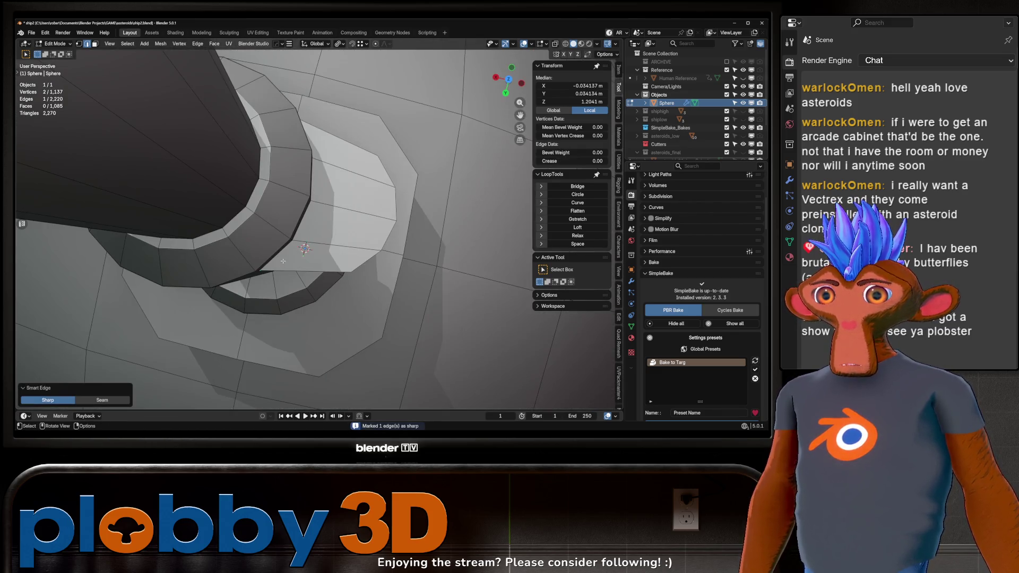
{"action": "left_click", "coordinate": [304, 111]}
{"action": "left_click_drag", "start_coordinate": [304, 112], "coordinate": [285, 135]}
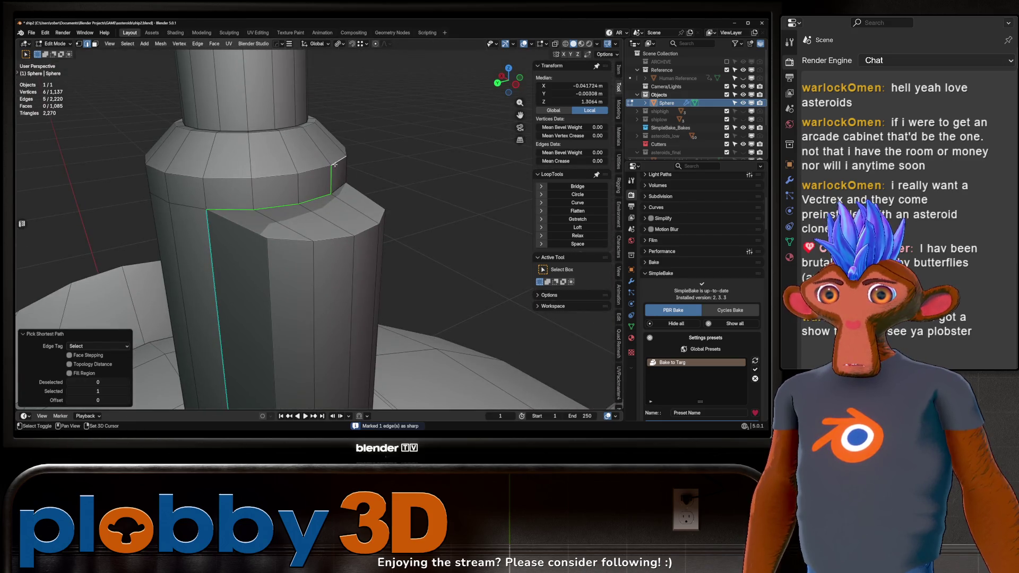
{"action": "left_click", "coordinate": [330, 181]}
{"action": "left_click", "coordinate": [337, 190]}
{"action": "left_click_drag", "start_coordinate": [338, 190], "coordinate": [254, 242]}
Check the side block's shading in Object Mode, then return to Edit Mode
{"action": "key", "text": "Tab"}
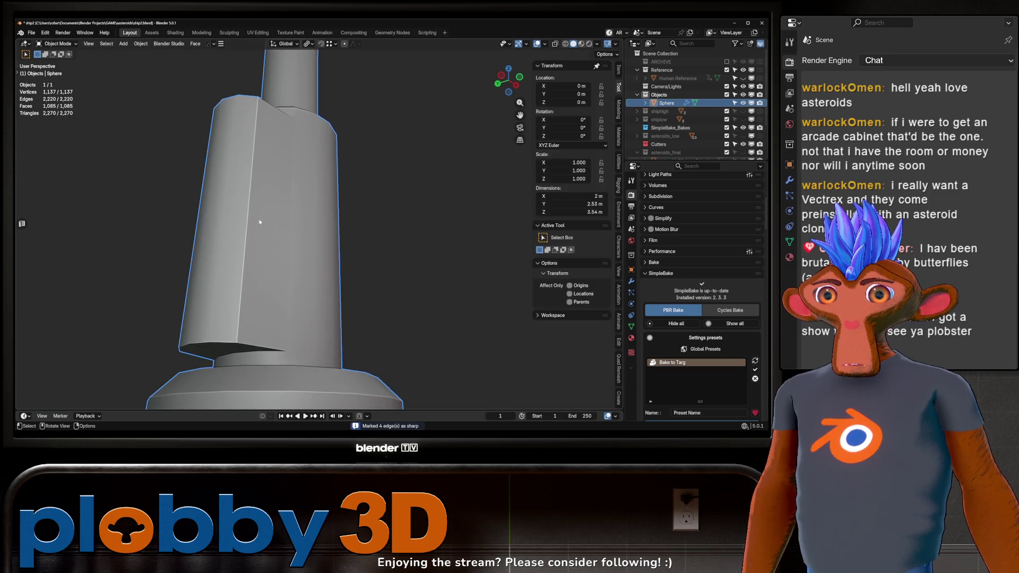
{"action": "scroll", "scroll_direction": "down", "scroll_amount": 3}
{"action": "key", "text": "Tab"}
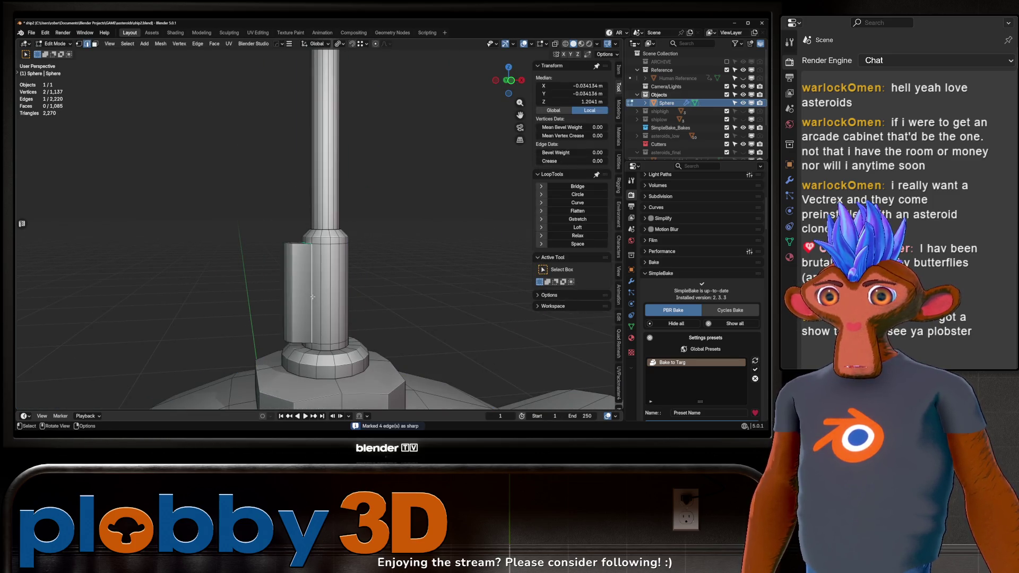
{"action": "key", "text": "Tab"}
{"action": "left_click_drag", "start_coordinate": [304, 320], "coordinate": [336, 215]}
{"action": "key", "text": "Tab"}
{"action": "scroll", "scroll_direction": "up", "scroll_amount": 3}
Loop cut across the side block and select a patch of its faces
{"action": "key", "text": "ctrl+r"}
{"action": "left_click", "coordinate": [345, 220]}
{"action": "left_click", "coordinate": [345, 219]}
{"action": "key", "text": "3"}
{"action": "left_click", "coordinate": [330, 202]}
{"action": "left_click", "coordinate": [357, 207]}
{"action": "left_click", "coordinate": [319, 212]}
{"action": "key", "text": "e"}
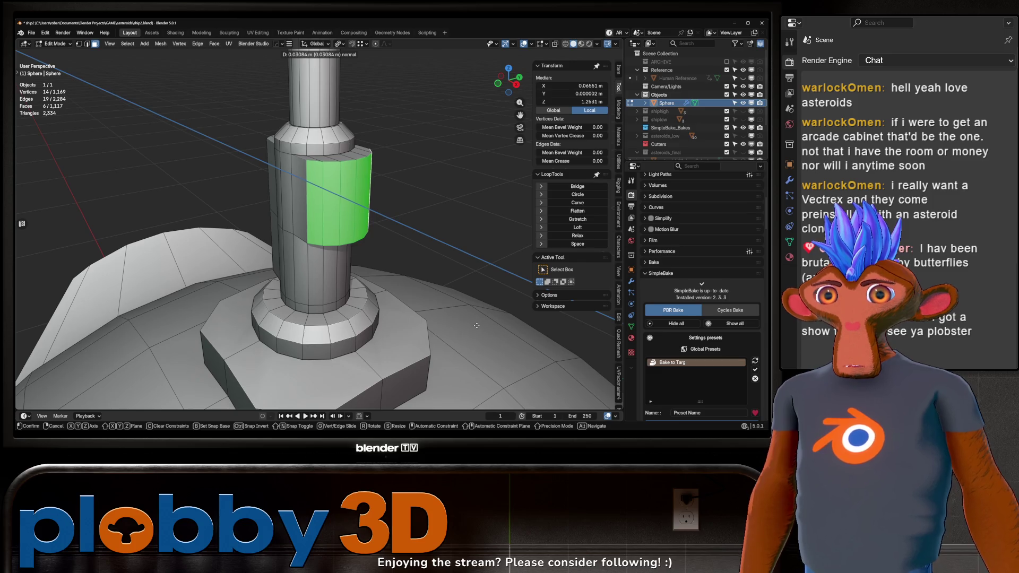
{"action": "key", "text": "Escape"}
{"action": "key", "text": "ctrl+z"}
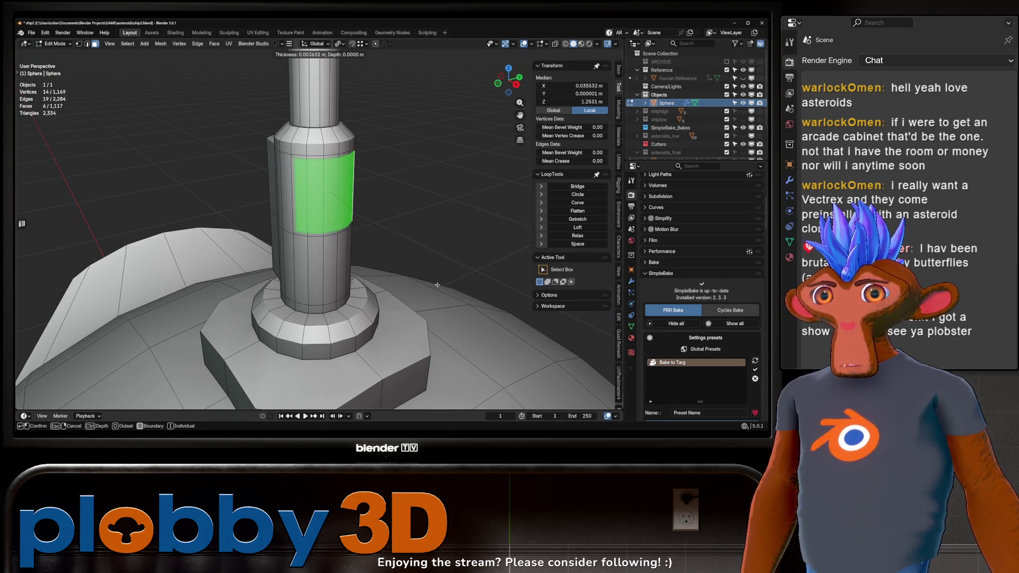
Inset and extrude a raised panel on the block, marking its 14 loop edges sharp
{"action": "left_click", "coordinate": [437, 285]}
{"action": "key", "text": "e"}
{"action": "left_click", "coordinate": [18, 355]}
{"action": "left_click_drag", "start_coordinate": [340, 217], "coordinate": [347, 211]}
{"action": "key", "text": "2"}
{"action": "left_click", "coordinate": [317, 224]}
{"action": "key", "text": "ctrl+e"}
{"action": "left_click", "coordinate": [317, 224]}
Review the ship in Object Mode, then reselect it and place a loop cut on the upper mast
{"action": "key", "text": "Tab"}
{"action": "scroll", "scroll_direction": "down", "scroll_amount": 3}
{"action": "key", "text": "alt+a"}
{"action": "scroll", "scroll_direction": "down", "scroll_amount": 3}
{"action": "left_click", "coordinate": [348, 211]}
{"action": "key", "text": "Tab"}
{"action": "scroll", "scroll_direction": "up", "scroll_amount": 3}
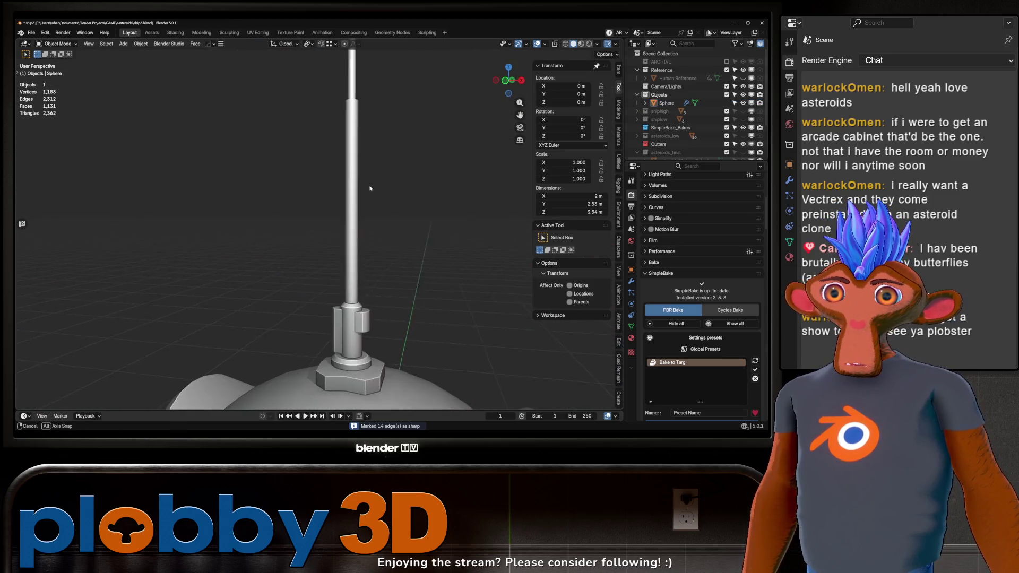
{"action": "left_click", "coordinate": [344, 190]}
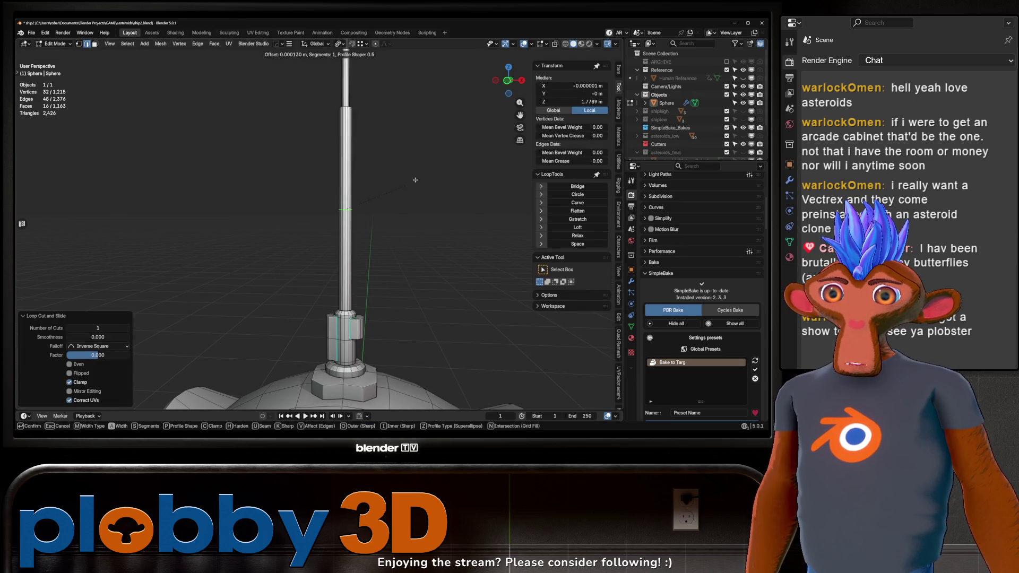
Extrude and widen the ring of mast faces, then check the whole ship
{"action": "key", "text": "e"}
{"action": "right_click", "coordinate": [415, 187]}
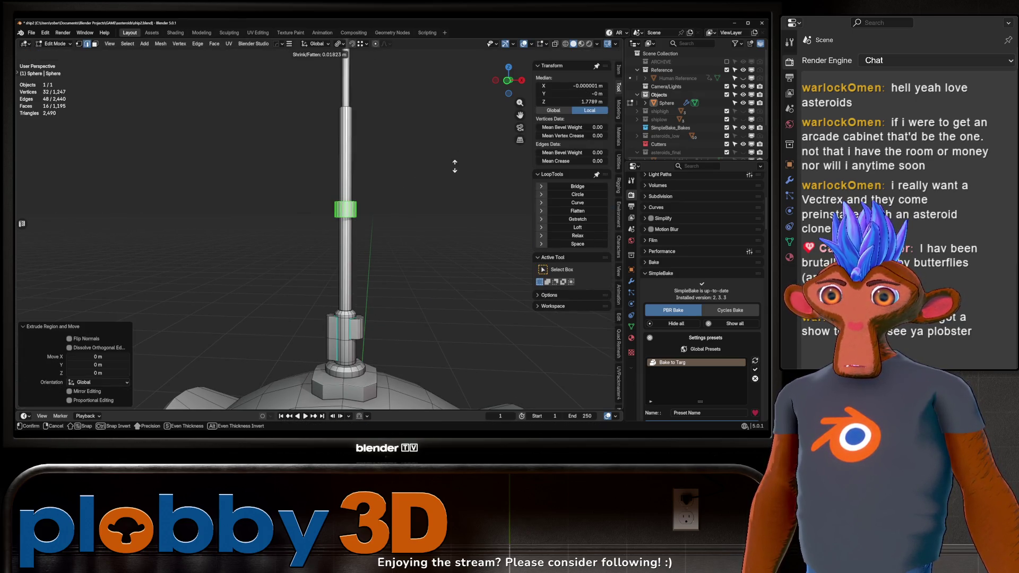
{"action": "left_click", "coordinate": [454, 166]}
{"action": "scroll", "scroll_direction": "down", "scroll_amount": 3}
{"action": "key", "text": "Tab"}
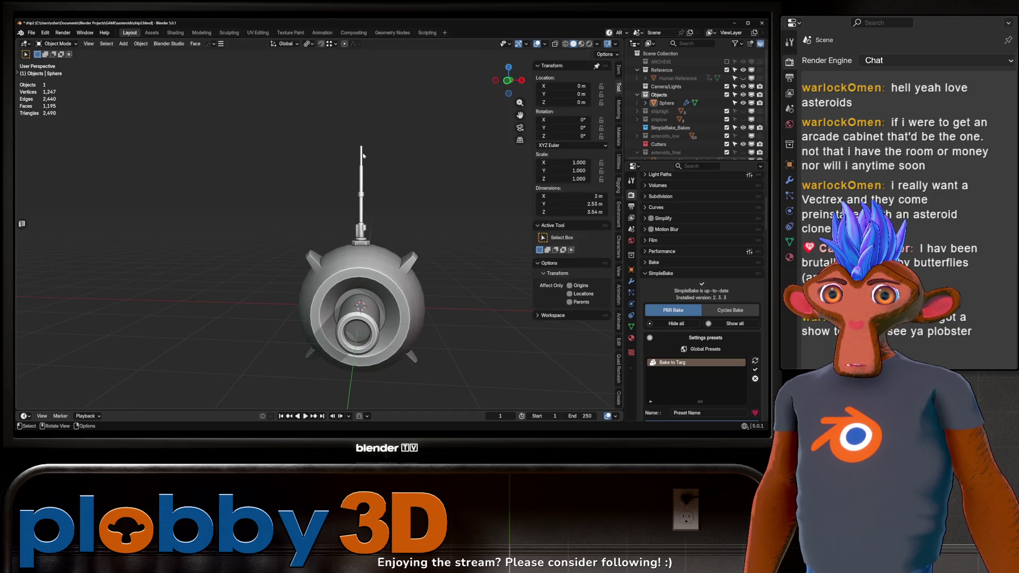
{"action": "key", "text": "Tab"}
{"action": "scroll", "scroll_direction": "up", "scroll_amount": 3}
Add a centred loop cut high on the mast and bevel it into a band
{"action": "key", "text": "ctrl+r"}
{"action": "left_click", "coordinate": [354, 167]}
{"action": "right_click", "coordinate": [353, 167]}
{"action": "key", "text": "ctrl+b"}
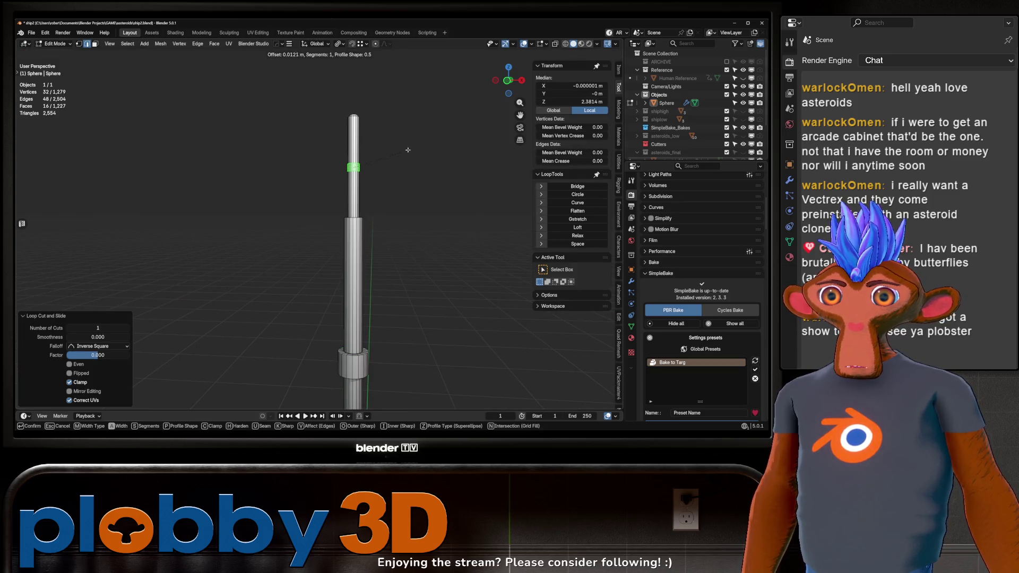
{"action": "left_click", "coordinate": [407, 150]}
Extrude the band faces and push them outward into a disc with Shrink/Fatten
{"action": "left_click_drag", "start_coordinate": [408, 150], "coordinate": [515, 78]}
{"action": "key", "text": "e"}
{"action": "right_click", "coordinate": [514, 79]}
{"action": "key", "text": "alt+s"}
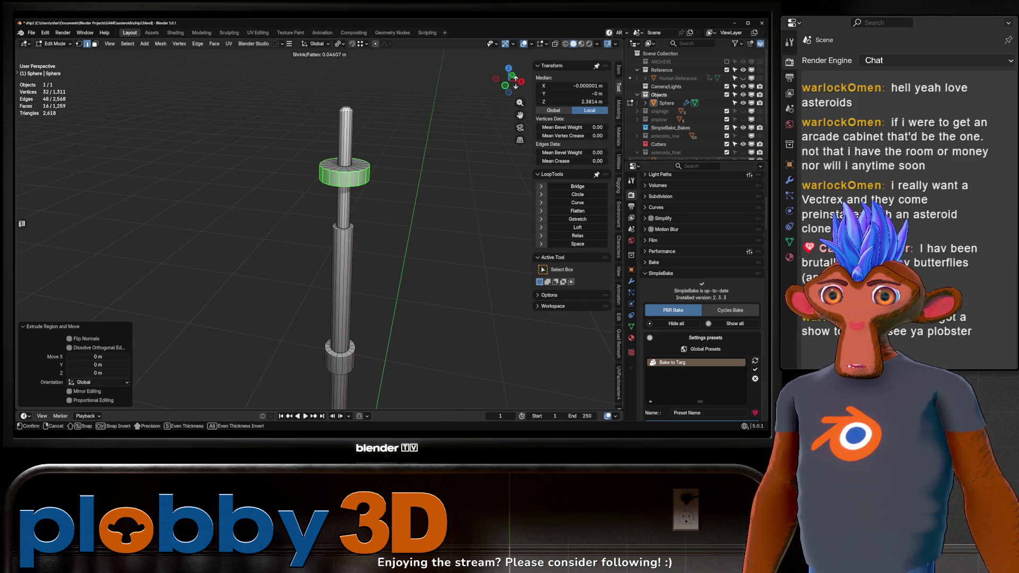
{"action": "key", "text": "Return"}
{"action": "scroll", "scroll_direction": "down", "scroll_amount": 3}
{"action": "left_click_drag", "start_coordinate": [441, 211], "coordinate": [441, 211]}
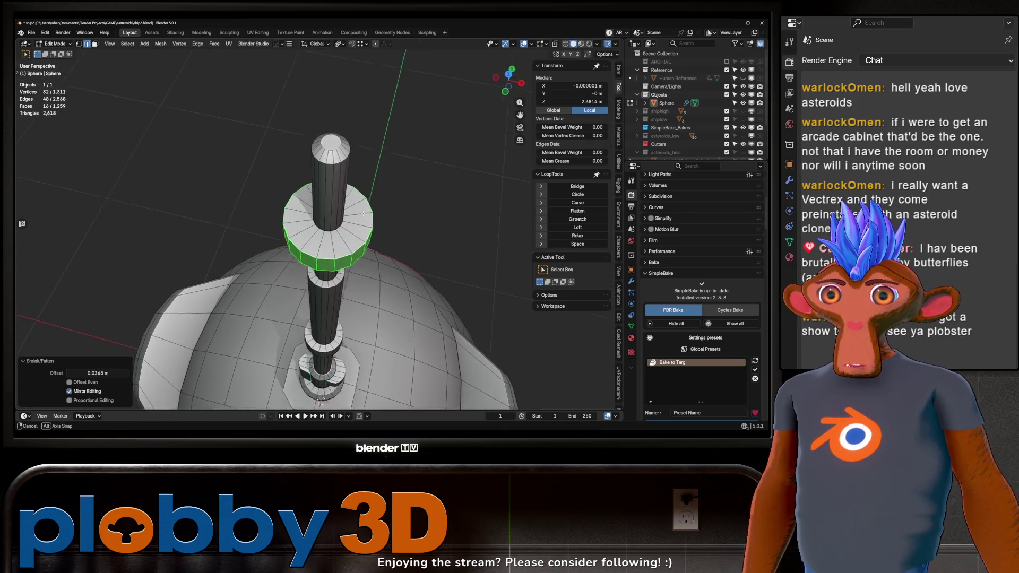
{"action": "scroll", "scroll_direction": "up", "scroll_amount": 3}
{"action": "key", "text": "ctrl+z"}
{"action": "key", "text": "ctrl+shift+z"}
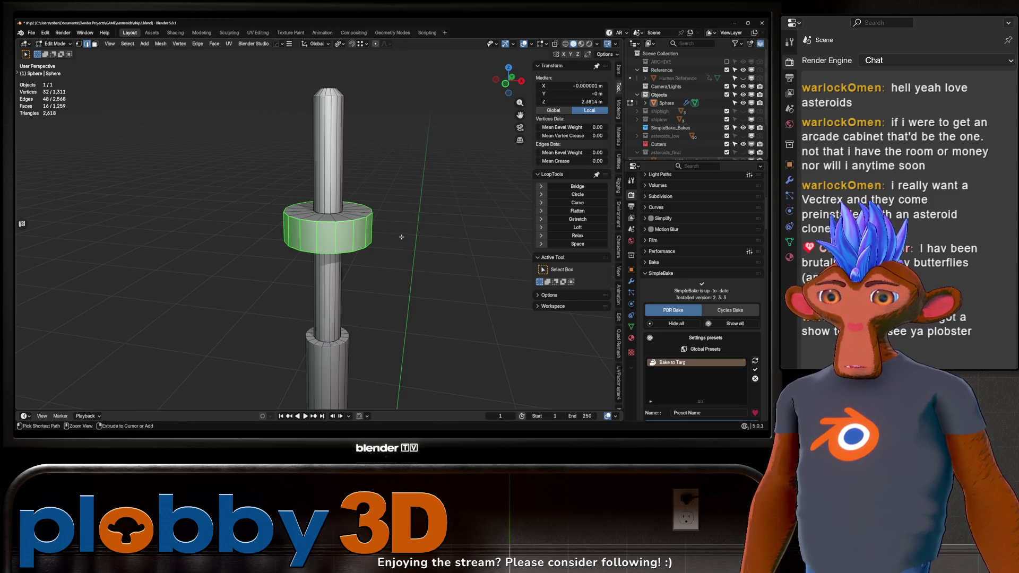
Widen the disc in X and Y, then flatten its height in Z
{"action": "key", "text": "s"}
{"action": "key", "text": "shift+z"}
{"action": "left_click", "coordinate": [564, 216]}
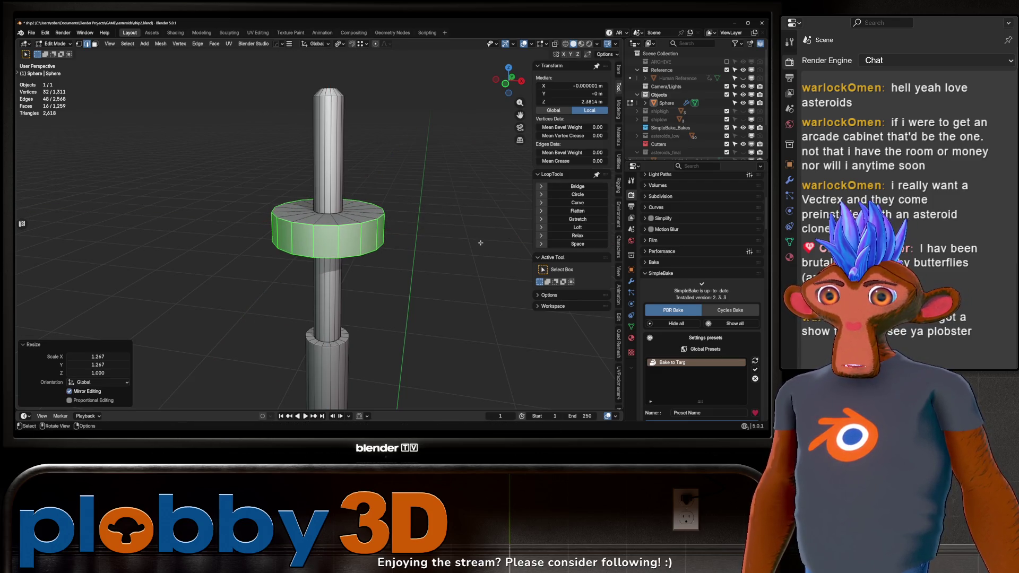
{"action": "key", "text": "ctrl+KP_Add"}
{"action": "key", "text": "s"}
{"action": "key", "text": "z"}
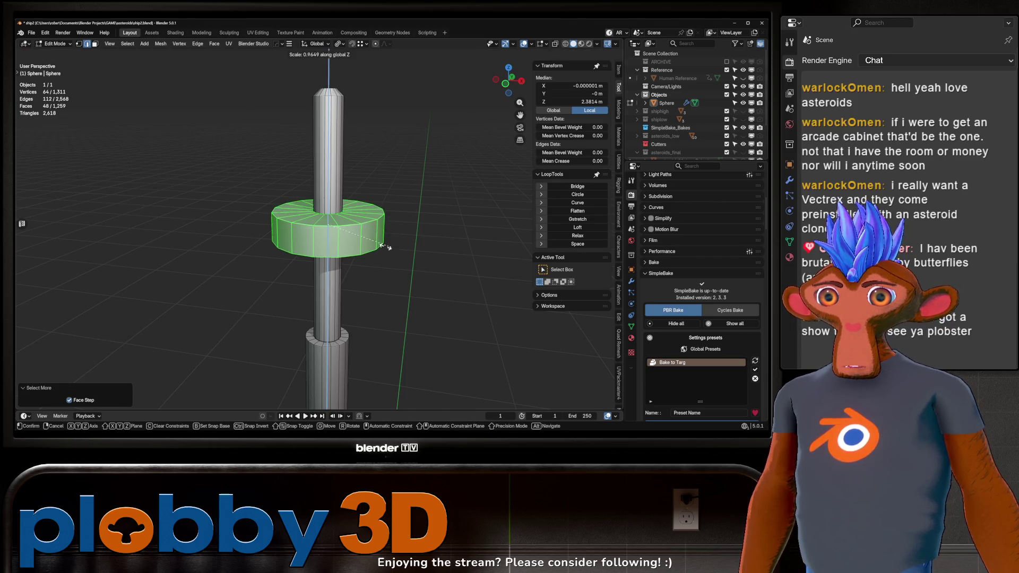
{"action": "left_click", "coordinate": [350, 240]}
{"action": "left_click_drag", "start_coordinate": [350, 240], "coordinate": [319, 237]}
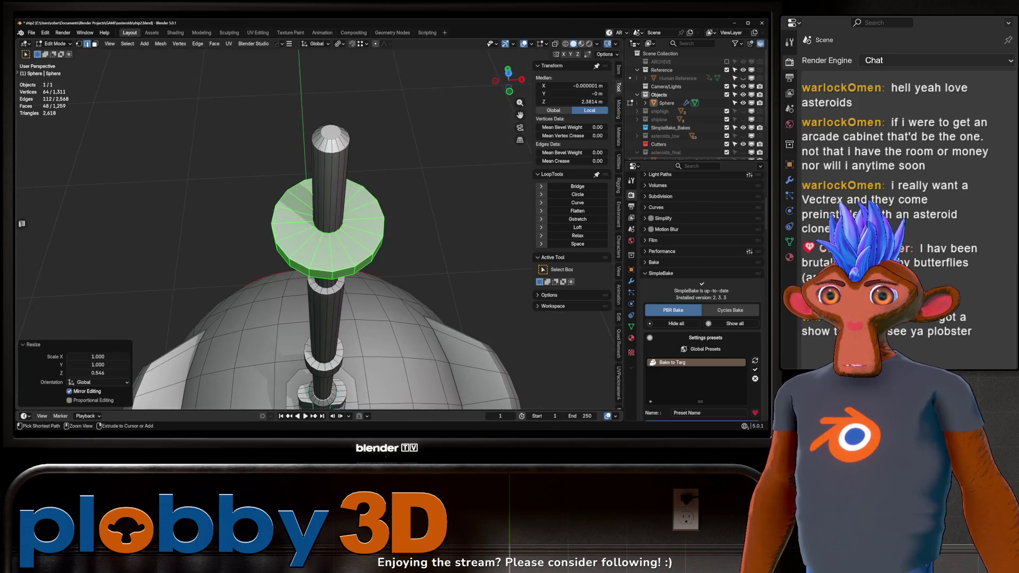
Loop cut the disc top and bevel a vertex there into an enlarged round face
{"action": "key", "text": "ctrl+r"}
{"action": "left_click", "coordinate": [318, 237]}
{"action": "left_click", "coordinate": [401, 216]}
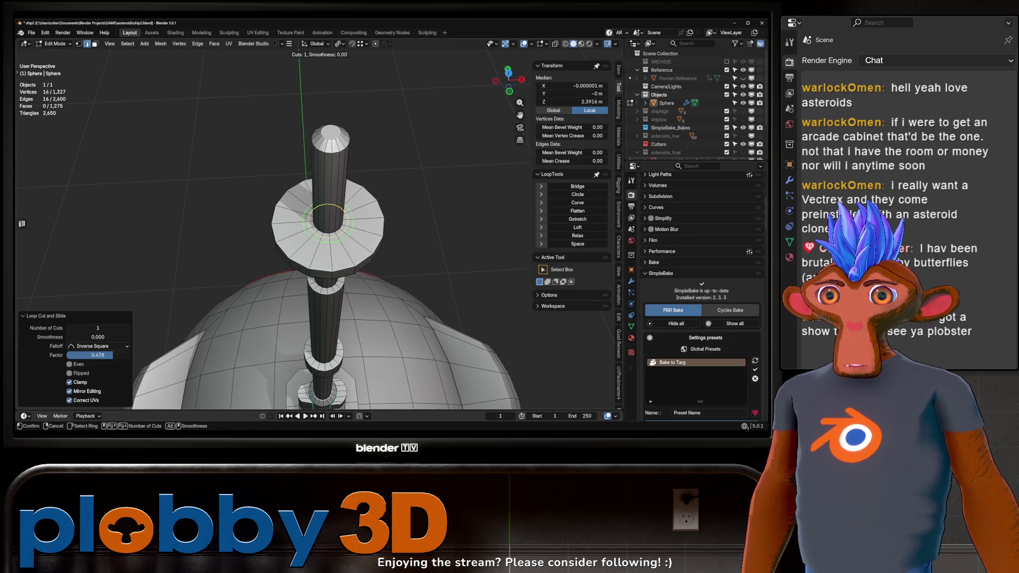
{"action": "key", "text": "1"}
{"action": "left_click", "coordinate": [287, 224]}
{"action": "key", "text": "ctrl+shift+b"}
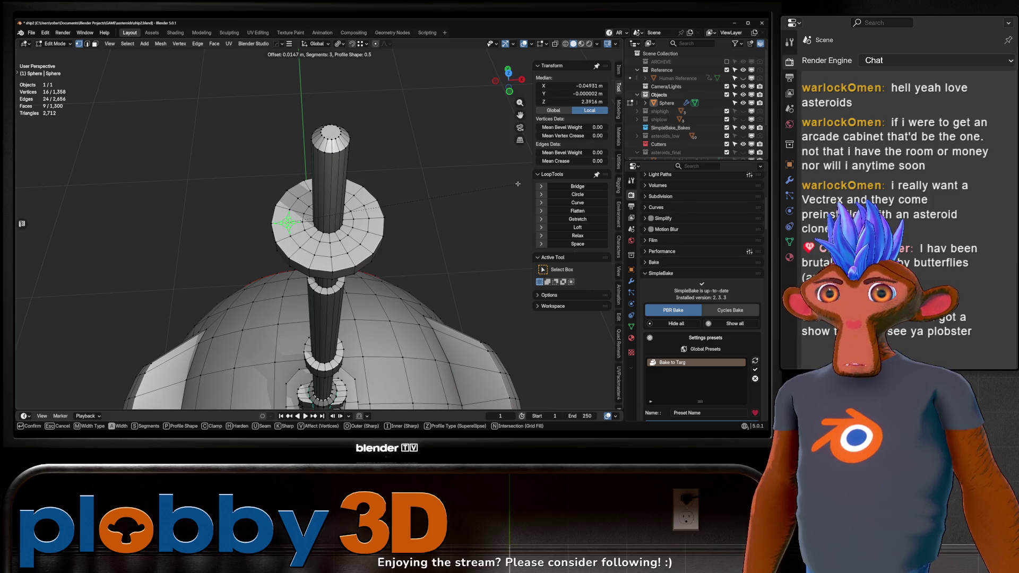
{"action": "left_click", "coordinate": [518, 183]}
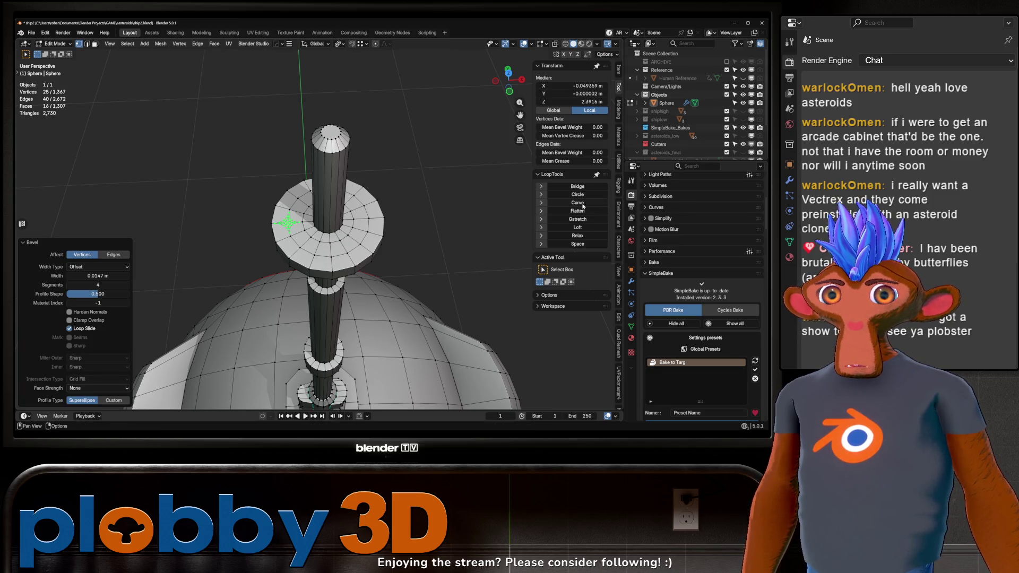
{"action": "left_click", "coordinate": [583, 197]}
{"action": "left_click_drag", "start_coordinate": [340, 181], "coordinate": [345, 207]}
{"action": "key", "text": "s"}
{"action": "left_click", "coordinate": [522, 207]}
{"action": "left_click_drag", "start_coordinate": [523, 207], "coordinate": [398, 254]}
Extrude the round face upward into a short post
{"action": "key", "text": "e"}
{"action": "left_click", "coordinate": [398, 256]}
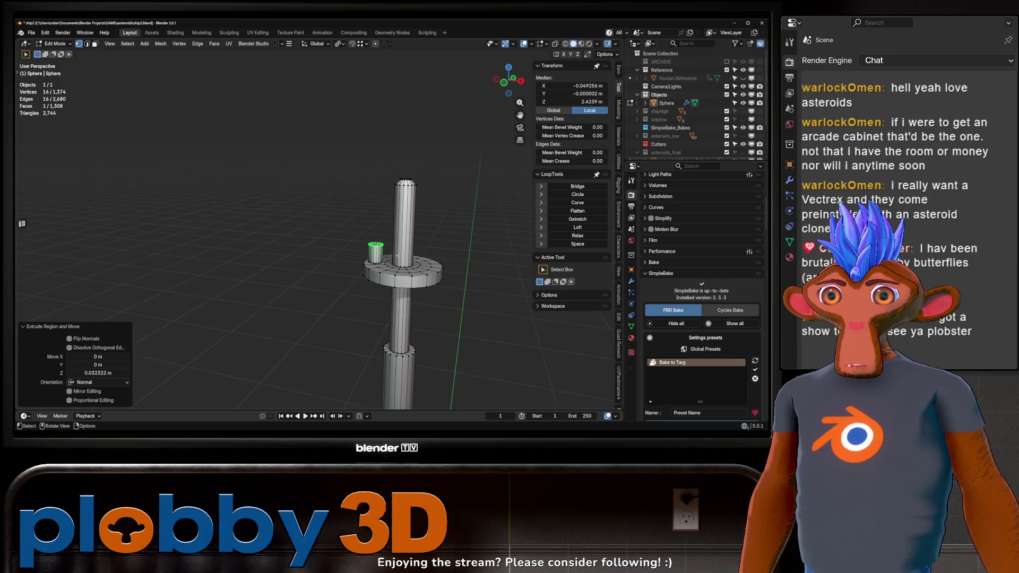
{"action": "scroll", "scroll_direction": "up", "scroll_amount": 3}
{"action": "key", "text": "ctrl+b"}
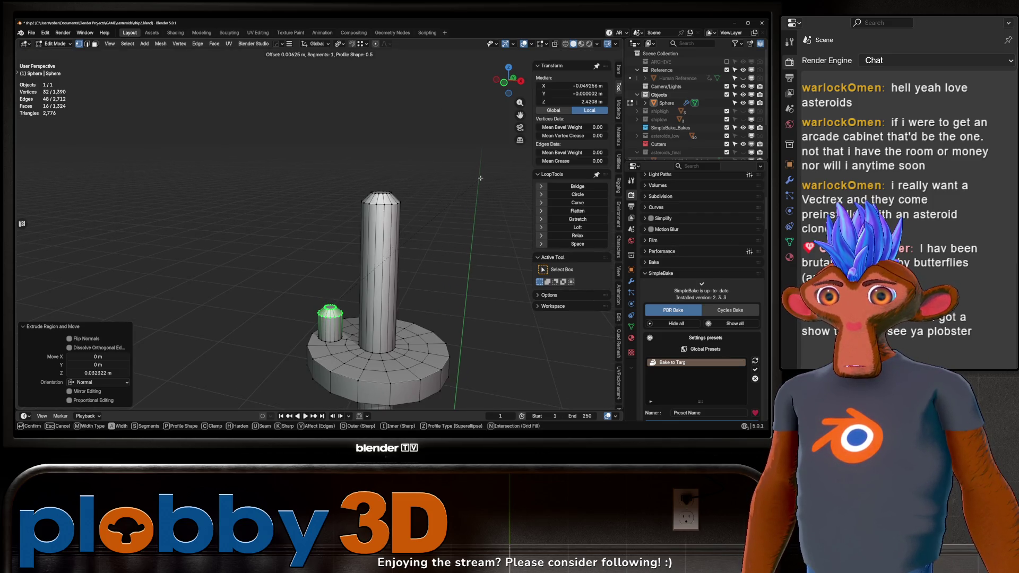
{"action": "key", "text": "Escape"}
{"action": "key", "text": "3"}
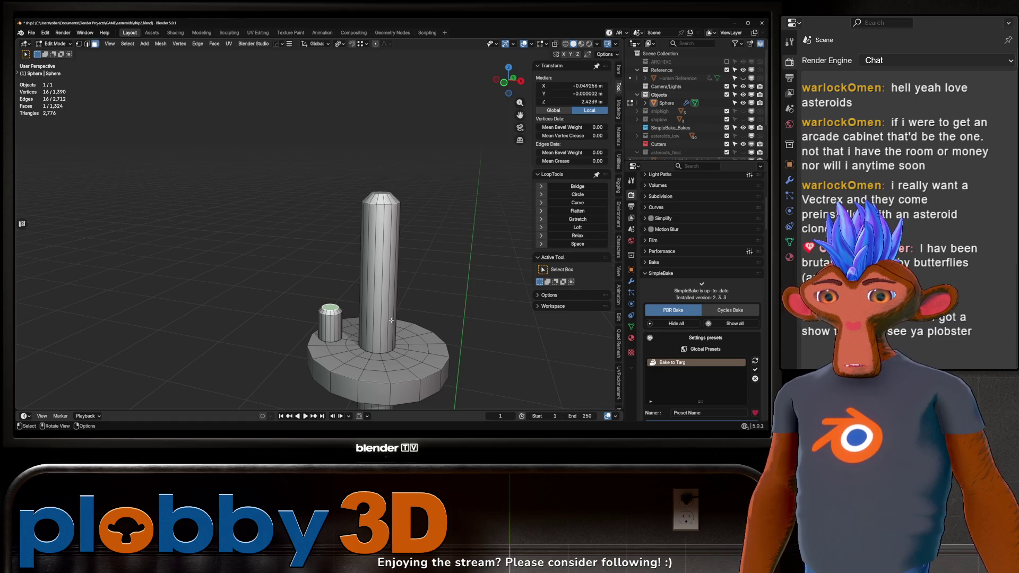
Inset the post's top cap and extrude it into a thin upright rod, then exit Edit Mode
{"action": "key", "text": "i"}
{"action": "left_click", "coordinate": [391, 318]}
{"action": "key", "text": "e"}
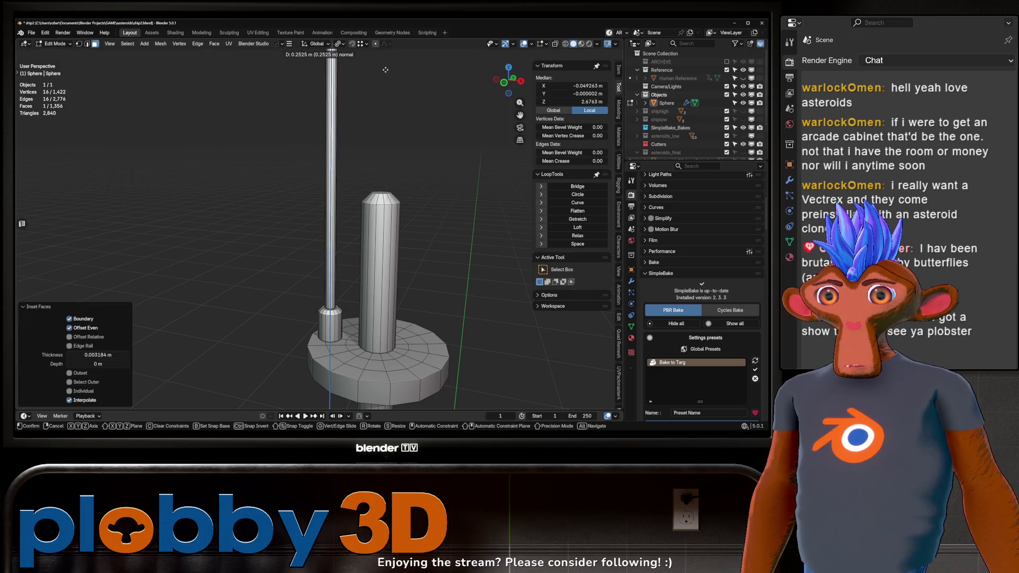
{"action": "left_click", "coordinate": [386, 70]}
{"action": "scroll", "scroll_direction": "down", "scroll_amount": 3}
{"action": "key", "text": "ctrl+b"}
{"action": "key", "text": "Escape"}
{"action": "key", "text": "Tab"}
{"action": "left_click_drag", "start_coordinate": [395, 89], "coordinate": [410, 159]}
{"action": "scroll", "scroll_direction": "down", "scroll_amount": 3}
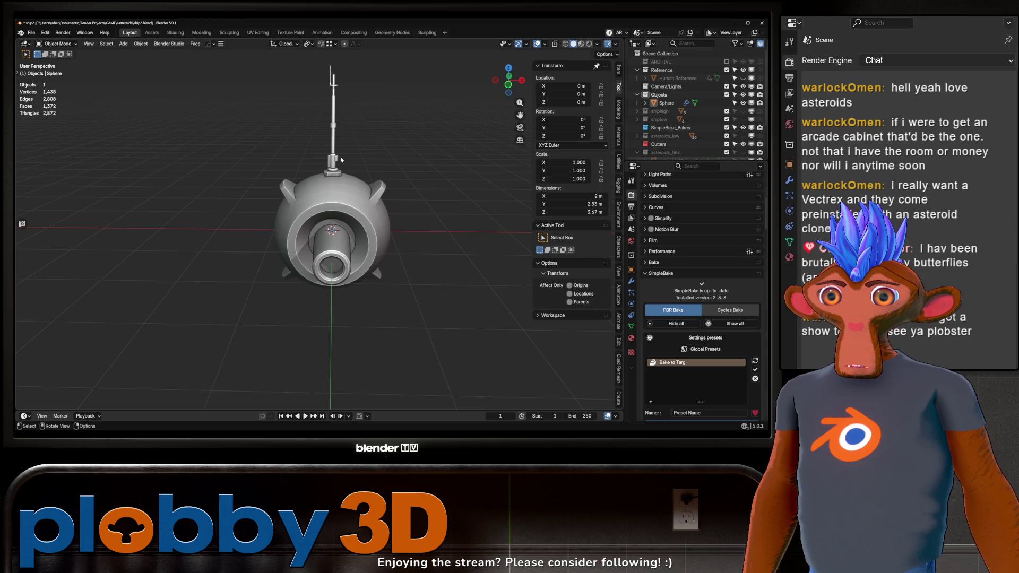
Select the upper antenna mast section and move it down along Z
{"action": "key", "text": "Tab"}
{"action": "key", "text": "KP_Decimal"}
{"action": "key", "text": "ctrl+KP_Add"}
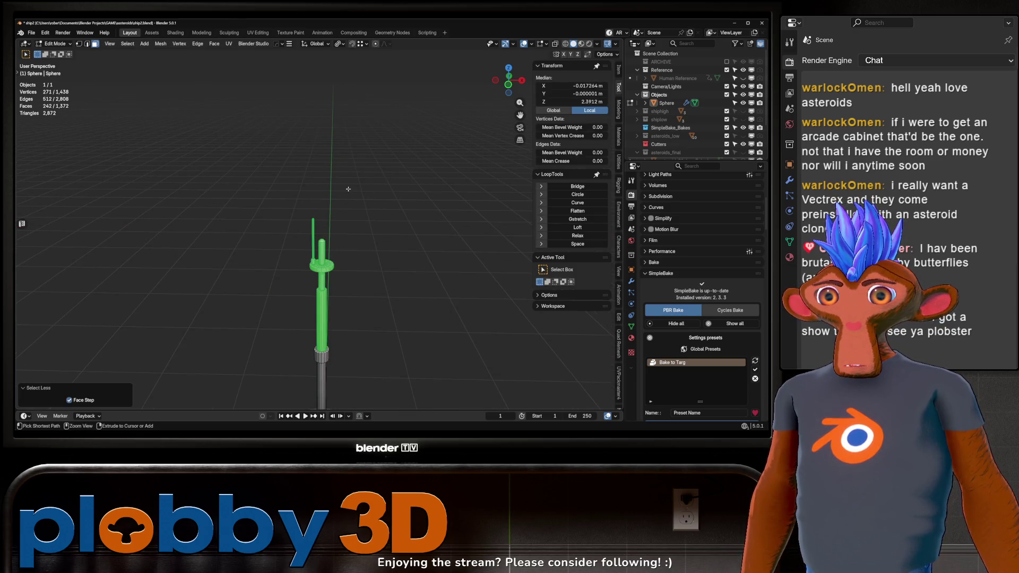
{"action": "key", "text": "KP_1"}
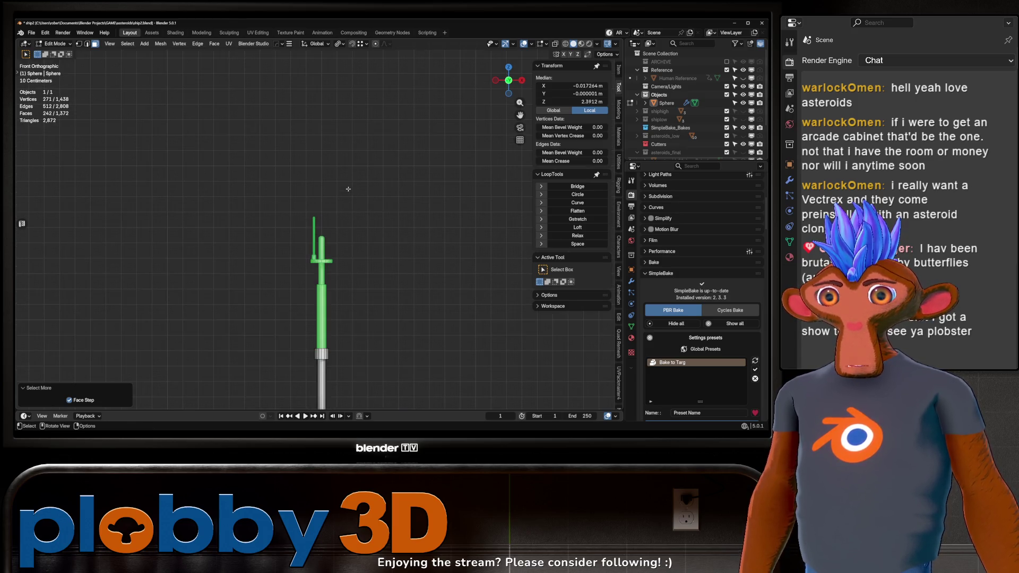
{"action": "scroll", "scroll_direction": "down", "scroll_amount": 3}
{"action": "key", "text": "ctrl+KP_Subtract"}
{"action": "key", "text": "g"}
{"action": "key", "text": "z"}
{"action": "left_click", "coordinate": [373, 399]}
Grow the mast selection and lower it further so the ship stands 3.21 m tall
{"action": "key", "text": "Tab"}
{"action": "left_click_drag", "start_coordinate": [350, 306], "coordinate": [302, 221]}
{"action": "key", "text": "Tab"}
{"action": "key", "text": "ctrl+KP_Add"}
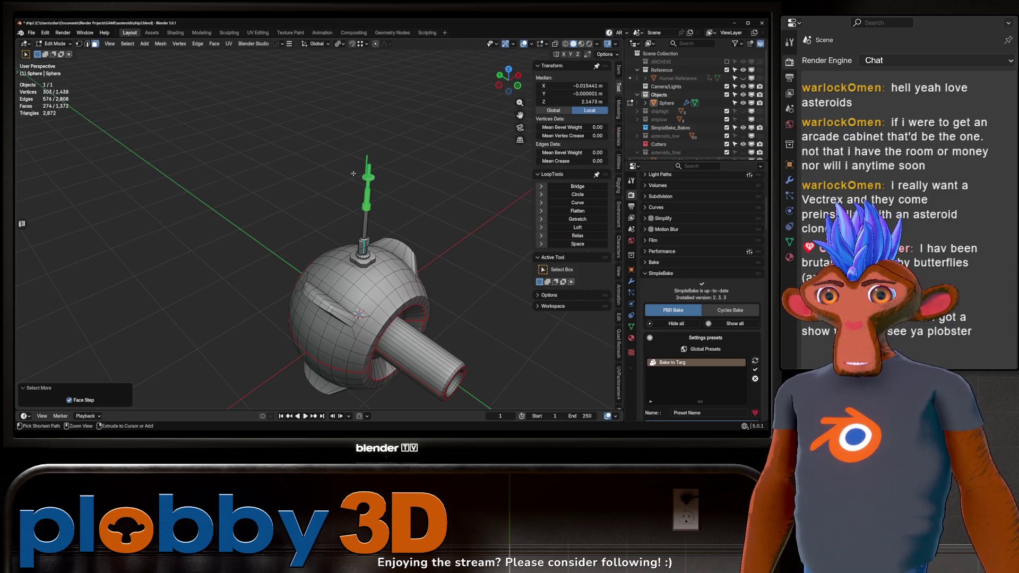
{"action": "left_click_drag", "start_coordinate": [345, 161], "coordinate": [324, 239]}
{"action": "key", "text": "g"}
{"action": "key", "text": "z"}
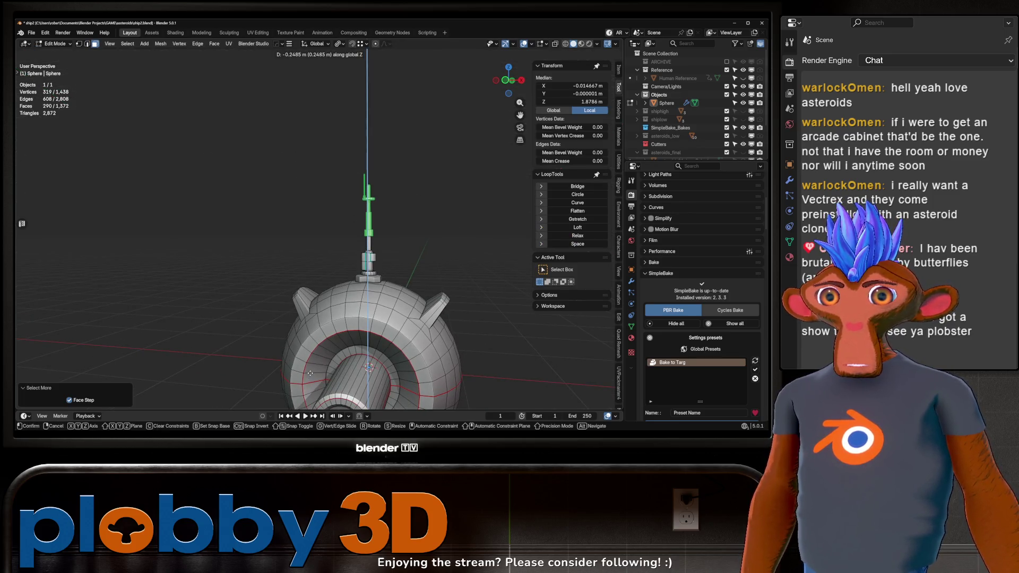
{"action": "left_click", "coordinate": [310, 373]}
Flatten the octagonal mast base faces with LoopTools Flatten
{"action": "key", "text": "Tab"}
{"action": "left_click_drag", "start_coordinate": [310, 374], "coordinate": [303, 228]}
{"action": "scroll", "scroll_direction": "up", "scroll_amount": 3}
{"action": "key", "text": "Tab"}
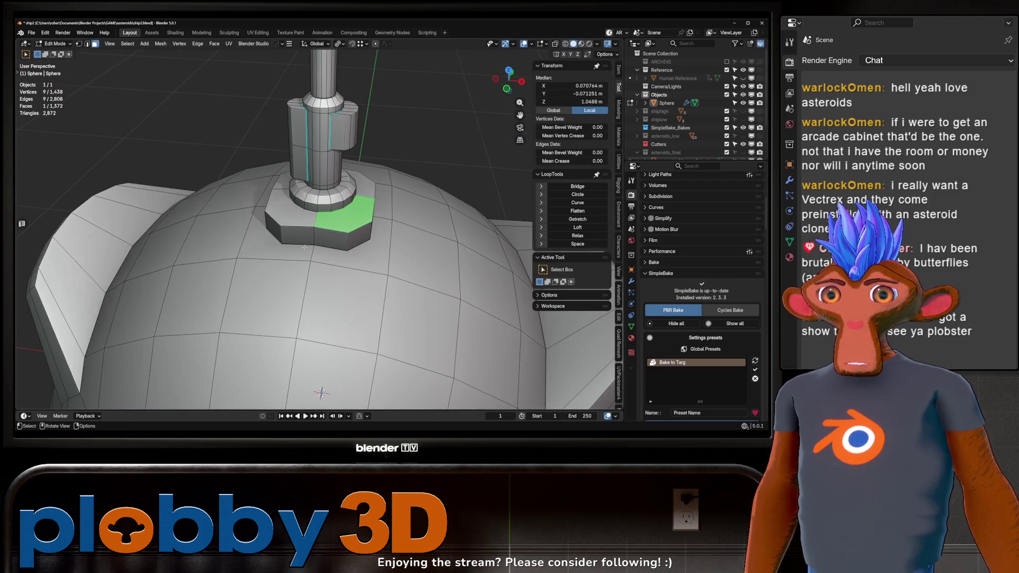
{"action": "left_click_drag", "start_coordinate": [335, 247], "coordinate": [245, 210]}
{"action": "left_click", "coordinate": [312, 257]}
{"action": "left_click", "coordinate": [584, 210]}
Select more octagon base top faces, then return to Object Mode and view the whole ship
{"action": "key", "text": "Tab"}
{"action": "key", "text": "Tab"}
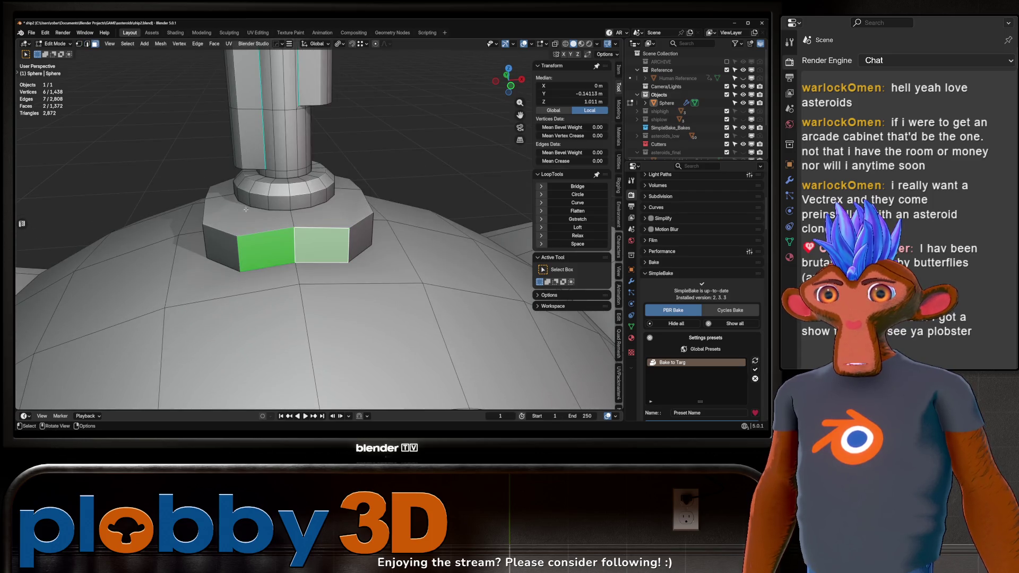
{"action": "left_click", "coordinate": [245, 210]}
{"action": "left_click", "coordinate": [314, 198]}
{"action": "left_click_drag", "start_coordinate": [334, 214], "coordinate": [374, 263]}
{"action": "left_click", "coordinate": [345, 241]}
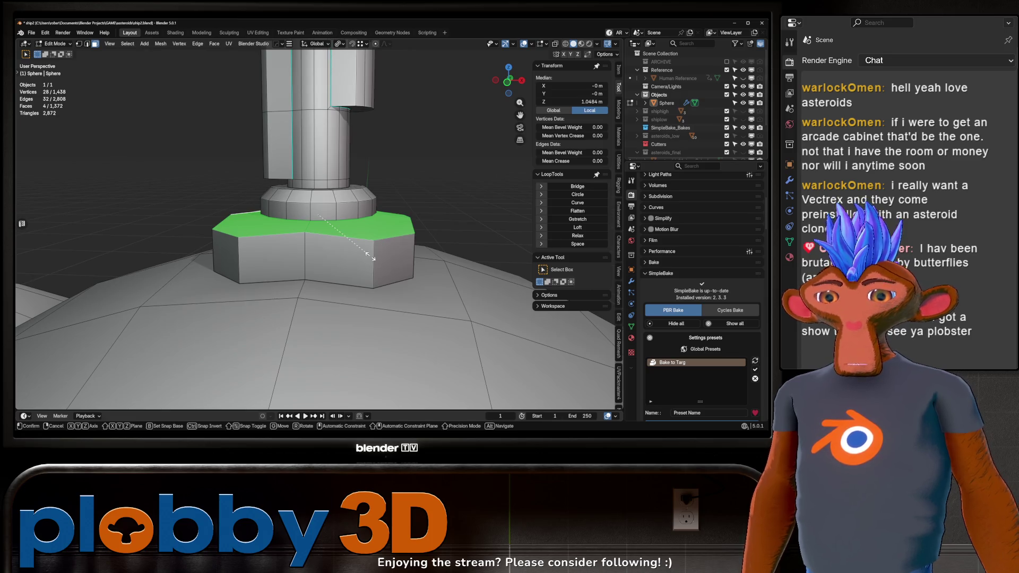
{"action": "key", "text": "Tab"}
{"action": "scroll", "scroll_direction": "down", "scroll_amount": 3}
{"action": "scroll", "scroll_direction": "down", "scroll_amount": 3}
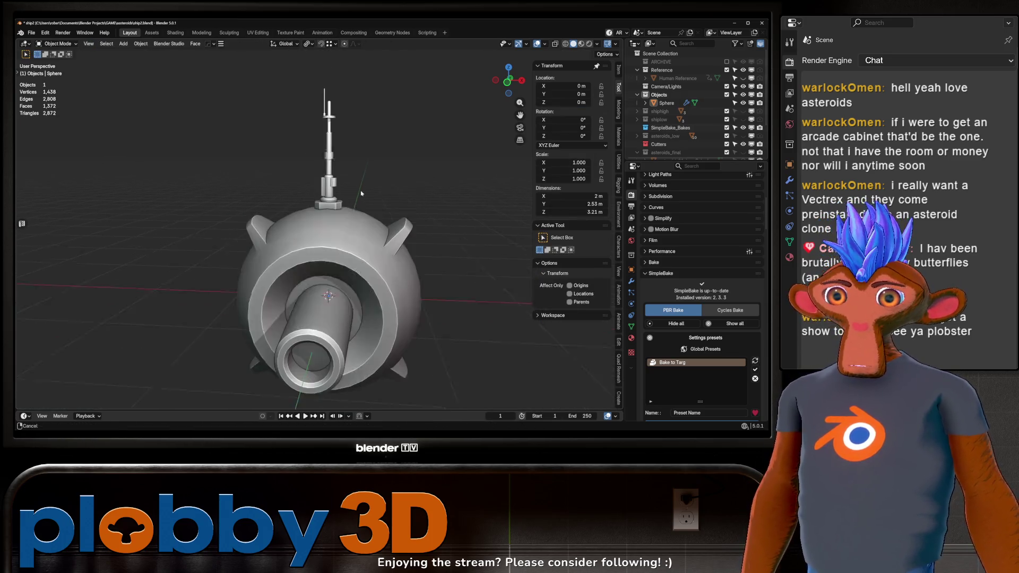
{"action": "left_click_drag", "start_coordinate": [319, 223], "coordinate": [372, 255]}
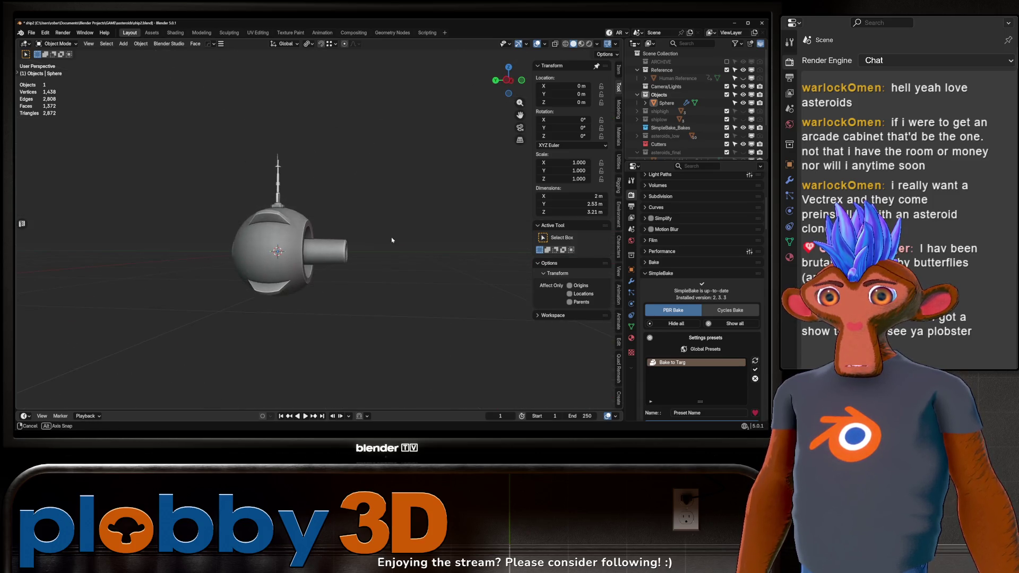
Inset the faces at the nozzle's end
{"action": "scroll", "scroll_direction": "up", "scroll_amount": 3}
{"action": "key", "text": "Tab"}
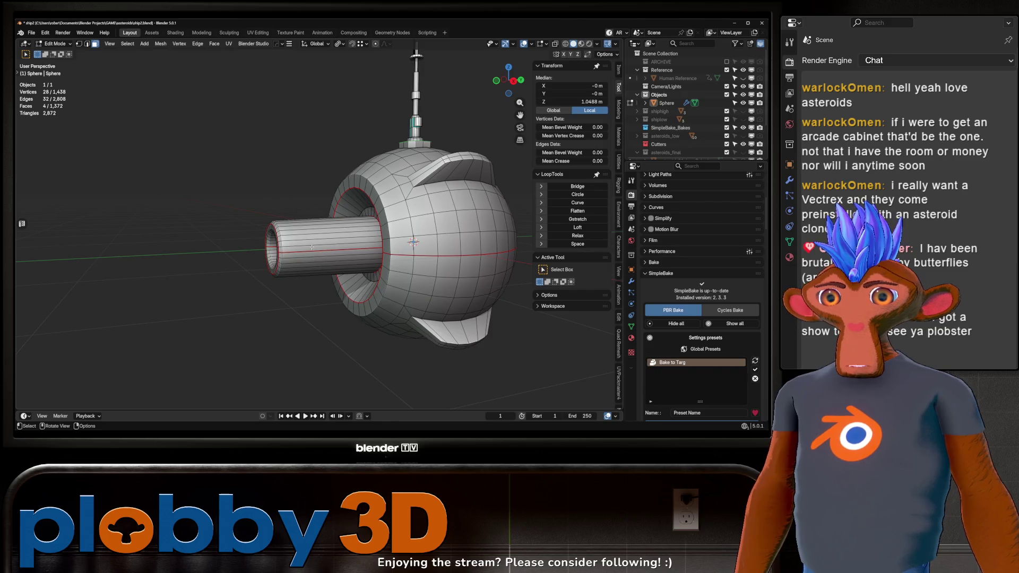
{"action": "left_click_drag", "start_coordinate": [311, 247], "coordinate": [366, 266]}
{"action": "key", "text": "ctrl+KP_Add"}
{"action": "key", "text": "ctrl+KP_Add"}
{"action": "key", "text": "ctrl+KP_Add"}
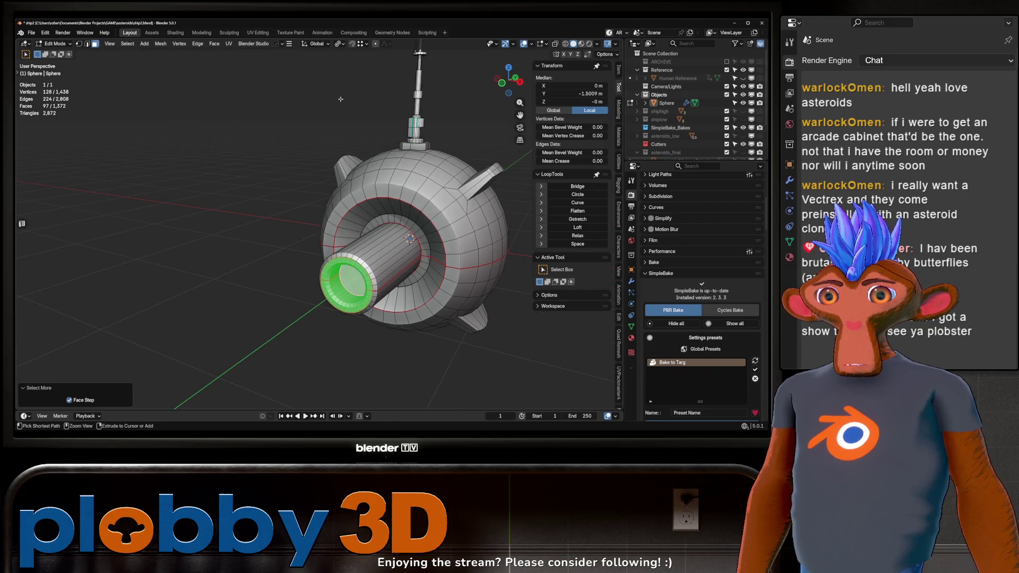
{"action": "key", "text": "ctrl+KP_Subtract"}
{"action": "left_click_drag", "start_coordinate": [424, 255], "coordinate": [419, 270]}
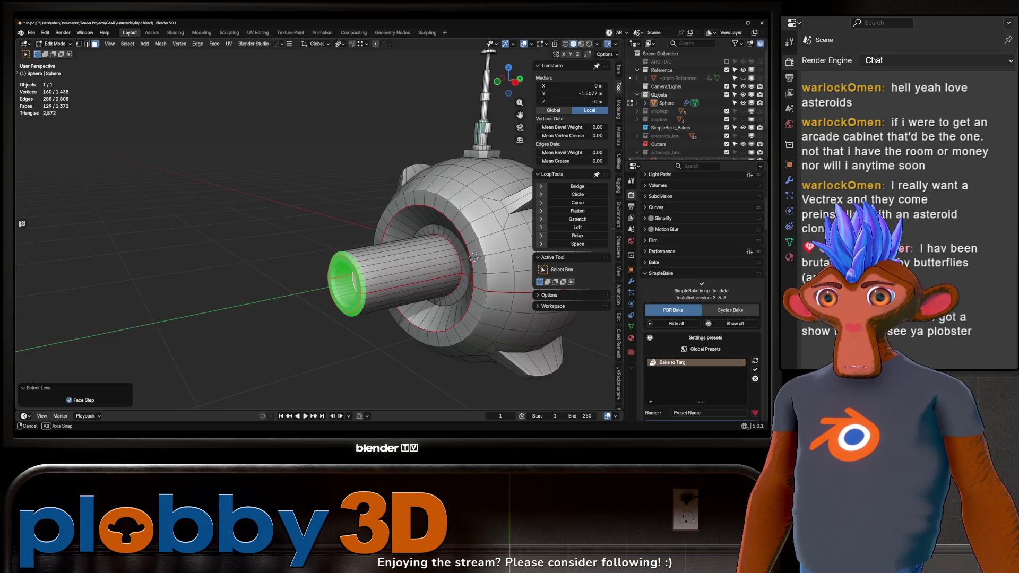
{"action": "key", "text": "i"}
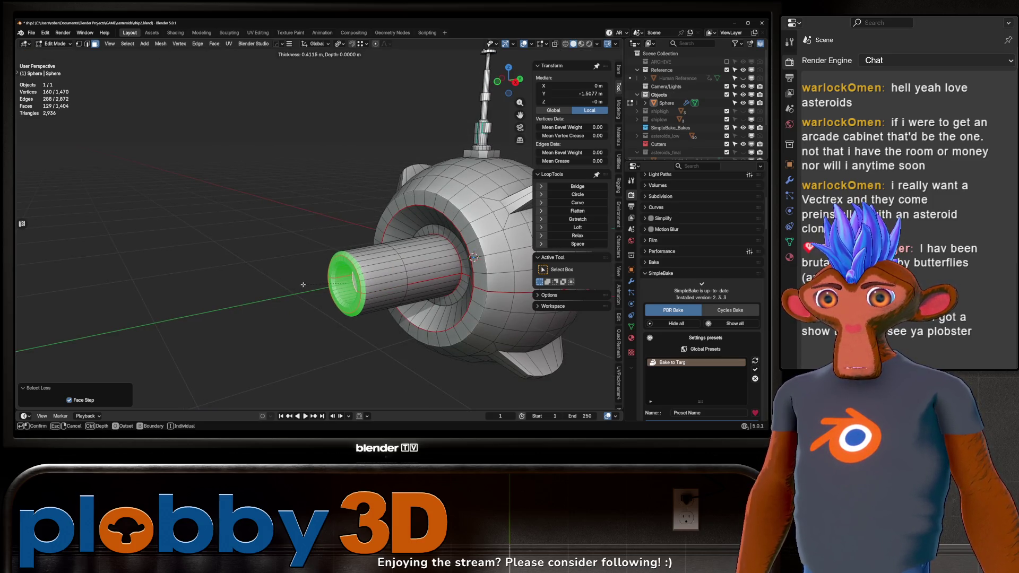
{"action": "left_click", "coordinate": [286, 302]}
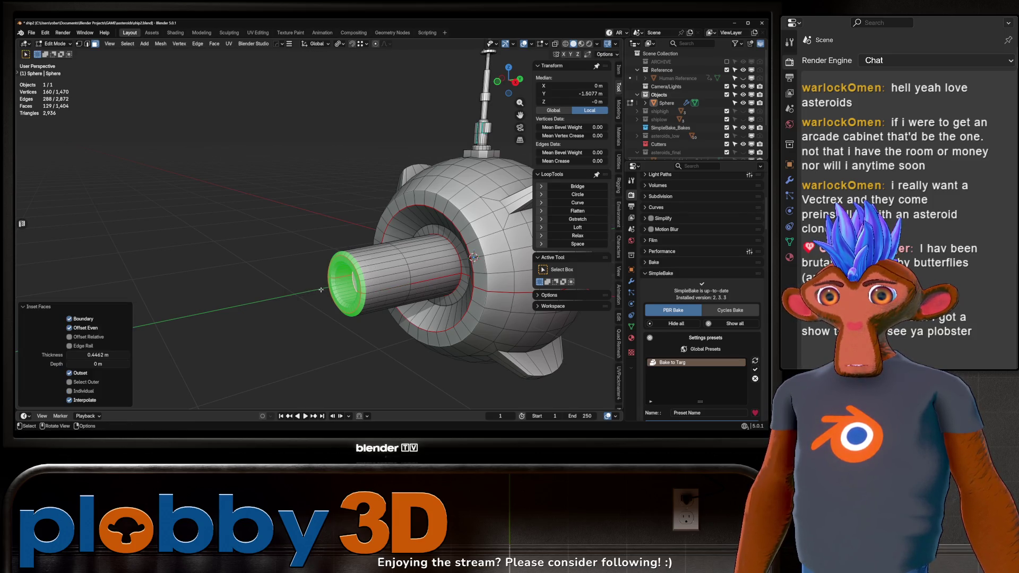
Undo the stray extrusion, grow the selection one ring, and delete the nozzle-end faces
{"action": "left_click_drag", "start_coordinate": [286, 303], "coordinate": [477, 329]}
{"action": "key", "text": "e"}
{"action": "key", "text": "Escape"}
{"action": "key", "text": "ctrl+z"}
{"action": "key", "text": "ctrl+z"}
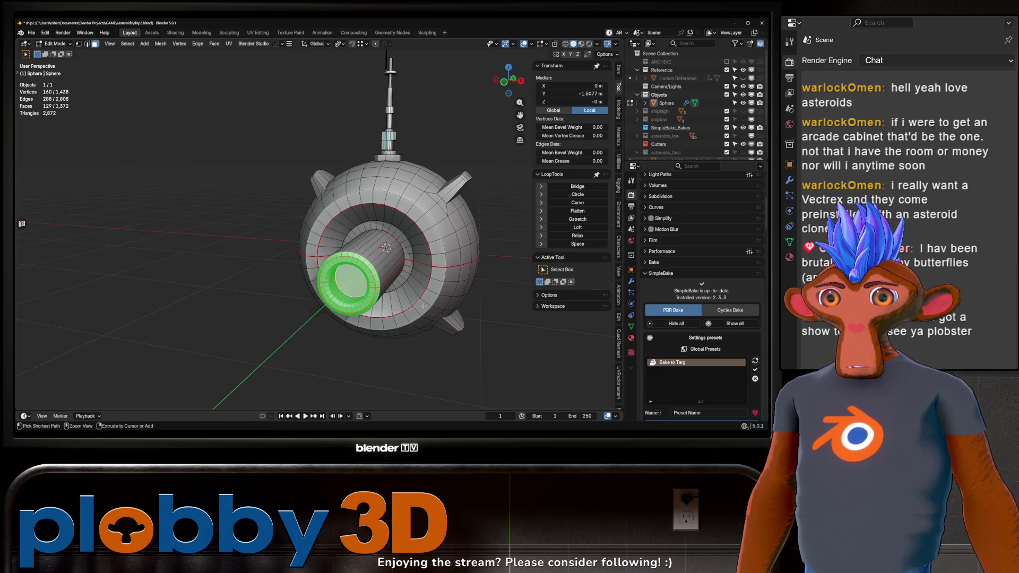
{"action": "key", "text": "ctrl+KP_Add"}
{"action": "key", "text": "x"}
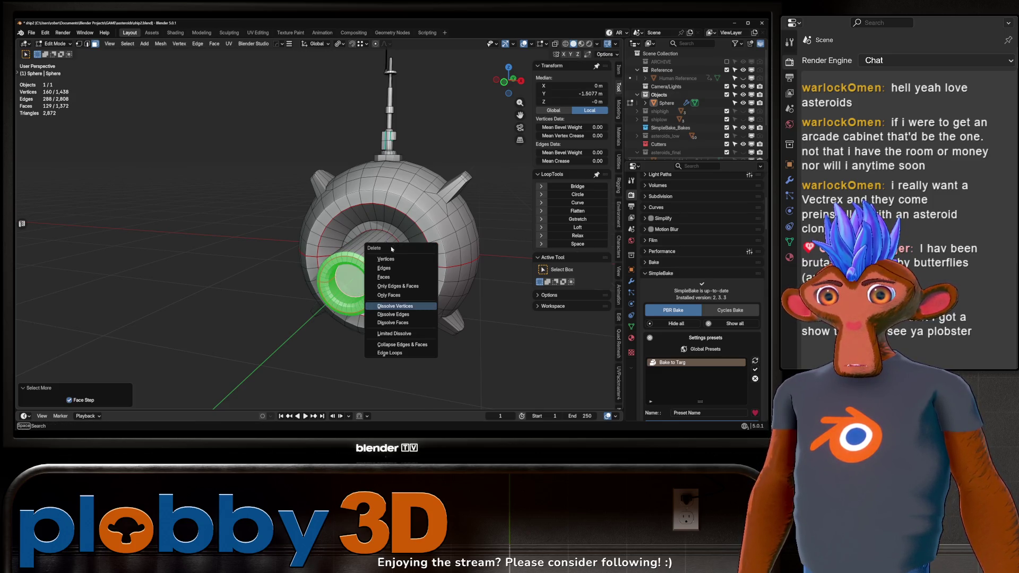
{"action": "left_click", "coordinate": [389, 277]}
Close the barrel's open end loop with a single flat cap face
{"action": "left_click_drag", "start_coordinate": [389, 279], "coordinate": [299, 264]}
{"action": "left_click", "coordinate": [365, 280]}
{"action": "key", "text": "f"}
{"action": "key", "text": "i"}
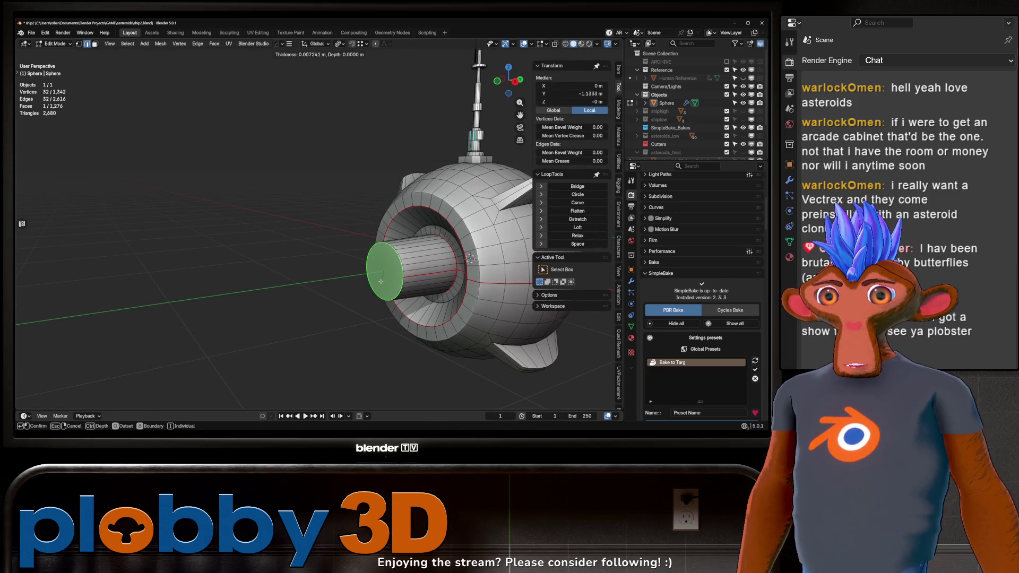
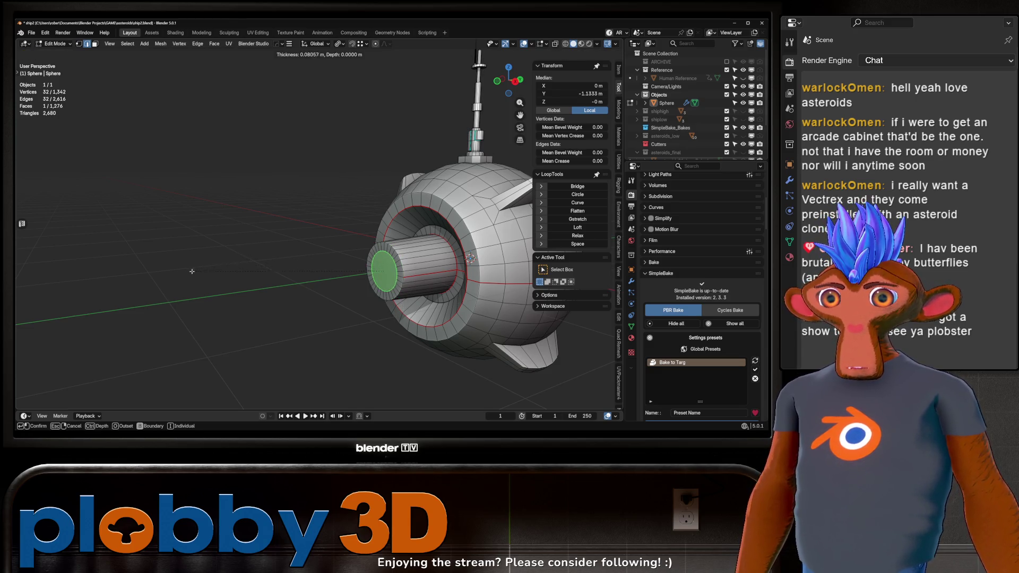
Inset and extrude the nozzle's end face to lengthen the front nozzle
{"action": "left_click", "coordinate": [191, 271]}
{"action": "key", "text": "e"}
{"action": "left_click", "coordinate": [77, 336]}
{"action": "left_click_drag", "start_coordinate": [77, 336], "coordinate": [376, 271]}
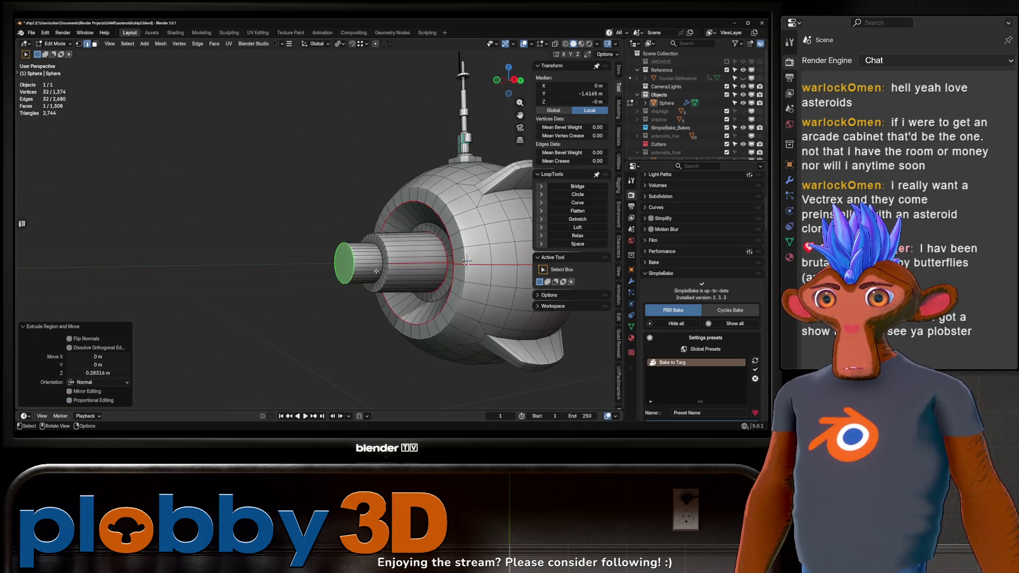
{"action": "scroll", "scroll_direction": "up", "scroll_amount": 3}
Inset the nozzle's end-cap face and push it inward into a recessed, hollow opening
{"action": "key", "text": "ctrl+b"}
{"action": "right_click", "coordinate": [442, 234]}
{"action": "left_click_drag", "start_coordinate": [442, 234], "coordinate": [340, 259]}
{"action": "left_click", "coordinate": [338, 260]}
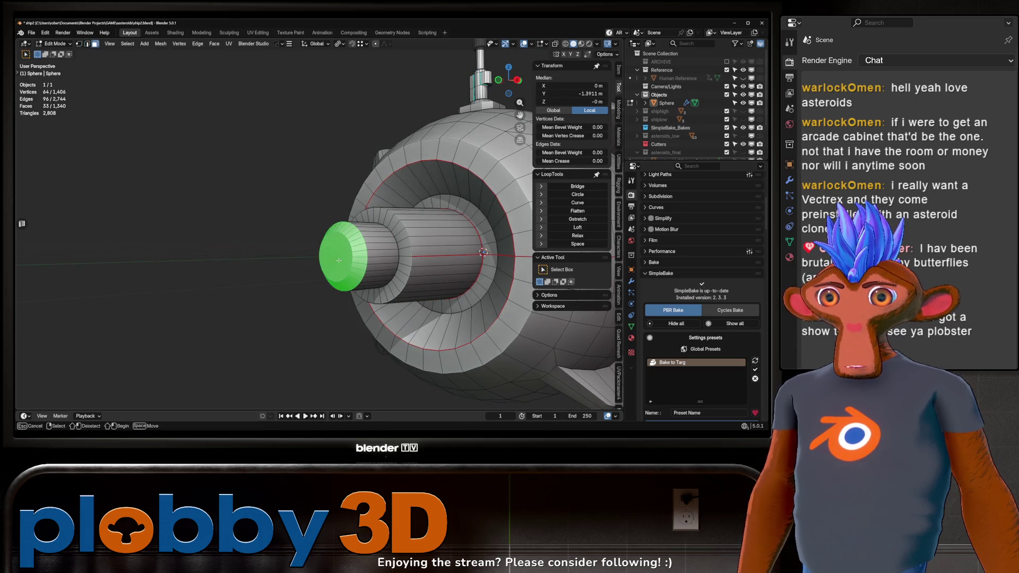
{"action": "left_click", "coordinate": [332, 264]}
{"action": "key", "text": "i"}
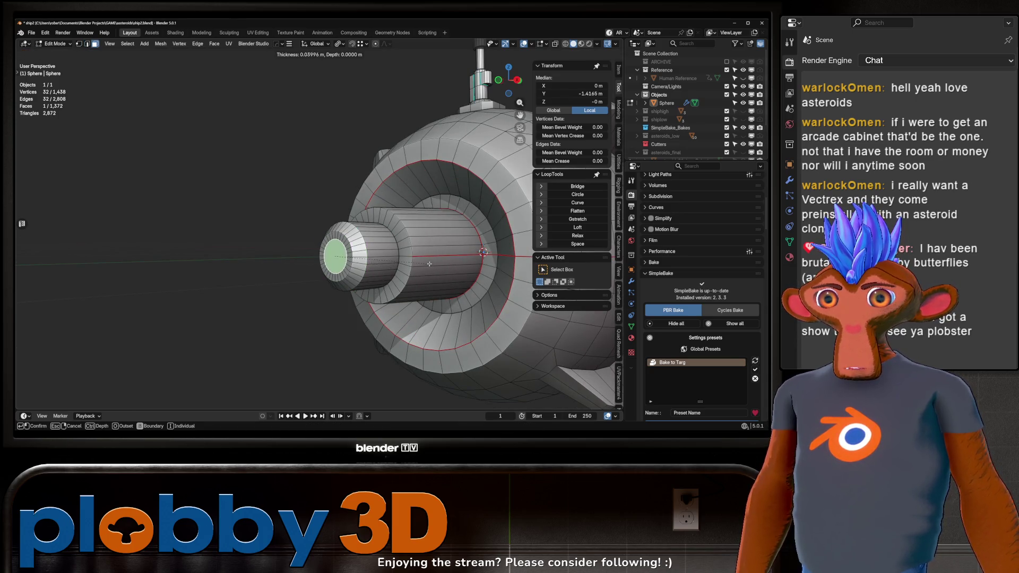
{"action": "left_click", "coordinate": [429, 264]}
{"action": "key", "text": "e"}
{"action": "left_click", "coordinate": [549, 236]}
Bevel the nozzle's rim edge loop into a band with Ctrl+B
{"action": "left_click_drag", "start_coordinate": [548, 236], "coordinate": [326, 254]}
{"action": "key", "text": "2"}
{"action": "left_click", "coordinate": [326, 253]}
{"action": "left_click", "coordinate": [329, 251]}
{"action": "key", "text": "ctrl+b"}
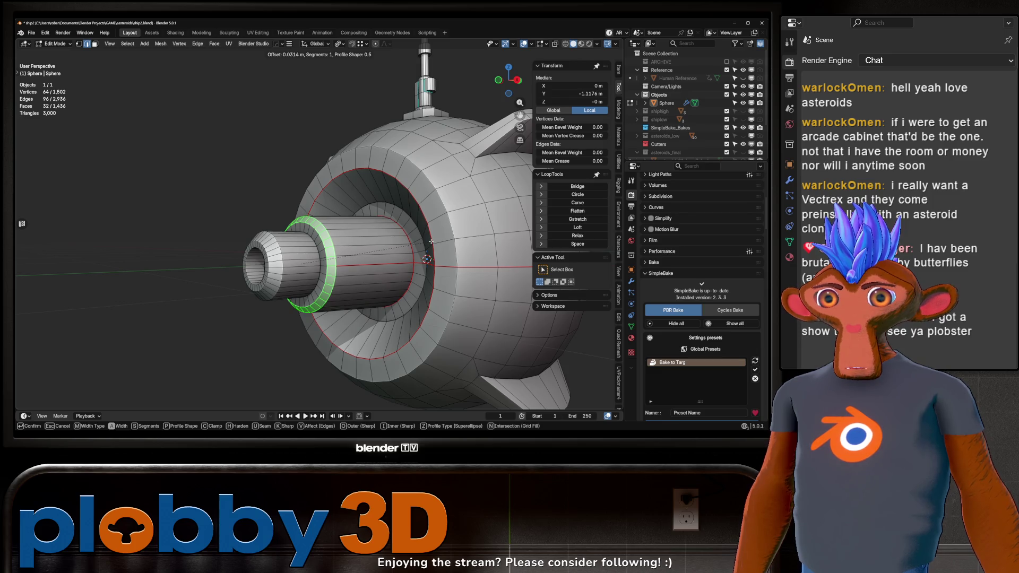
{"action": "left_click", "coordinate": [431, 242]}
{"action": "left_click", "coordinate": [331, 266]}
{"action": "left_click_drag", "start_coordinate": [331, 266], "coordinate": [354, 261]}
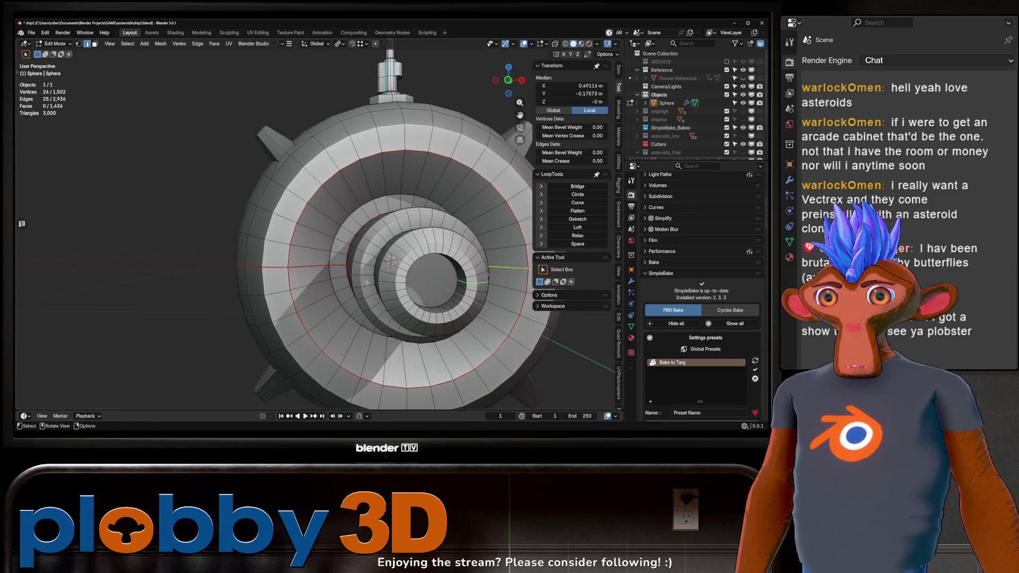
Mark the two selected nozzle edge loops as UV seams
{"action": "left_click", "coordinate": [357, 275]}
{"action": "scroll", "scroll_direction": "down", "scroll_amount": 3}
{"action": "key", "text": "u"}
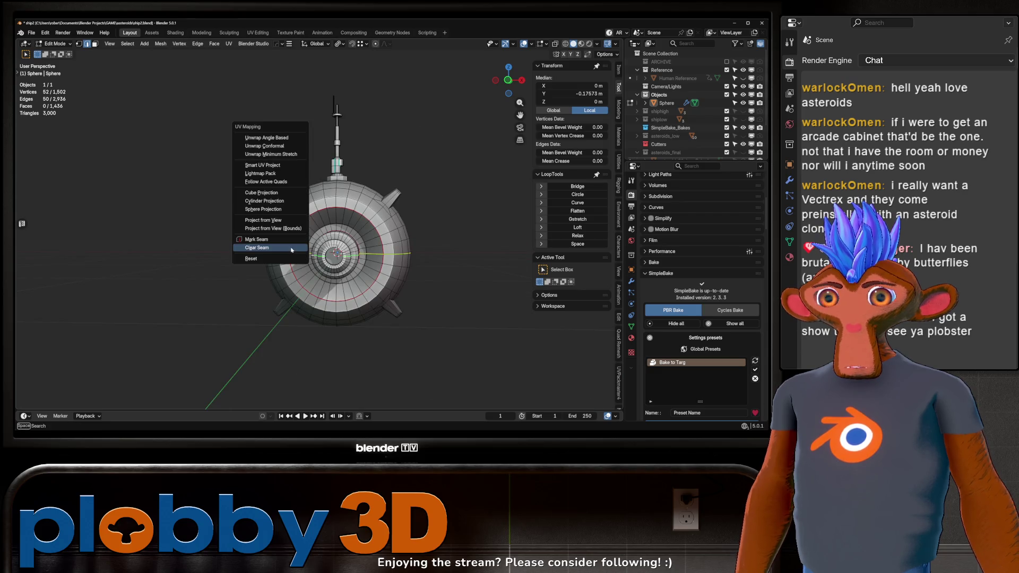
{"action": "left_click", "coordinate": [291, 246]}
Select the fins, mirrored and grown, and seam their boundary loops
{"action": "left_click_drag", "start_coordinate": [291, 245], "coordinate": [439, 181]}
{"action": "key", "text": "alt+a"}
{"action": "scroll", "scroll_direction": "up", "scroll_amount": 3}
{"action": "left_click", "coordinate": [393, 226]}
{"action": "left_click", "coordinate": [422, 188]}
{"action": "scroll", "scroll_direction": "down", "scroll_amount": 3}
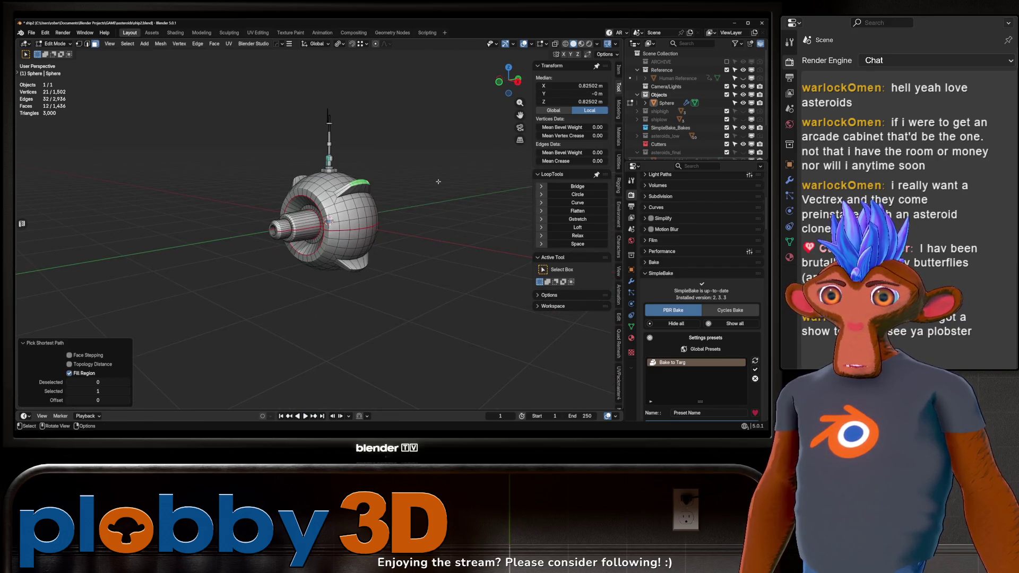
{"action": "key", "text": "ctrl+shift+m"}
{"action": "key", "text": "ctrl+KP_Add"}
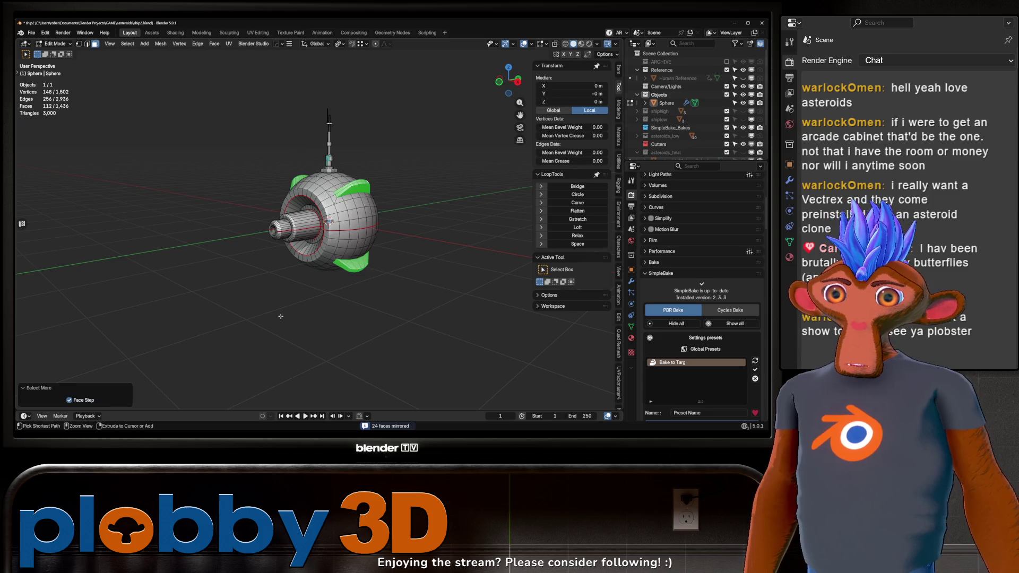
{"action": "key", "text": "q"}
{"action": "left_click", "coordinate": [454, 270]}
{"action": "key", "text": "q"}
Inspect the probe in Object Mode with the nozzle pointing right, then resume mesh editing
{"action": "key", "text": "Escape"}
{"action": "key", "text": "Tab"}
{"action": "left_click_drag", "start_coordinate": [433, 239], "coordinate": [284, 248]}
{"action": "scroll", "scroll_direction": "down", "scroll_amount": 3}
{"action": "key", "text": "Tab"}
{"action": "scroll", "scroll_direction": "up", "scroll_amount": 3}
{"action": "scroll", "scroll_direction": "down", "scroll_amount": 3}
Mark the vent slot's top and bottom edges, mirrored to both sides, as UV seams
{"action": "left_click", "coordinate": [324, 220]}
{"action": "left_click", "coordinate": [407, 230]}
{"action": "left_click", "coordinate": [199, 237]}
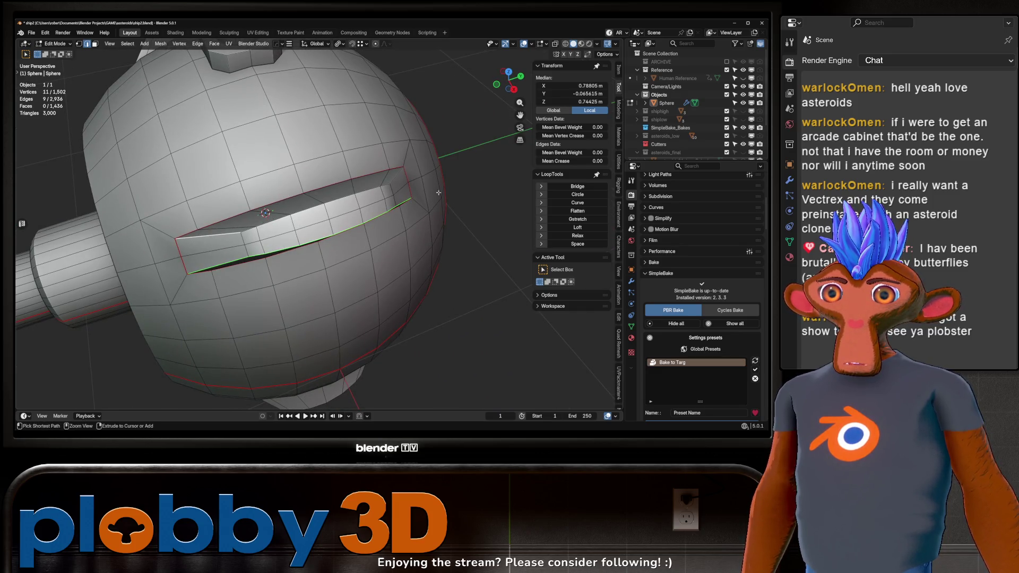
{"action": "key", "text": "ctrl+shift+m"}
{"action": "key", "text": "KP_Decimal"}
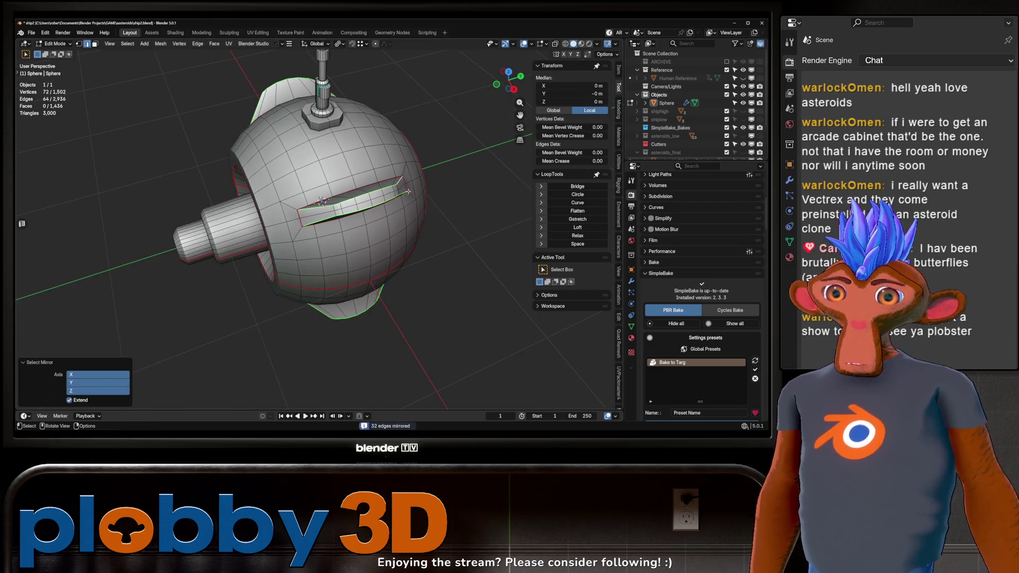
{"action": "key", "text": "u"}
{"action": "left_click", "coordinate": [429, 217]}
{"action": "key", "text": "alt+a"}
Seam the edge loop around the nozzle cylinder and mark its edges sharp
{"action": "left_click_drag", "start_coordinate": [427, 215], "coordinate": [327, 189]}
{"action": "scroll", "scroll_direction": "up", "scroll_amount": 3}
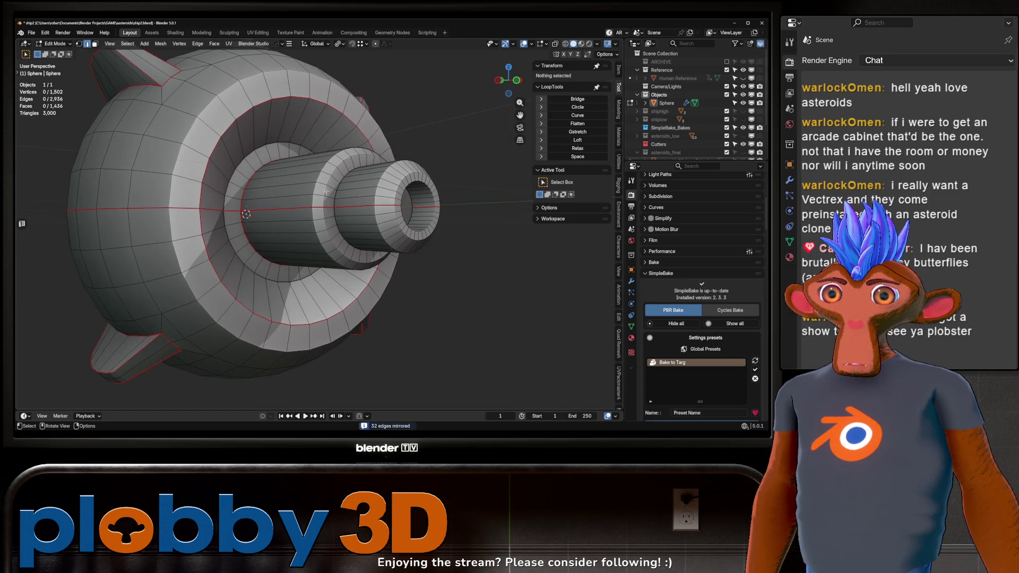
{"action": "left_click", "coordinate": [334, 195]}
{"action": "key", "text": "u"}
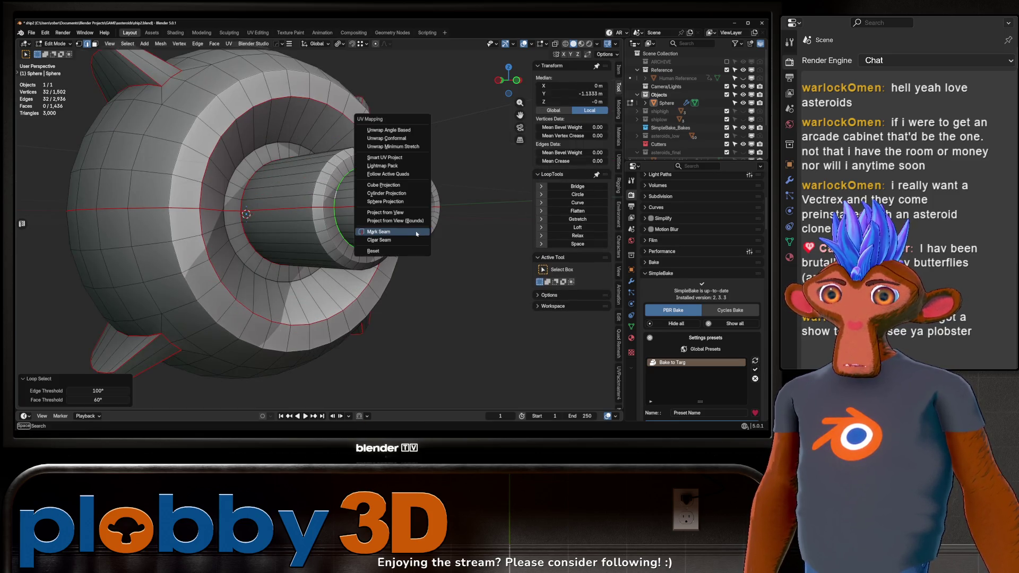
{"action": "left_click", "coordinate": [416, 232]}
{"action": "left_click_drag", "start_coordinate": [417, 232], "coordinate": [336, 225]}
{"action": "key", "text": "ctrl+z"}
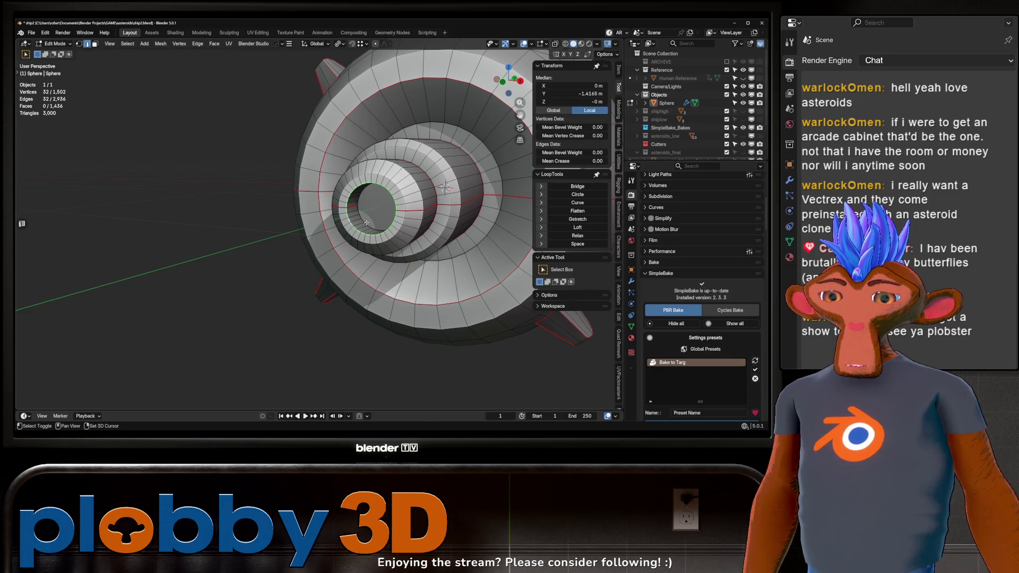
{"action": "key", "text": "shift+e"}
{"action": "key", "text": "3"}
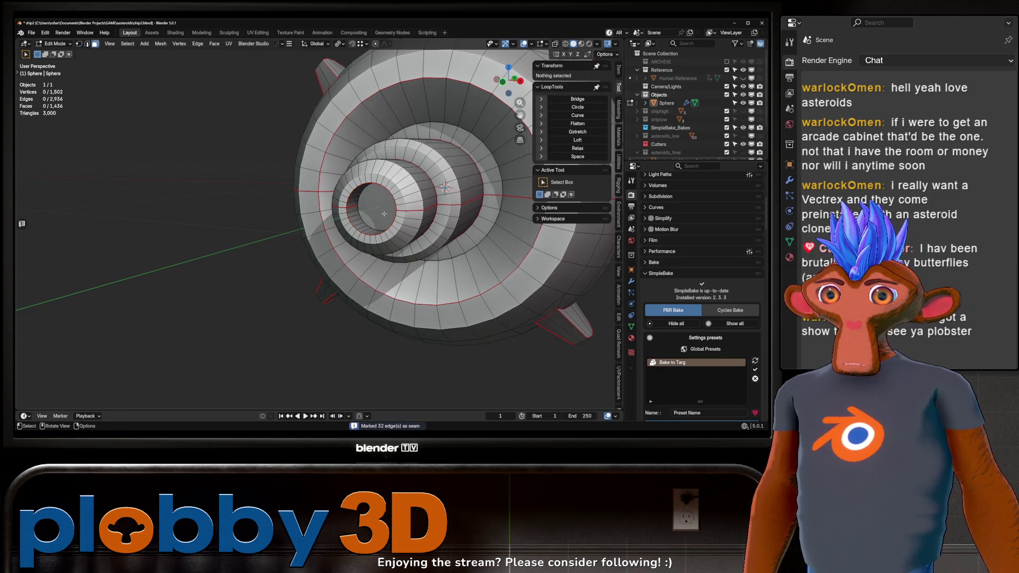
{"action": "left_click_drag", "start_coordinate": [361, 288], "coordinate": [378, 229]}
Grow the face selection up the antenna and convert it to its boundary loops
{"action": "scroll", "scroll_direction": "down", "scroll_amount": 3}
{"action": "scroll", "scroll_direction": "up", "scroll_amount": 3}
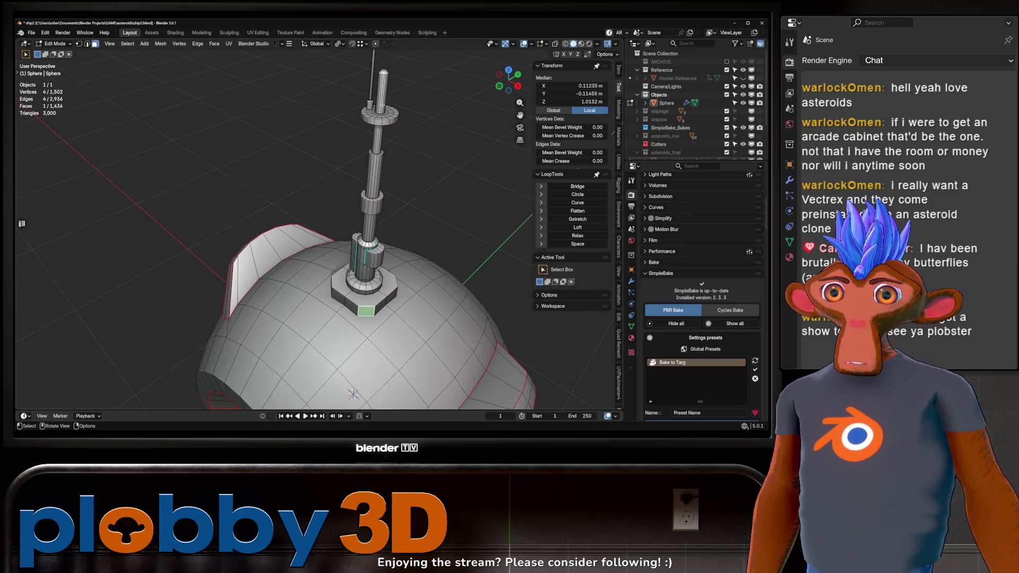
{"action": "key", "text": "ctrl+KP_Add"}
{"action": "key", "text": "ctrl+KP_Add"}
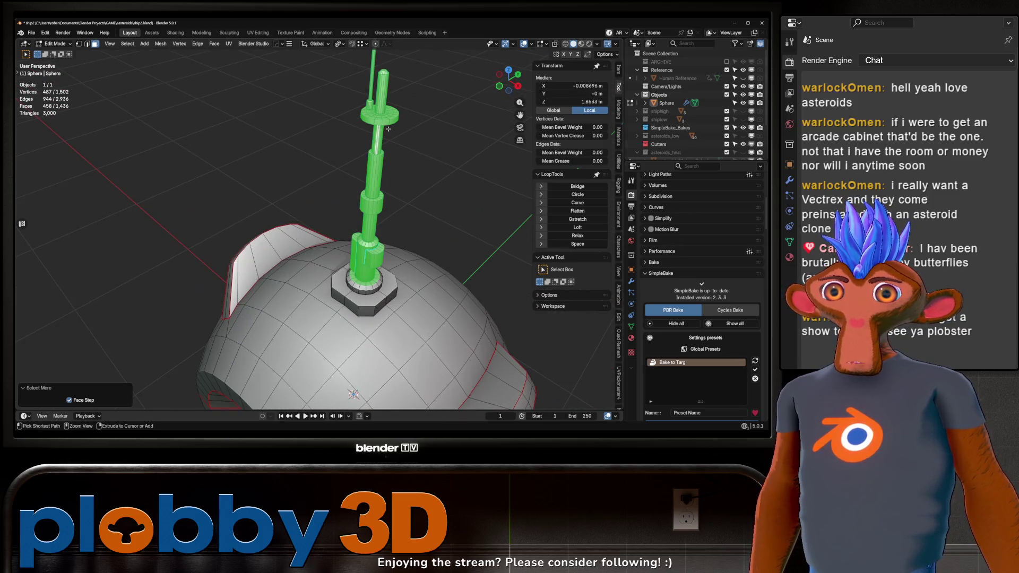
{"action": "scroll", "scroll_direction": "up", "scroll_amount": 3}
{"action": "left_click", "coordinate": [357, 344]}
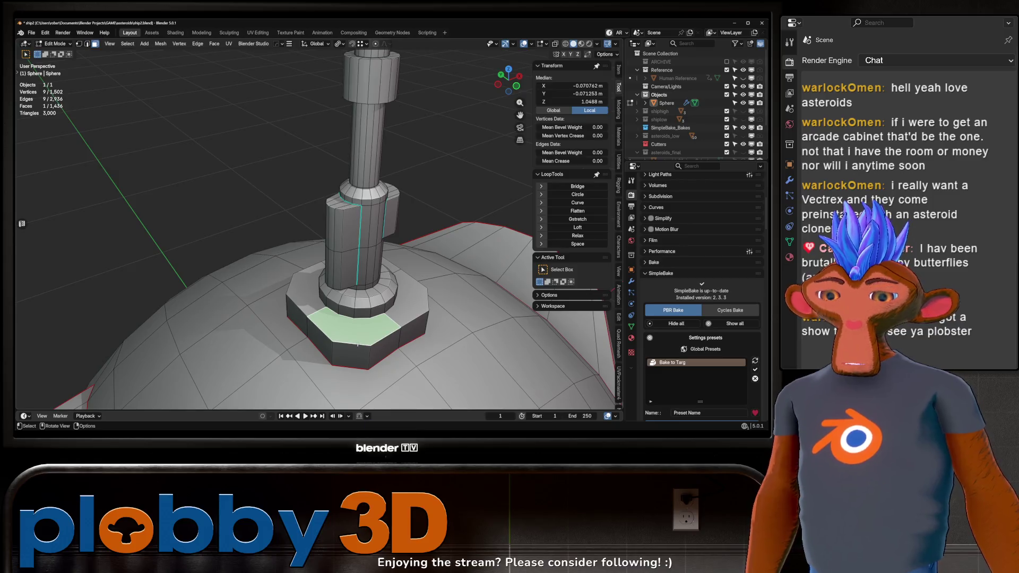
{"action": "left_click_drag", "start_coordinate": [372, 230], "coordinate": [430, 207]}
{"action": "left_click_drag", "start_coordinate": [347, 278], "coordinate": [319, 345]}
{"action": "right_click", "coordinate": [403, 218]}
{"action": "left_click", "coordinate": [405, 216]}
Deselect two unwanted edge loops on the antenna tower
{"action": "scroll", "scroll_direction": "up", "scroll_amount": 3}
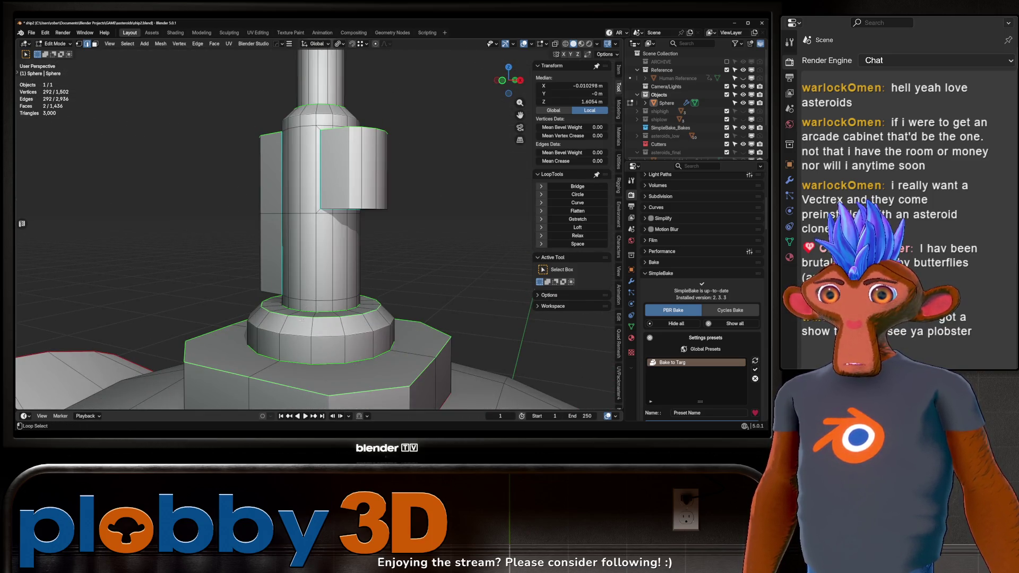
{"action": "left_click", "coordinate": [302, 320]}
{"action": "scroll", "scroll_direction": "down", "scroll_amount": 3}
{"action": "left_click_drag", "start_coordinate": [362, 241], "coordinate": [322, 275]}
{"action": "scroll", "scroll_direction": "up", "scroll_amount": 3}
{"action": "left_click", "coordinate": [323, 274]}
{"action": "scroll", "scroll_direction": "down", "scroll_amount": 3}
{"action": "scroll", "scroll_direction": "up", "scroll_amount": 3}
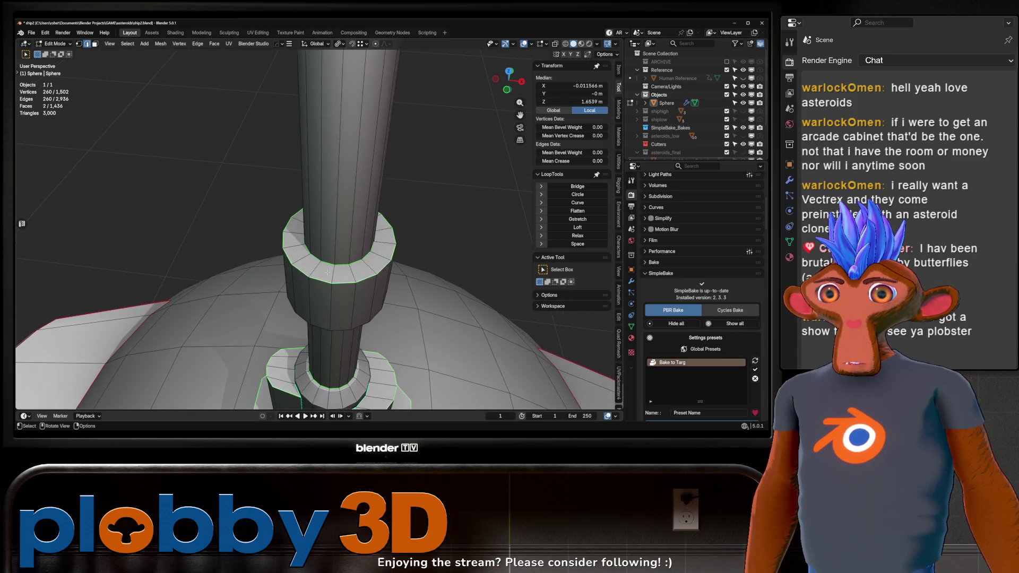
{"action": "left_click_drag", "start_coordinate": [328, 271], "coordinate": [335, 230]}
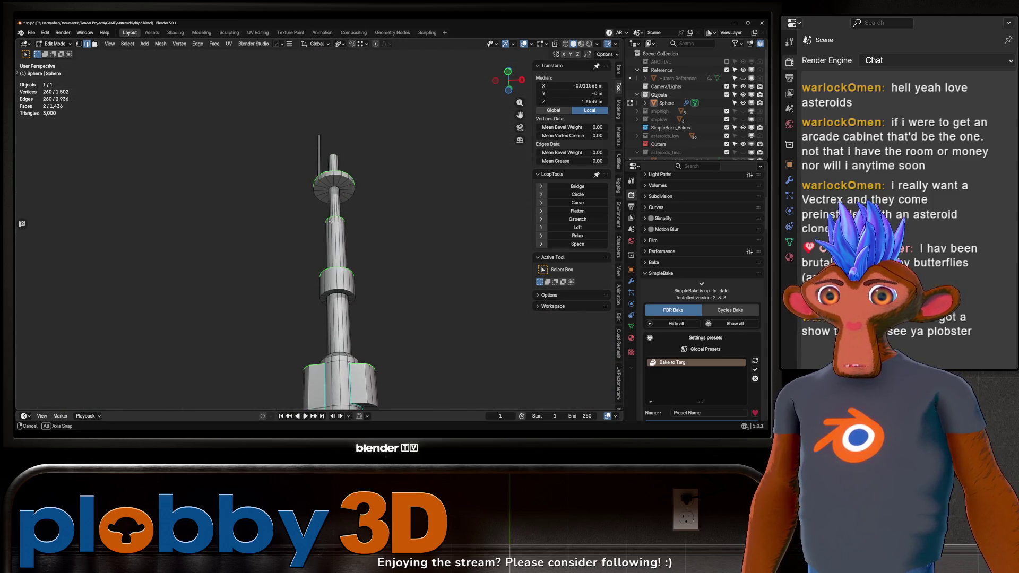
{"action": "scroll", "scroll_direction": "up", "scroll_amount": 3}
{"action": "scroll", "scroll_direction": "down", "scroll_amount": 3}
{"action": "left_click_drag", "start_coordinate": [329, 294], "coordinate": [324, 254]}
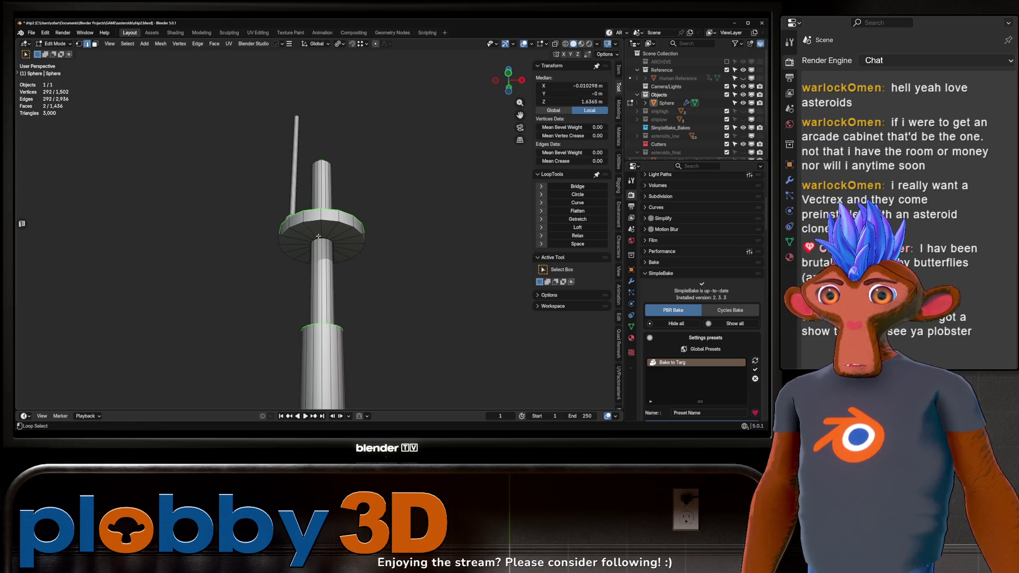
Add the antenna disc's edge loop to the selection
{"action": "left_click", "coordinate": [310, 222]}
{"action": "left_click_drag", "start_coordinate": [310, 221], "coordinate": [302, 231]}
{"action": "scroll", "scroll_direction": "up", "scroll_amount": 3}
{"action": "left_click_drag", "start_coordinate": [283, 276], "coordinate": [289, 254]}
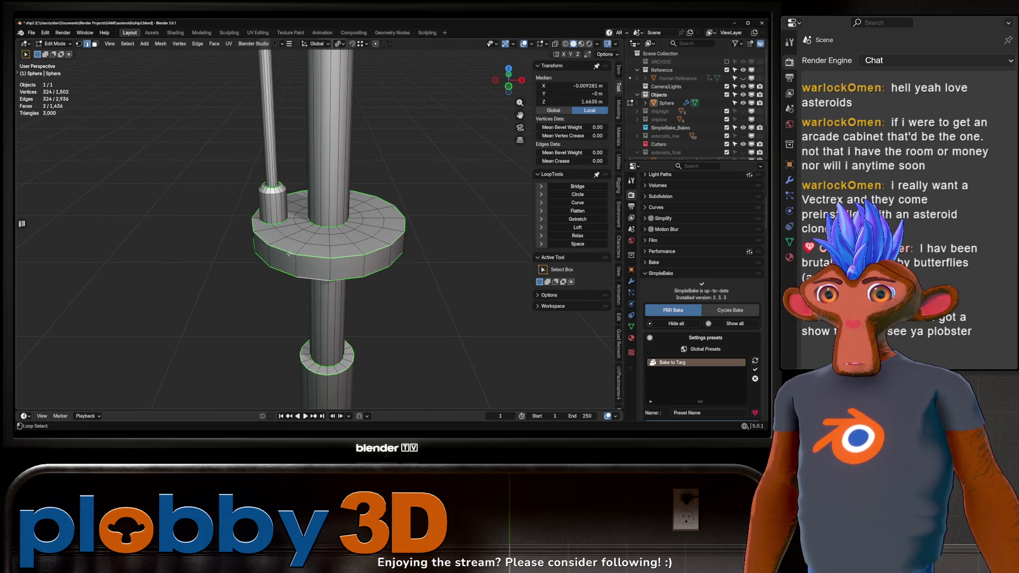
{"action": "scroll", "scroll_direction": "down", "scroll_amount": 3}
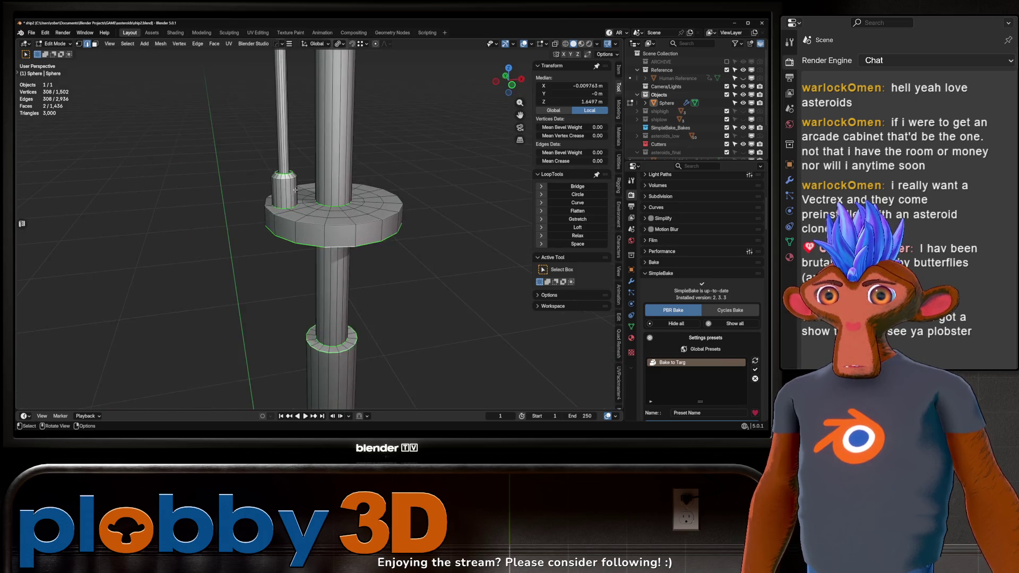
{"action": "scroll", "scroll_direction": "down", "scroll_amount": 3}
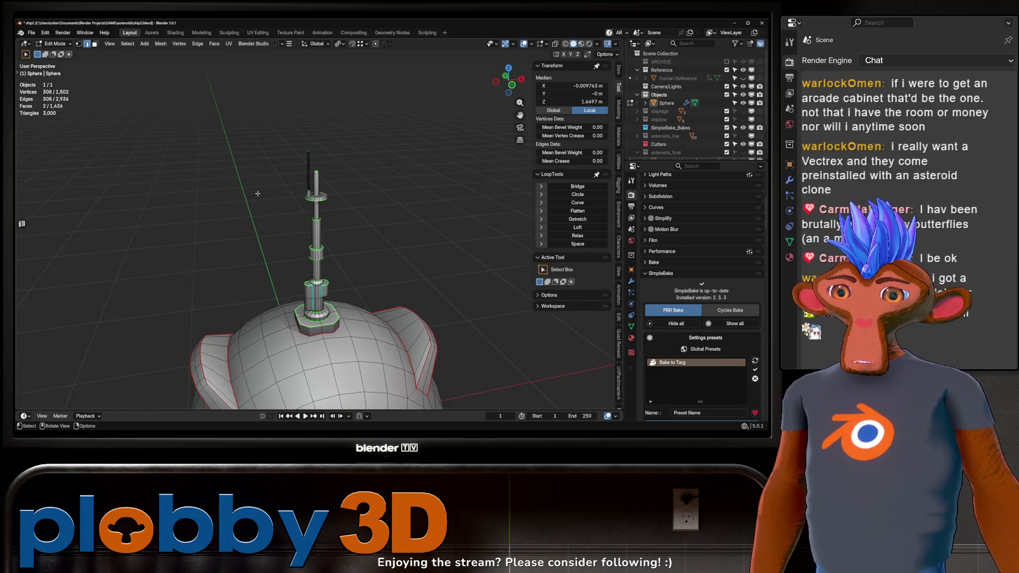
Mark the selected antenna tower loops as UV seams with Ctrl+E
{"action": "key", "text": "ctrl+e"}
{"action": "scroll", "scroll_direction": "down", "scroll_amount": 3}
{"action": "left_click_drag", "start_coordinate": [365, 244], "coordinate": [338, 232]}
{"action": "scroll", "scroll_direction": "up", "scroll_amount": 3}
{"action": "scroll", "scroll_direction": "down", "scroll_amount": 3}
{"action": "scroll", "scroll_direction": "up", "scroll_amount": 3}
{"action": "scroll", "scroll_direction": "down", "scroll_amount": 3}
{"action": "scroll", "scroll_direction": "up", "scroll_amount": 3}
Brush-select edges around the ring opening, orbiting in close on the antenna tower
{"action": "key", "text": "c"}
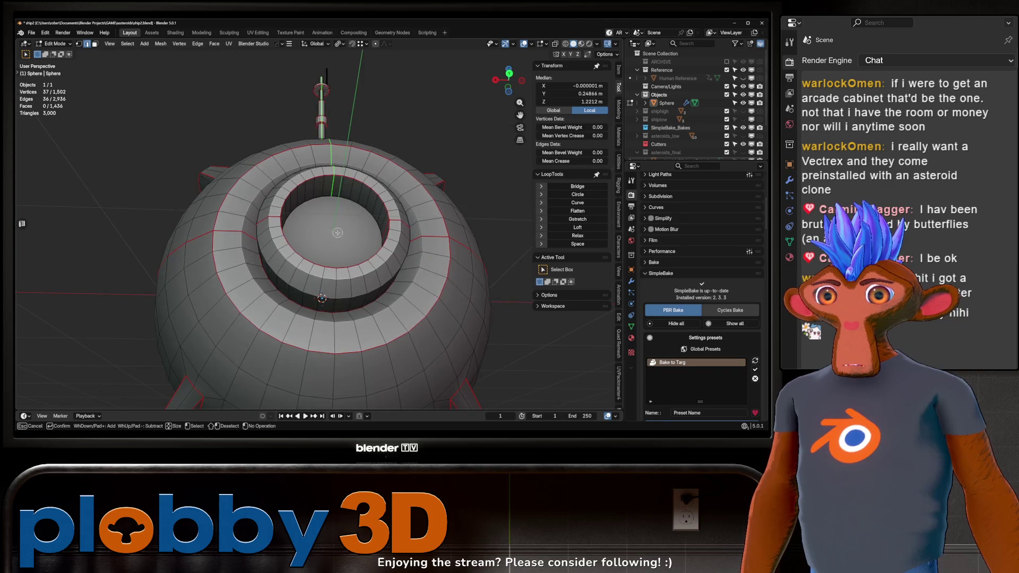
{"action": "left_click_drag", "start_coordinate": [338, 191], "coordinate": [308, 276]}
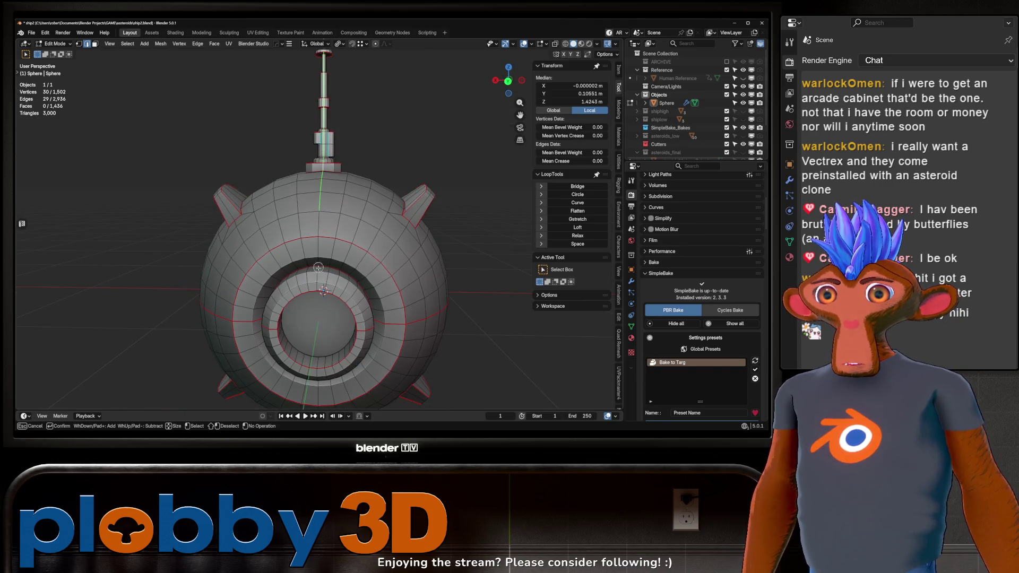
{"action": "left_click_drag", "start_coordinate": [326, 215], "coordinate": [310, 223]}
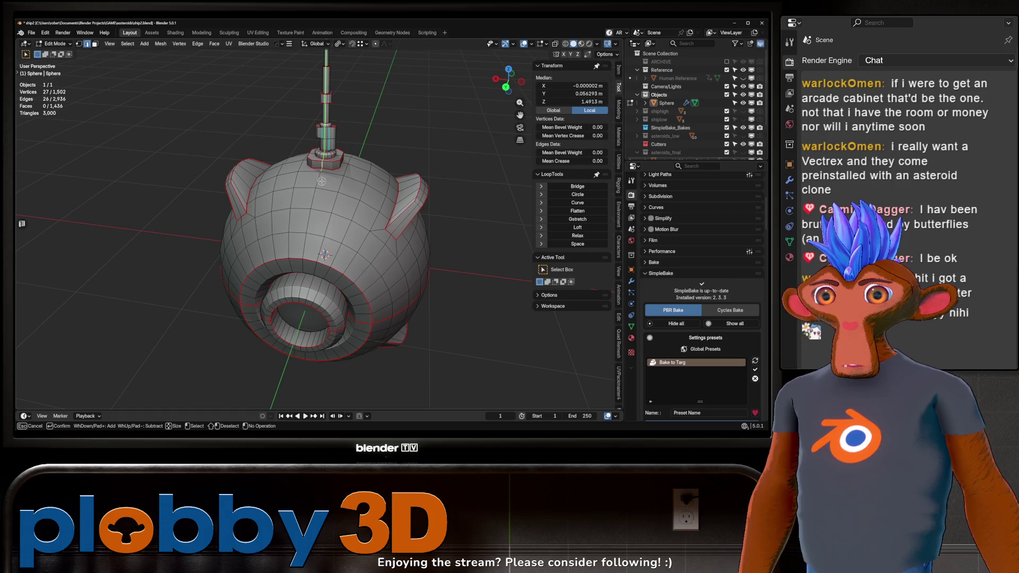
{"action": "left_click_drag", "start_coordinate": [428, 251], "coordinate": [428, 251]}
{"action": "scroll", "scroll_direction": "up", "scroll_amount": 3}
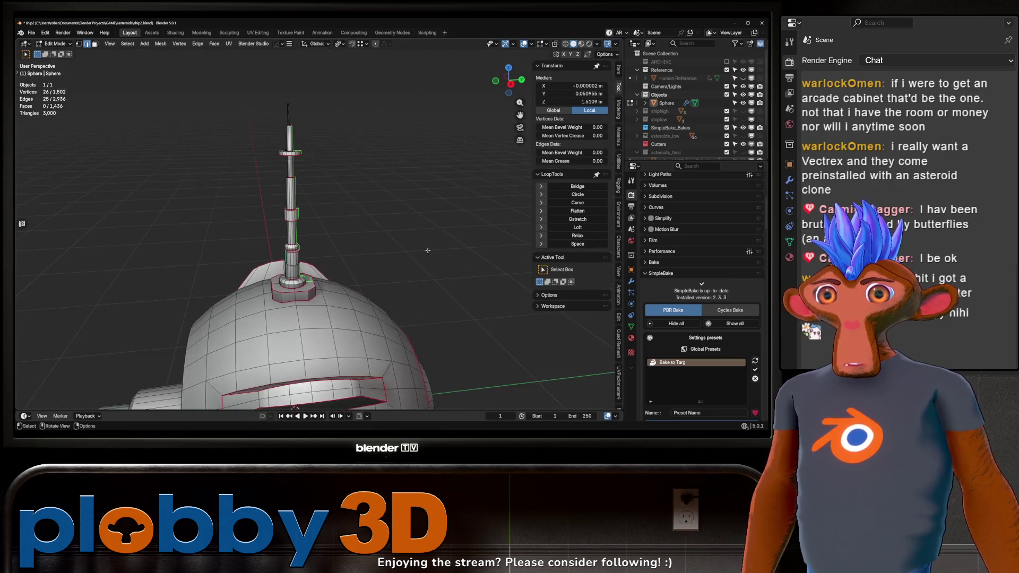
{"action": "left_click_drag", "start_coordinate": [244, 238], "coordinate": [308, 244]}
{"action": "scroll", "scroll_direction": "up", "scroll_amount": 3}
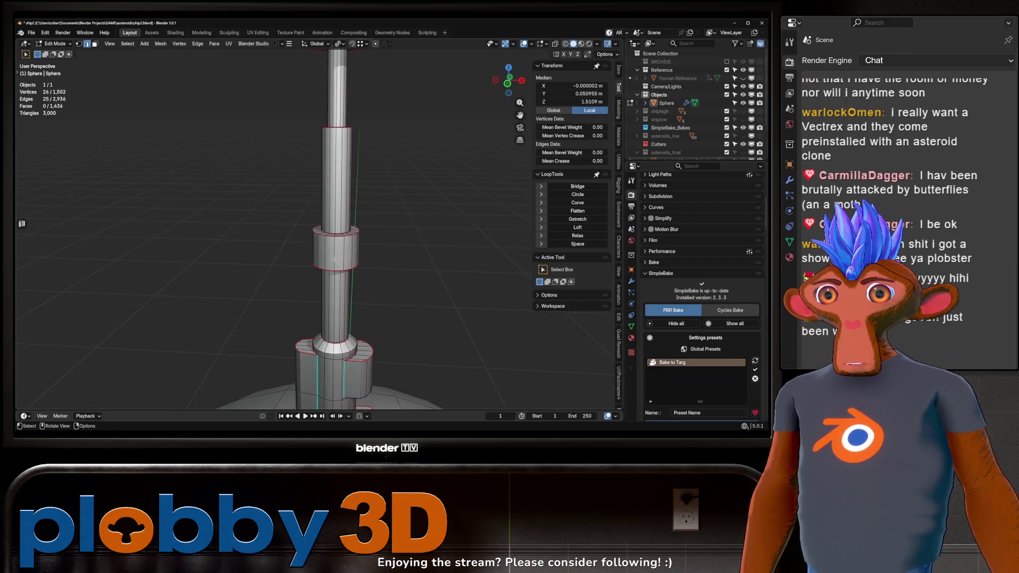
{"action": "left_click_drag", "start_coordinate": [322, 238], "coordinate": [296, 160]}
Mark vertical edges on the antenna tower's cylindrical sections as seams
{"action": "left_click", "coordinate": [397, 242]}
{"action": "scroll", "scroll_direction": "up", "scroll_amount": 3}
{"action": "scroll", "scroll_direction": "down", "scroll_amount": 3}
{"action": "left_click", "coordinate": [302, 223]}
{"action": "key", "text": "ctrl+e"}
{"action": "left_click_drag", "start_coordinate": [302, 222], "coordinate": [291, 252]}
{"action": "scroll", "scroll_direction": "down", "scroll_amount": 3}
{"action": "scroll", "scroll_direction": "up", "scroll_amount": 3}
{"action": "left_click", "coordinate": [293, 271]}
{"action": "key", "text": "ctrl+e"}
{"action": "scroll", "scroll_direction": "down", "scroll_amount": 3}
Select the Sphere object and re-enter Edit Mode with everything selected
{"action": "key", "text": "Tab"}
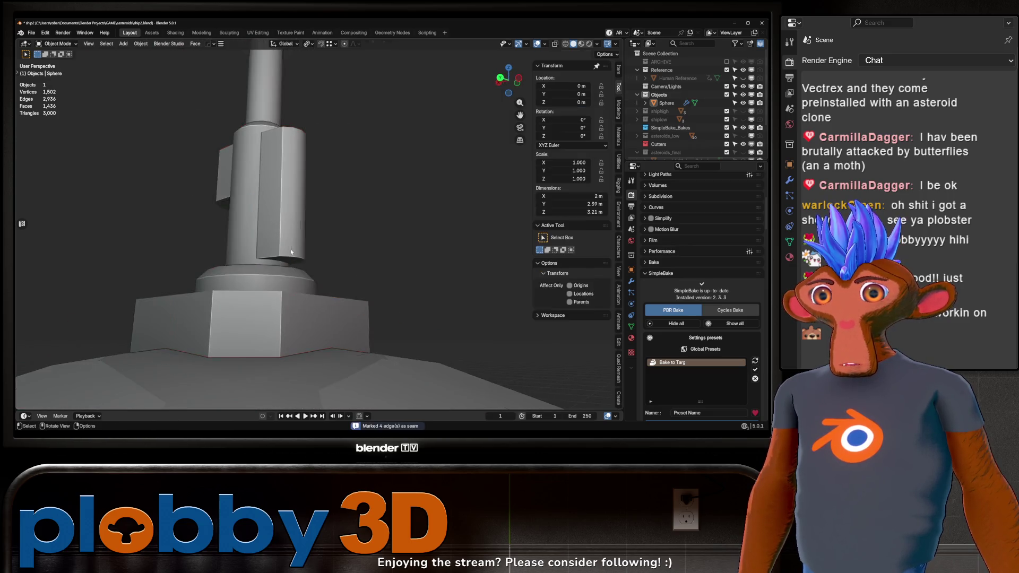
{"action": "scroll", "scroll_direction": "down", "scroll_amount": 3}
{"action": "left_click", "coordinate": [250, 241]}
{"action": "left_click_drag", "start_coordinate": [208, 253], "coordinate": [212, 32]}
{"action": "key", "text": "Tab"}
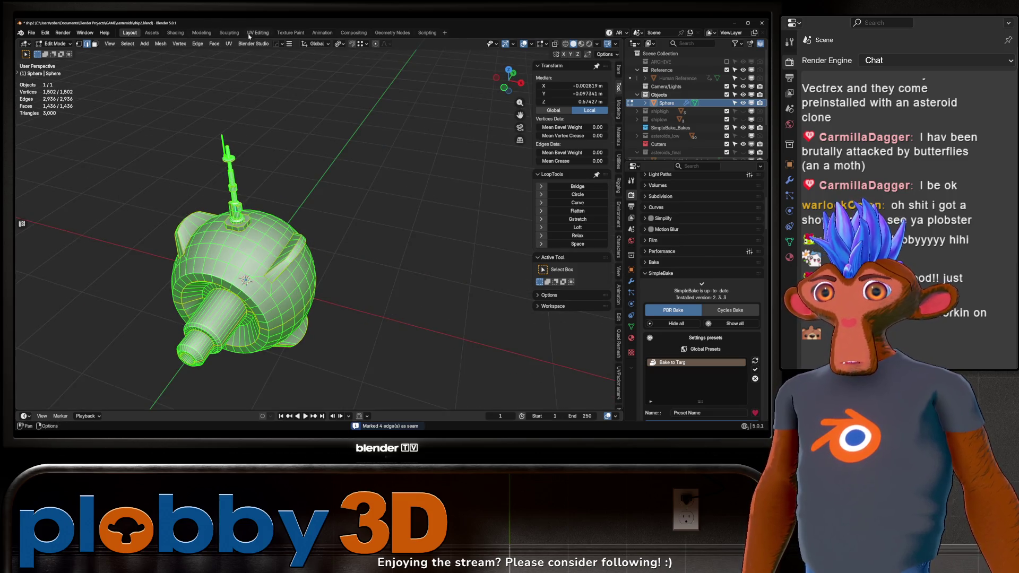
In the UV Editing workspace, unwrap the probe with Minimum Stretch and view the strip islands
{"action": "left_click", "coordinate": [251, 33]}
{"action": "key", "text": "u"}
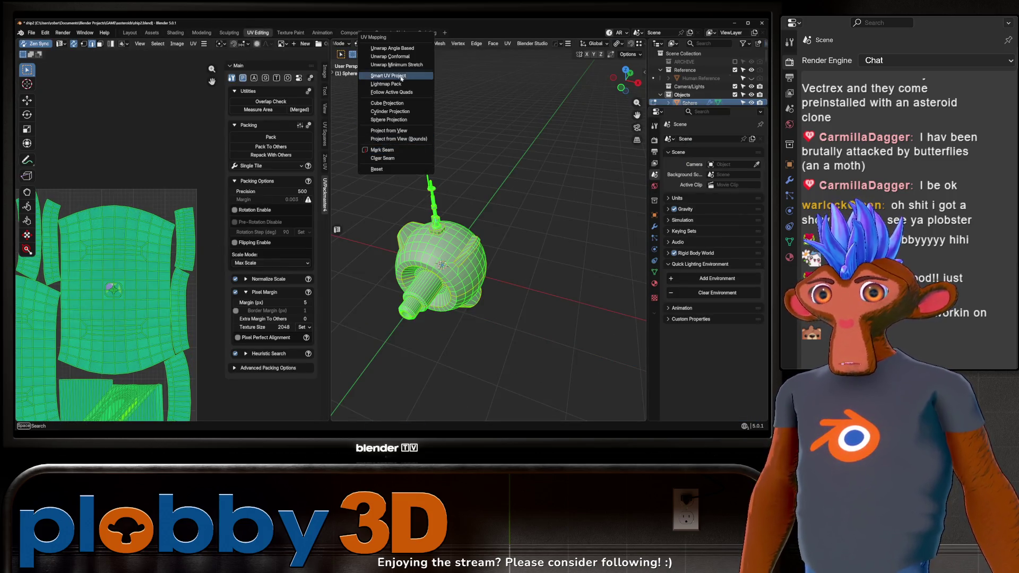
{"action": "left_click", "coordinate": [403, 65]}
{"action": "key", "text": "alt+a"}
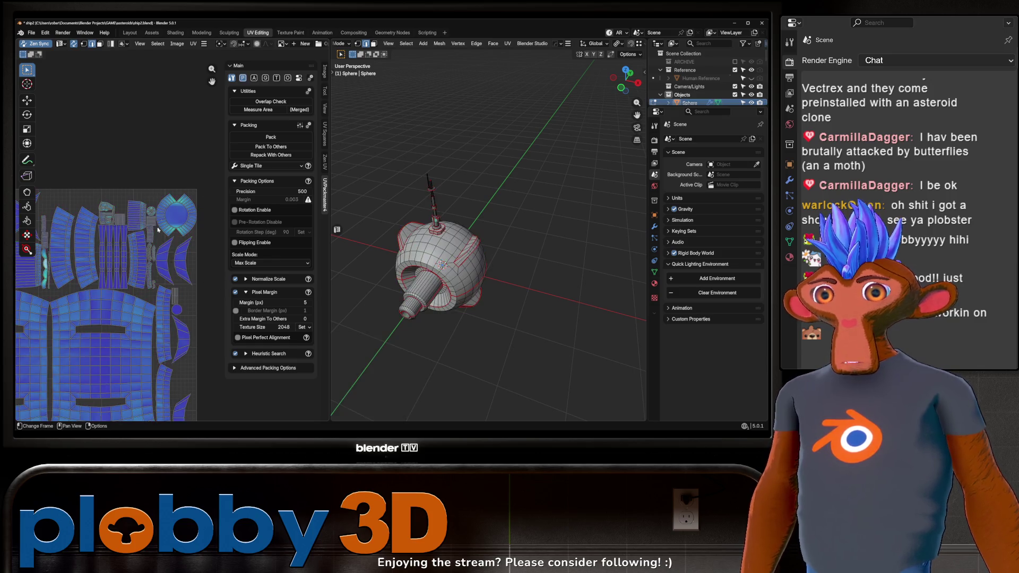
{"action": "scroll", "scroll_direction": "up", "scroll_amount": 3}
{"action": "scroll", "scroll_direction": "up", "scroll_amount": 3}
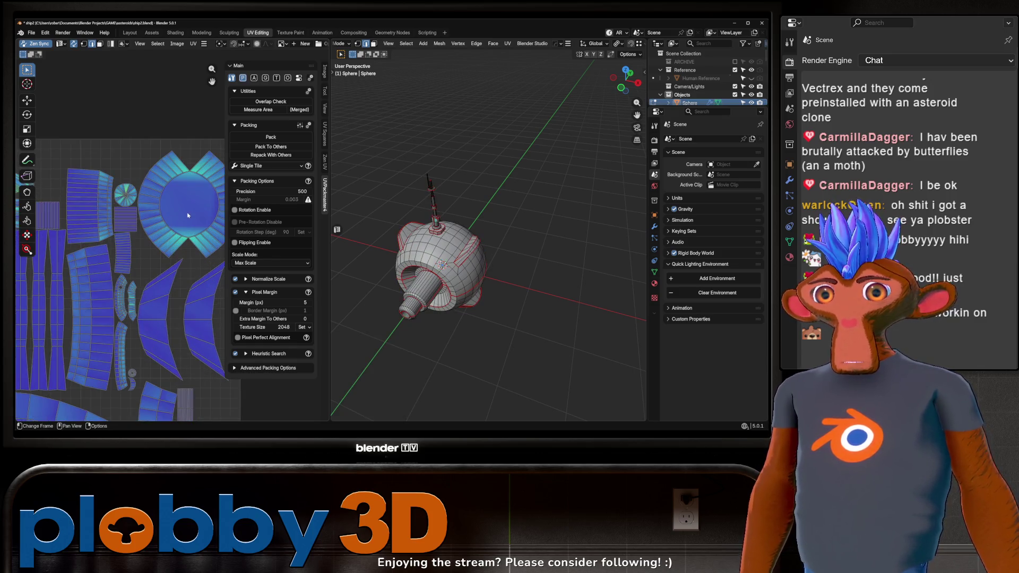
{"action": "left_click_drag", "start_coordinate": [194, 221], "coordinate": [234, 258]}
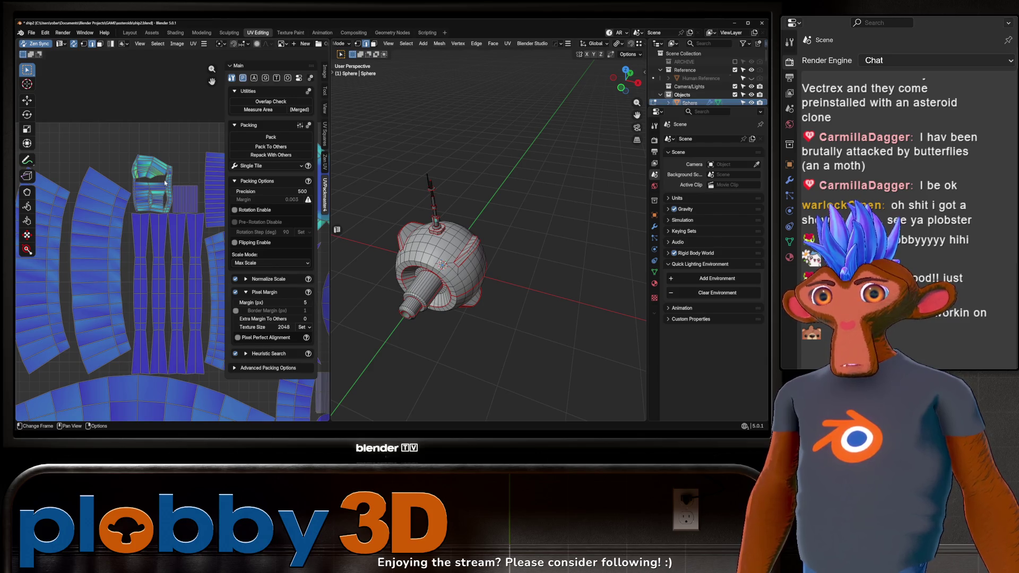
Mark a vertical edge on the antenna tower as a seam
{"action": "left_click_drag", "start_coordinate": [483, 255], "coordinate": [411, 177]}
{"action": "scroll", "scroll_direction": "up", "scroll_amount": 3}
{"action": "left_click", "coordinate": [420, 166]}
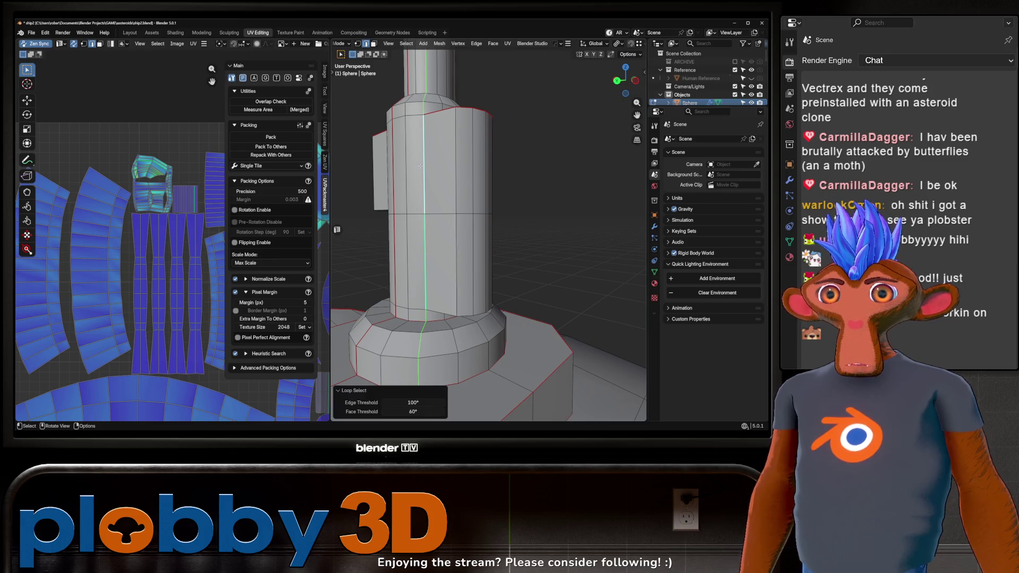
{"action": "left_click", "coordinate": [415, 250]}
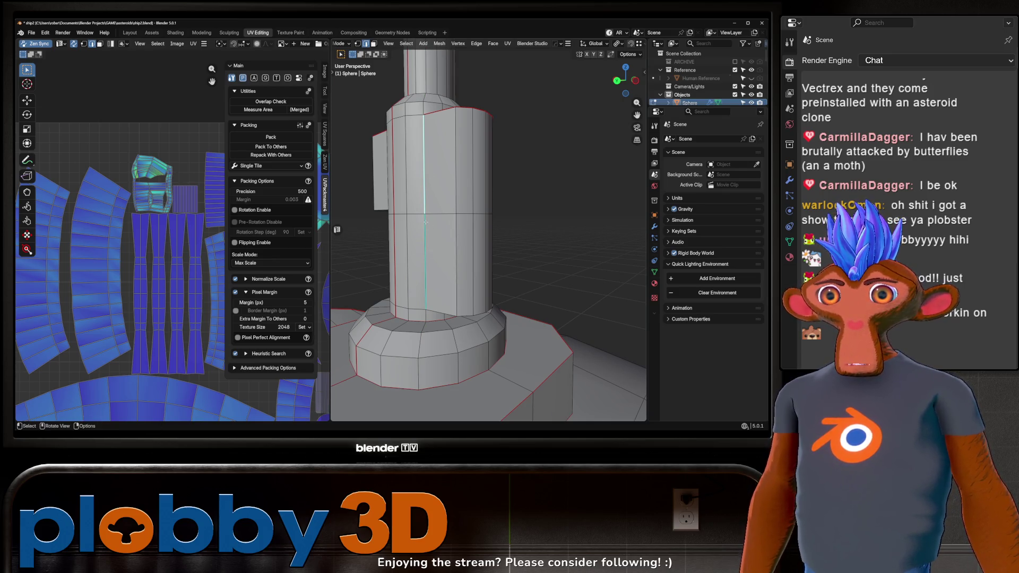
{"action": "key", "text": "shift+e"}
Mark more tower and tower-base edges as seams, then re-unwrap with Minimum Stretch
{"action": "left_click_drag", "start_coordinate": [431, 168], "coordinate": [505, 221]}
{"action": "key", "text": "shift+e"}
{"action": "scroll", "scroll_direction": "down", "scroll_amount": 3}
{"action": "scroll", "scroll_direction": "up", "scroll_amount": 3}
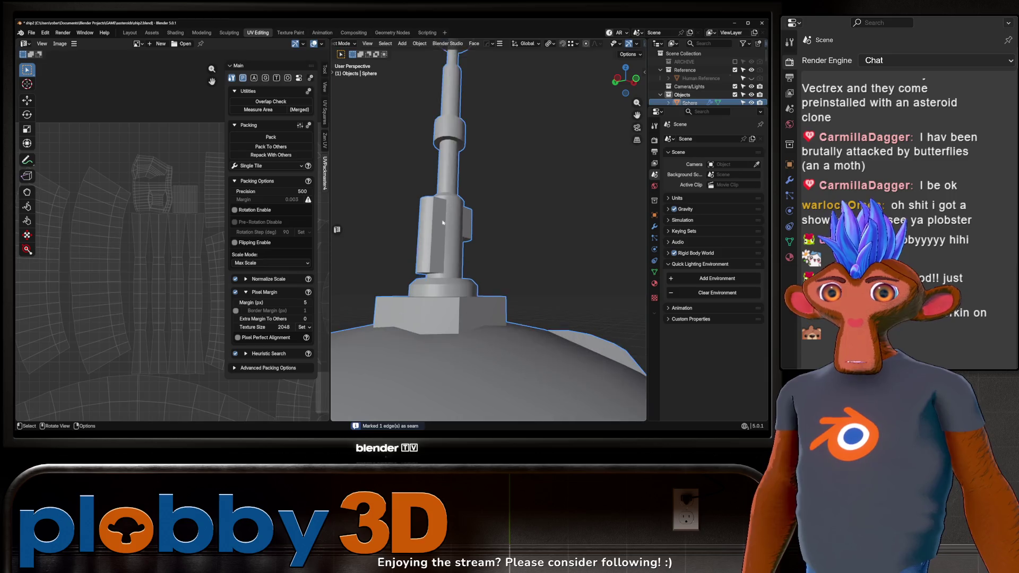
{"action": "left_click_drag", "start_coordinate": [457, 254], "coordinate": [458, 276]}
{"action": "scroll", "scroll_direction": "up", "scroll_amount": 3}
{"action": "scroll", "scroll_direction": "down", "scroll_amount": 3}
{"action": "left_click_drag", "start_coordinate": [478, 213], "coordinate": [447, 209]}
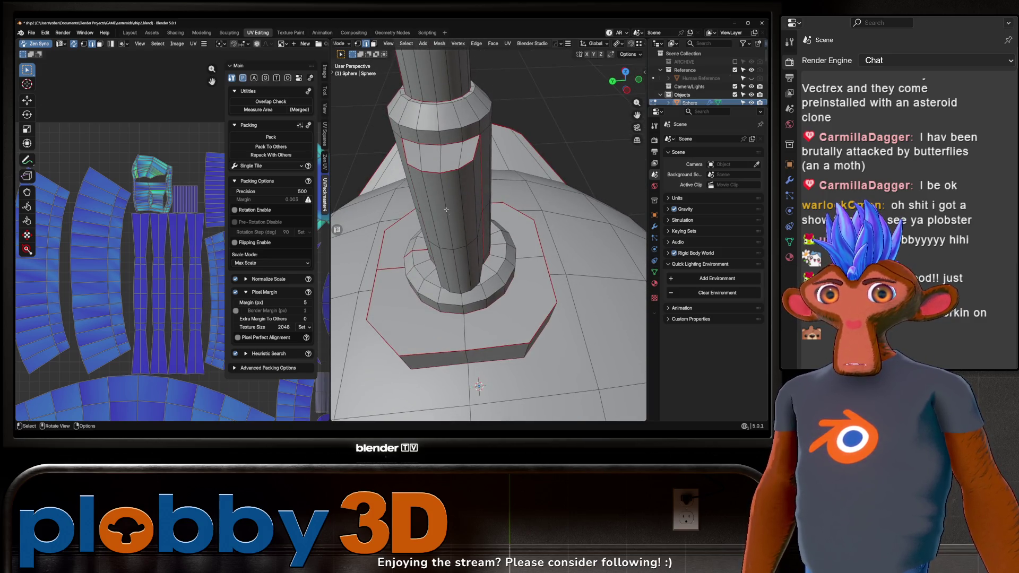
{"action": "key", "text": "ctrl+e"}
{"action": "left_click_drag", "start_coordinate": [463, 278], "coordinate": [464, 174]}
{"action": "key", "text": "a"}
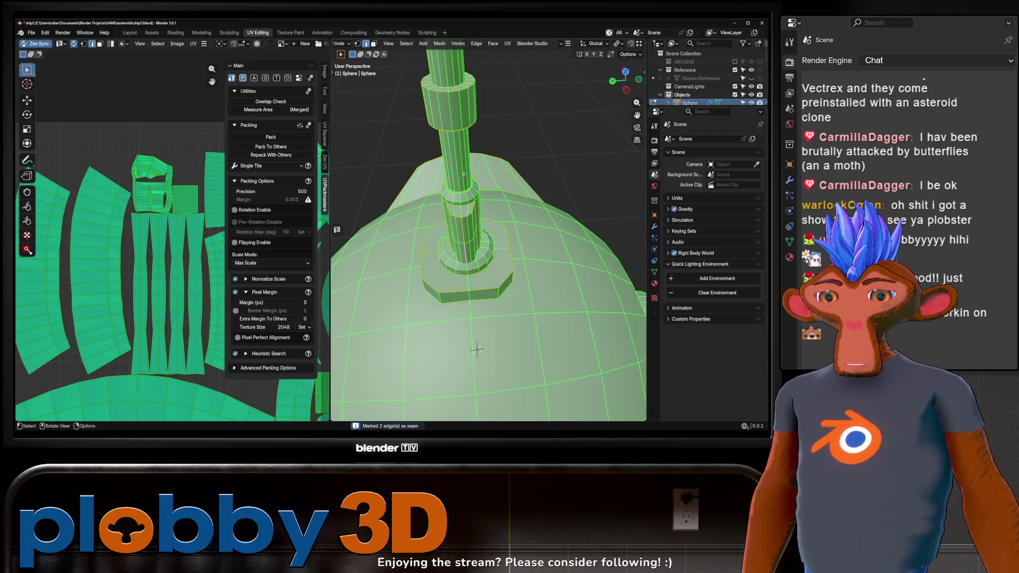
{"action": "left_click", "coordinate": [453, 166]}
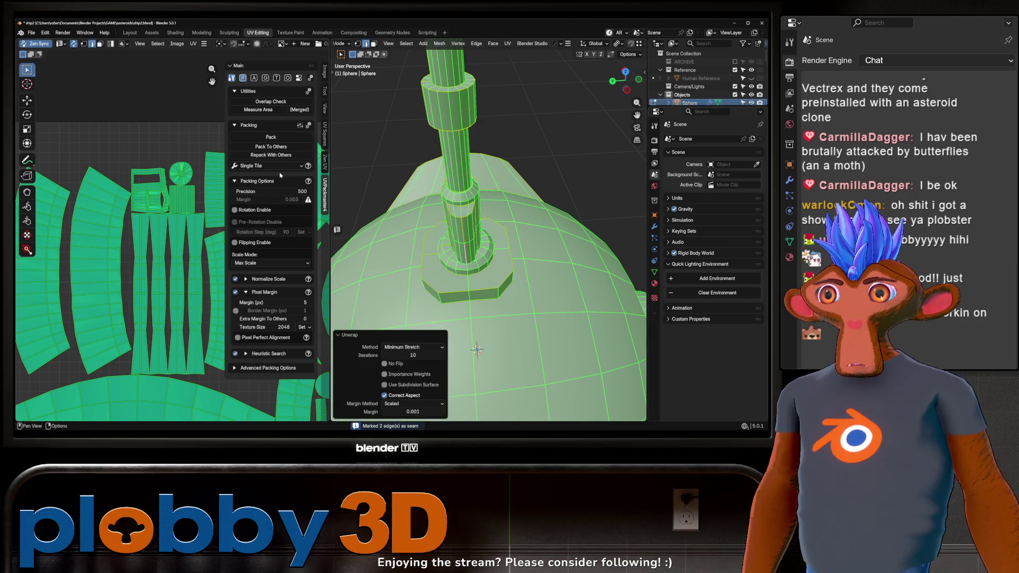
{"action": "key", "text": "alt+a"}
Mark further edges along the tower pillar as seams
{"action": "scroll", "scroll_direction": "up", "scroll_amount": 3}
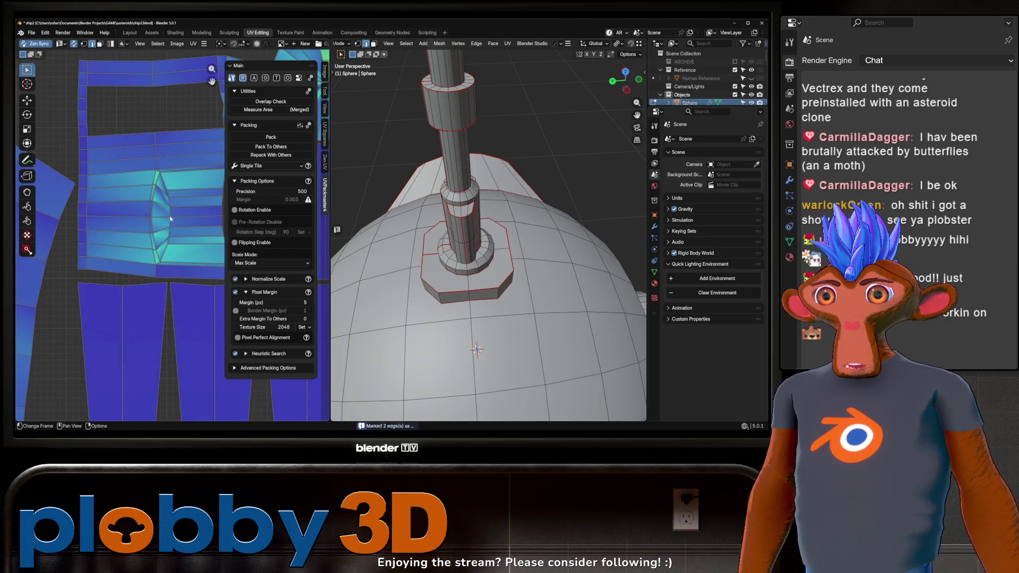
{"action": "scroll", "scroll_direction": "up", "scroll_amount": 3}
{"action": "left_click_drag", "start_coordinate": [478, 165], "coordinate": [641, 167]}
{"action": "scroll", "scroll_direction": "down", "scroll_amount": 3}
{"action": "left_click_drag", "start_coordinate": [531, 213], "coordinate": [470, 185]}
{"action": "scroll", "scroll_direction": "up", "scroll_amount": 3}
{"action": "key", "text": "alt+e"}
{"action": "key", "text": "alt+e"}
{"action": "scroll", "scroll_direction": "down", "scroll_amount": 3}
Unwrap the whole mesh again using the Conformal method
{"action": "key", "text": "Tab"}
{"action": "key", "text": "Tab"}
{"action": "scroll", "scroll_direction": "up", "scroll_amount": 3}
{"action": "key", "text": "a"}
{"action": "scroll", "scroll_direction": "up", "scroll_amount": 3}
{"action": "key", "text": "u"}
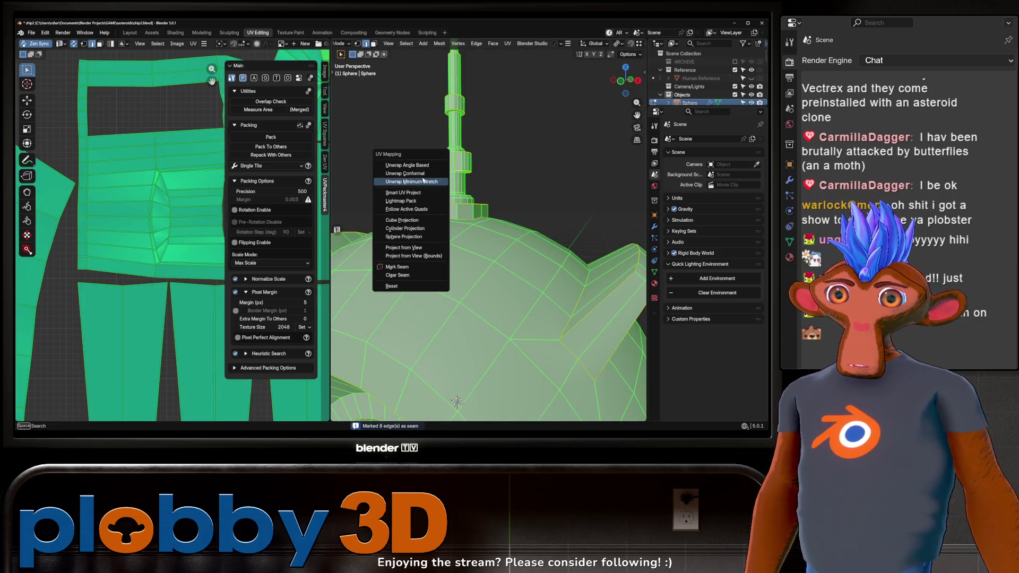
{"action": "left_click", "coordinate": [424, 174]}
{"action": "scroll", "scroll_direction": "down", "scroll_amount": 3}
{"action": "key", "text": "alt+a"}
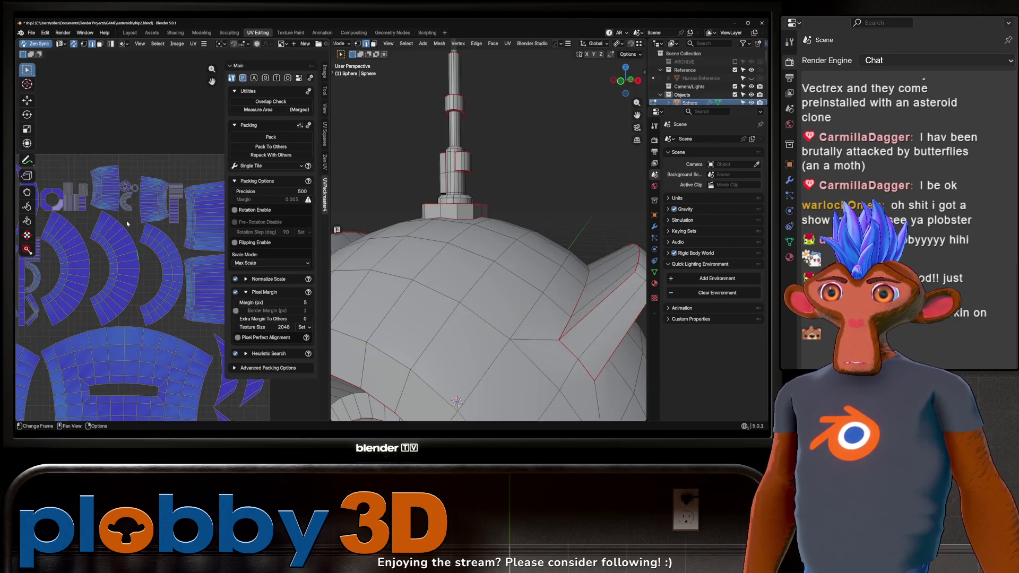
Select the eye disc face on the sphere
{"action": "scroll", "scroll_direction": "up", "scroll_amount": 3}
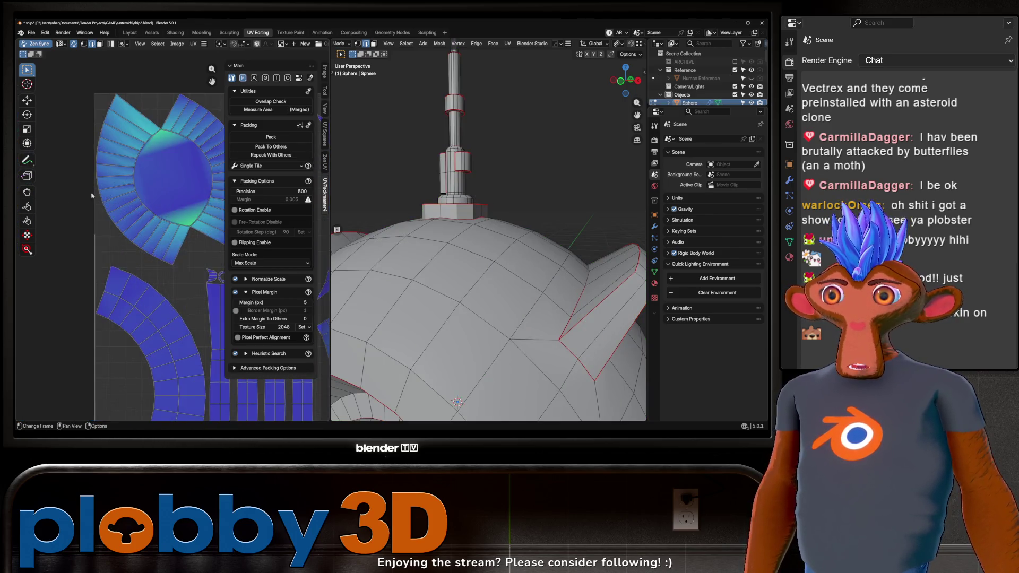
{"action": "scroll", "scroll_direction": "up", "scroll_amount": 3}
{"action": "left_click_drag", "start_coordinate": [490, 173], "coordinate": [472, 225]}
{"action": "scroll", "scroll_direction": "down", "scroll_amount": 3}
{"action": "left_click", "coordinate": [481, 236]}
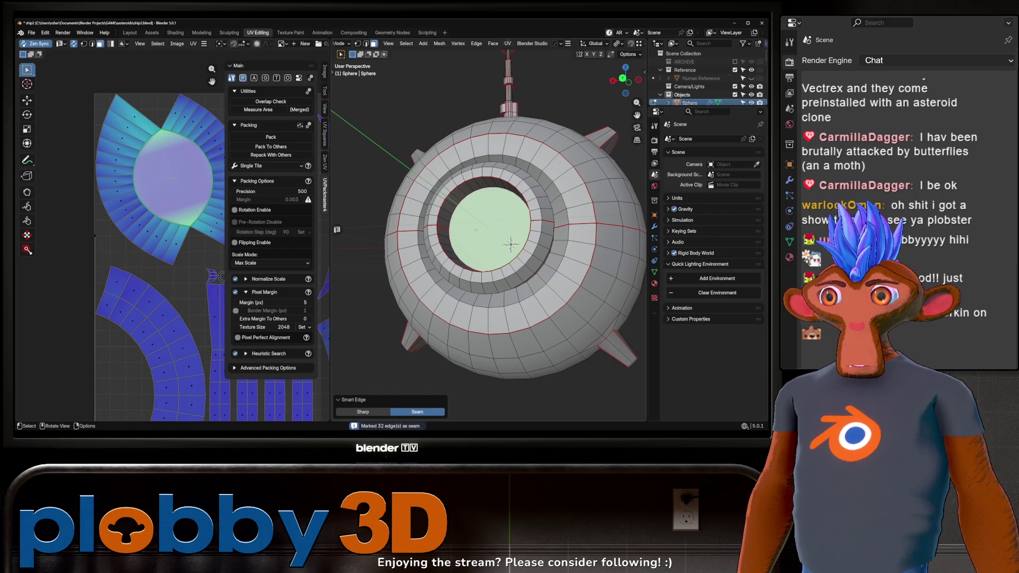
Unwrap the whole mesh with Minimum Stretch and repack the UV islands
{"action": "key", "text": "a"}
{"action": "key", "text": "u"}
{"action": "left_click", "coordinate": [435, 133]}
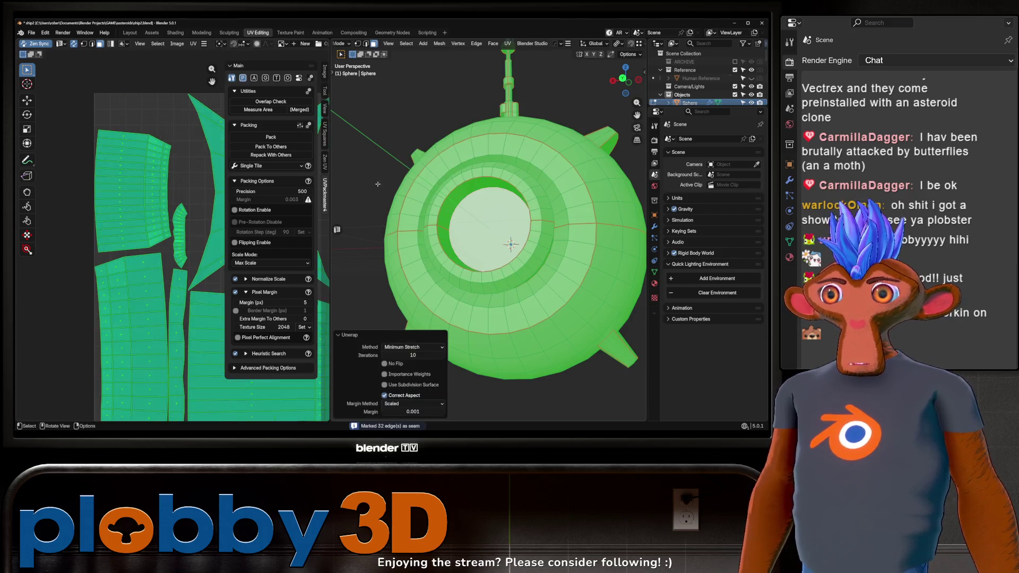
{"action": "scroll", "scroll_direction": "down", "scroll_amount": 3}
{"action": "key", "text": "ctrl+p"}
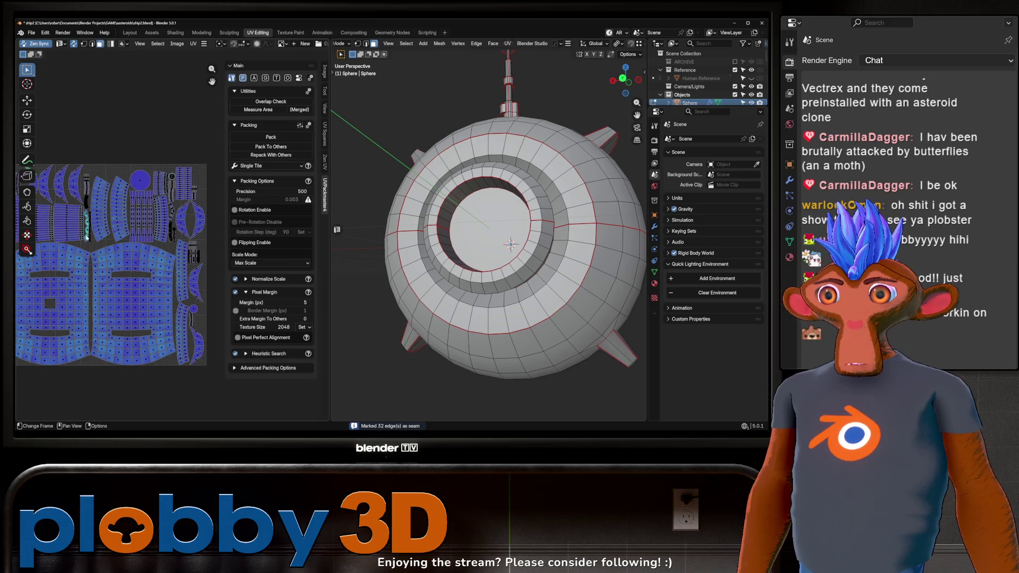
{"action": "scroll", "scroll_direction": "up", "scroll_amount": 3}
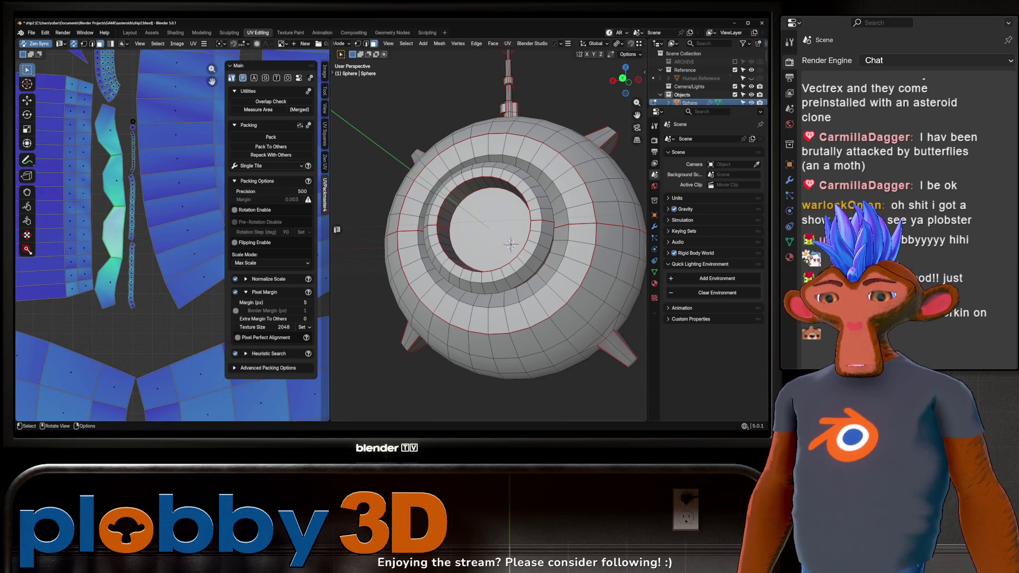
Mark a seam on the side face of the octagonal base
{"action": "key", "text": "KP_Decimal"}
{"action": "left_click_drag", "start_coordinate": [469, 246], "coordinate": [366, 218]}
{"action": "left_click", "coordinate": [485, 276]}
{"action": "left_click_drag", "start_coordinate": [417, 244], "coordinate": [563, 256]}
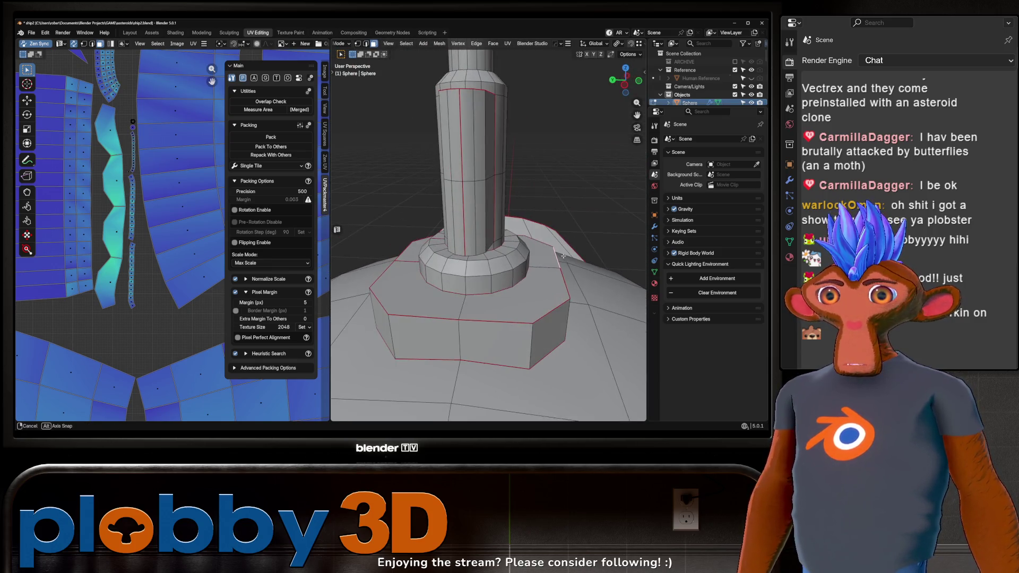
{"action": "scroll", "scroll_direction": "up", "scroll_amount": 3}
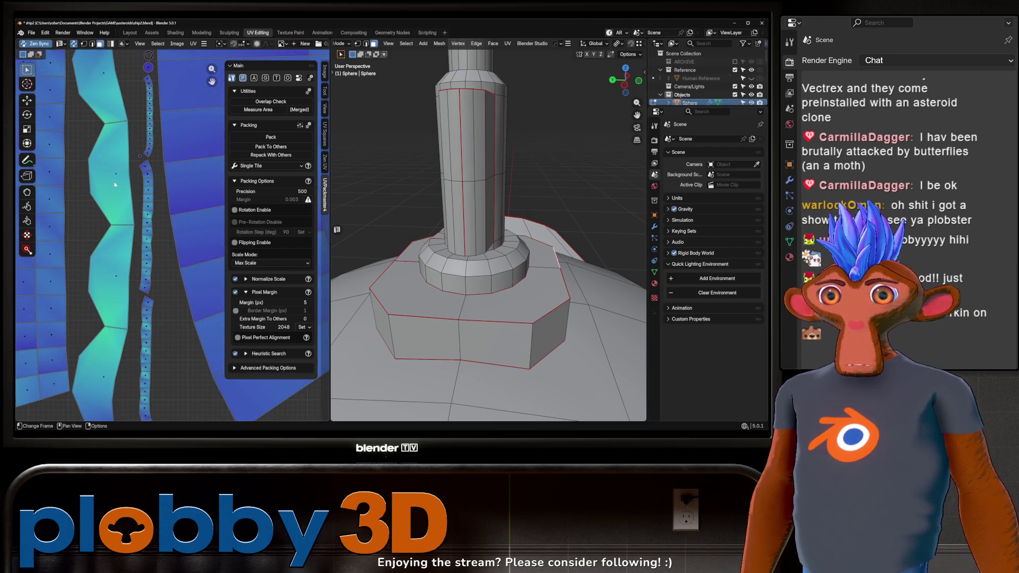
{"action": "left_click_drag", "start_coordinate": [510, 266], "coordinate": [446, 300]}
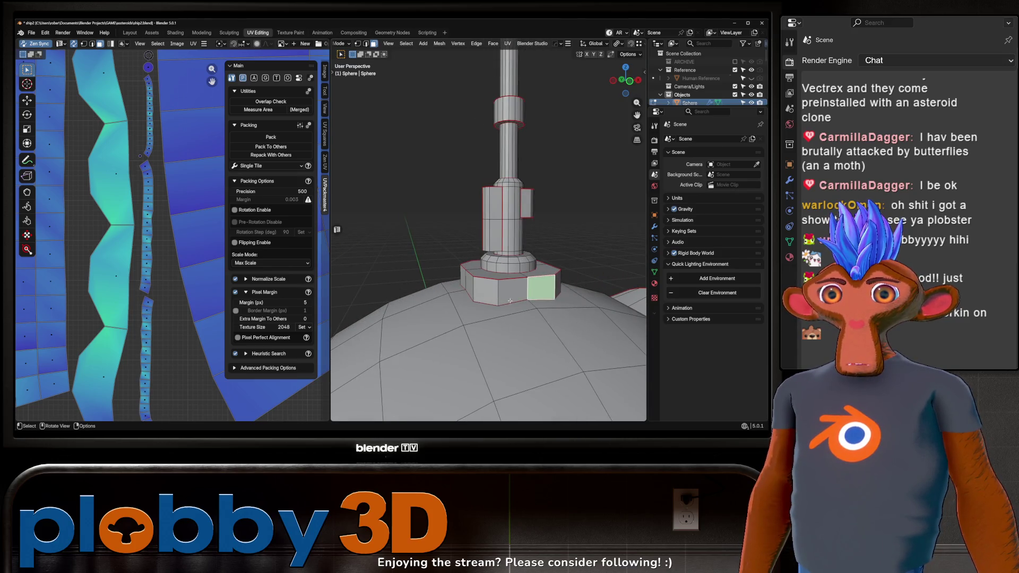
{"action": "left_click_drag", "start_coordinate": [509, 301], "coordinate": [456, 311]}
{"action": "left_click", "coordinate": [455, 312]}
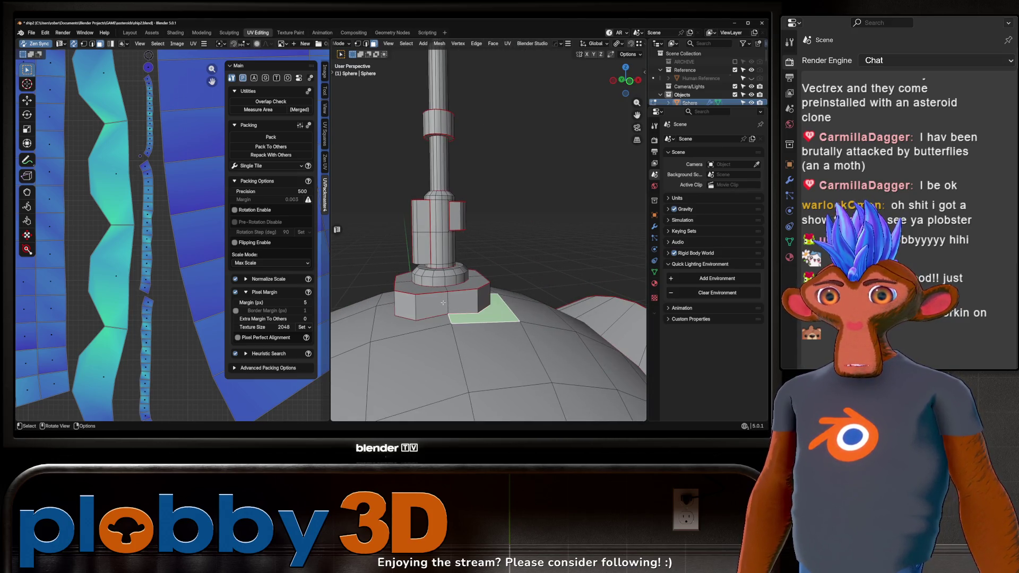
{"action": "left_click", "coordinate": [443, 303]}
{"action": "key", "text": "ctrl+e"}
Re-unwrap the mesh, select all geometry and UVs, close Unity Hub, and return to Blender
{"action": "key", "text": "a"}
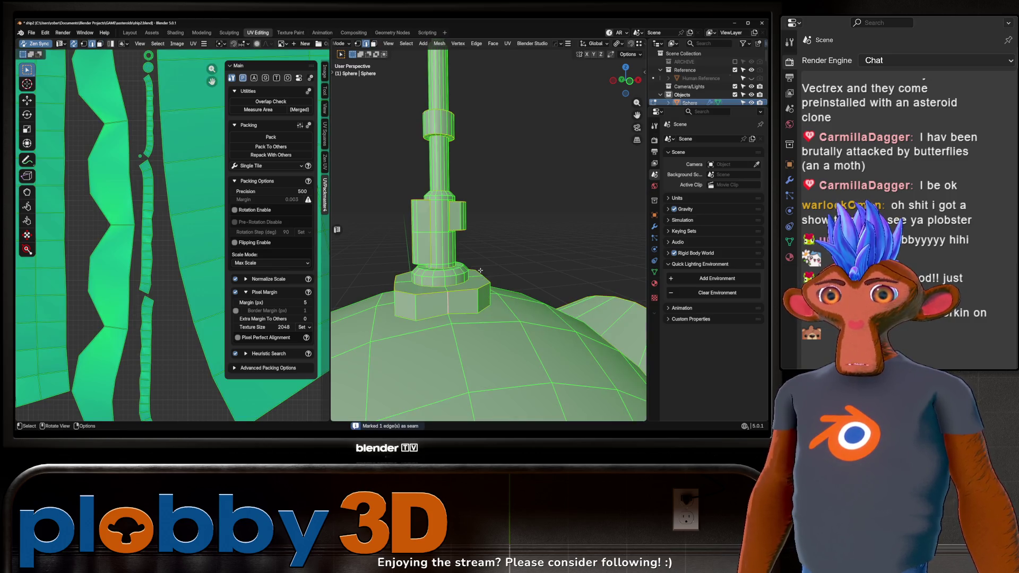
{"action": "key", "text": "u"}
{"action": "left_click", "coordinate": [470, 220]}
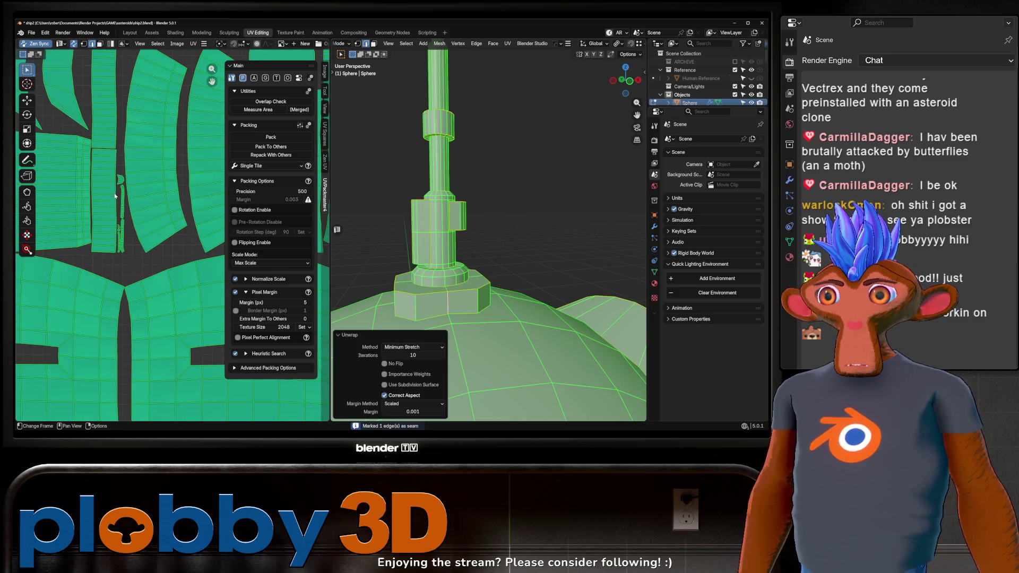
{"action": "key", "text": "alt+a"}
{"action": "scroll", "scroll_direction": "down", "scroll_amount": 3}
{"action": "scroll", "scroll_direction": "up", "scroll_amount": 3}
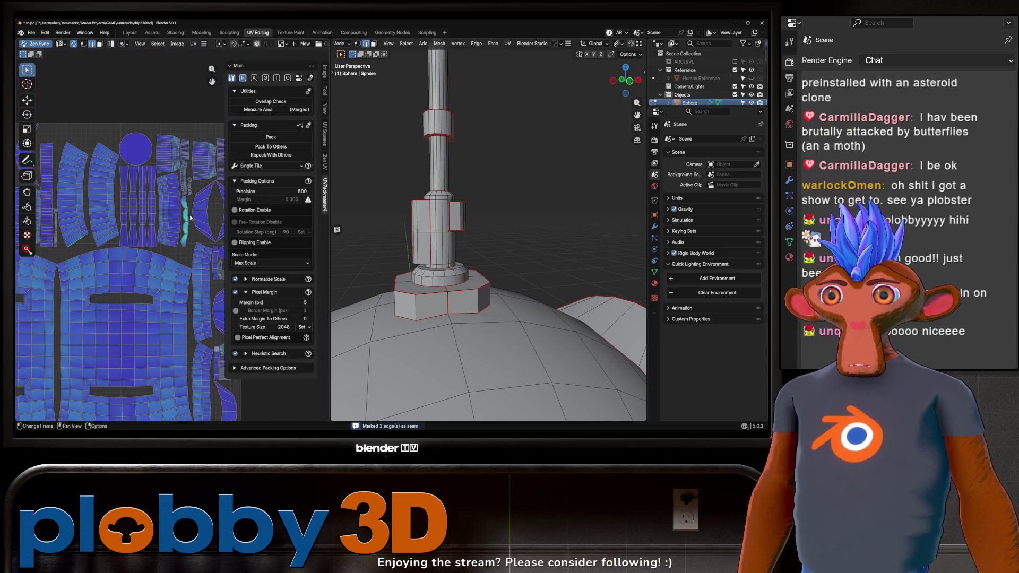
{"action": "scroll", "scroll_direction": "down", "scroll_amount": 3}
{"action": "key", "text": "a"}
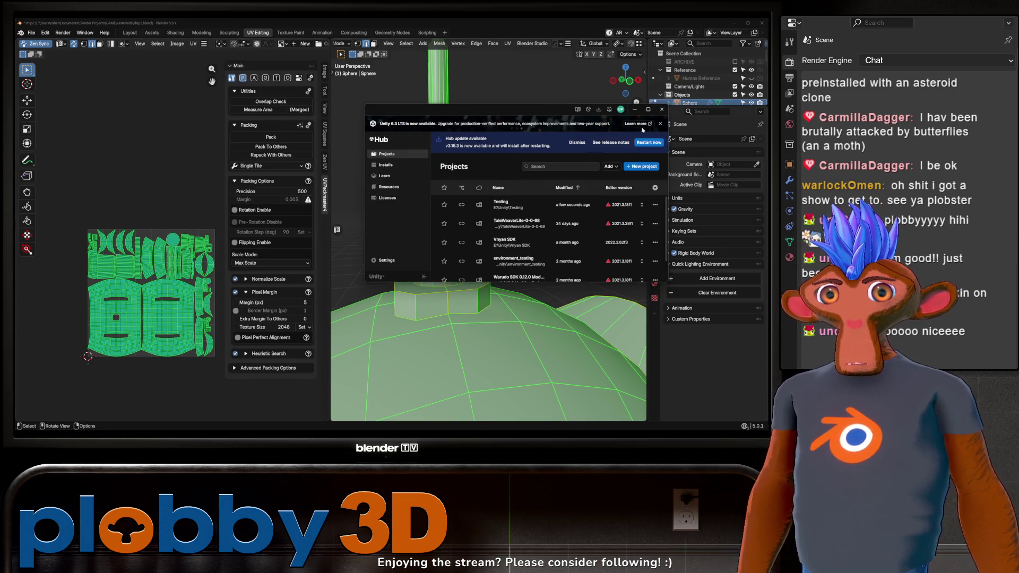
{"action": "left_click", "coordinate": [661, 110]}
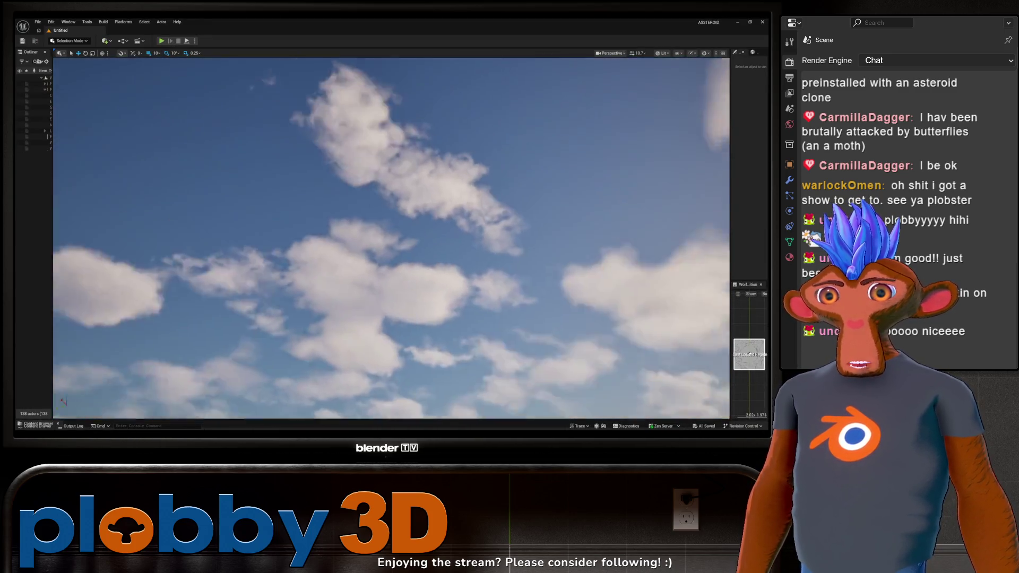
{"action": "key", "text": "alt+Tab"}
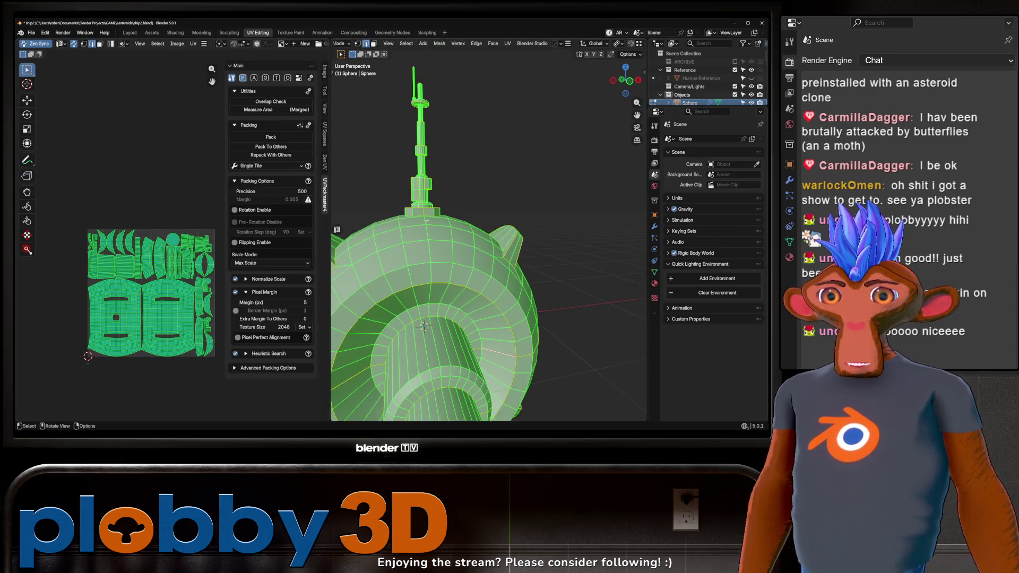
Unwrap the sphere with Minimum Stretch
{"action": "scroll", "scroll_direction": "down", "scroll_amount": 3}
{"action": "left_click_drag", "start_coordinate": [435, 223], "coordinate": [427, 219]}
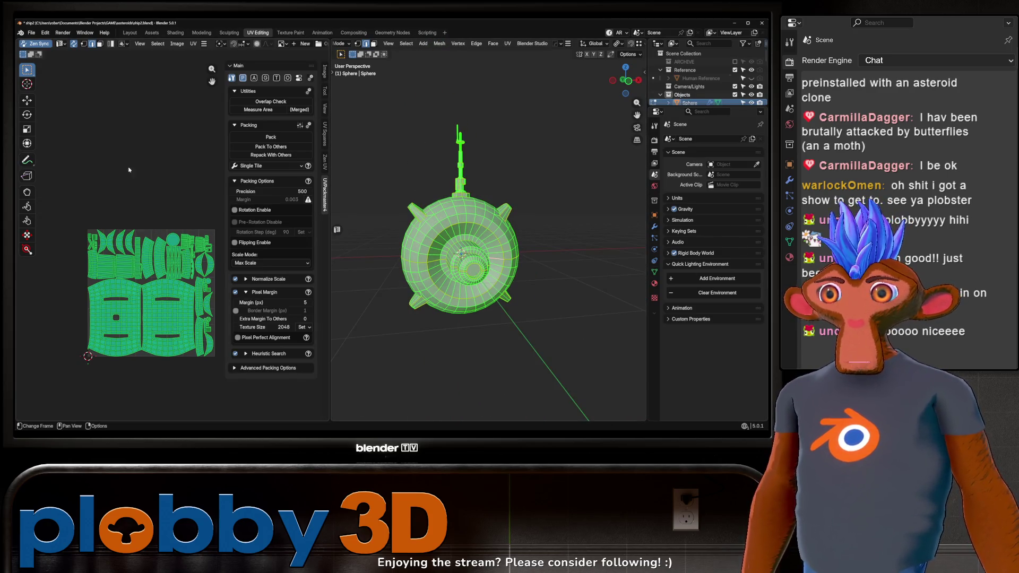
{"action": "key", "text": "u"}
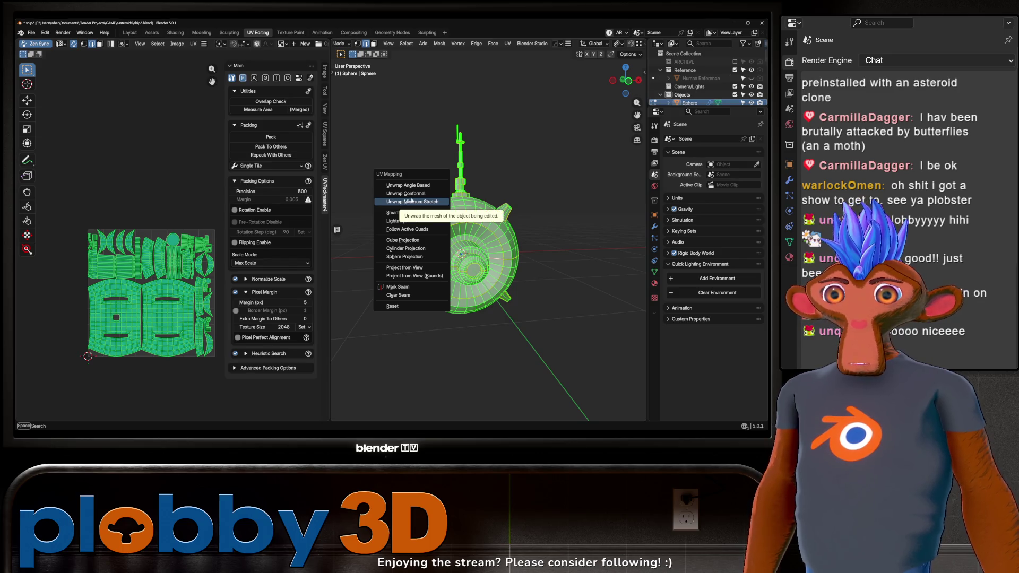
{"action": "left_click", "coordinate": [412, 201]}
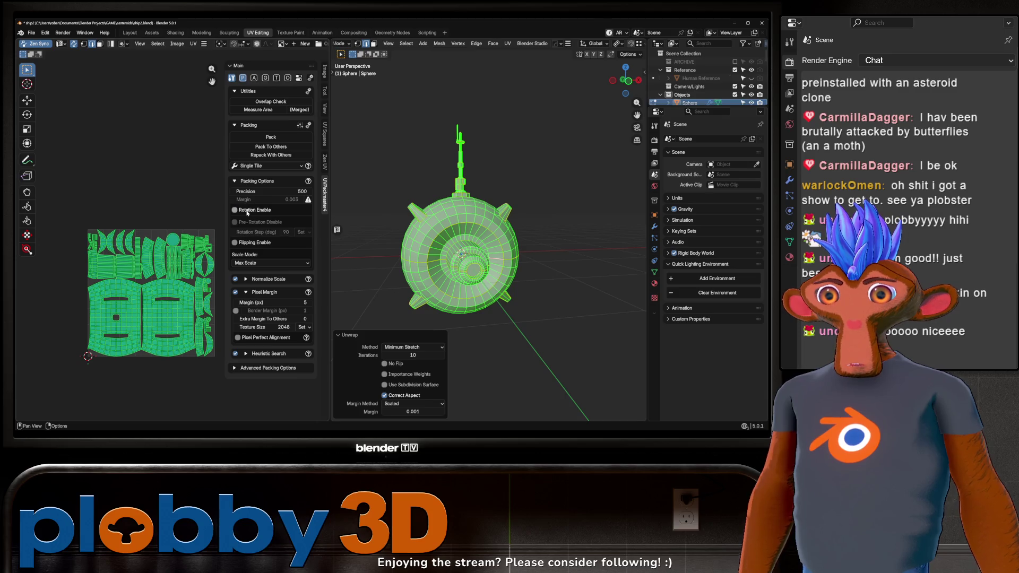
{"action": "left_click", "coordinate": [92, 285]}
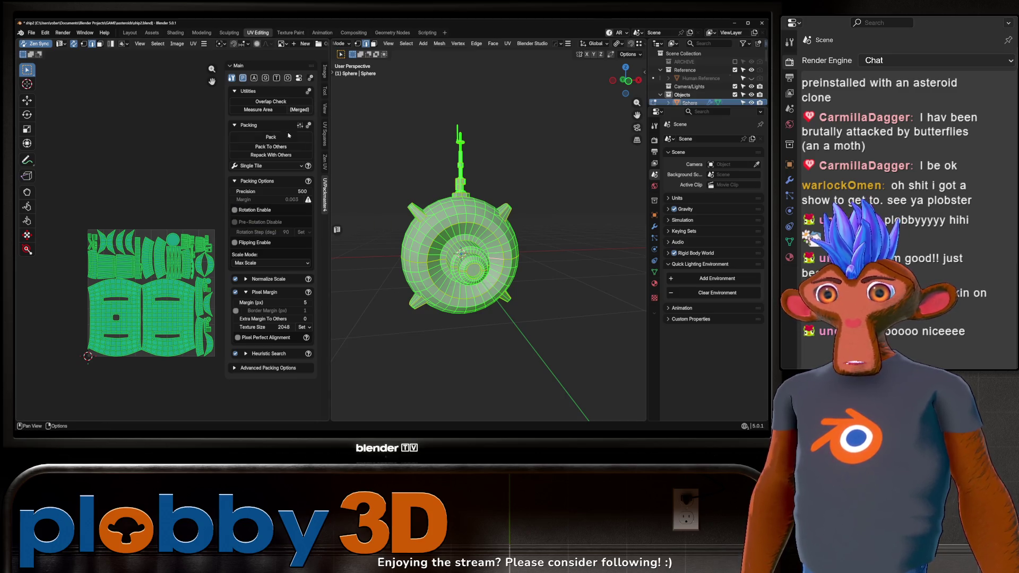
Pack the UV islands with UVPackmaster, then return to Object Mode
{"action": "left_click", "coordinate": [289, 136]}
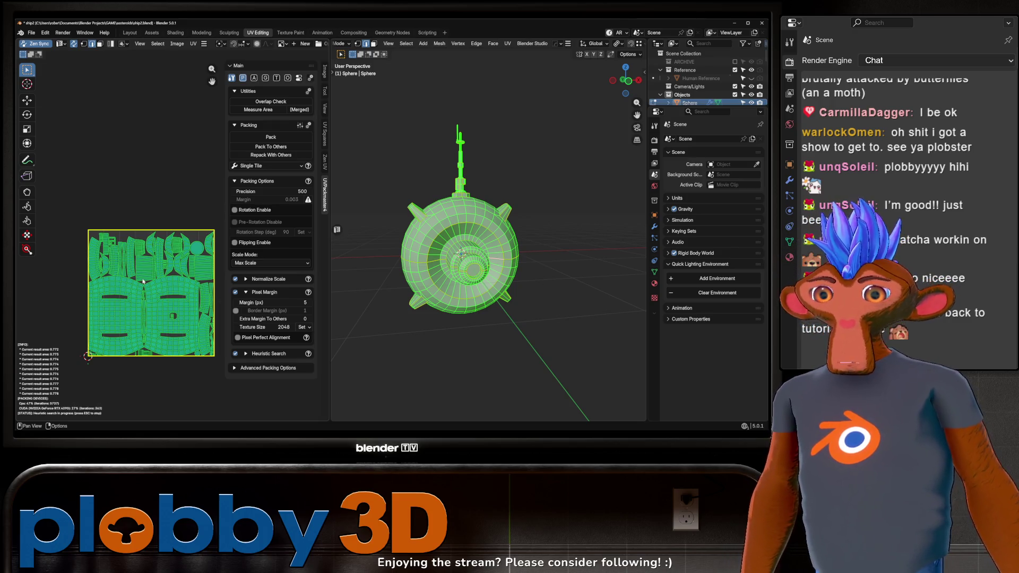
{"action": "key", "text": "Escape"}
{"action": "key", "text": "Tab"}
{"action": "scroll", "scroll_direction": "up", "scroll_amount": 3}
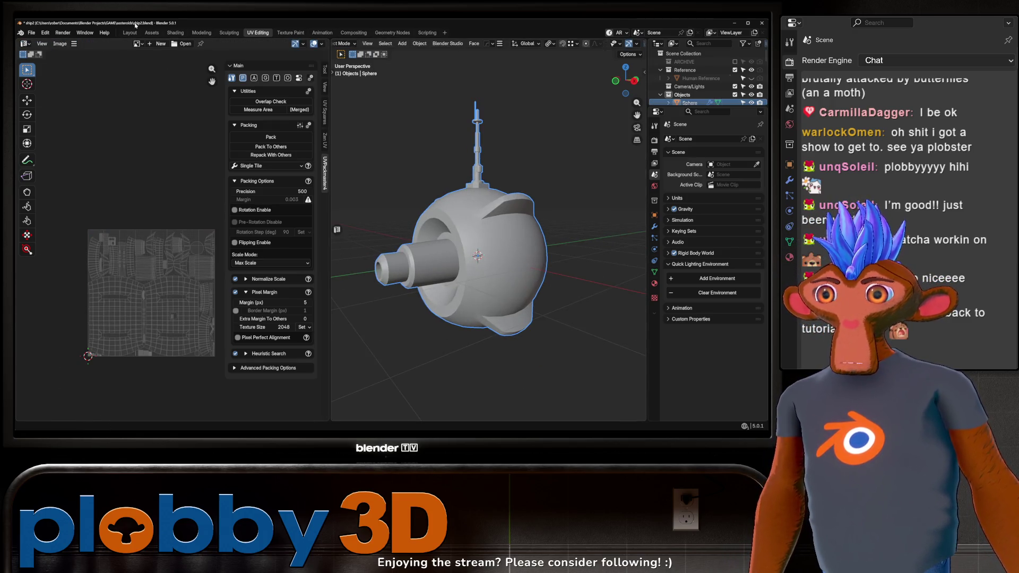
In the Layout workspace, rename the Sphere object to enemy_high
{"action": "left_click", "coordinate": [130, 32]}
{"action": "left_click_drag", "start_coordinate": [366, 212], "coordinate": [409, 202]}
{"action": "double_click", "coordinate": [666, 102]}
{"action": "type", "text": "enemy"}
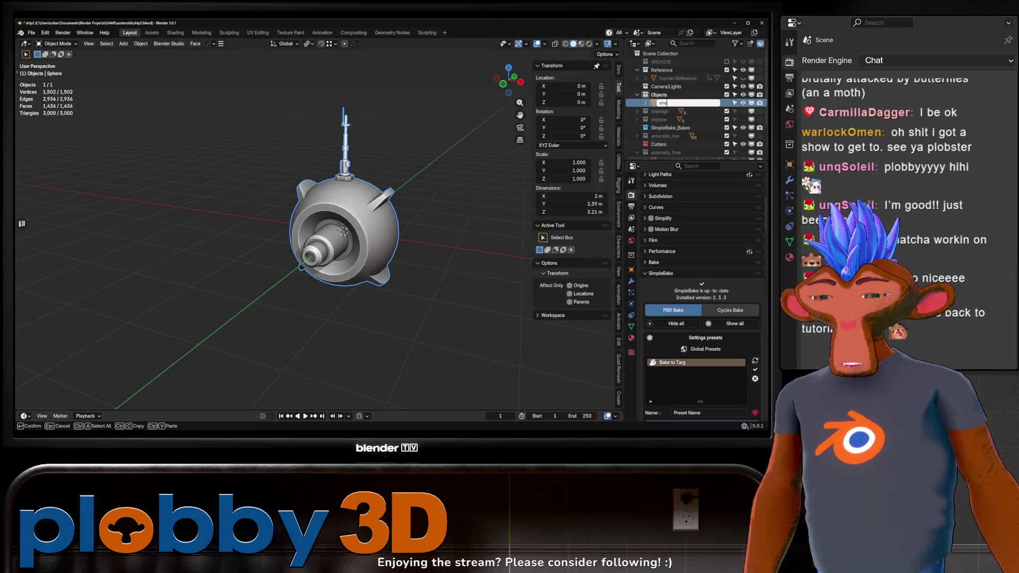
{"action": "key", "text": "Return"}
{"action": "double_click", "coordinate": [667, 102]}
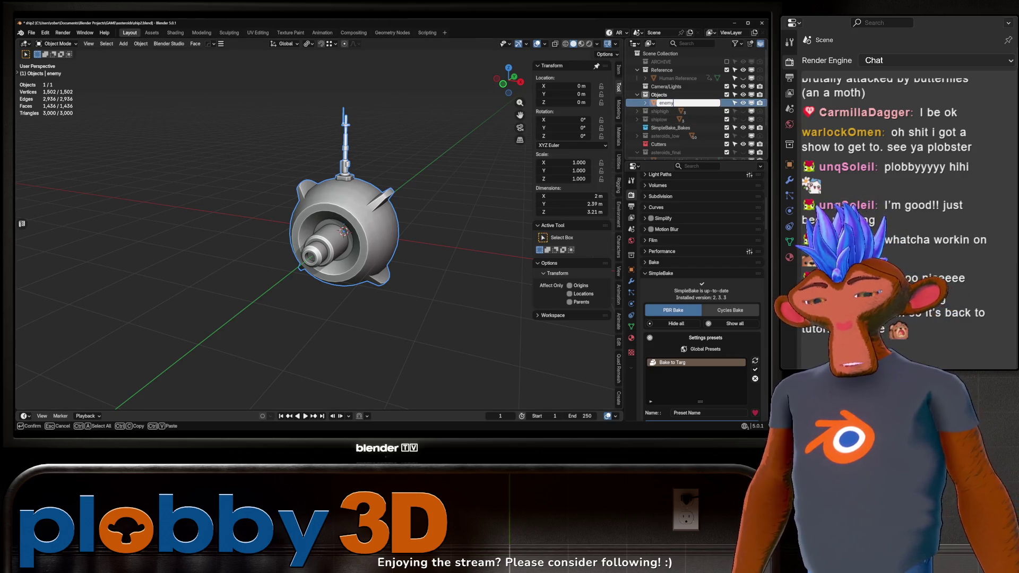
{"action": "type", "text": "_high"}
{"action": "key", "text": "Return"}
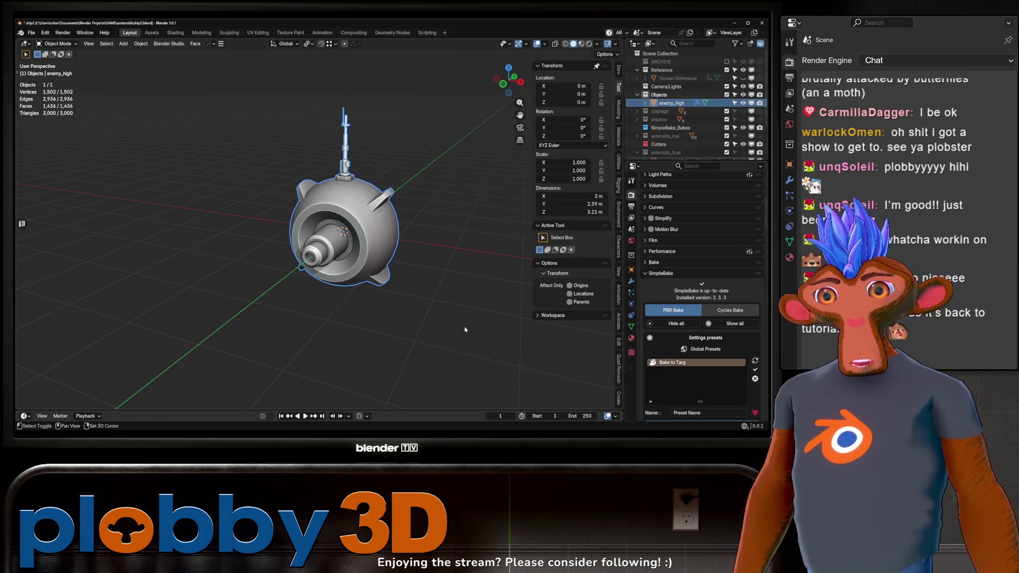
Duplicate the ship in place, name the copy enemy_low, and hide it
{"action": "key", "text": "shift+d"}
{"action": "key", "text": "Escape"}
{"action": "double_click", "coordinate": [673, 100]}
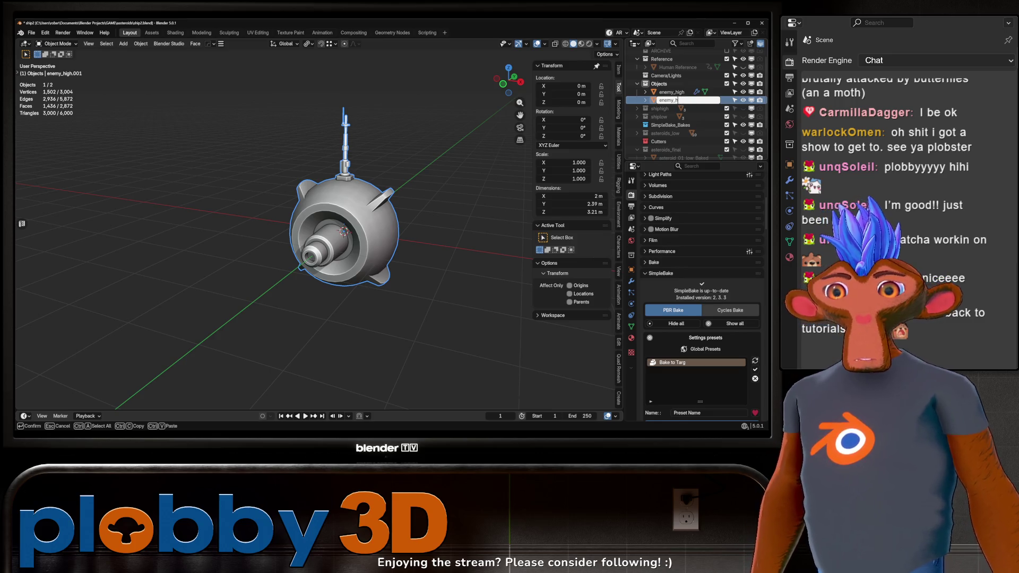
{"action": "type", "text": "low"}
{"action": "key", "text": "Return"}
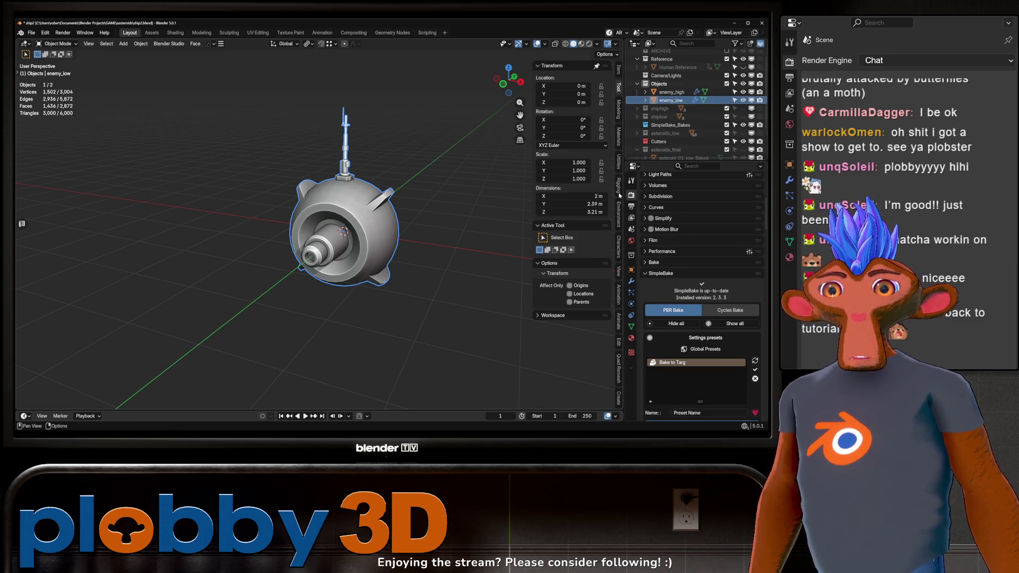
{"action": "left_click", "coordinate": [743, 100]}
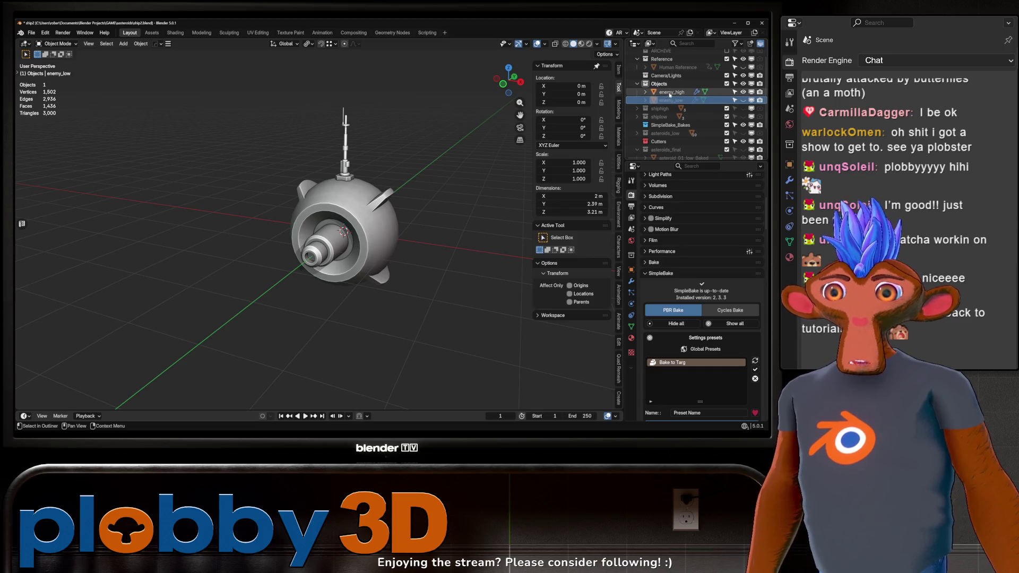
Select enemy_high, clear its mesh selection, and show its material properties
{"action": "left_click", "coordinate": [670, 92]}
{"action": "scroll", "scroll_direction": "up", "scroll_amount": 3}
{"action": "key", "text": "Tab"}
{"action": "left_click_drag", "start_coordinate": [318, 212], "coordinate": [380, 162]}
{"action": "key", "text": "alt+a"}
{"action": "key", "text": "Tab"}
{"action": "left_click_drag", "start_coordinate": [541, 191], "coordinate": [379, 271]}
{"action": "left_click", "coordinate": [632, 338]}
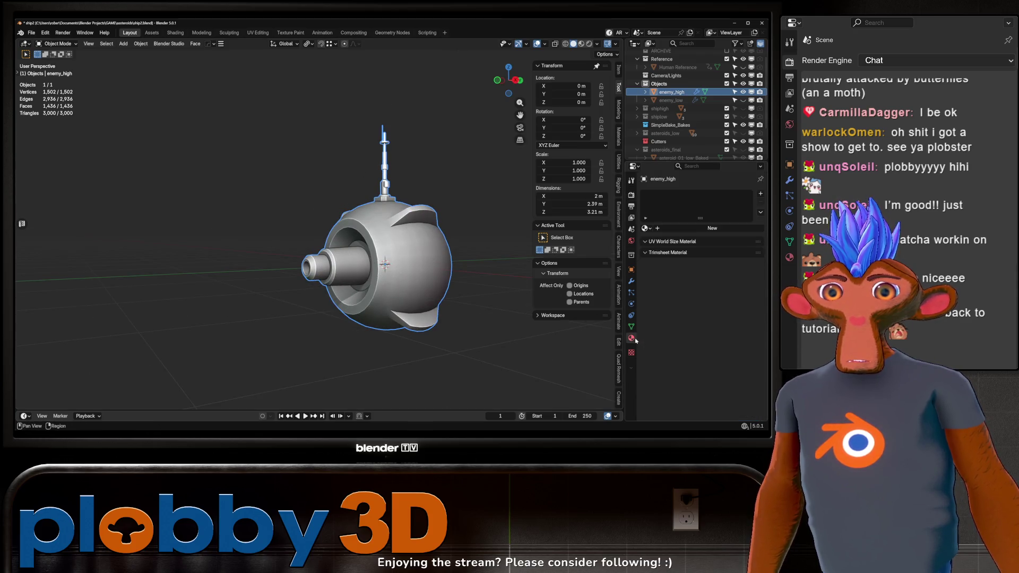
{"action": "left_click", "coordinate": [581, 44]}
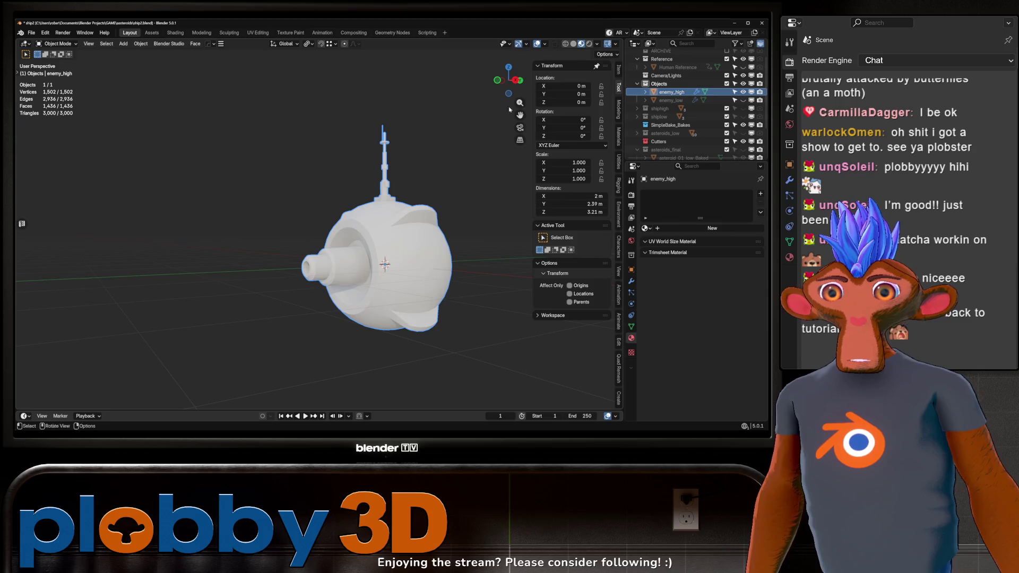
{"action": "left_click", "coordinate": [647, 229]}
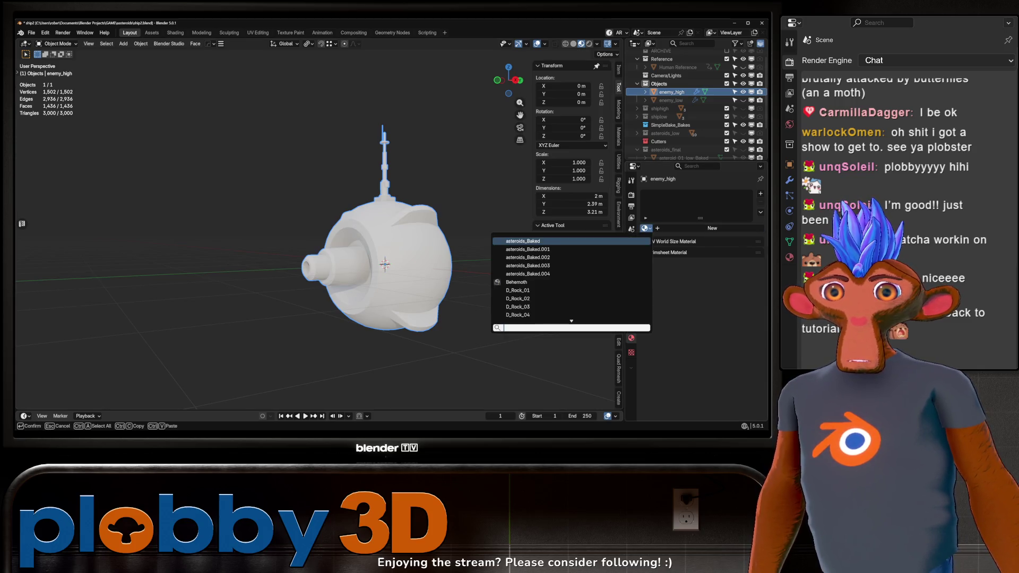
{"action": "scroll", "scroll_direction": "down", "scroll_amount": 3}
{"action": "scroll", "scroll_direction": "up", "scroll_amount": 3}
{"action": "left_click", "coordinate": [523, 252]}
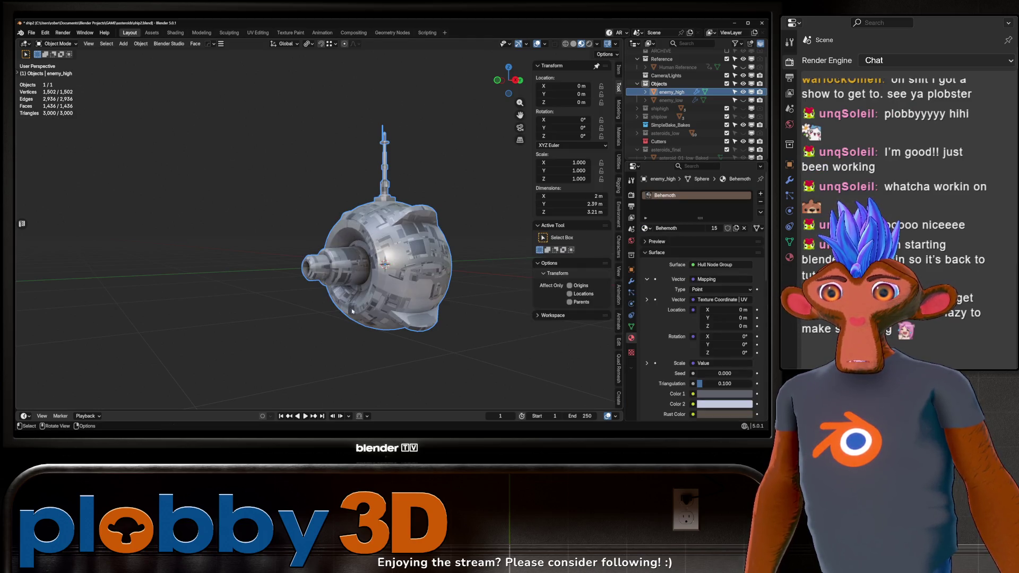
{"action": "key", "text": "Tab"}
{"action": "key", "text": "a"}
{"action": "key", "text": "u"}
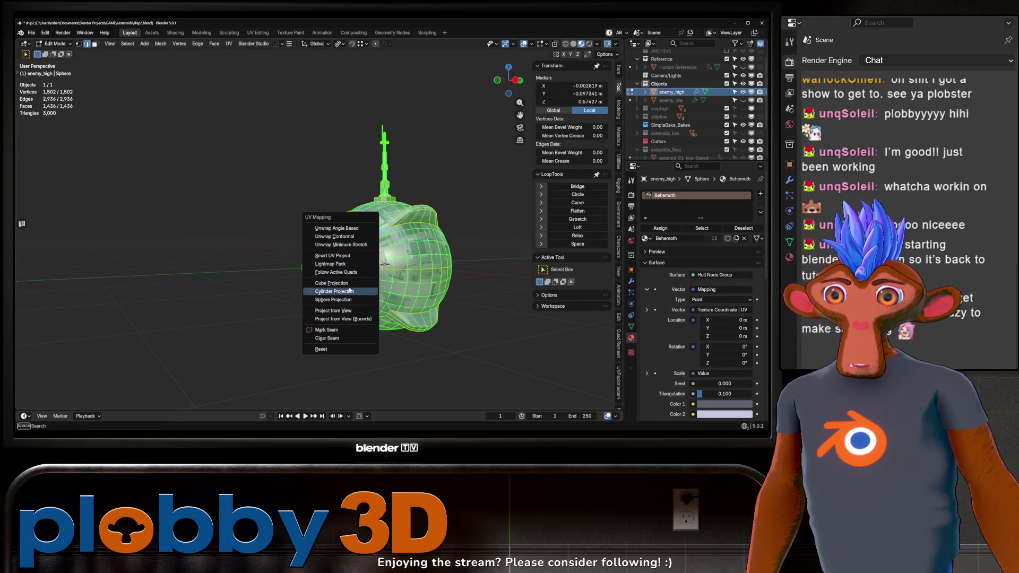
{"action": "left_click", "coordinate": [340, 283]}
{"action": "left_click", "coordinate": [482, 331]}
{"action": "key", "text": "Tab"}
{"action": "left_click_drag", "start_coordinate": [483, 331], "coordinate": [319, 226]}
{"action": "scroll", "scroll_direction": "up", "scroll_amount": 3}
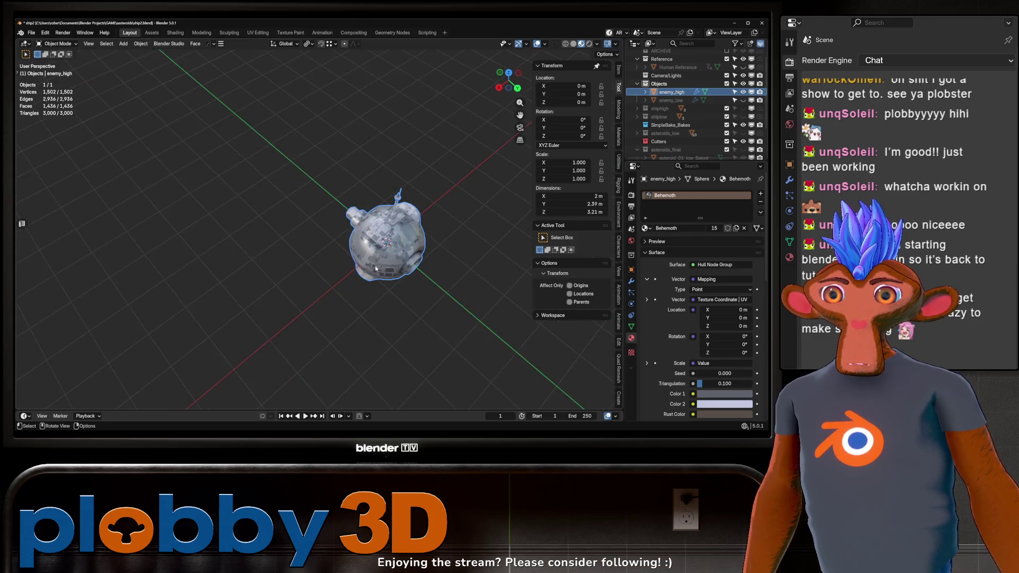
{"action": "left_click_drag", "start_coordinate": [368, 277], "coordinate": [297, 199]}
{"action": "key", "text": "Tab"}
{"action": "key", "text": "a"}
{"action": "key", "text": "Tab"}
{"action": "key", "text": "Tab"}
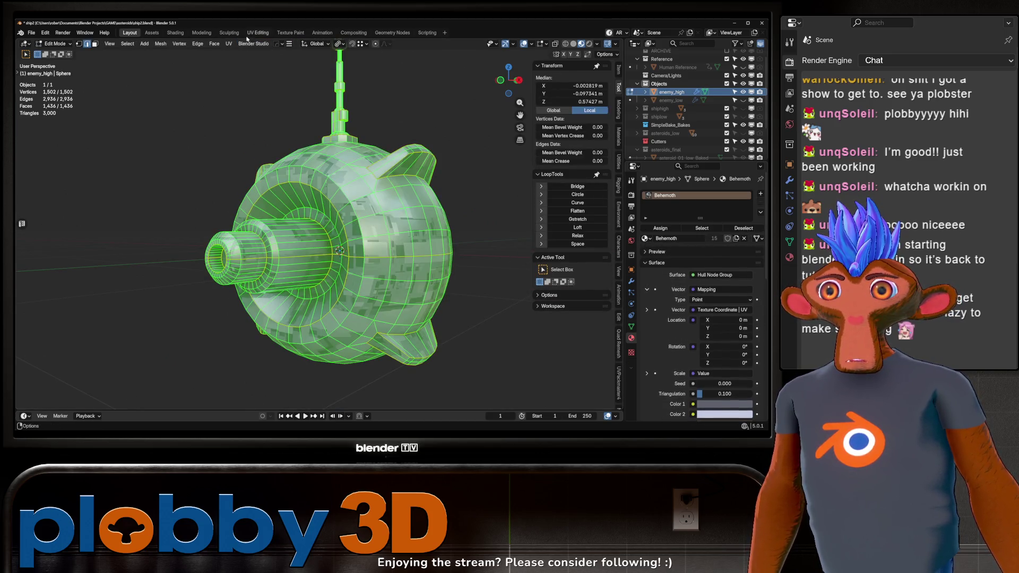
{"action": "left_click", "coordinate": [257, 32]}
{"action": "key", "text": "Tab"}
{"action": "key", "text": "Tab"}
{"action": "key", "text": "Tab"}
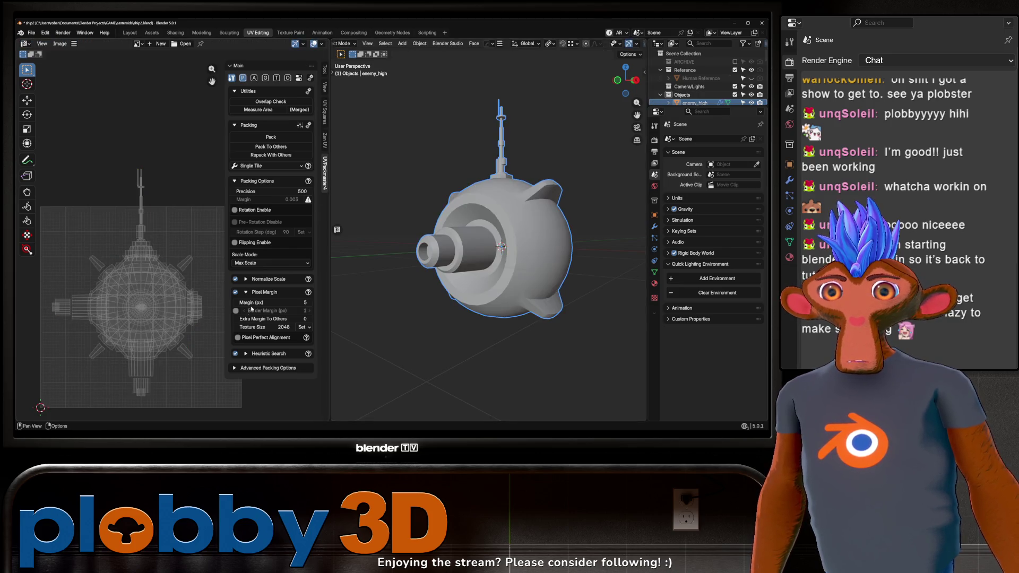
{"action": "left_click", "coordinate": [604, 43]}
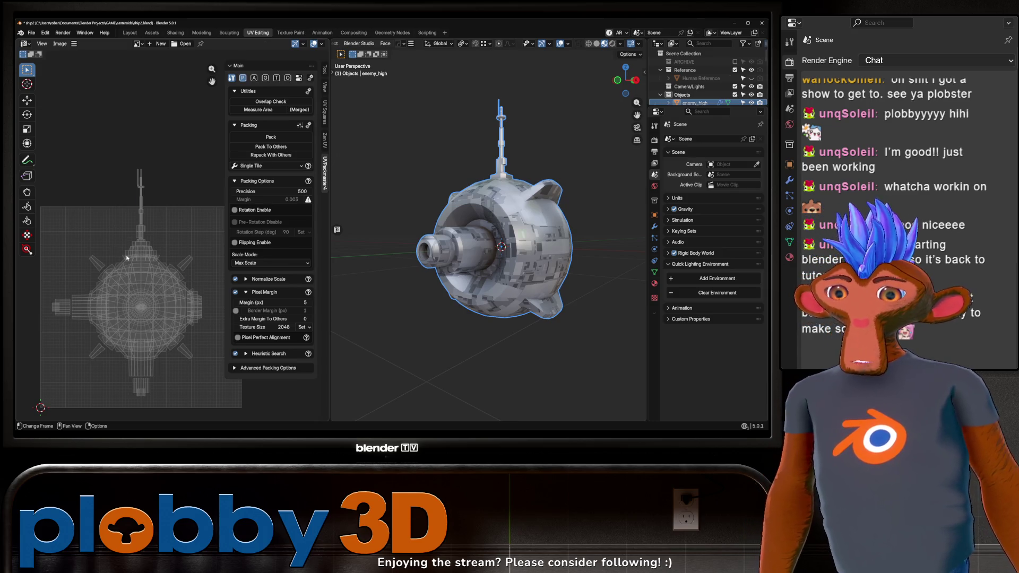
{"action": "key", "text": "Tab"}
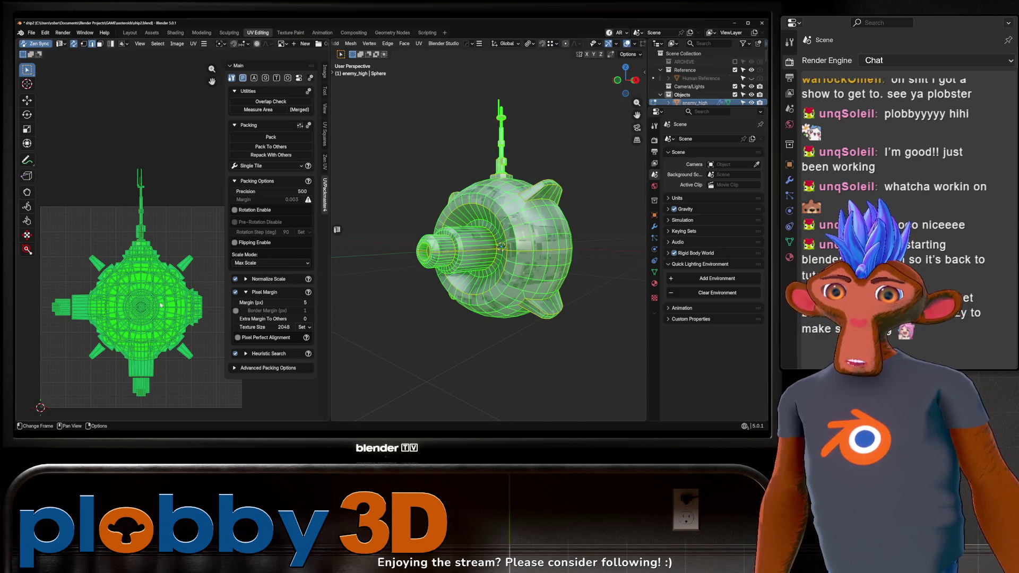
{"action": "key", "text": "s"}
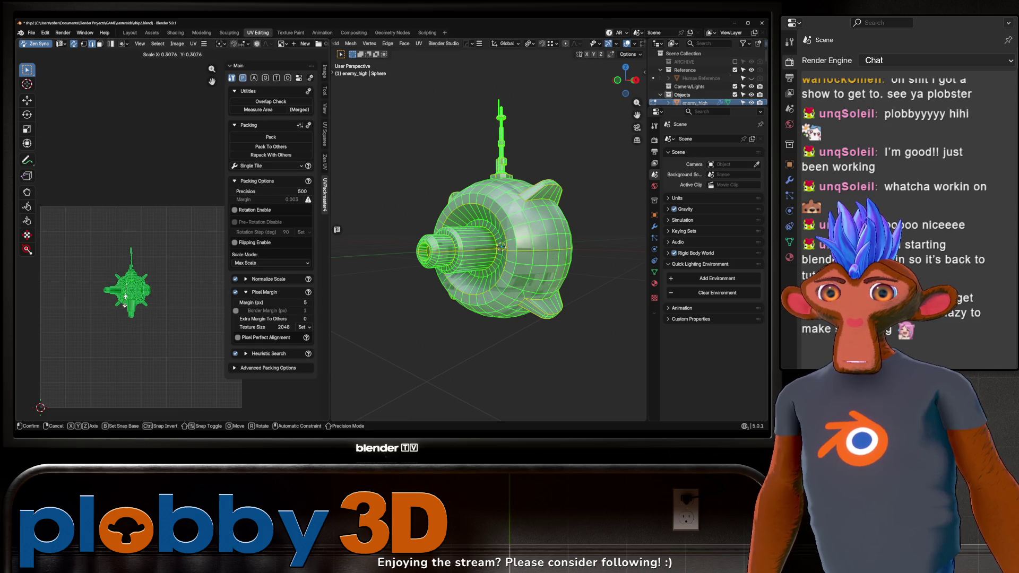
{"action": "left_click", "coordinate": [146, 301]}
{"action": "key", "text": "Tab"}
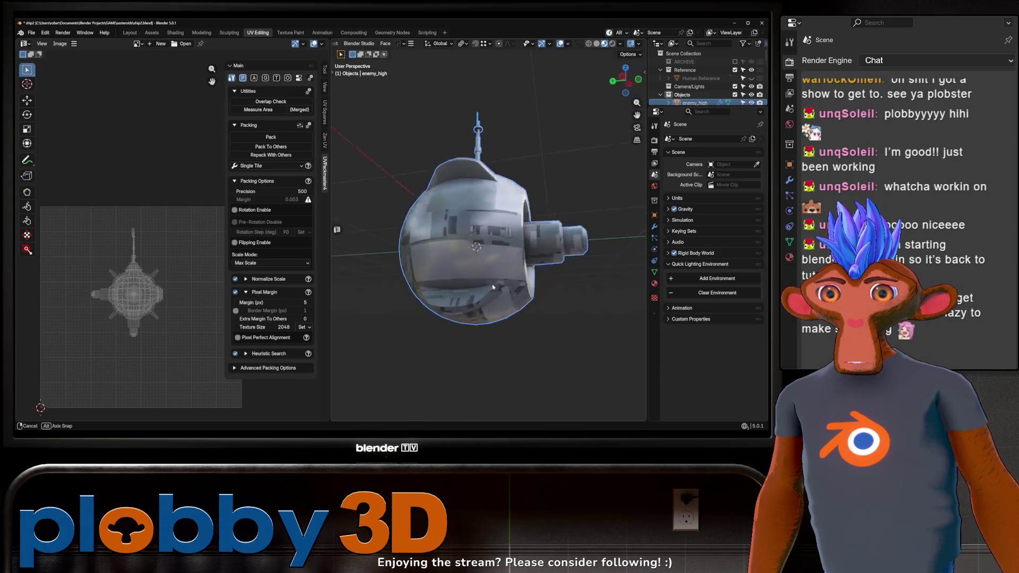
{"action": "left_click_drag", "start_coordinate": [499, 277], "coordinate": [463, 317]}
{"action": "scroll", "scroll_direction": "up", "scroll_amount": 3}
{"action": "key", "text": "Tab"}
{"action": "left_click", "coordinate": [429, 291]}
{"action": "scroll", "scroll_direction": "up", "scroll_amount": 3}
{"action": "scroll", "scroll_direction": "down", "scroll_amount": 3}
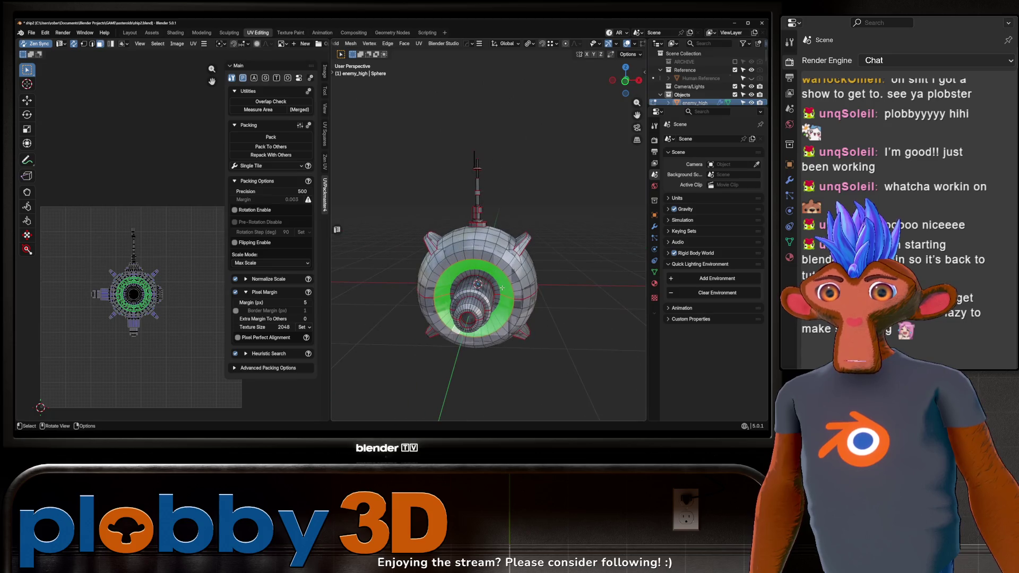
{"action": "left_click_drag", "start_coordinate": [427, 256], "coordinate": [487, 293]}
{"action": "scroll", "scroll_direction": "up", "scroll_amount": 3}
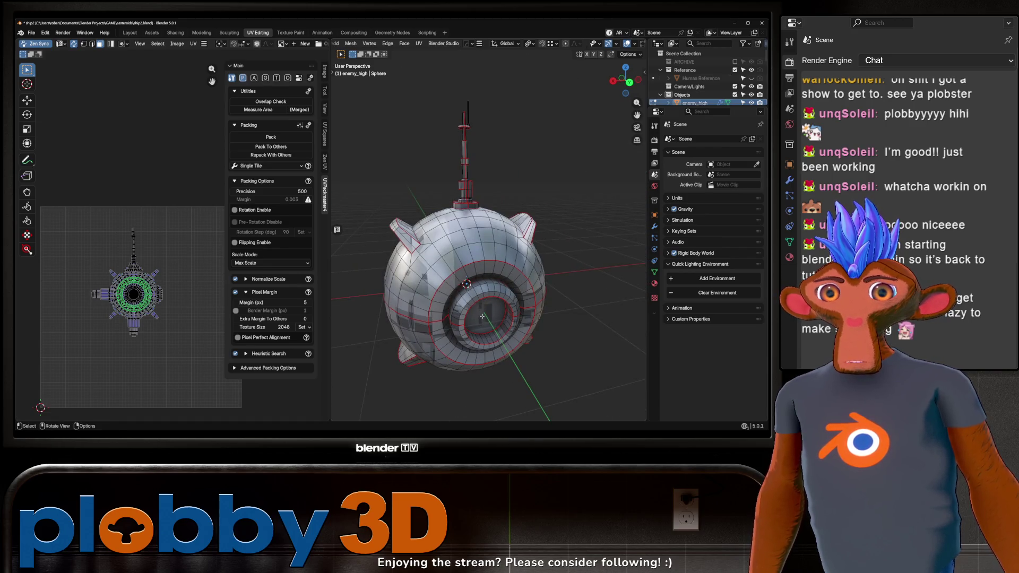
With the eye's inner disc selected, browse to the emitter material in Material Properties
{"action": "left_click", "coordinate": [478, 317]}
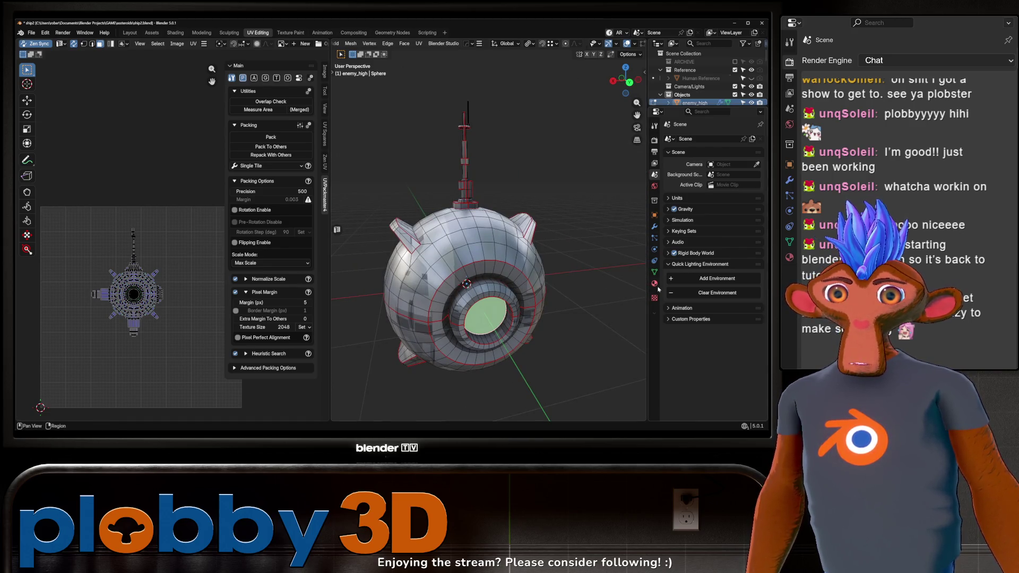
{"action": "left_click", "coordinate": [655, 284]}
{"action": "left_click", "coordinate": [669, 184]}
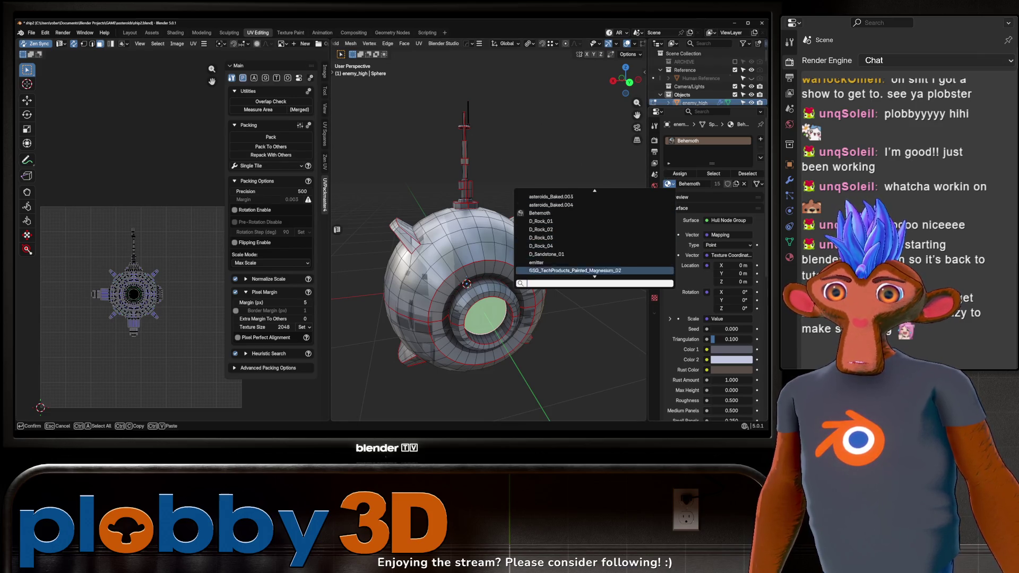
{"action": "scroll", "scroll_direction": "up", "scroll_amount": 3}
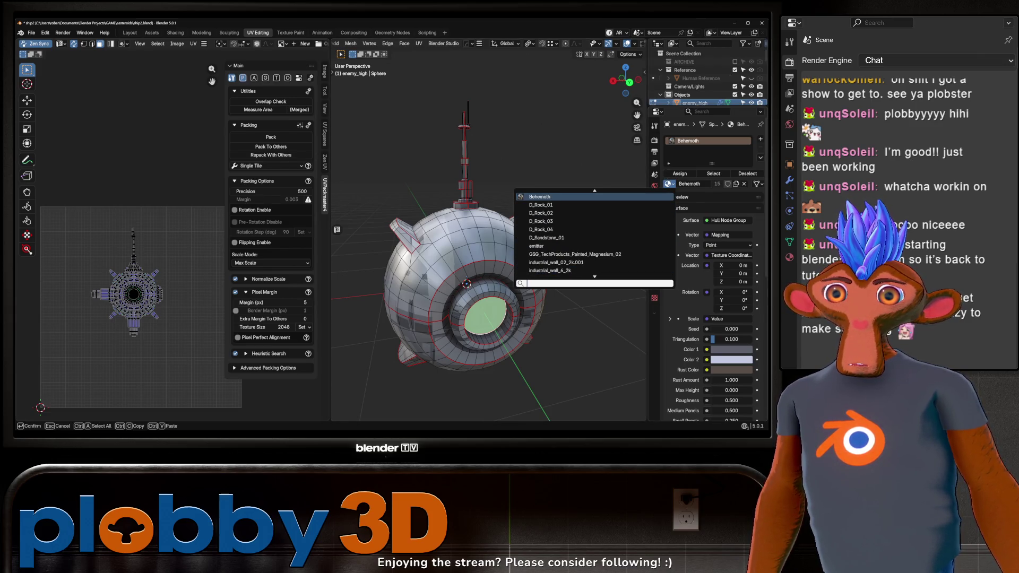
{"action": "left_click", "coordinate": [658, 245]}
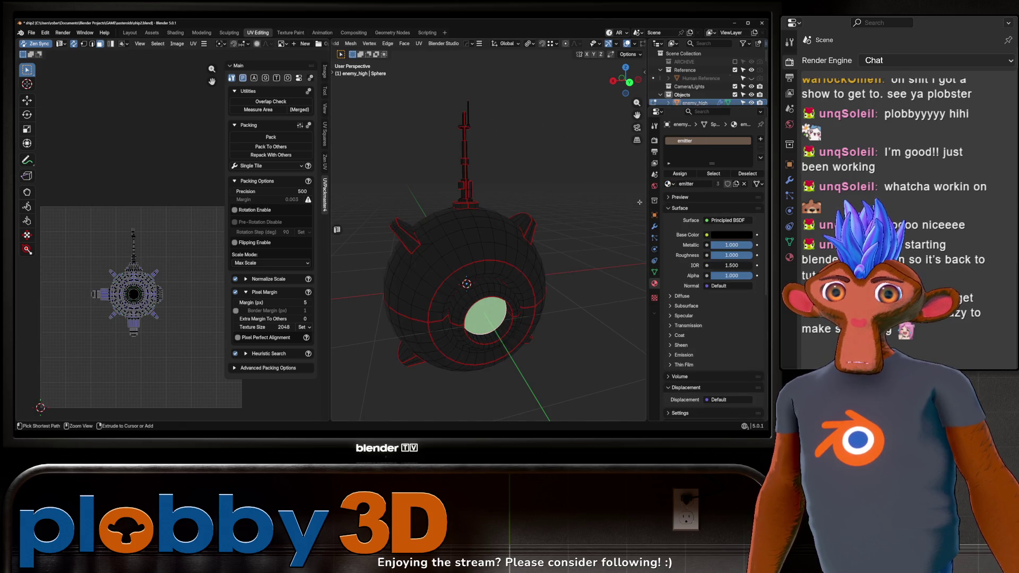
{"action": "key", "text": "a"}
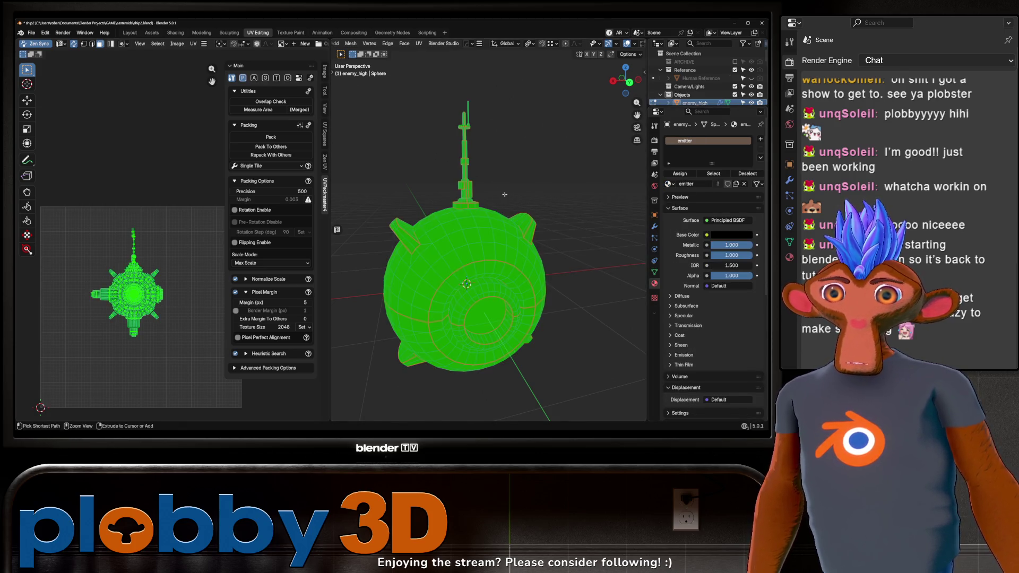
{"action": "key", "text": "Tab"}
{"action": "key", "text": "Tab"}
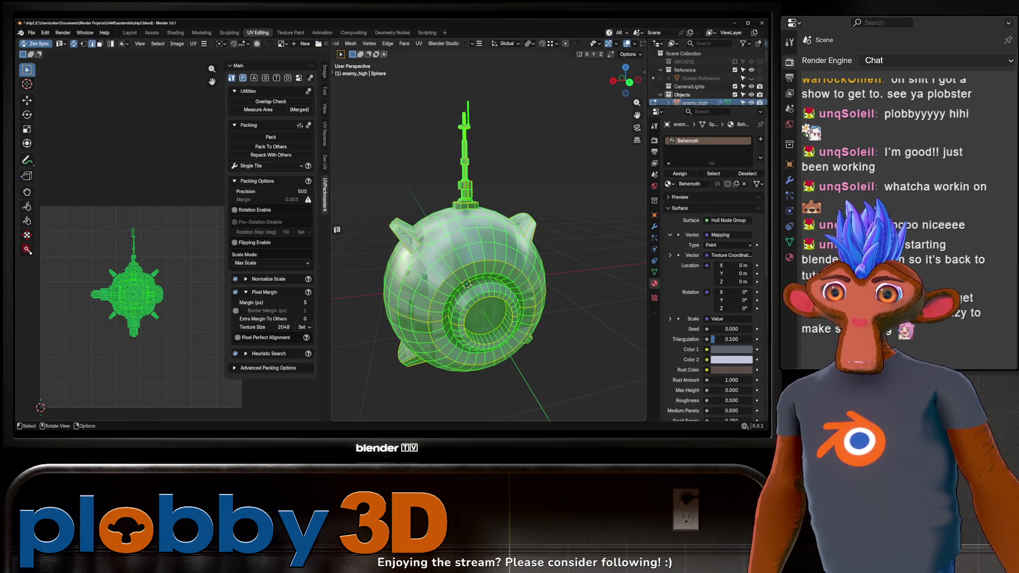
Add a second material slot holding emitter for the eye's inner disc faces
{"action": "left_click", "coordinate": [493, 319]}
{"action": "left_click", "coordinate": [761, 140]}
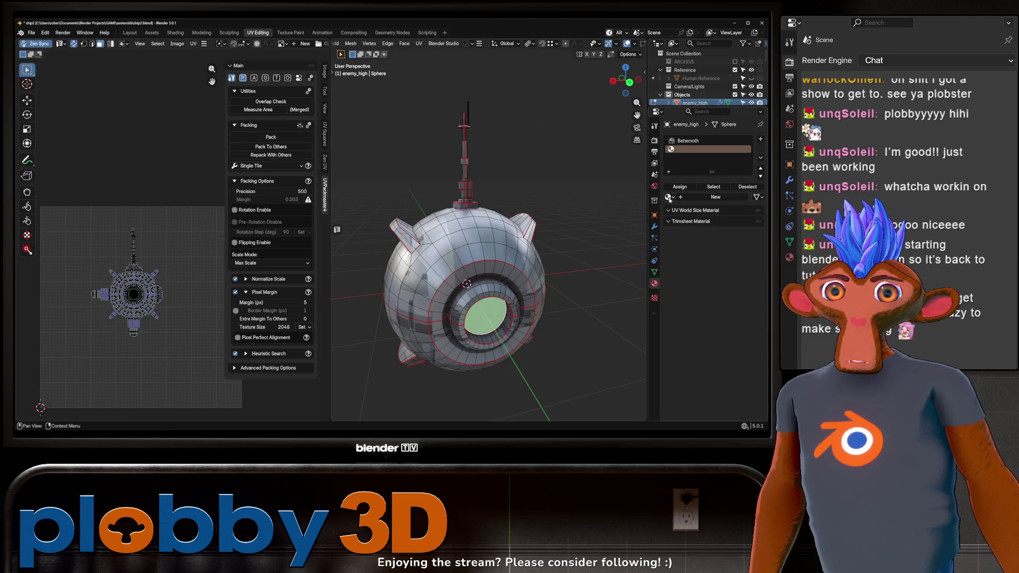
{"action": "left_click", "coordinate": [669, 198]}
{"action": "left_click", "coordinate": [676, 206]}
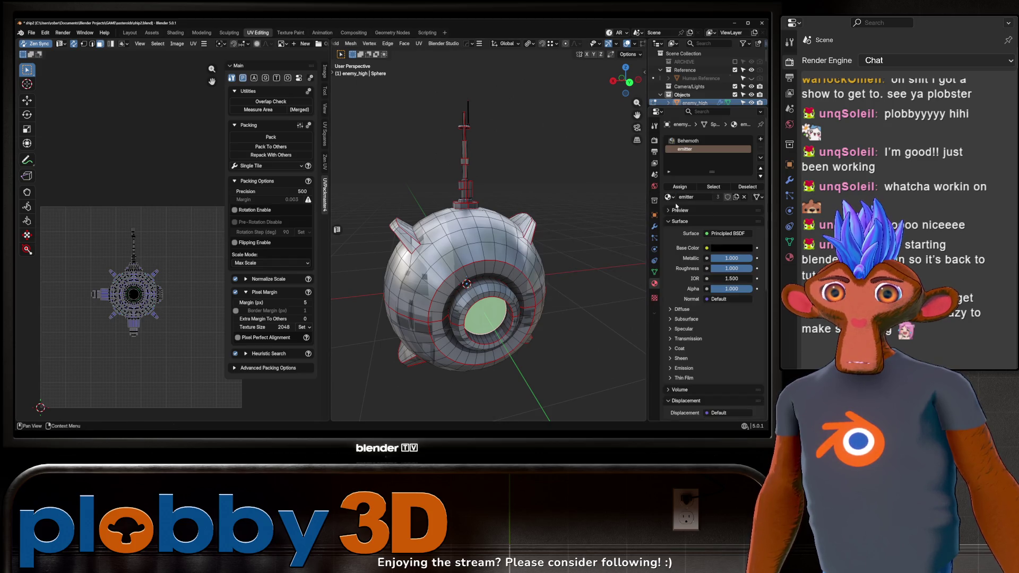
Select a side fin face, mirror the selection to the opposite fin, and add another slot
{"action": "key", "text": "Tab"}
{"action": "left_click_drag", "start_coordinate": [552, 299], "coordinate": [390, 285]}
{"action": "key", "text": "Tab"}
{"action": "left_click_drag", "start_coordinate": [495, 266], "coordinate": [446, 266]}
{"action": "left_click", "coordinate": [532, 228]}
{"action": "left_click_drag", "start_coordinate": [532, 228], "coordinate": [509, 233]}
{"action": "left_click_drag", "start_coordinate": [459, 278], "coordinate": [483, 270]}
{"action": "scroll", "scroll_direction": "down", "scroll_amount": 3}
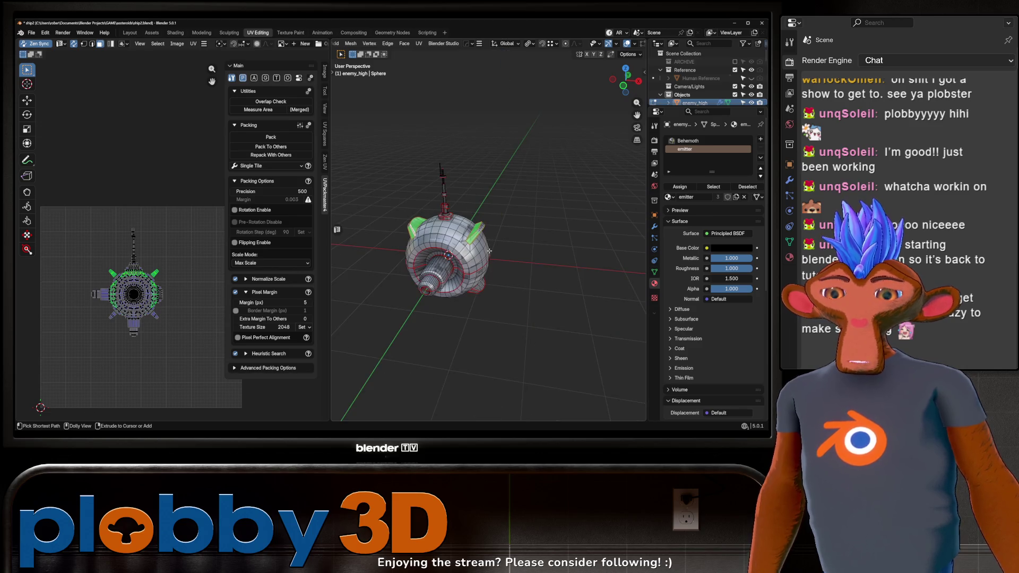
{"action": "key", "text": "ctrl+shift+m"}
{"action": "key", "text": "ctrl+KP_Add"}
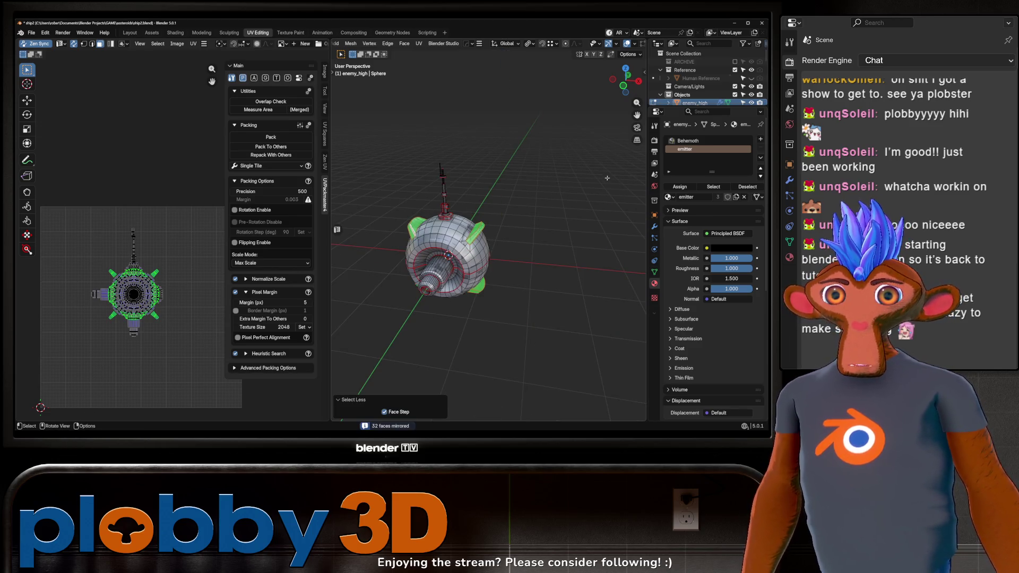
{"action": "left_click", "coordinate": [761, 141]}
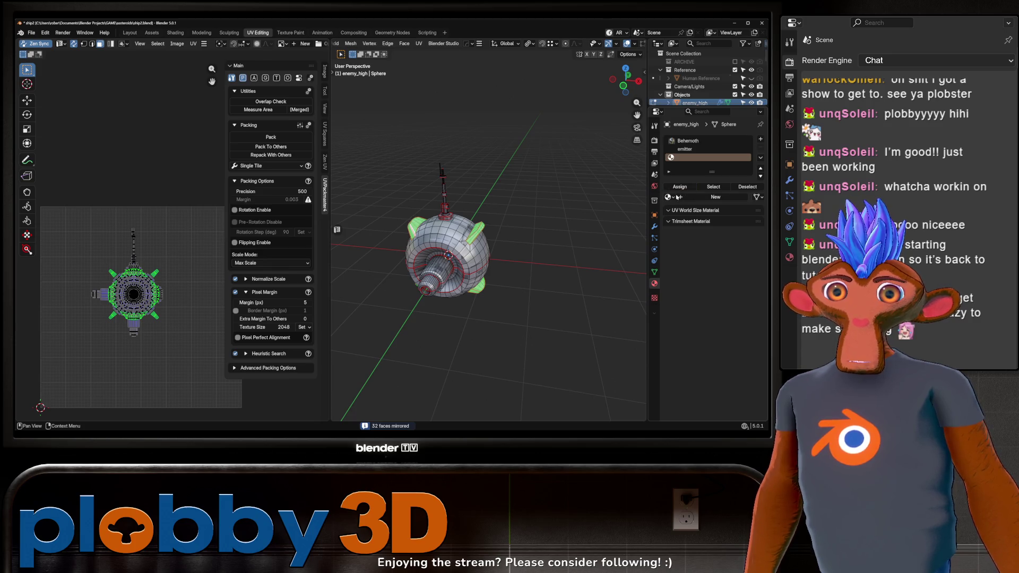
Assign GSG_TechProducts_Painted_Magnesium_02 to the new slot and preview it in Object Mode
{"action": "left_click", "coordinate": [669, 197]}
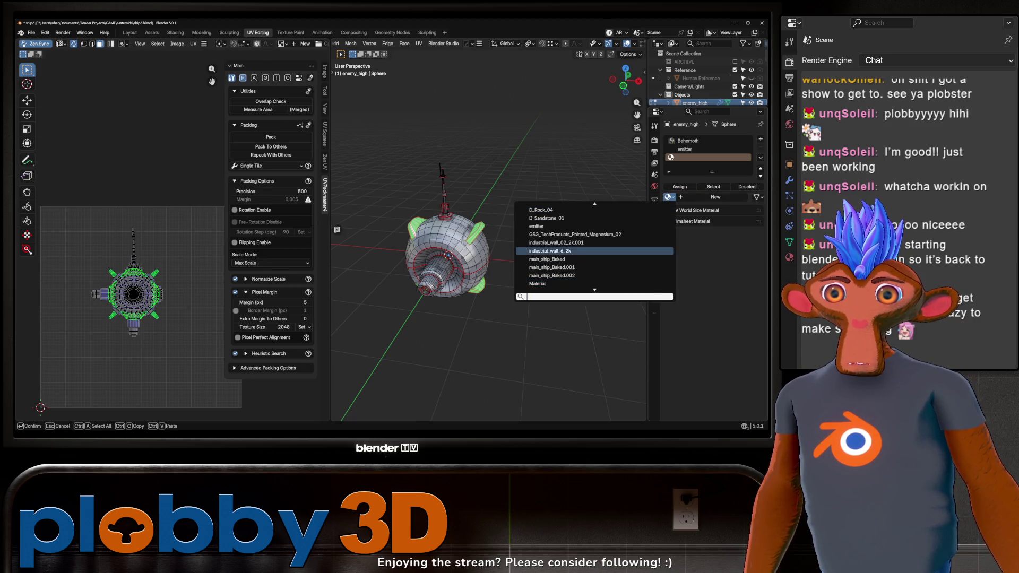
{"action": "left_click", "coordinate": [573, 234]}
{"action": "left_click_drag", "start_coordinate": [499, 276], "coordinate": [694, 200]}
{"action": "key", "text": "Tab"}
Give the faces using the magnesium material fresh Cube Projection UVs
{"action": "key", "text": "Tab"}
{"action": "left_click", "coordinate": [723, 187]}
{"action": "key", "text": "u"}
{"action": "left_click", "coordinate": [431, 230]}
{"action": "key", "text": "Tab"}
{"action": "scroll", "scroll_direction": "down", "scroll_amount": 3}
{"action": "left_click_drag", "start_coordinate": [519, 250], "coordinate": [486, 253]}
{"action": "scroll", "scroll_direction": "up", "scroll_amount": 3}
{"action": "scroll", "scroll_direction": "up", "scroll_amount": 3}
{"action": "key", "text": "Tab"}
{"action": "left_click", "coordinate": [487, 260]}
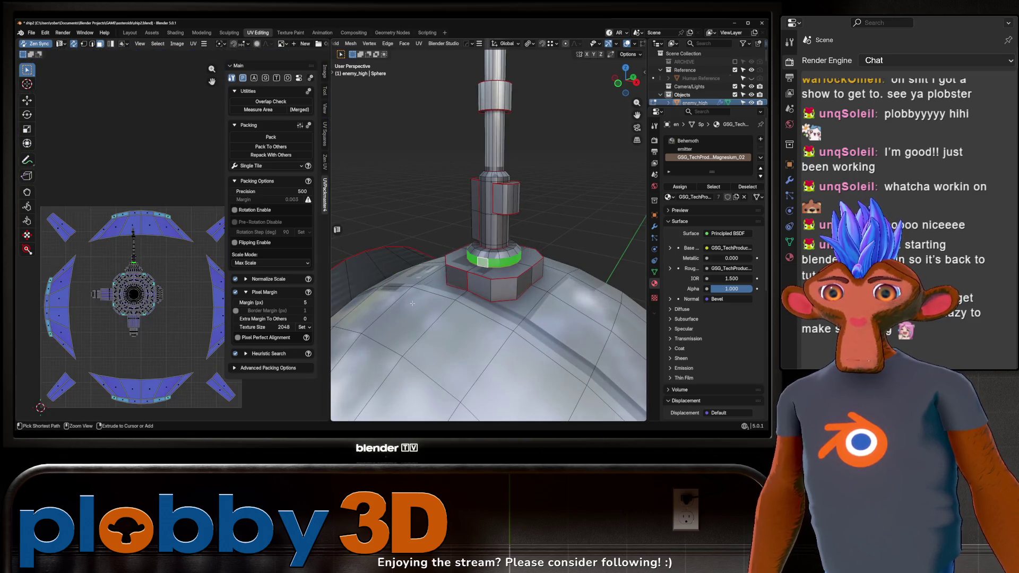
Select the tower base faces and assign them a new industrial_wall_02_2k.001 material slot
{"action": "key", "text": "ctrl+KP_Add"}
{"action": "key", "text": "ctrl+KP_Add"}
{"action": "key", "text": "ctrl+KP_Subtract"}
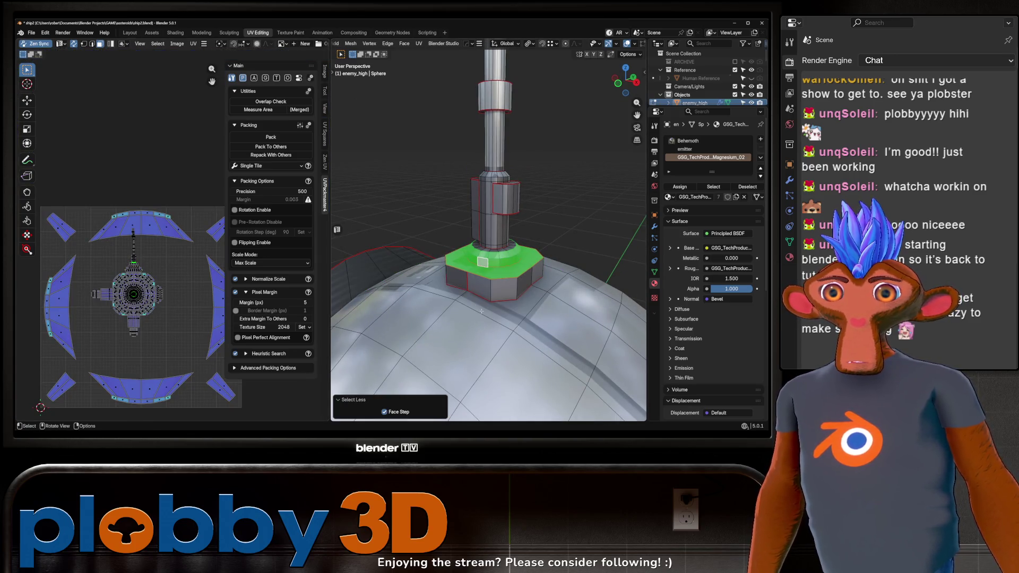
{"action": "key", "text": "ctrl+KP_Add"}
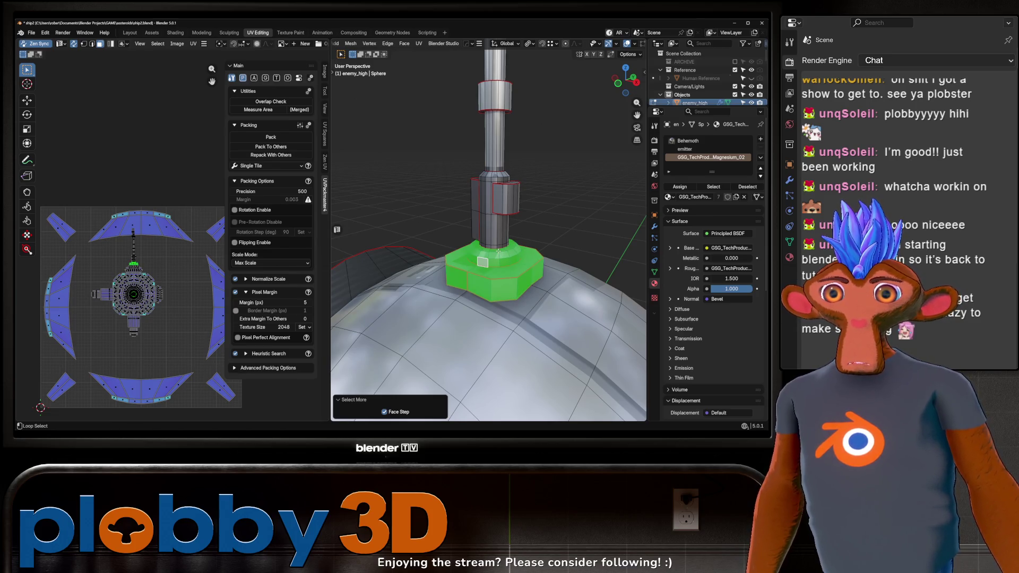
{"action": "left_click", "coordinate": [498, 255]}
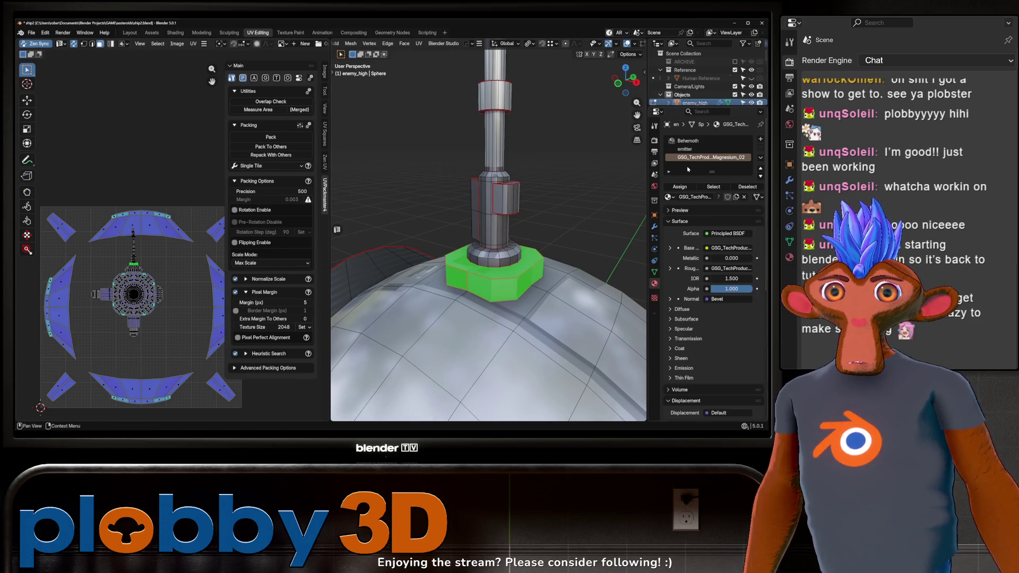
{"action": "left_click", "coordinate": [761, 140]}
{"action": "left_click", "coordinate": [668, 199]}
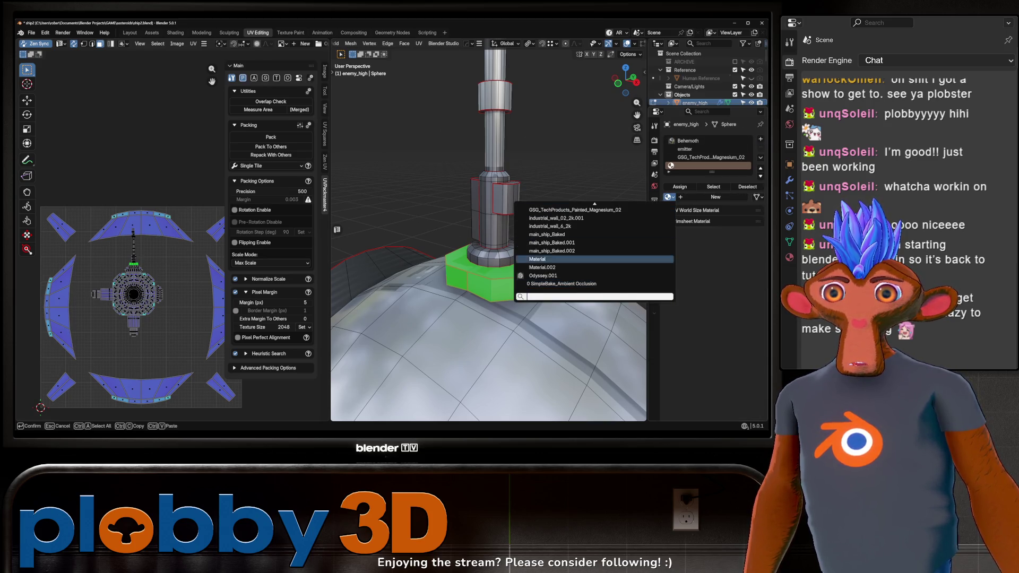
{"action": "scroll", "scroll_direction": "up", "scroll_amount": 3}
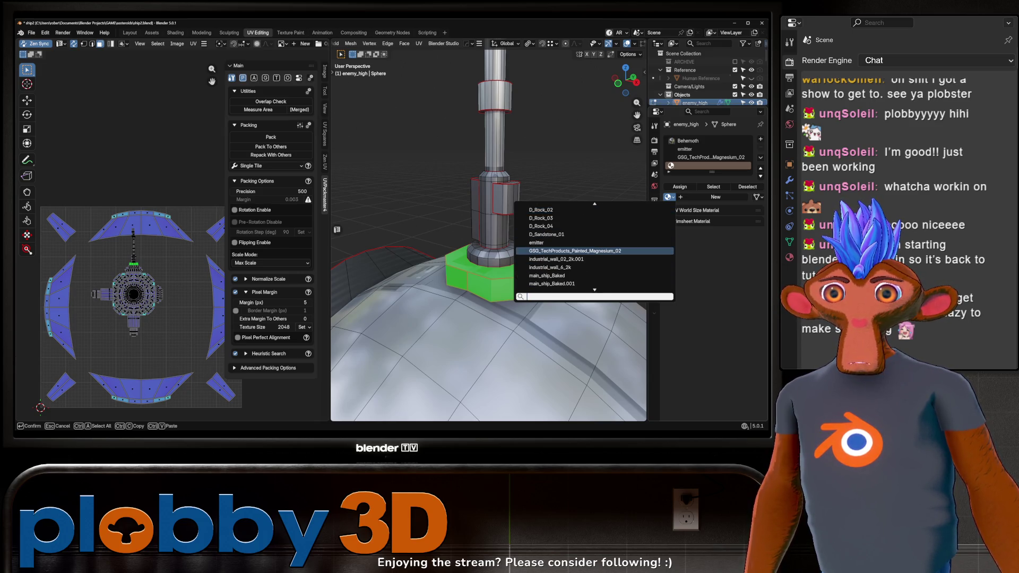
{"action": "left_click", "coordinate": [574, 259]}
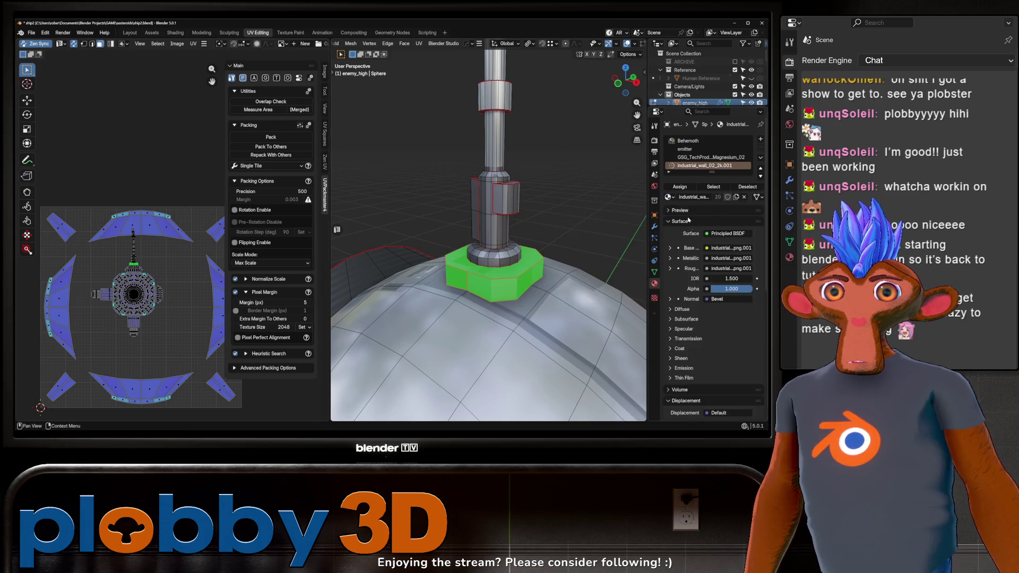
{"action": "left_click", "coordinate": [680, 187]}
Preview the base, then select the octagonal base and cube-project its UVs
{"action": "key", "text": "Tab"}
{"action": "left_click_drag", "start_coordinate": [478, 244], "coordinate": [455, 291]}
{"action": "key", "text": "Tab"}
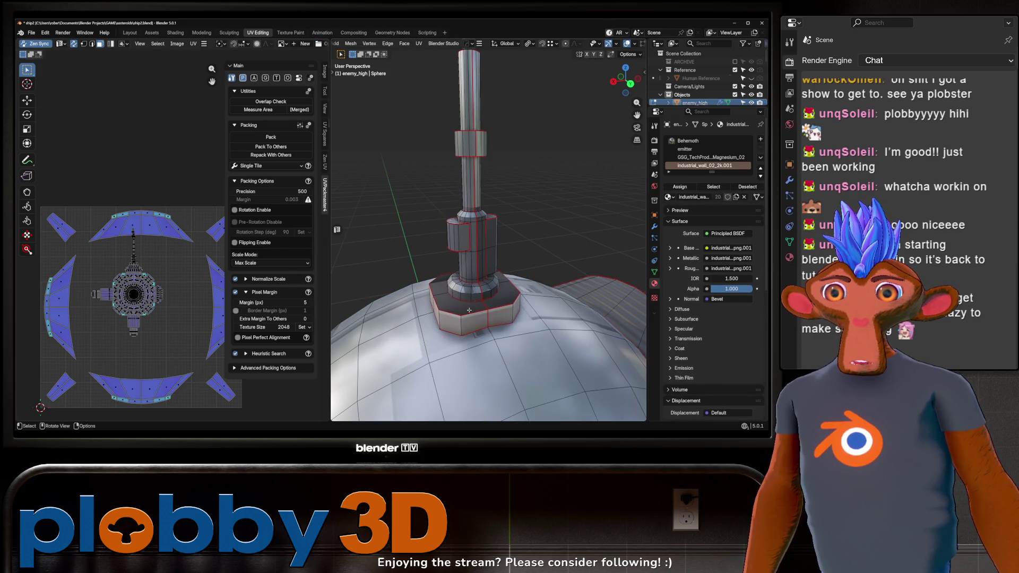
{"action": "left_click", "coordinate": [467, 311]}
{"action": "key", "text": "l"}
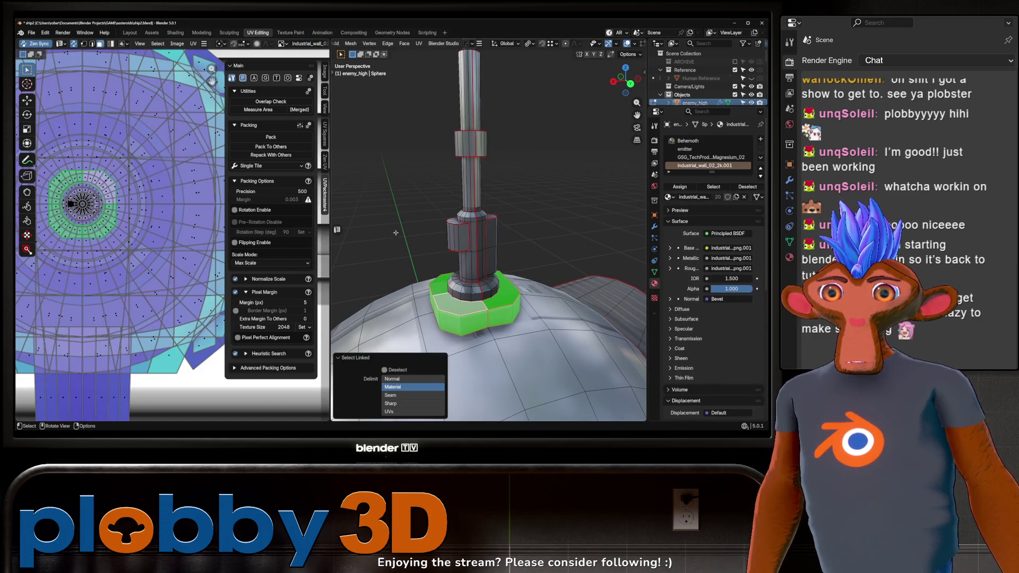
{"action": "scroll", "scroll_direction": "down", "scroll_amount": 3}
{"action": "left_click_drag", "start_coordinate": [468, 278], "coordinate": [414, 312]}
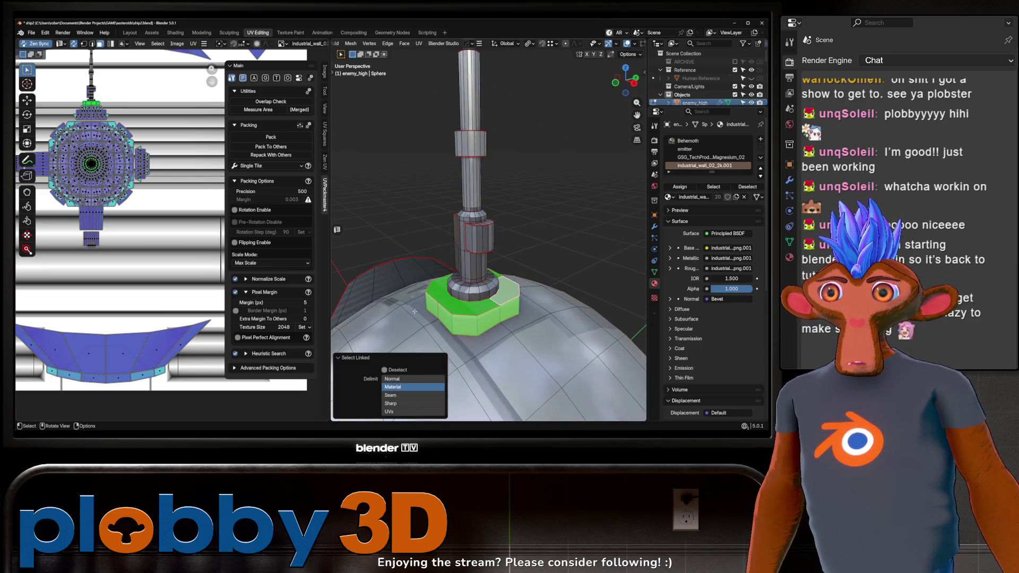
{"action": "key", "text": "u"}
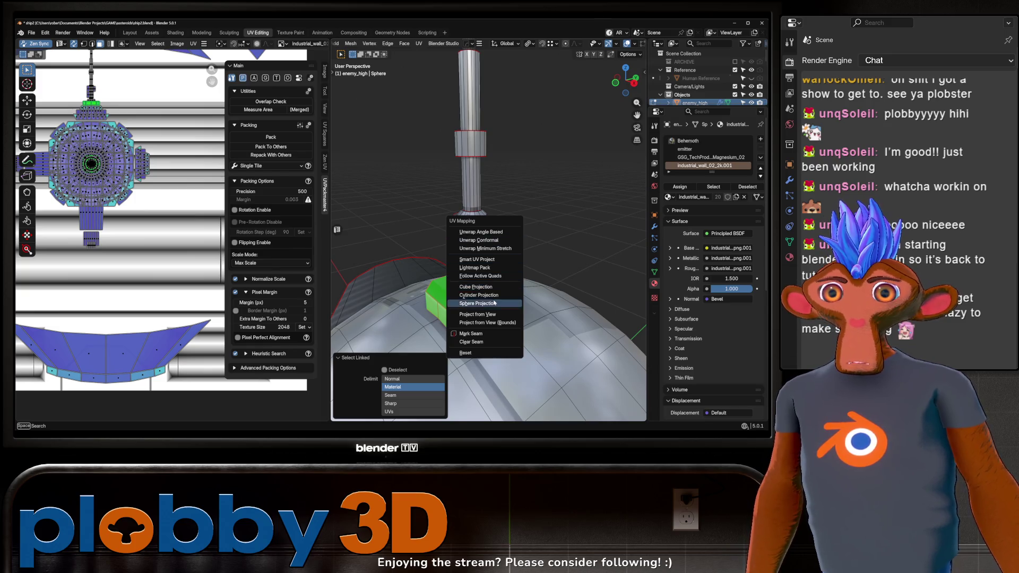
{"action": "left_click", "coordinate": [473, 286]}
Select the whole base island and pack it around existing islands with Pack To Others
{"action": "key", "text": "a"}
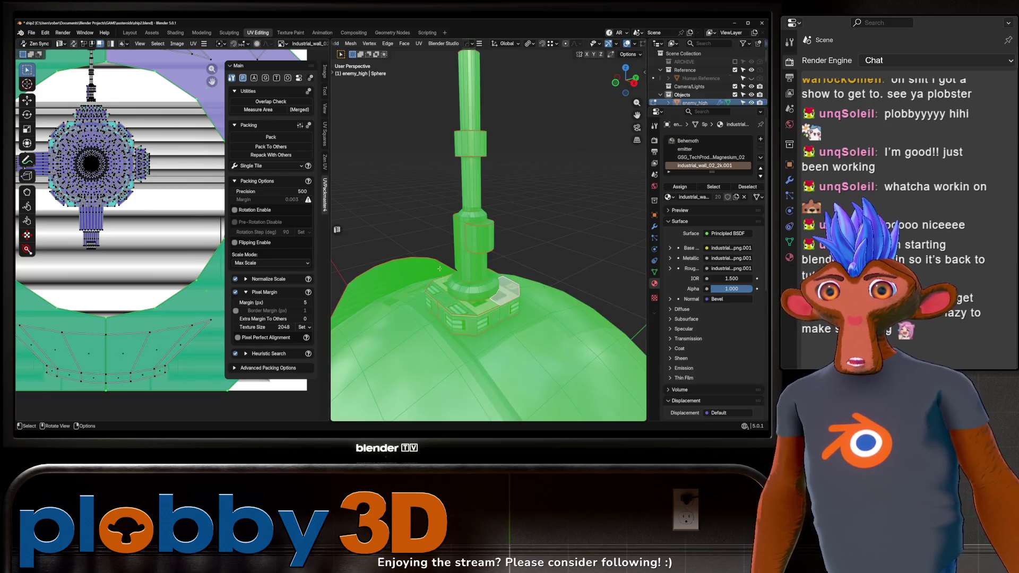
{"action": "left_click", "coordinate": [466, 324]}
{"action": "key", "text": "l"}
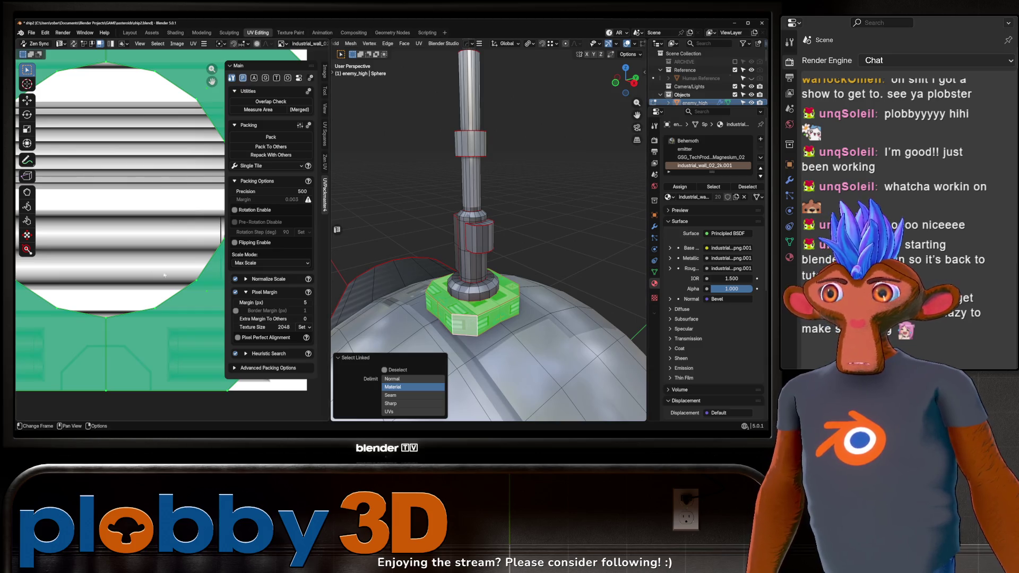
{"action": "scroll", "scroll_direction": "down", "scroll_amount": 3}
{"action": "scroll", "scroll_direction": "up", "scroll_amount": 3}
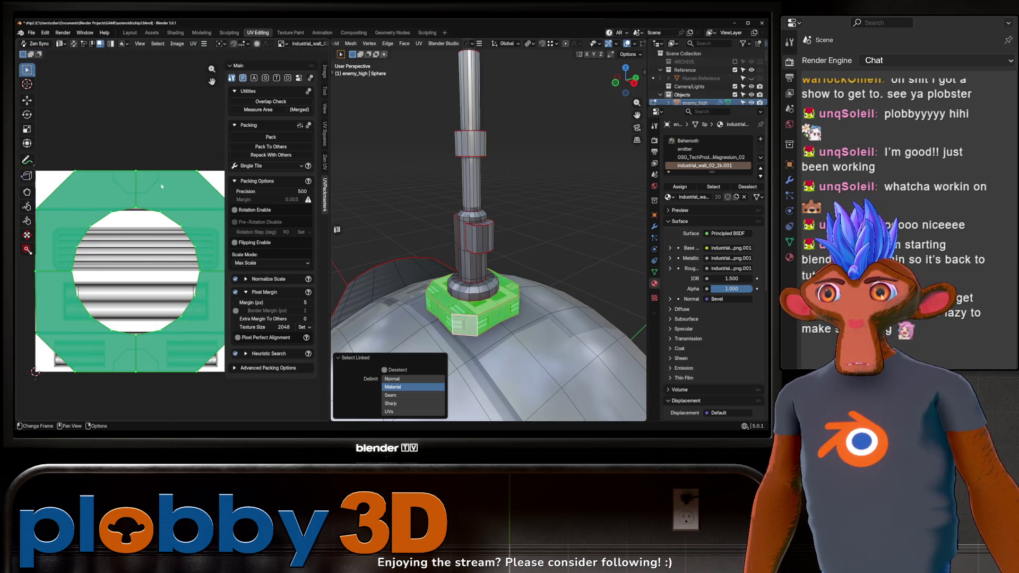
{"action": "scroll", "scroll_direction": "down", "scroll_amount": 3}
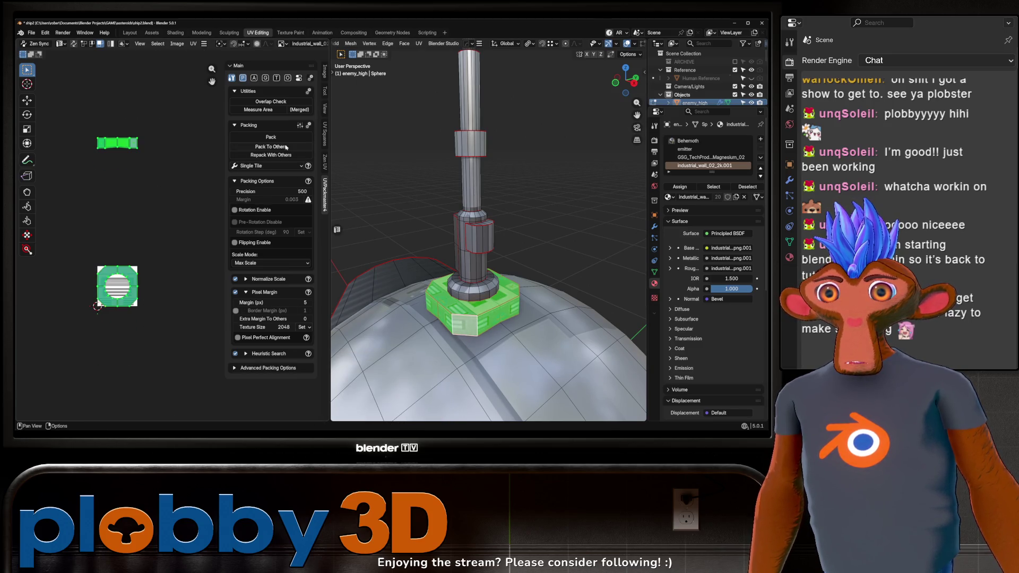
{"action": "left_click", "coordinate": [286, 147]}
Check the textured antenna base in Object Mode from another angle
{"action": "key", "text": "Tab"}
{"action": "scroll", "scroll_direction": "up", "scroll_amount": 3}
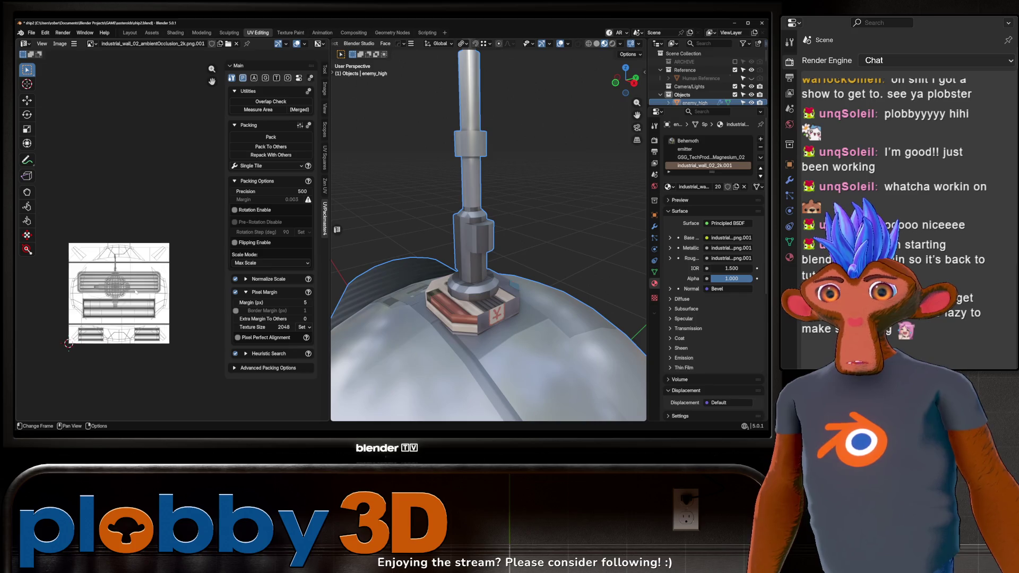
{"action": "scroll", "scroll_direction": "down", "scroll_amount": 3}
{"action": "left_click_drag", "start_coordinate": [404, 238], "coordinate": [403, 265]}
{"action": "scroll", "scroll_direction": "up", "scroll_amount": 3}
{"action": "key", "text": "Tab"}
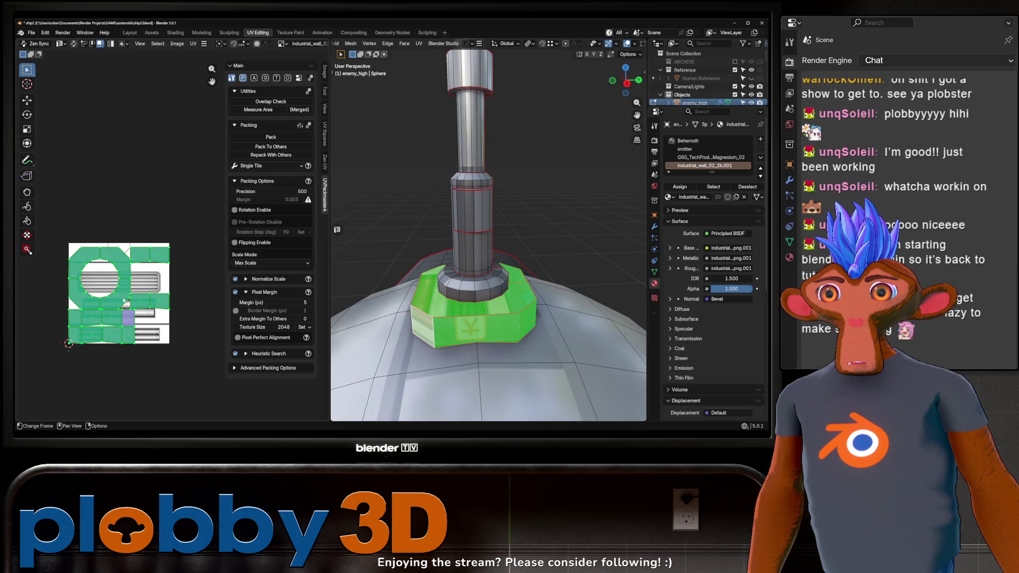
{"action": "key", "text": "Tab"}
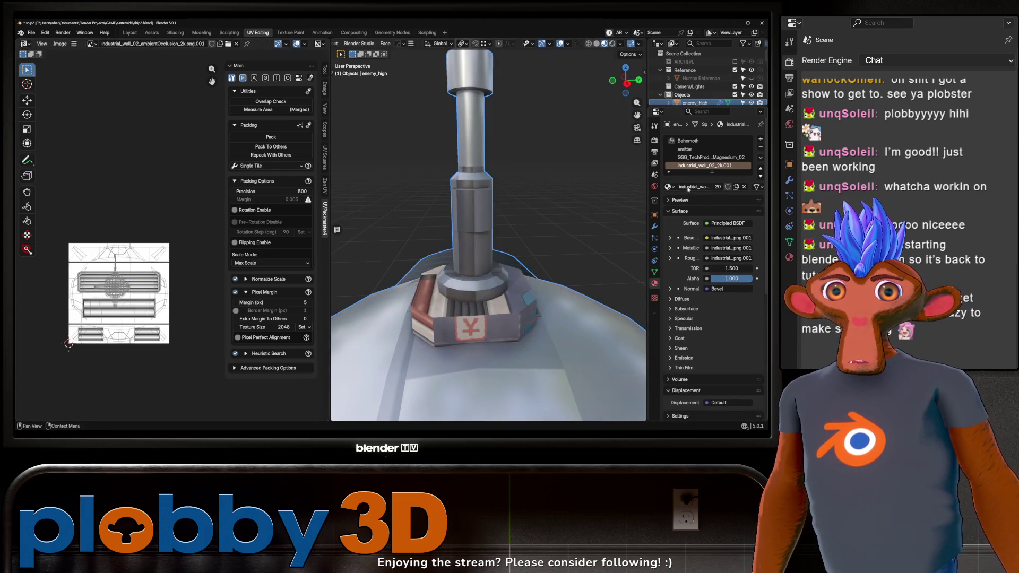
Set the last material slot to Odyssey.001
{"action": "left_click", "coordinate": [669, 186]}
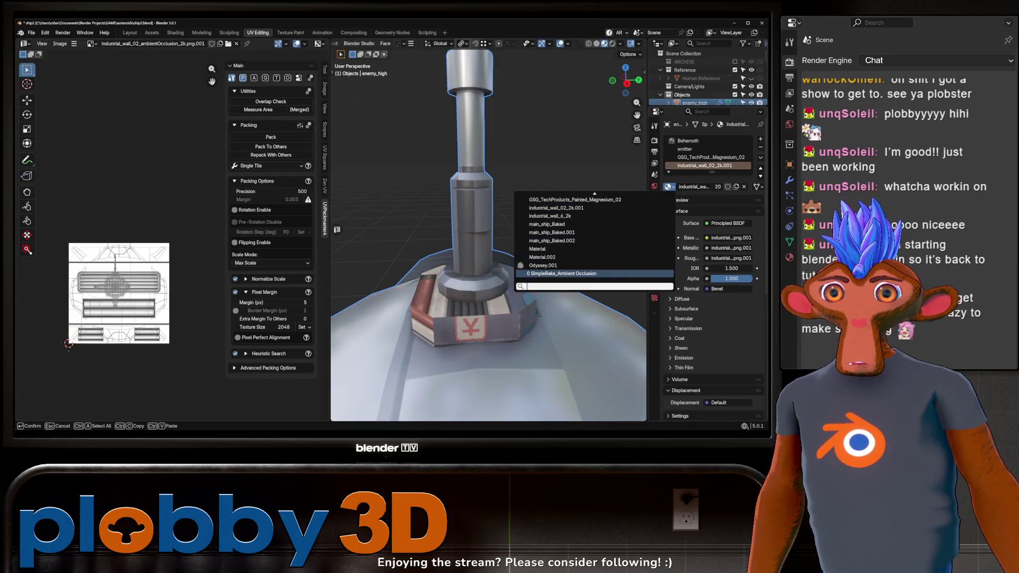
{"action": "left_click", "coordinate": [543, 266]}
{"action": "left_click_drag", "start_coordinate": [543, 265], "coordinate": [568, 260]}
{"action": "scroll", "scroll_direction": "down", "scroll_amount": 3}
{"action": "scroll", "scroll_direction": "down", "scroll_amount": 3}
{"action": "scroll", "scroll_direction": "up", "scroll_amount": 3}
In Edit Mode, select every fin face through the fin material's Select button
{"action": "key", "text": "Tab"}
{"action": "left_click", "coordinate": [589, 272]}
{"action": "key", "text": "ctrl+l"}
{"action": "scroll", "scroll_direction": "down", "scroll_amount": 3}
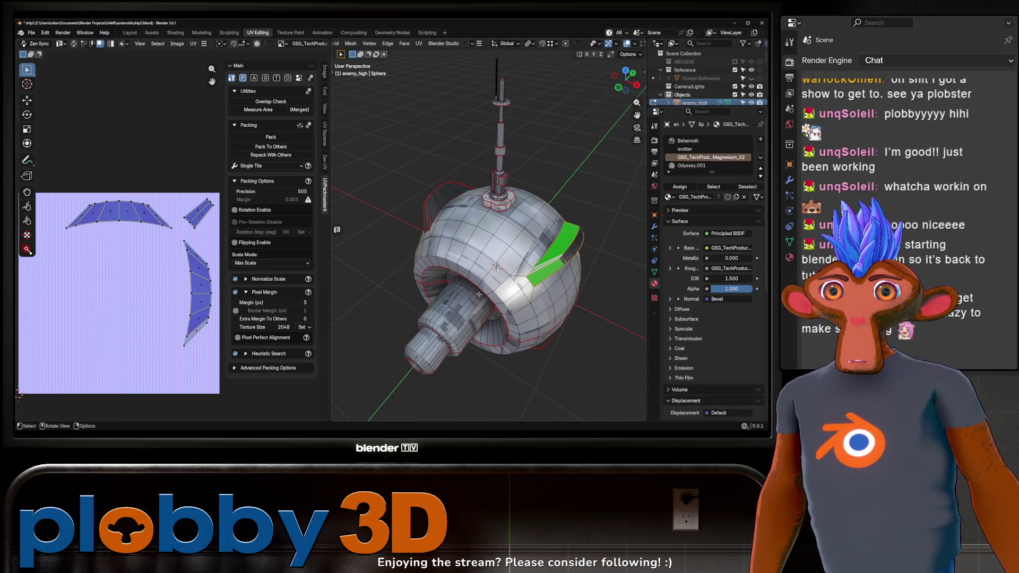
{"action": "left_click", "coordinate": [725, 187]}
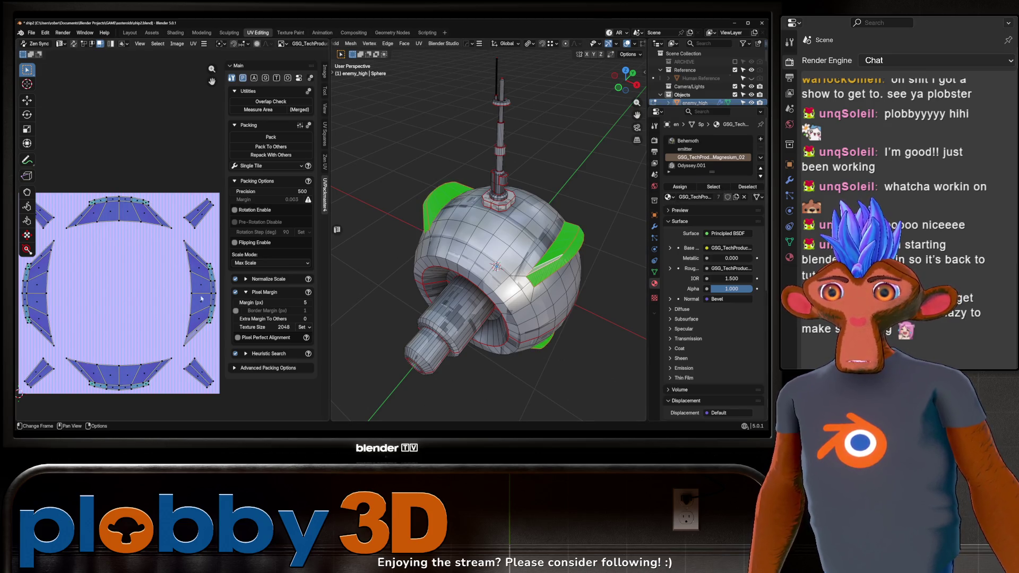
{"action": "key", "text": "a"}
Stack all fin UV islands with Zen UV Stack All and move the stack aside
{"action": "left_click", "coordinate": [325, 164]}
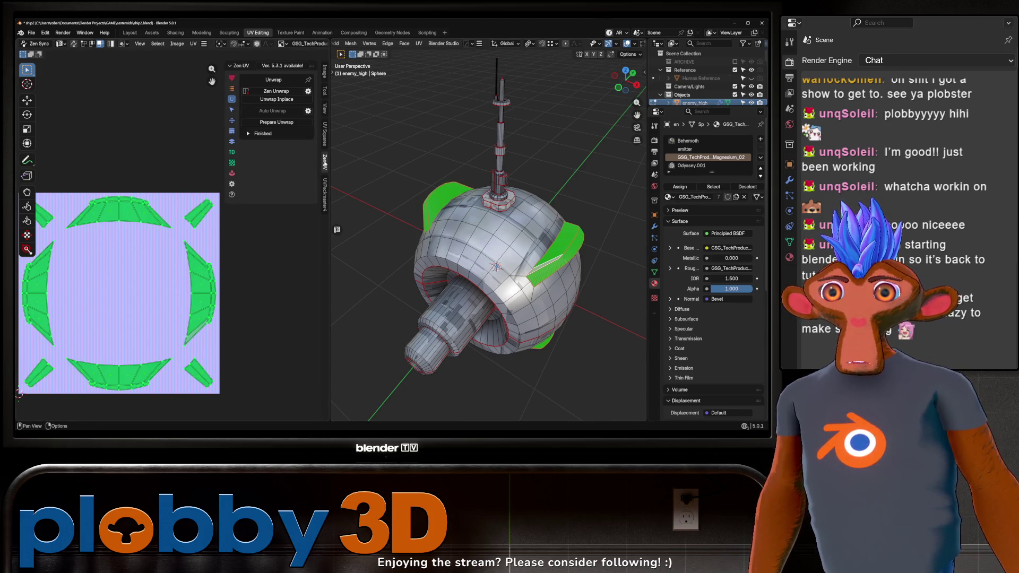
{"action": "left_click", "coordinate": [231, 142]}
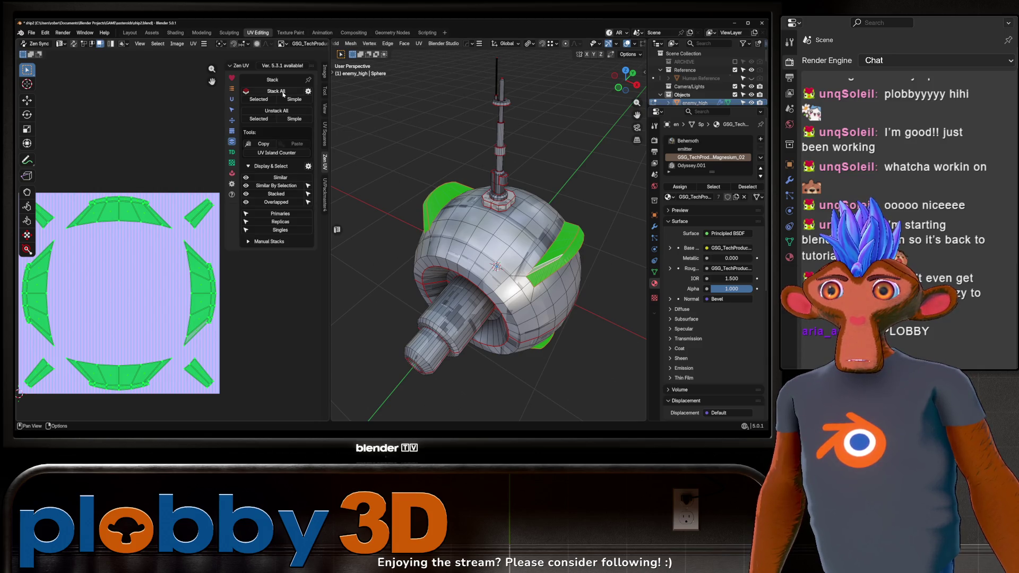
{"action": "left_click", "coordinate": [284, 94]}
{"action": "key", "text": "g"}
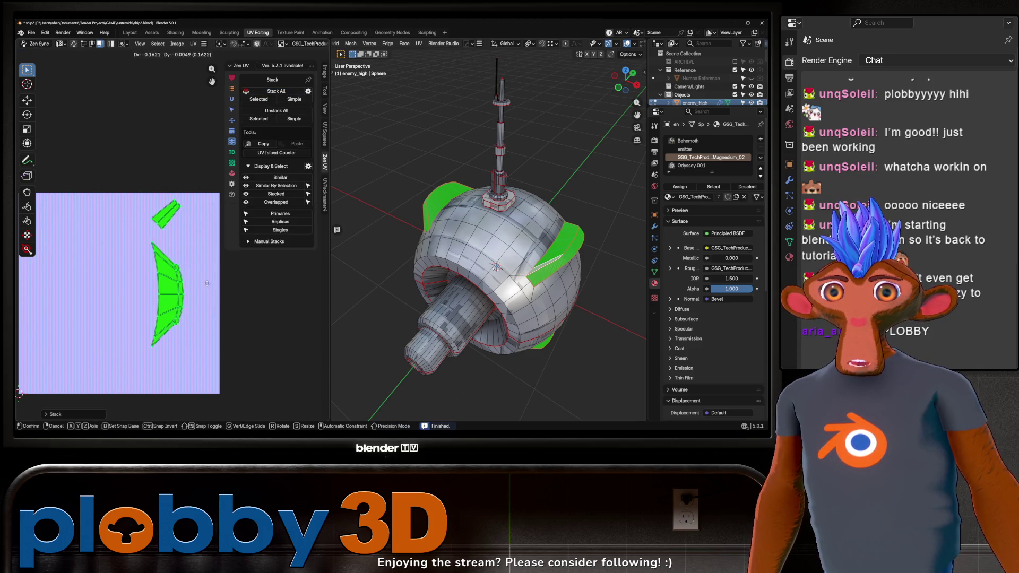
{"action": "left_click", "coordinate": [215, 287]}
Clear the selection, inspect the probe from several angles, and return to Object Mode
{"action": "left_click_drag", "start_coordinate": [478, 239], "coordinate": [435, 233]}
{"action": "left_click", "coordinate": [386, 331]}
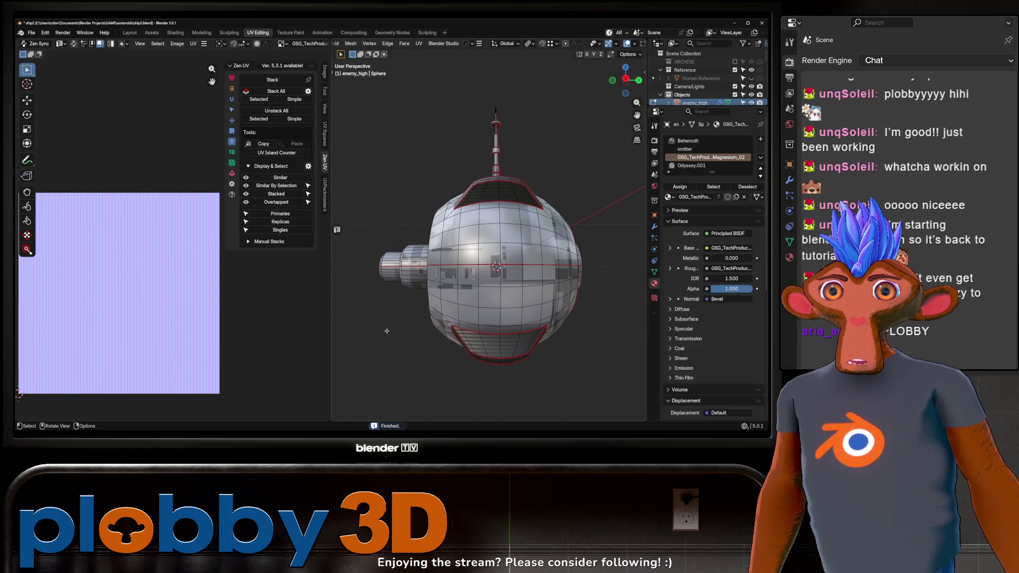
{"action": "left_click_drag", "start_coordinate": [356, 288], "coordinate": [569, 227]}
{"action": "left_click_drag", "start_coordinate": [496, 223], "coordinate": [492, 231]}
{"action": "scroll", "scroll_direction": "up", "scroll_amount": 3}
{"action": "scroll", "scroll_direction": "down", "scroll_amount": 3}
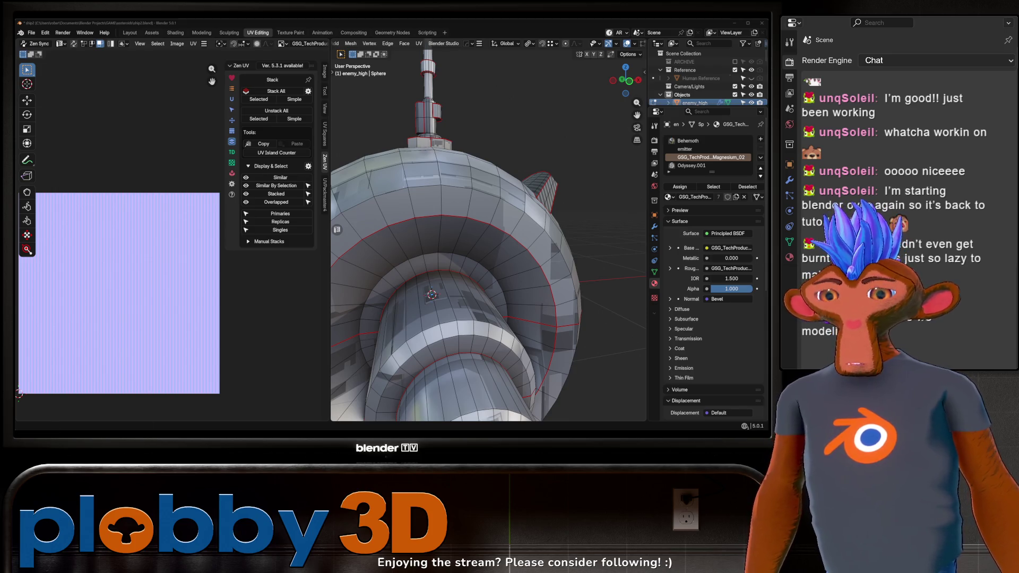
{"action": "scroll", "scroll_direction": "down", "scroll_amount": 3}
{"action": "key", "text": "Tab"}
{"action": "scroll", "scroll_direction": "down", "scroll_amount": 3}
{"action": "scroll", "scroll_direction": "up", "scroll_amount": 3}
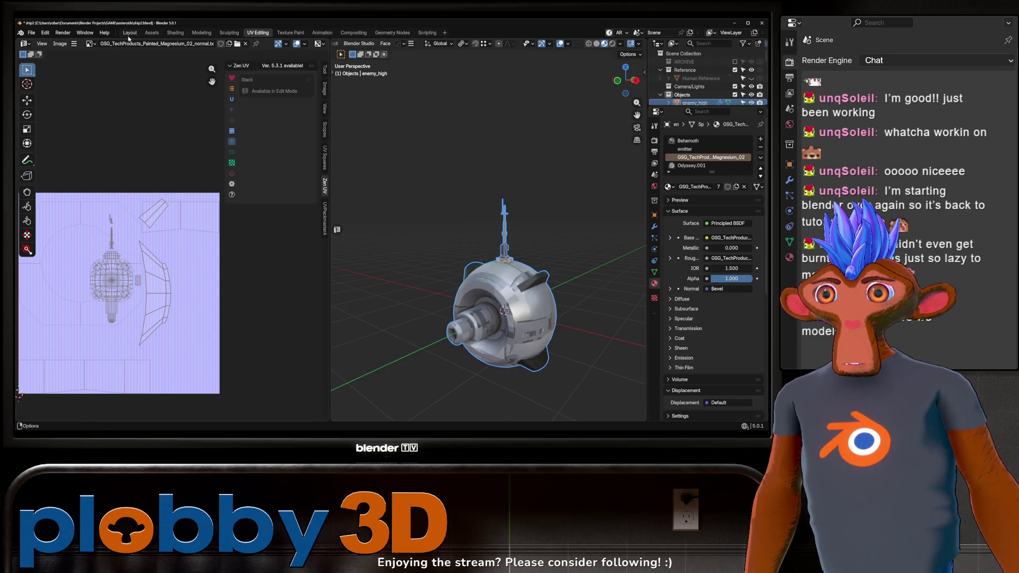
In the Layout workspace, hide the enemy_high probe with H
{"action": "left_click", "coordinate": [129, 33]}
{"action": "scroll", "scroll_direction": "down", "scroll_amount": 3}
{"action": "scroll", "scroll_direction": "up", "scroll_amount": 3}
{"action": "scroll", "scroll_direction": "down", "scroll_amount": 3}
{"action": "left_click_drag", "start_coordinate": [342, 259], "coordinate": [525, 163]}
{"action": "scroll", "scroll_direction": "up", "scroll_amount": 3}
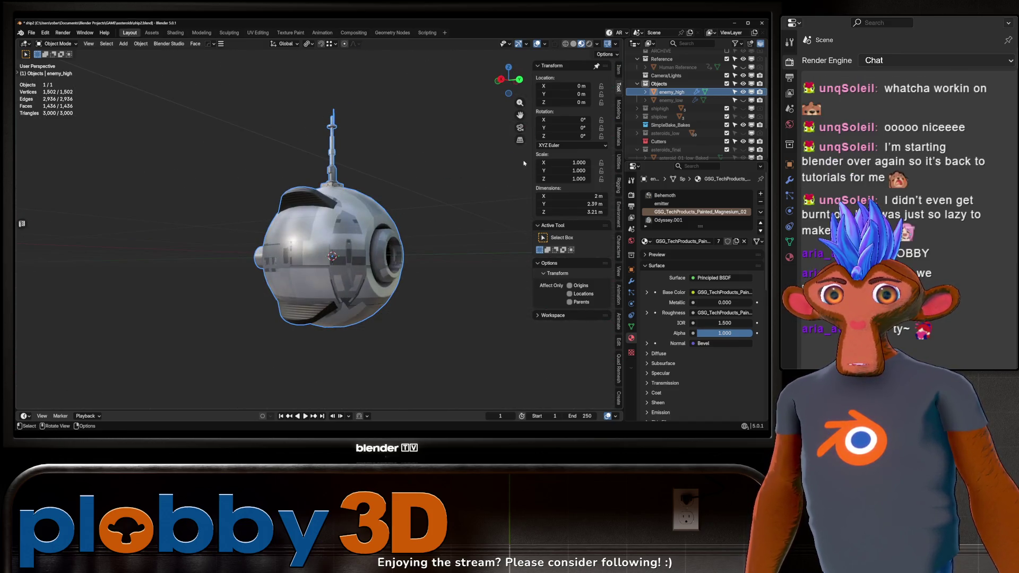
{"action": "scroll", "scroll_direction": "down", "scroll_amount": 3}
{"action": "key", "text": "h"}
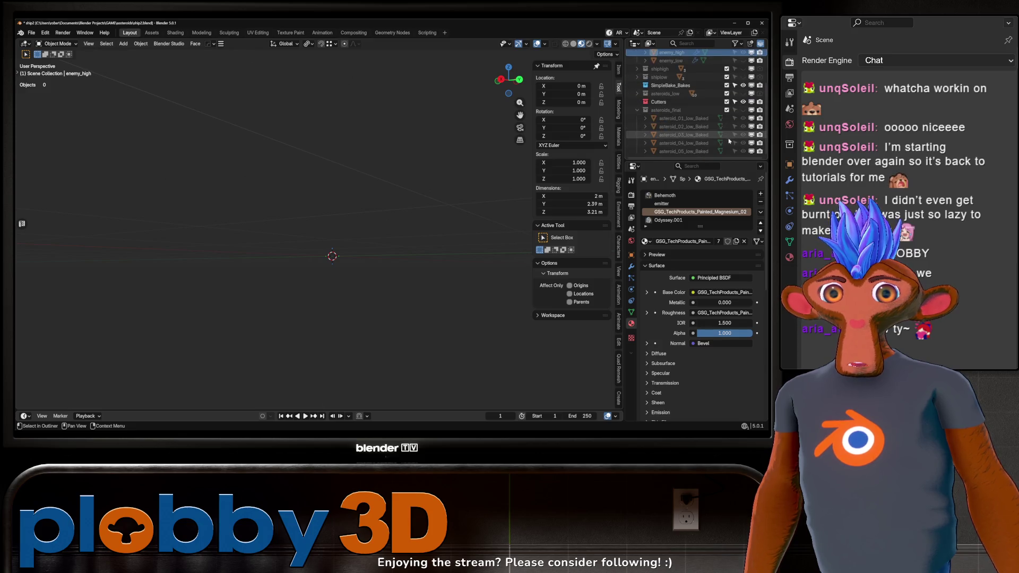
Show asteroids_final to inspect the asteroid_01_low_Baked rock, then hide the collection again
{"action": "left_click", "coordinate": [743, 109]}
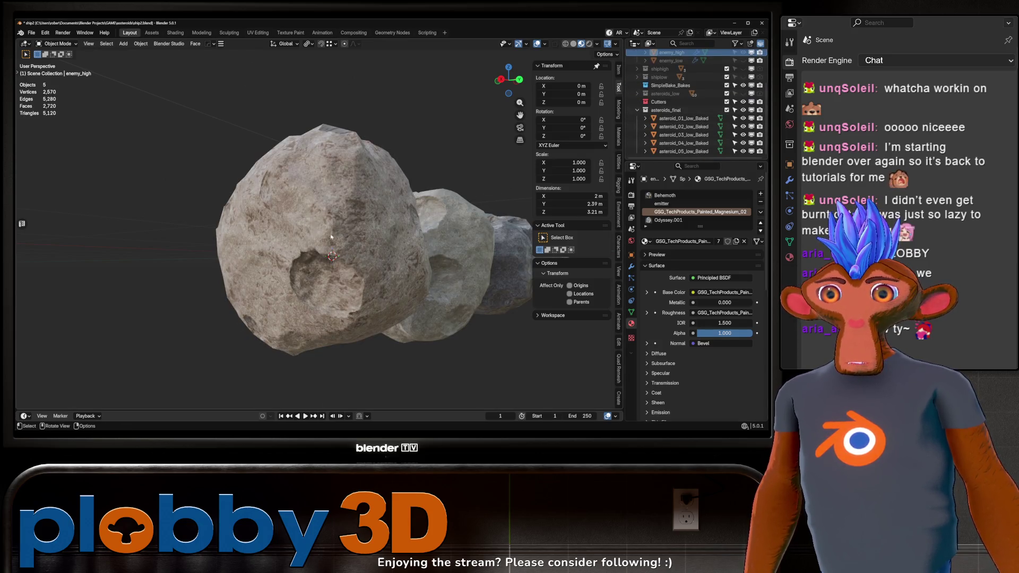
{"action": "scroll", "scroll_direction": "down", "scroll_amount": 3}
{"action": "left_click_drag", "start_coordinate": [337, 250], "coordinate": [501, 218]}
{"action": "left_click", "coordinate": [418, 270]}
{"action": "scroll", "scroll_direction": "up", "scroll_amount": 3}
{"action": "scroll", "scroll_direction": "down", "scroll_amount": 3}
{"action": "key", "text": "Tab"}
{"action": "key", "text": "Tab"}
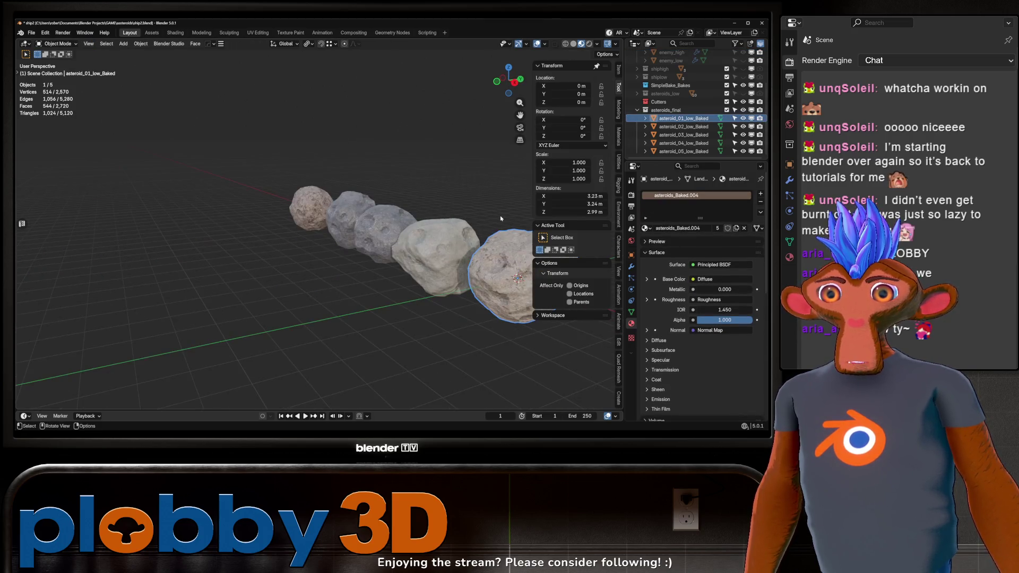
{"action": "left_click", "coordinate": [743, 110]}
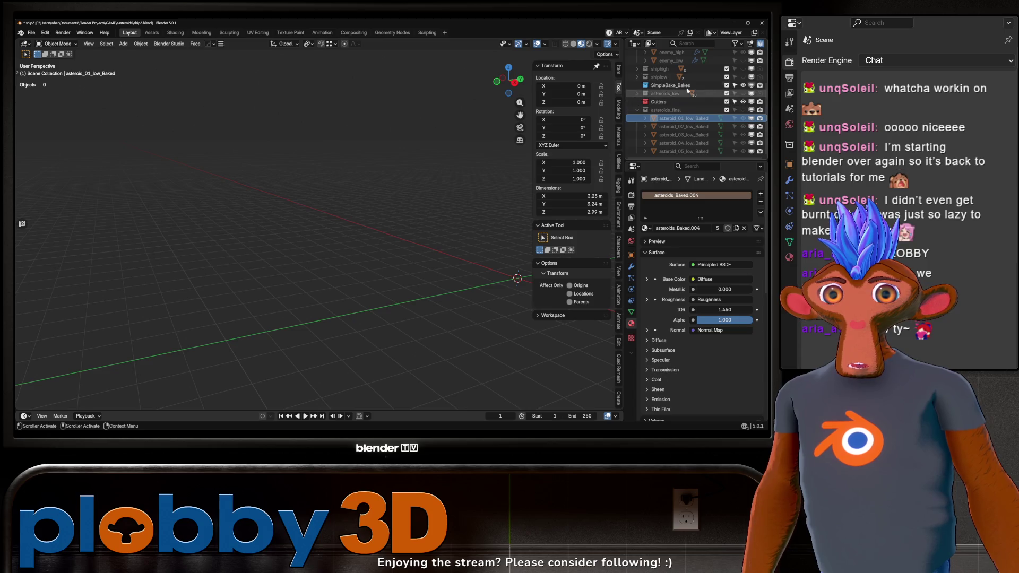
In the Outliner, select shiphigh and make asteroids_low the active collection
{"action": "scroll", "scroll_direction": "up", "scroll_amount": 3}
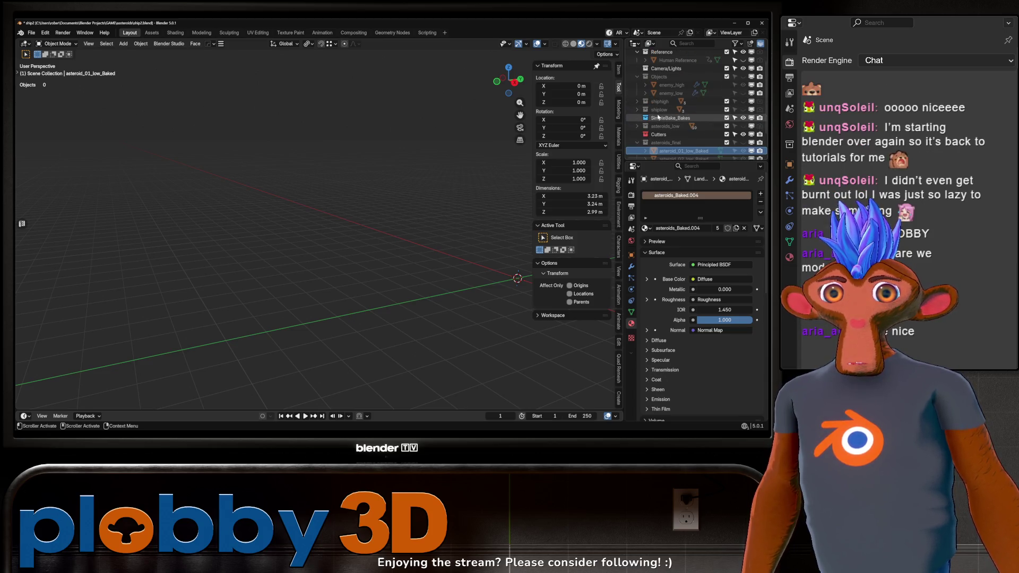
{"action": "left_click", "coordinate": [660, 118]}
{"action": "scroll", "scroll_direction": "up", "scroll_amount": 3}
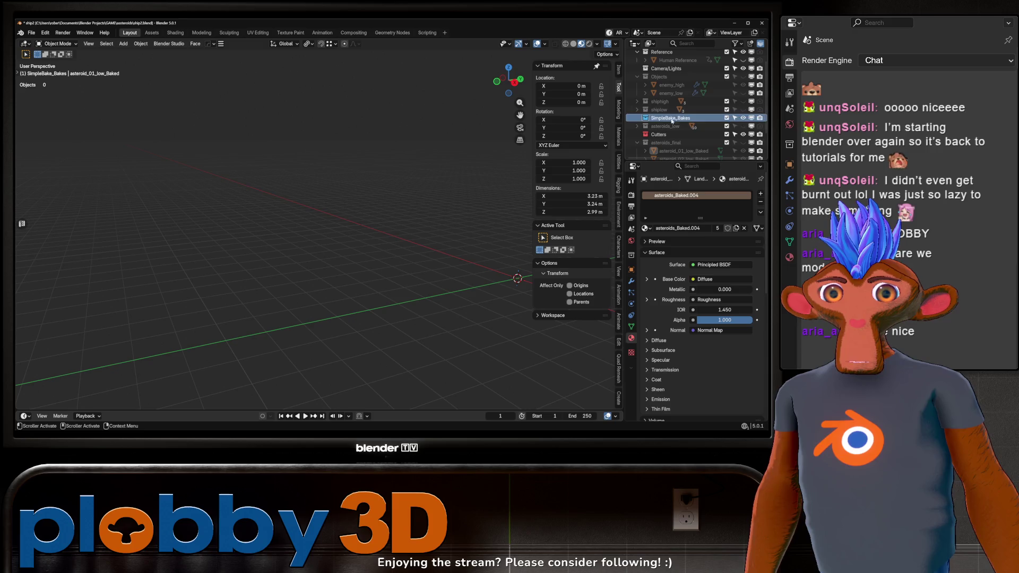
{"action": "scroll", "scroll_direction": "down", "scroll_amount": 3}
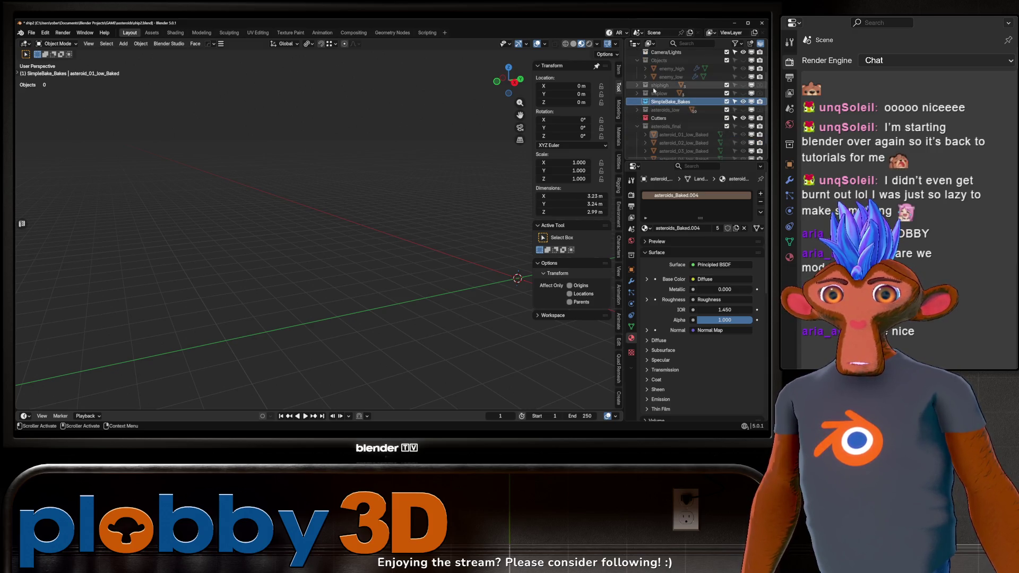
{"action": "left_click", "coordinate": [655, 85]}
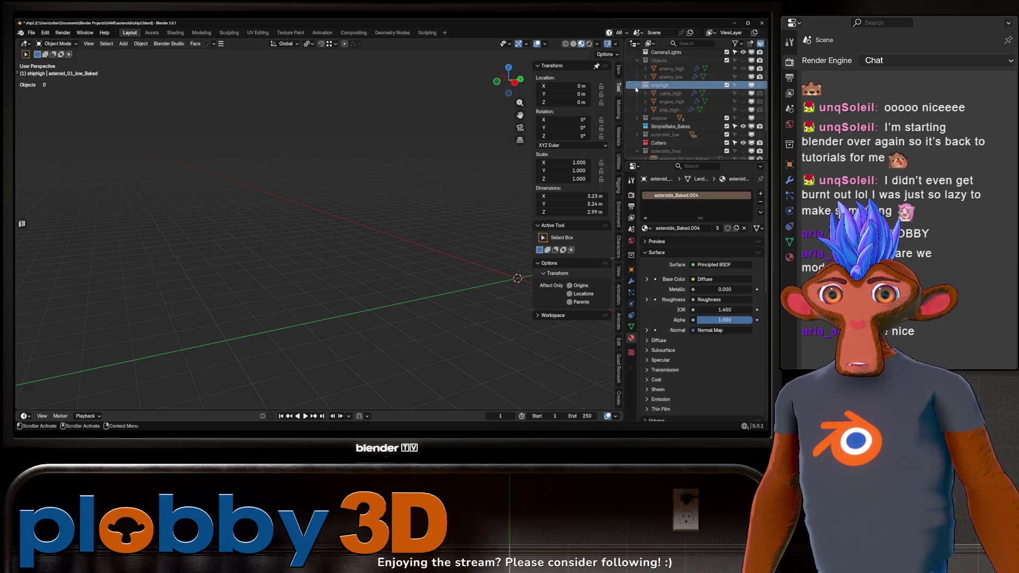
{"action": "scroll", "scroll_direction": "down", "scroll_amount": 3}
{"action": "left_click", "coordinate": [637, 94]}
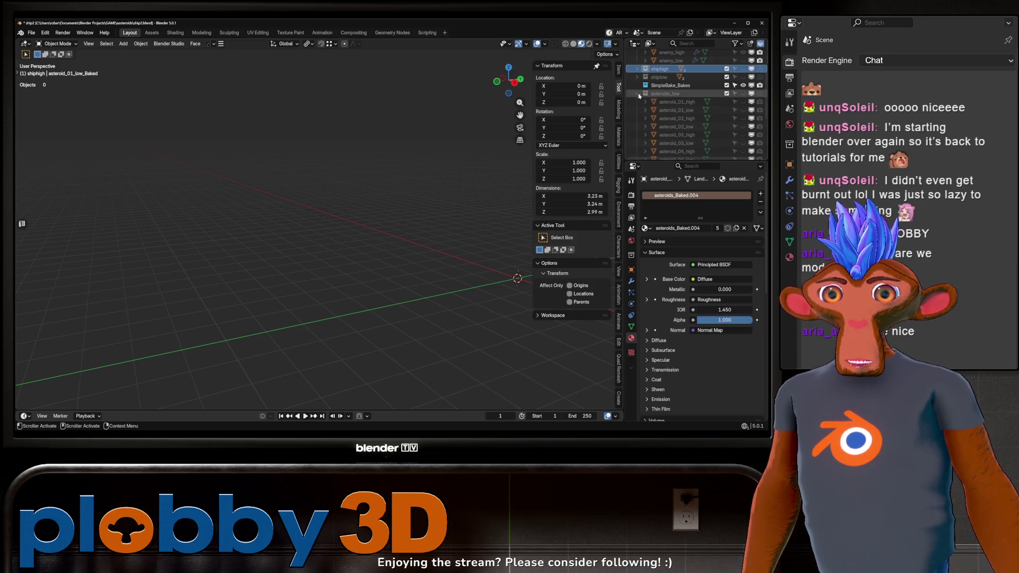
{"action": "scroll", "scroll_direction": "up", "scroll_amount": 3}
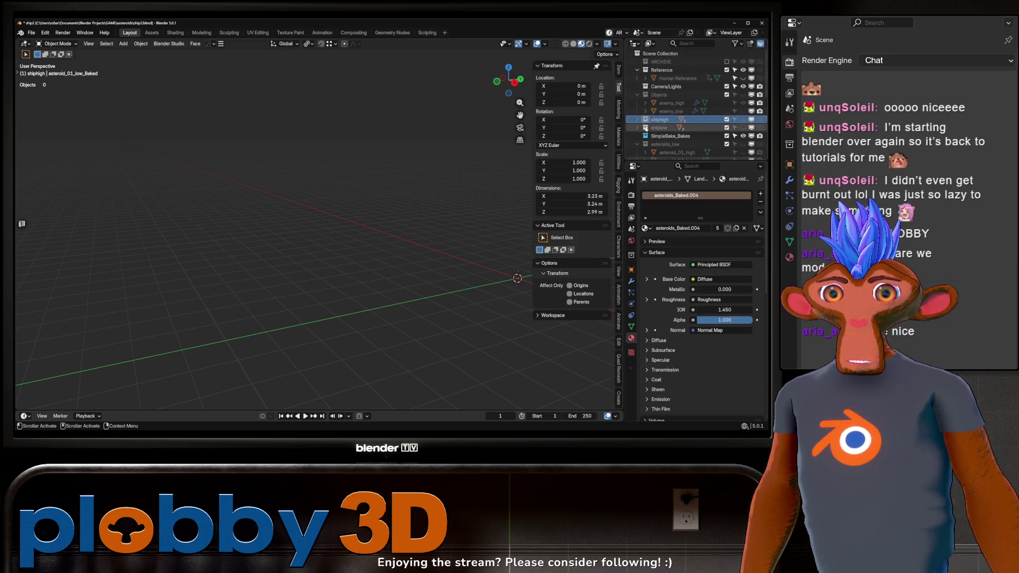
{"action": "left_click", "coordinate": [650, 144]}
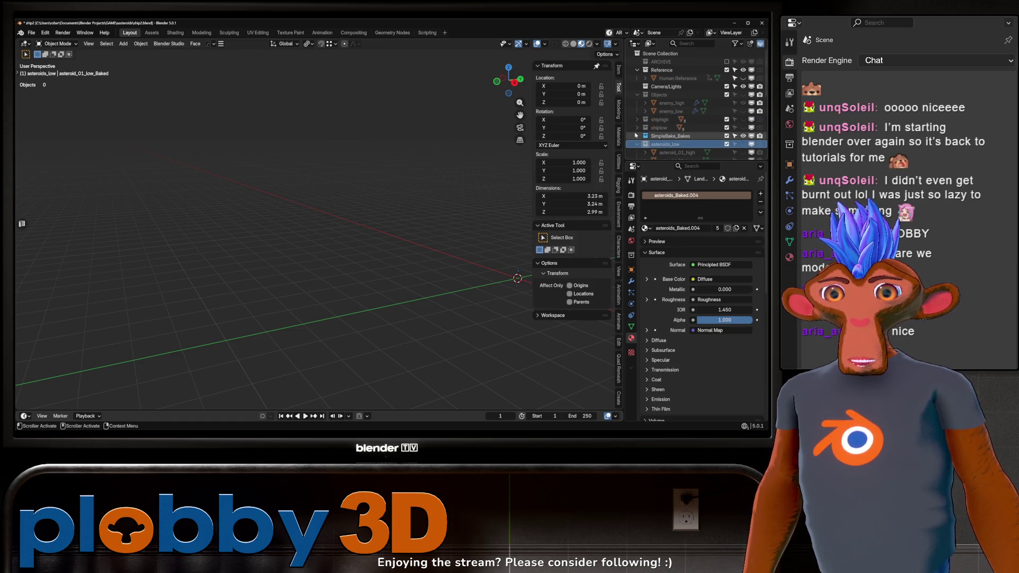
{"action": "left_click", "coordinate": [30, 36]}
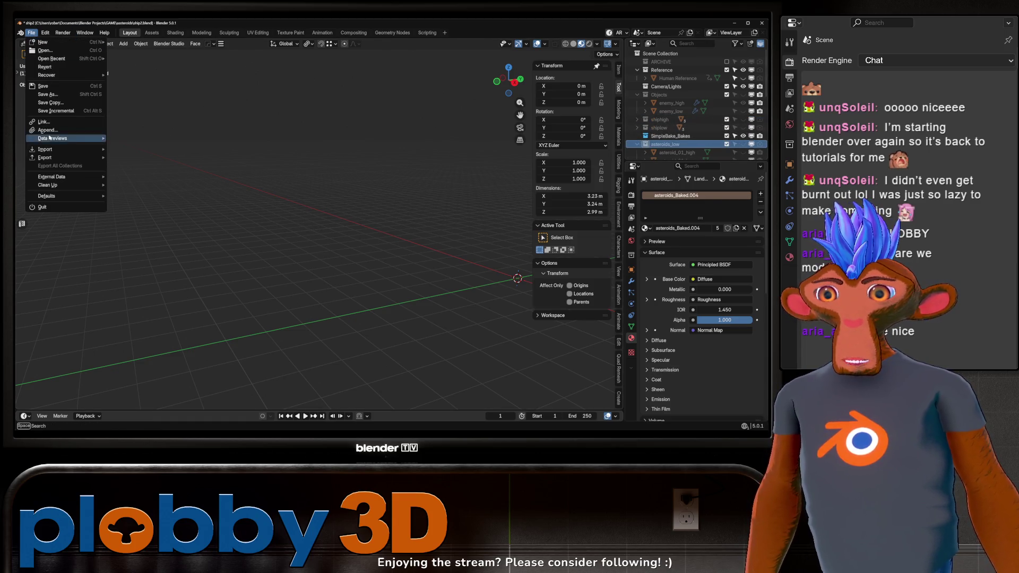
{"action": "mouse_move", "coordinate": [70, 148]}
{"action": "left_click", "coordinate": [135, 265]}
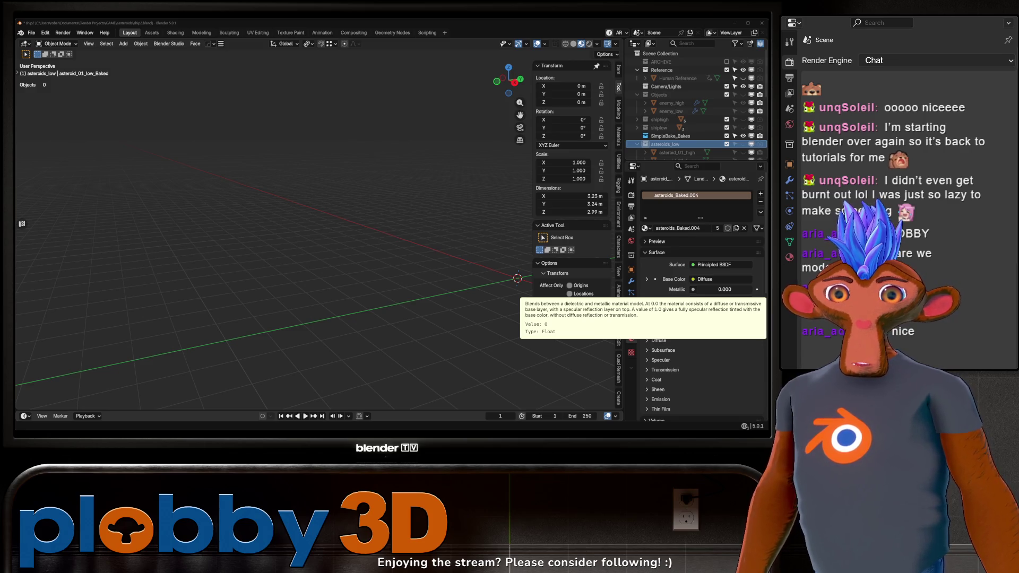
{"action": "left_click_drag", "start_coordinate": [390, 218], "coordinate": [280, 230]}
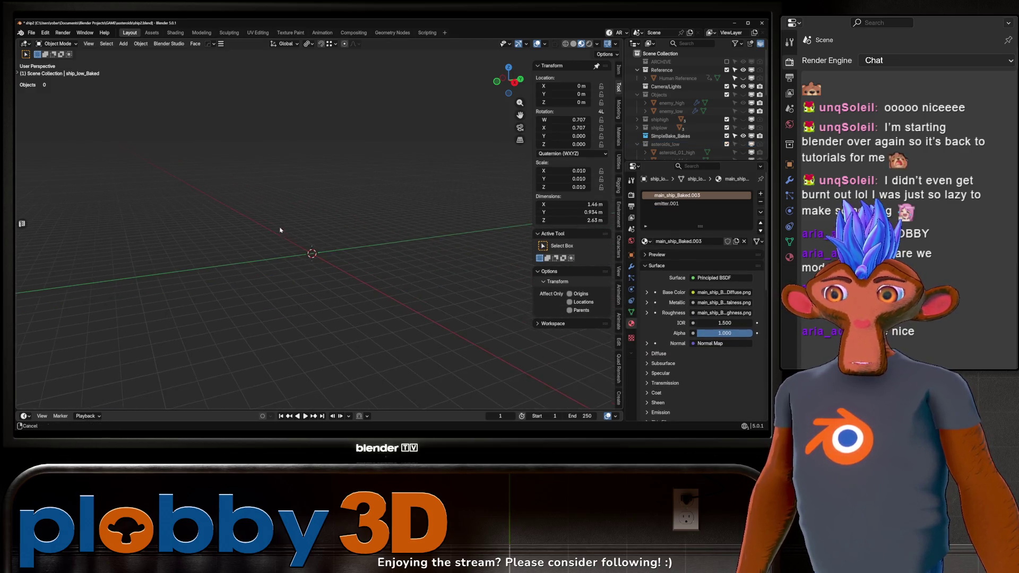
{"action": "scroll", "scroll_direction": "down", "scroll_amount": 3}
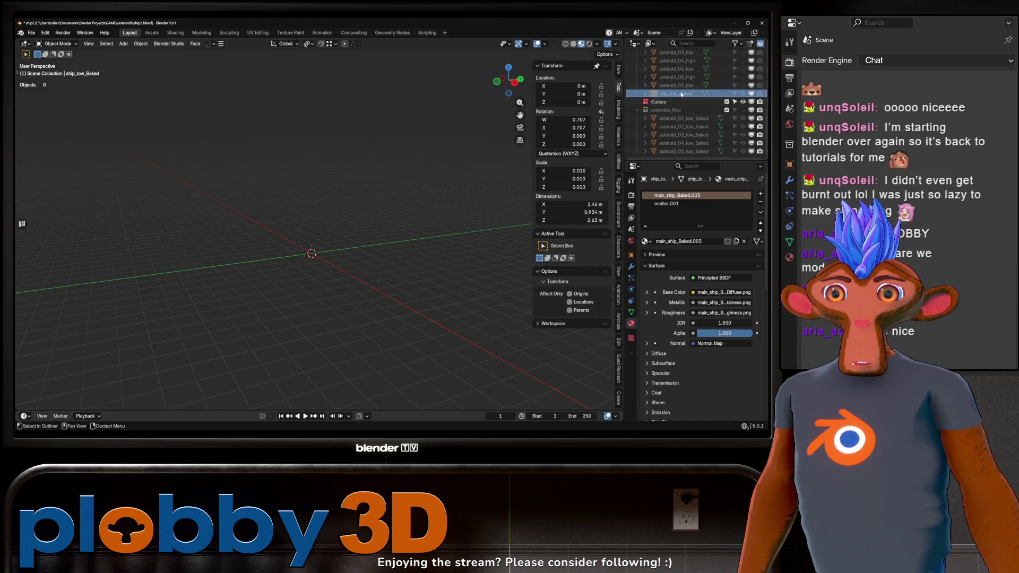
{"action": "scroll", "scroll_direction": "up", "scroll_amount": 3}
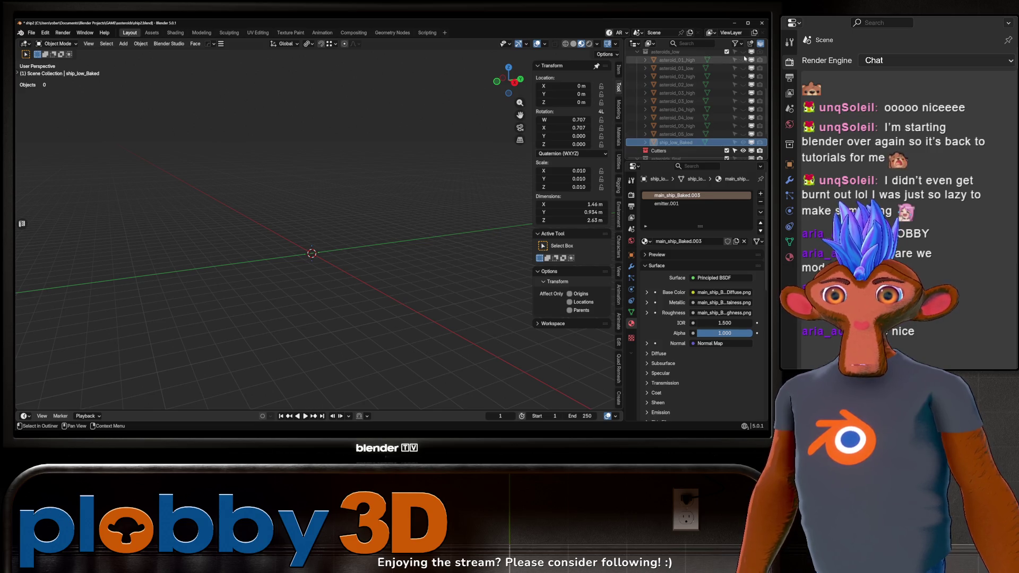
{"action": "key", "text": "alt+h"}
{"action": "scroll", "scroll_direction": "up", "scroll_amount": 3}
{"action": "left_click_drag", "start_coordinate": [422, 197], "coordinate": [323, 263]}
{"action": "key", "text": "KP_7"}
{"action": "scroll", "scroll_direction": "down", "scroll_amount": 3}
{"action": "key", "text": "r"}
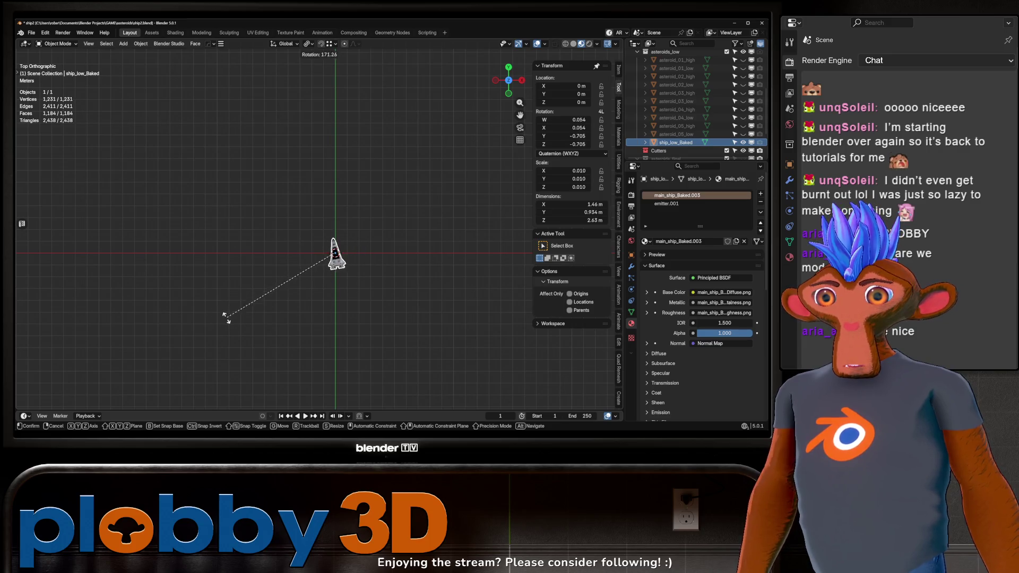
{"action": "key", "text": "Escape"}
{"action": "scroll", "scroll_direction": "up", "scroll_amount": 3}
{"action": "left_click_drag", "start_coordinate": [372, 287], "coordinate": [226, 275]}
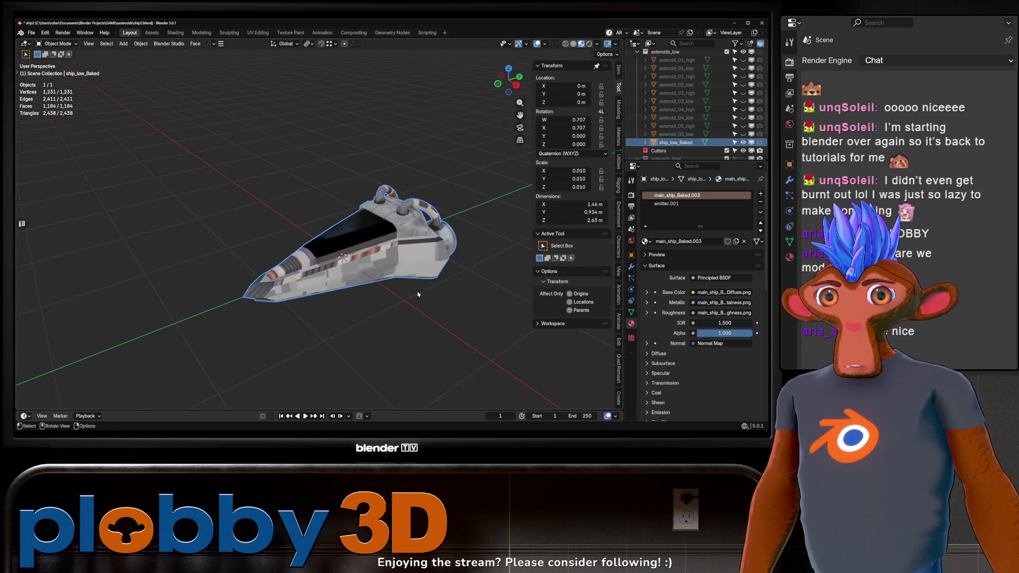
{"action": "key", "text": "h"}
{"action": "scroll", "scroll_direction": "up", "scroll_amount": 3}
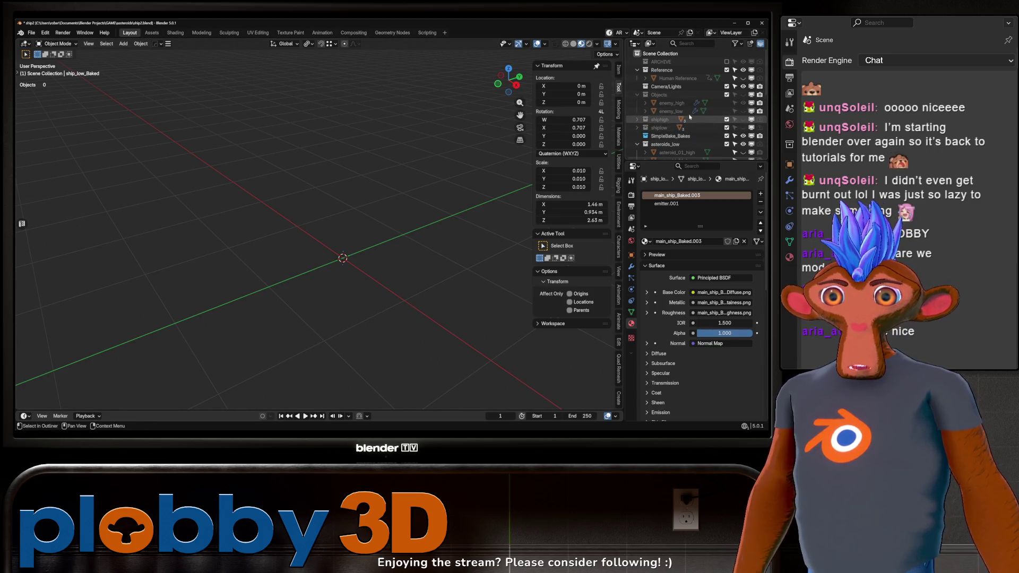
Unhide enemy_high and enemy_low in the Outliner and view the probe
{"action": "left_click", "coordinate": [743, 103]}
{"action": "left_click_drag", "start_coordinate": [393, 175], "coordinate": [338, 237]}
{"action": "scroll", "scroll_direction": "down", "scroll_amount": 3}
{"action": "scroll", "scroll_direction": "up", "scroll_amount": 3}
{"action": "scroll", "scroll_direction": "up", "scroll_amount": 3}
{"action": "left_click_drag", "start_coordinate": [259, 261], "coordinate": [350, 212]}
{"action": "scroll", "scroll_direction": "down", "scroll_amount": 3}
{"action": "scroll", "scroll_direction": "up", "scroll_amount": 3}
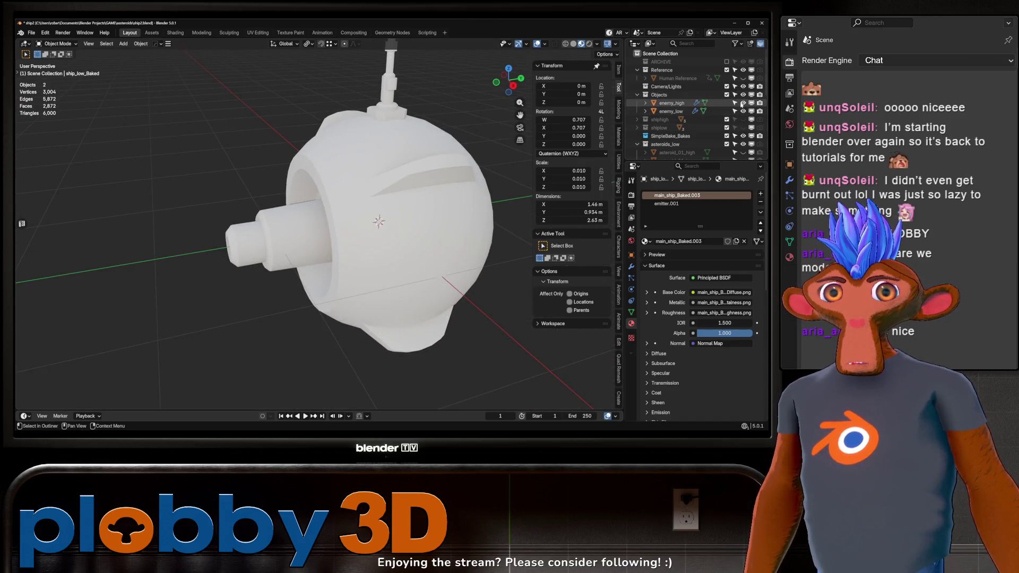
Hide enemy_low with its eye icon and select the textured enemy_high probe
{"action": "left_click", "coordinate": [743, 111]}
{"action": "left_click_drag", "start_coordinate": [349, 218], "coordinate": [367, 249]}
{"action": "scroll", "scroll_direction": "down", "scroll_amount": 3}
{"action": "scroll", "scroll_direction": "up", "scroll_amount": 3}
{"action": "left_click", "coordinate": [377, 271]}
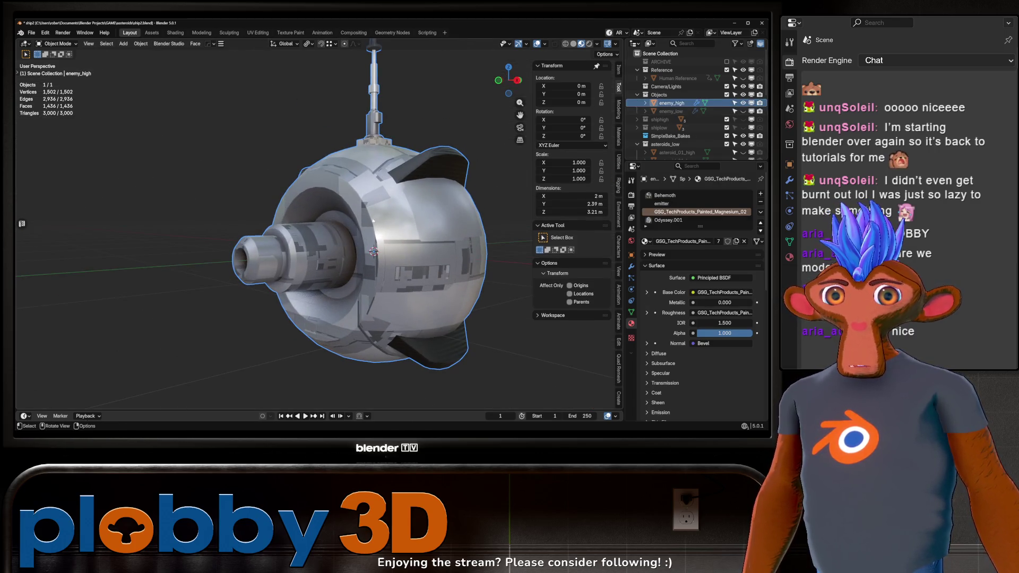
{"action": "left_click_drag", "start_coordinate": [329, 228], "coordinate": [385, 230]}
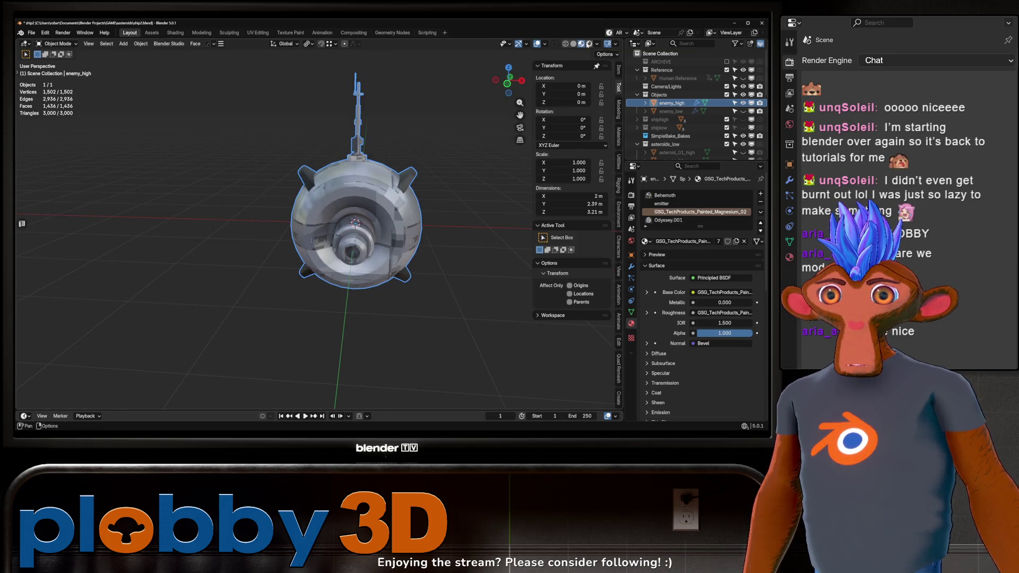
Switch to Rendered shading and add a scaled-up image empty to the scene
{"action": "key", "text": "z"}
{"action": "left_click", "coordinate": [437, 131]}
{"action": "left_click_drag", "start_coordinate": [410, 151], "coordinate": [424, 297]}
{"action": "key", "text": "shift+a"}
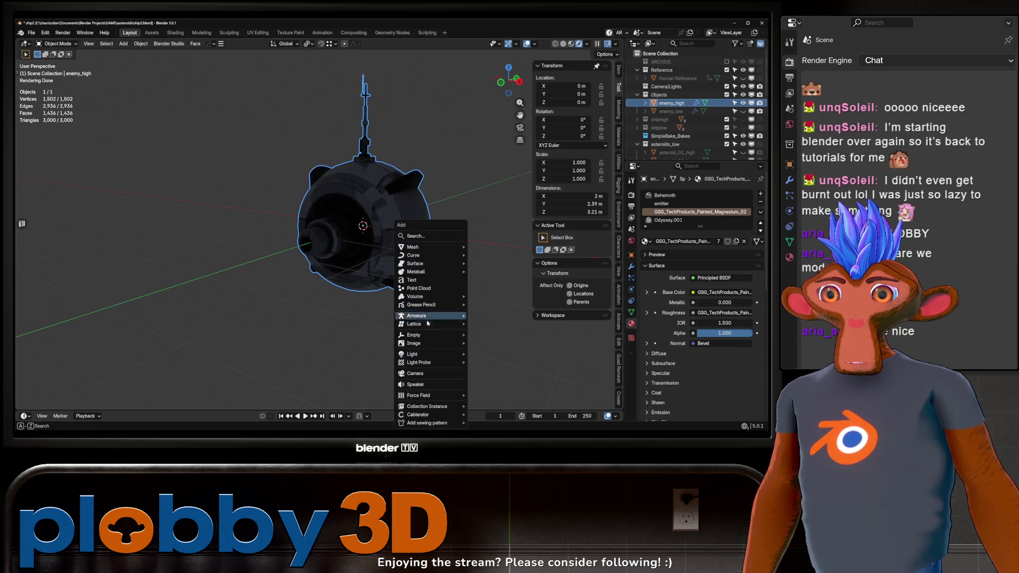
{"action": "mouse_move", "coordinate": [427, 344]}
{"action": "left_click", "coordinate": [495, 367]}
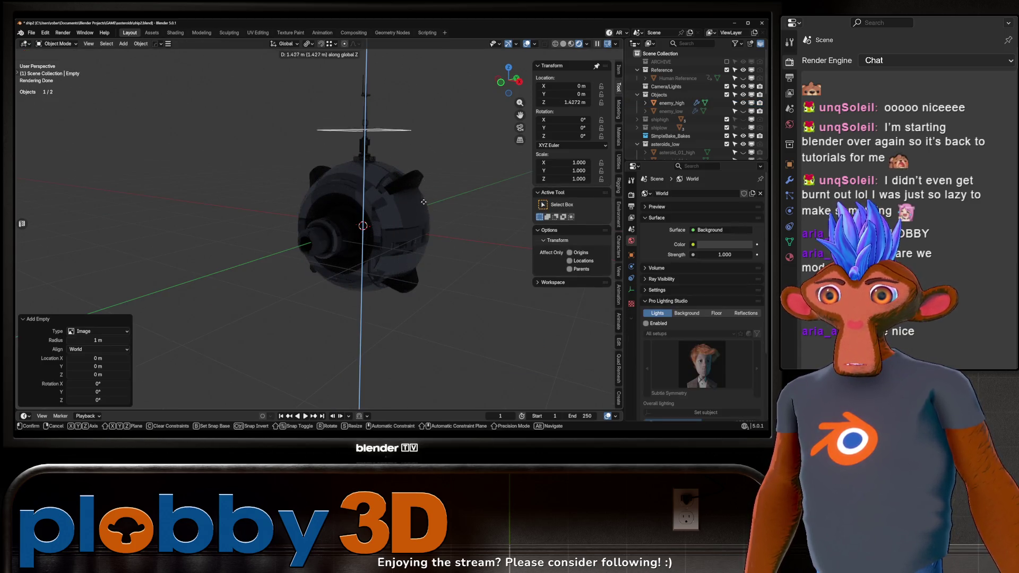
{"action": "key", "text": "s"}
{"action": "left_click", "coordinate": [212, 153]}
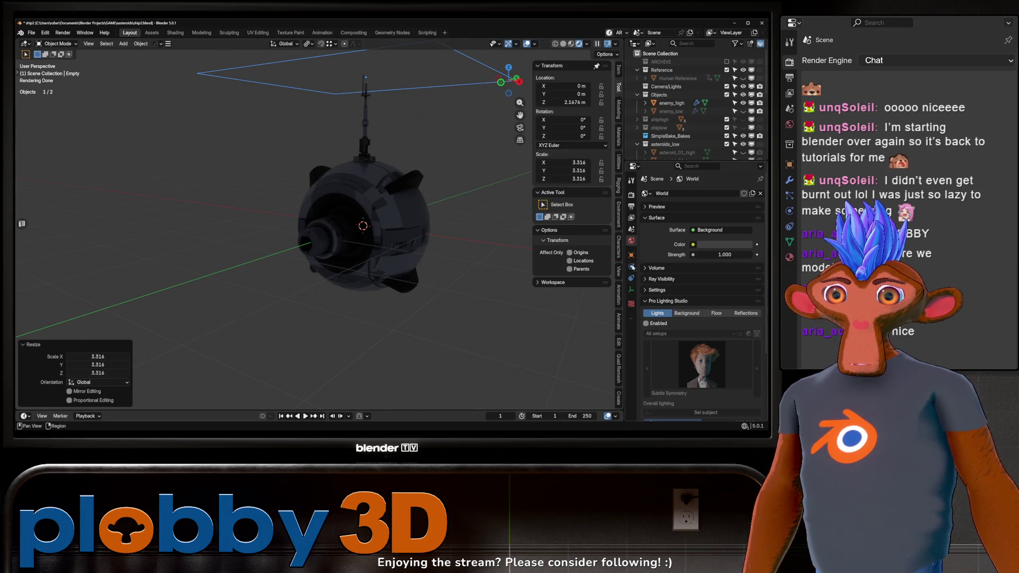
Reselect the image empty and delete it
{"action": "left_click", "coordinate": [377, 208]}
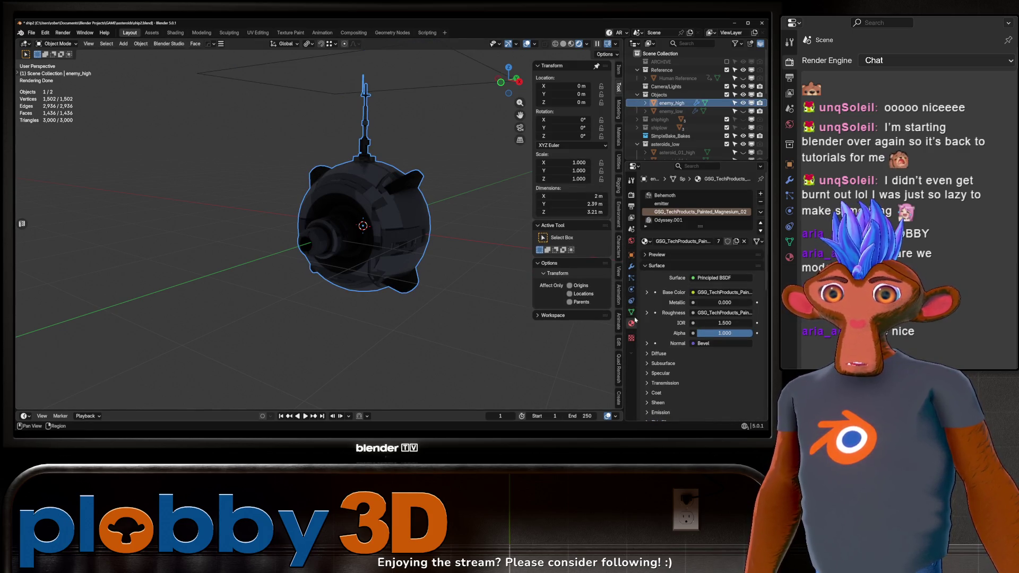
{"action": "left_click", "coordinate": [463, 83]}
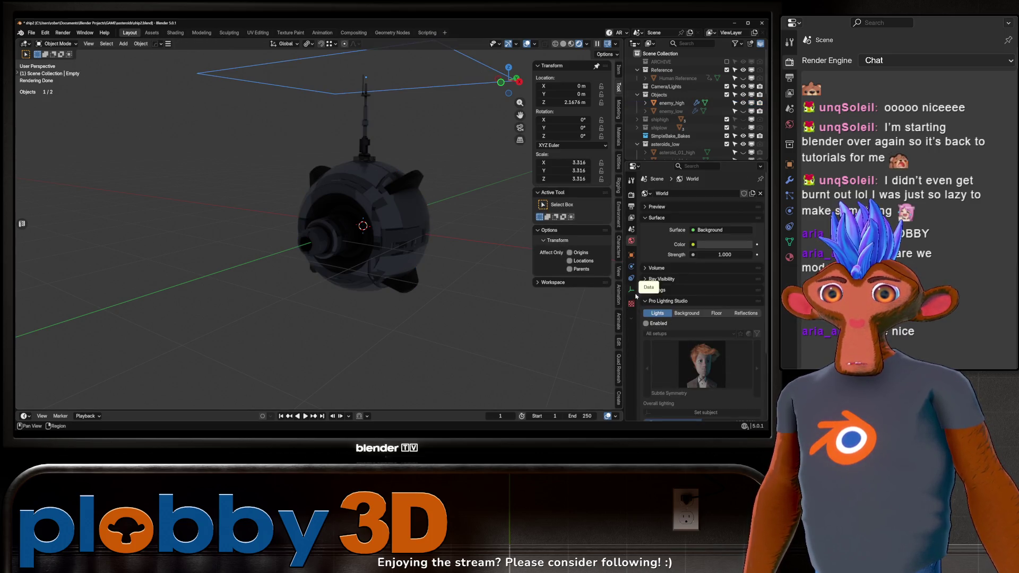
{"action": "scroll", "scroll_direction": "down", "scroll_amount": 3}
{"action": "left_click", "coordinate": [472, 93]}
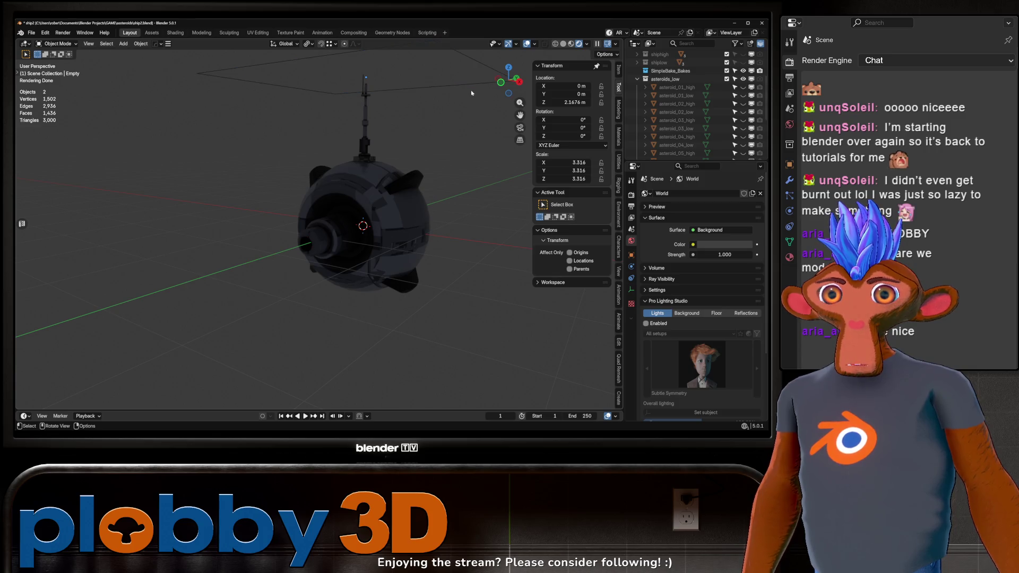
{"action": "left_click", "coordinate": [471, 87]}
{"action": "scroll", "scroll_direction": "down", "scroll_amount": 3}
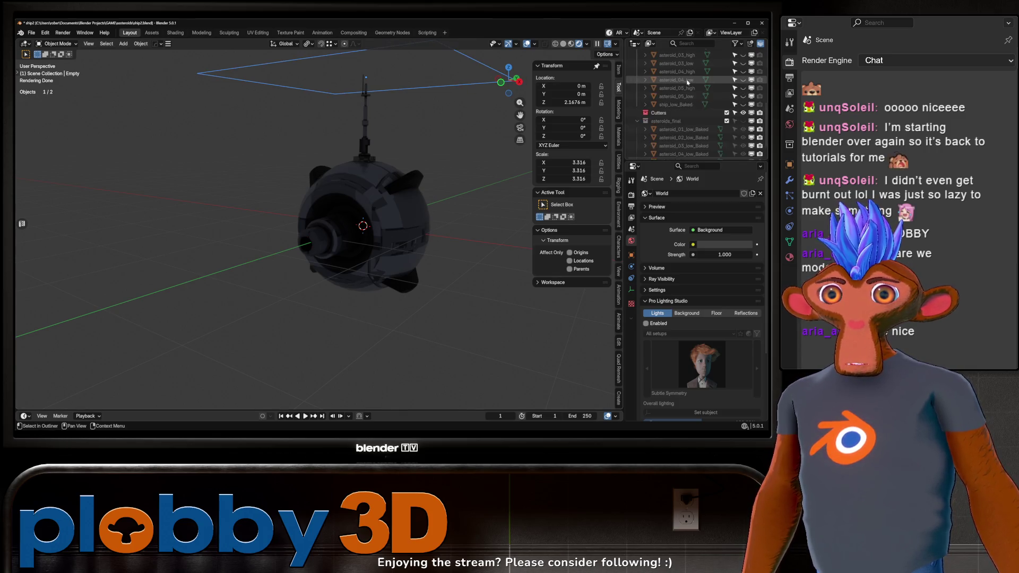
{"action": "key", "text": "Delete"}
Add an area light, scale it, raise it on Z above the probe and increase its Power
{"action": "key", "text": "shift+a"}
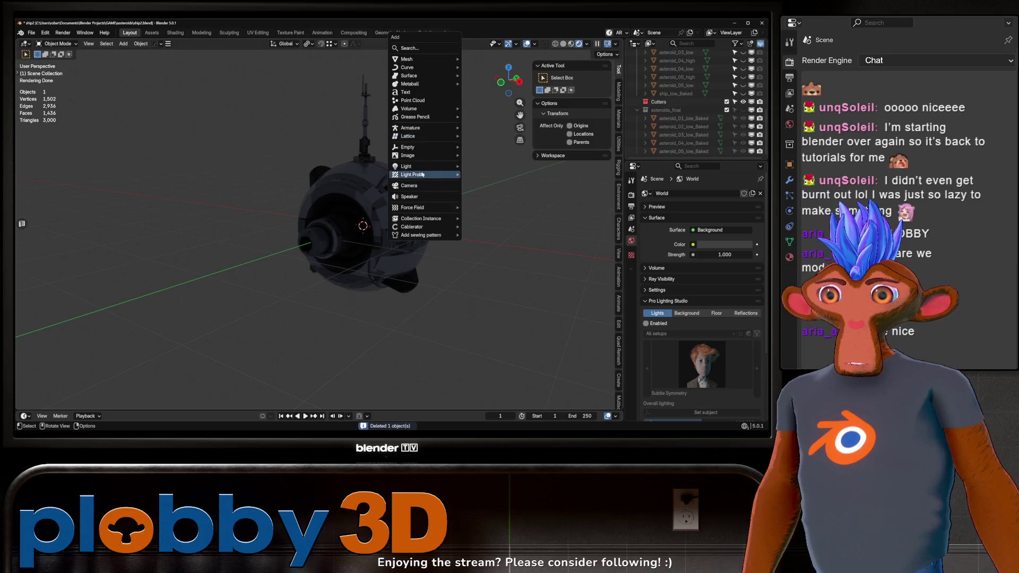
{"action": "mouse_move", "coordinate": [425, 152]}
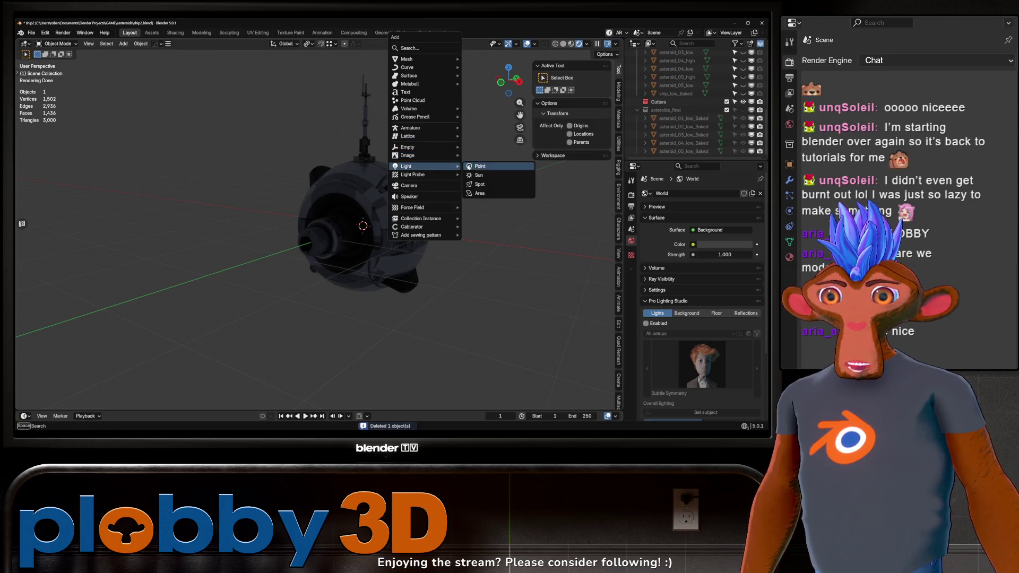
{"action": "left_click", "coordinate": [474, 195]}
{"action": "key", "text": "s"}
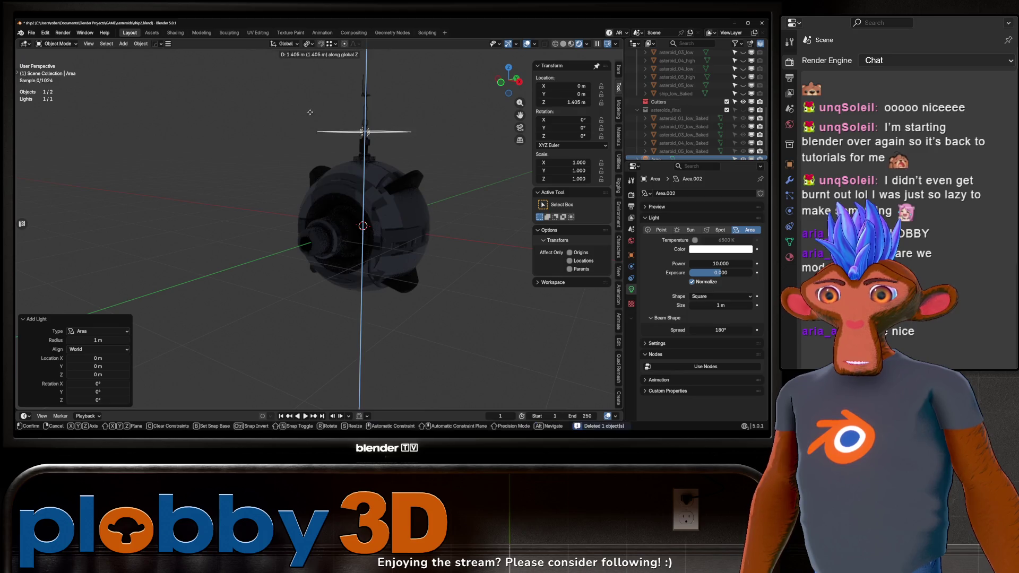
{"action": "key", "text": "Return"}
{"action": "key", "text": "g"}
{"action": "key", "text": "z"}
{"action": "left_click", "coordinate": [487, 370]}
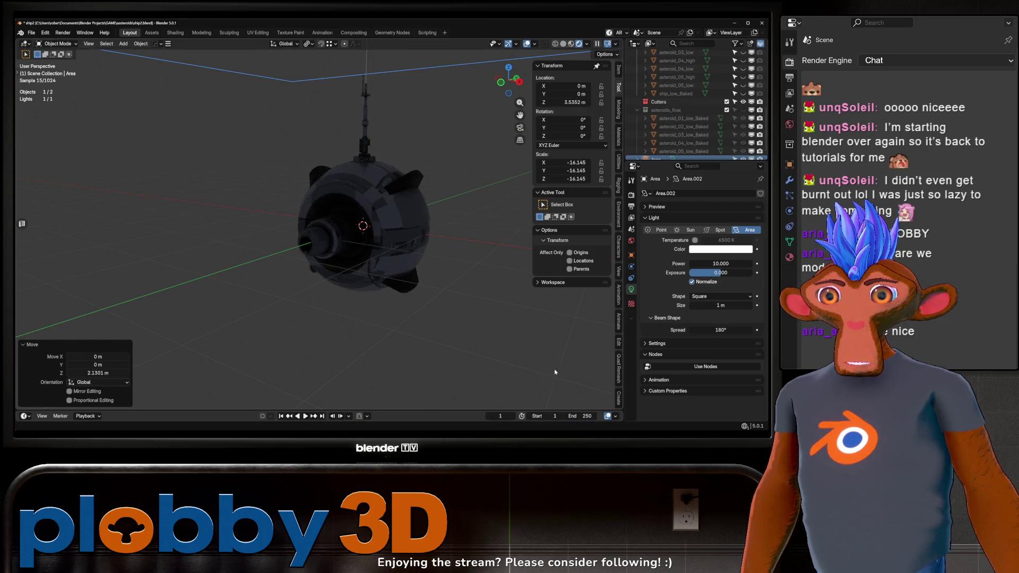
{"action": "left_click_drag", "start_coordinate": [719, 264], "coordinate": [753, 263]}
{"action": "scroll", "scroll_direction": "down", "scroll_amount": 3}
Shrink the area light, rotate it 180° on X and set Power to about 289
{"action": "key", "text": "s"}
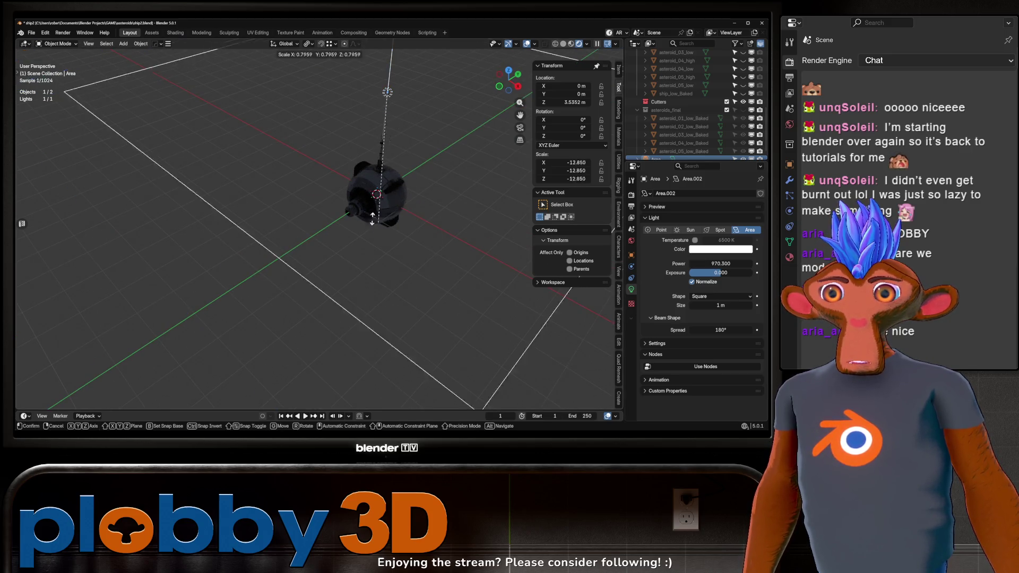
{"action": "left_click", "coordinate": [374, 206]}
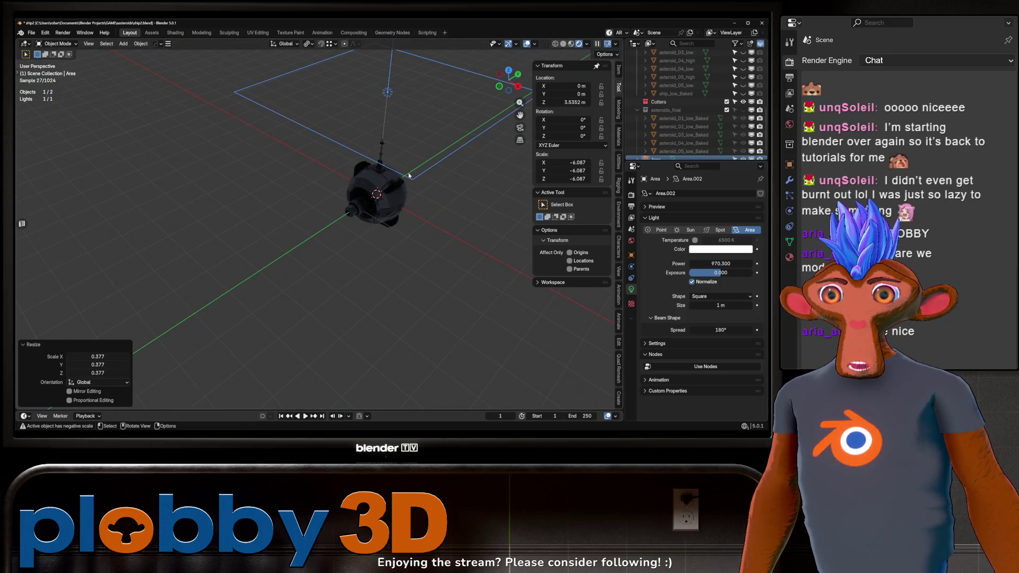
{"action": "type", "text": "rx180"}
{"action": "key", "text": "Return"}
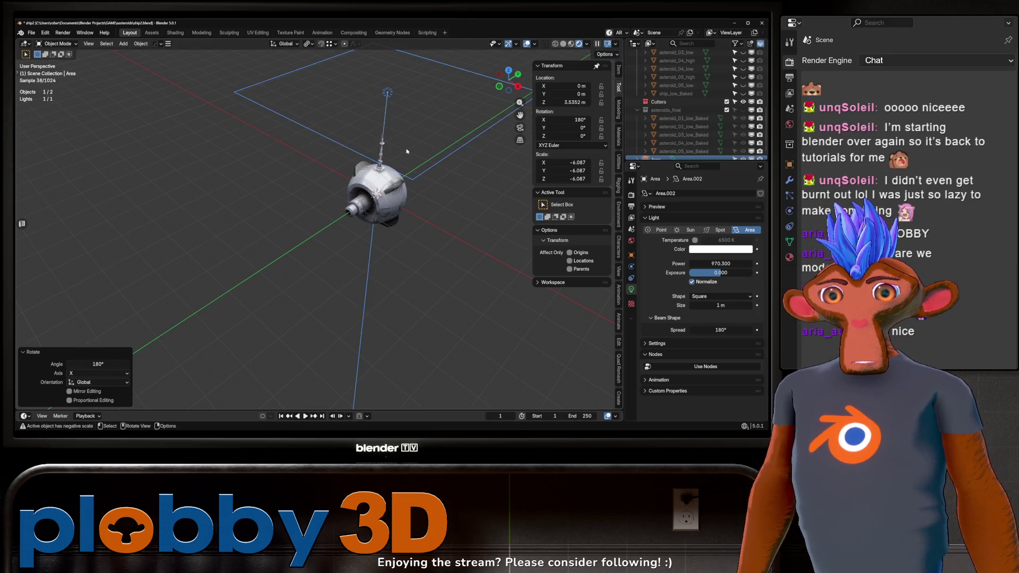
{"action": "scroll", "scroll_direction": "up", "scroll_amount": 3}
{"action": "left_click_drag", "start_coordinate": [406, 152], "coordinate": [393, 128]}
{"action": "scroll", "scroll_direction": "up", "scroll_amount": 3}
{"action": "left_click_drag", "start_coordinate": [721, 263], "coordinate": [727, 263]}
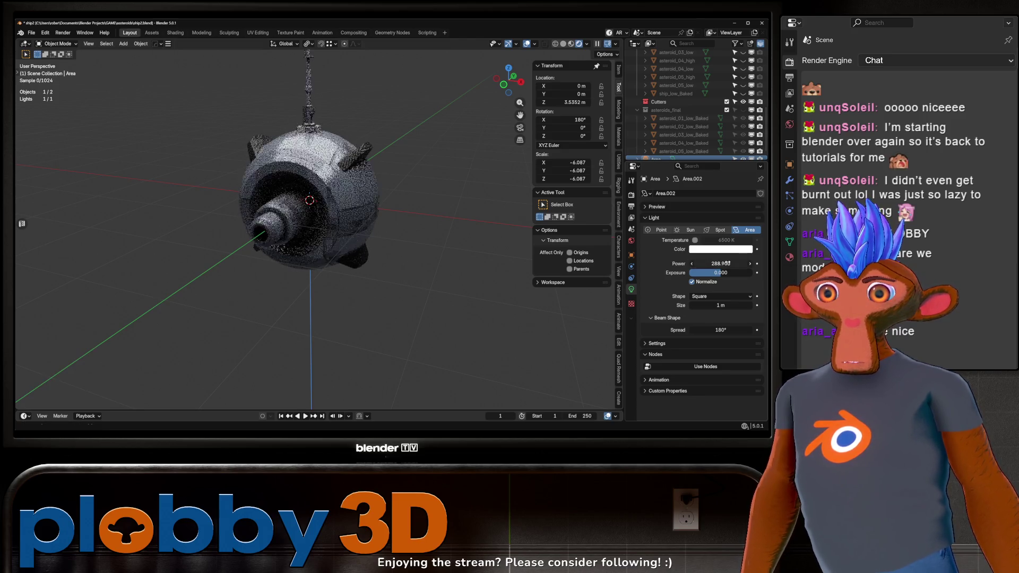
Select the probe's sphere in Edit Mode and pick a face inside the vent slot
{"action": "scroll", "scroll_direction": "up", "scroll_amount": 3}
{"action": "scroll", "scroll_direction": "down", "scroll_amount": 3}
{"action": "scroll", "scroll_direction": "up", "scroll_amount": 3}
{"action": "left_click_drag", "start_coordinate": [329, 169], "coordinate": [498, 242]}
{"action": "left_click_drag", "start_coordinate": [368, 223], "coordinate": [294, 217]}
{"action": "left_click", "coordinate": [305, 248]}
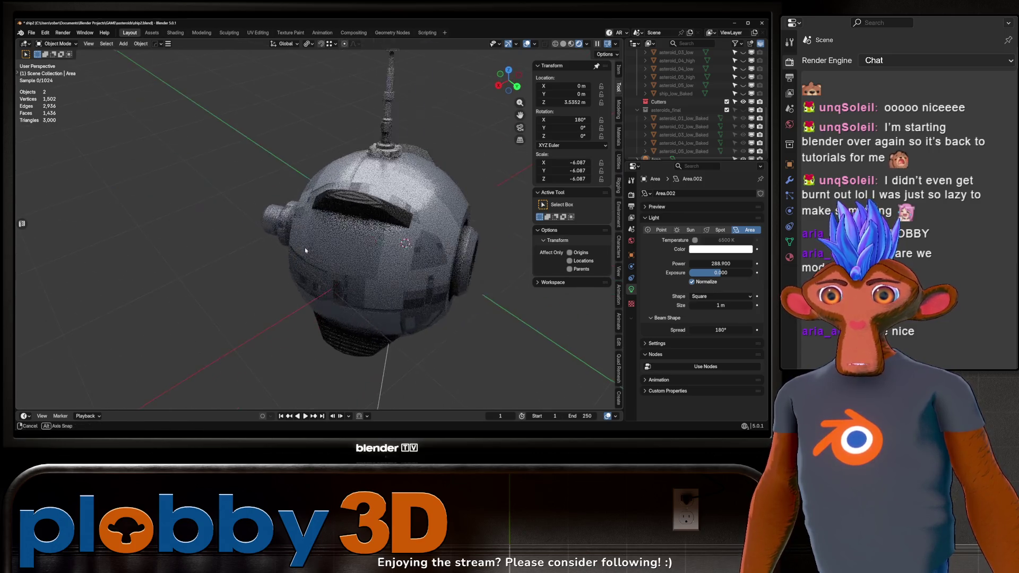
{"action": "scroll", "scroll_direction": "up", "scroll_amount": 3}
{"action": "key", "text": "Tab"}
{"action": "left_click", "coordinate": [360, 208]}
{"action": "left_click_drag", "start_coordinate": [360, 209], "coordinate": [292, 218]}
Fill-select the upper and lower face strips along the vent slot
{"action": "left_click", "coordinate": [389, 223]}
{"action": "left_click", "coordinate": [388, 224]}
{"action": "left_click_drag", "start_coordinate": [389, 223], "coordinate": [248, 225]}
{"action": "left_click", "coordinate": [370, 287]}
{"action": "left_click", "coordinate": [248, 225]}
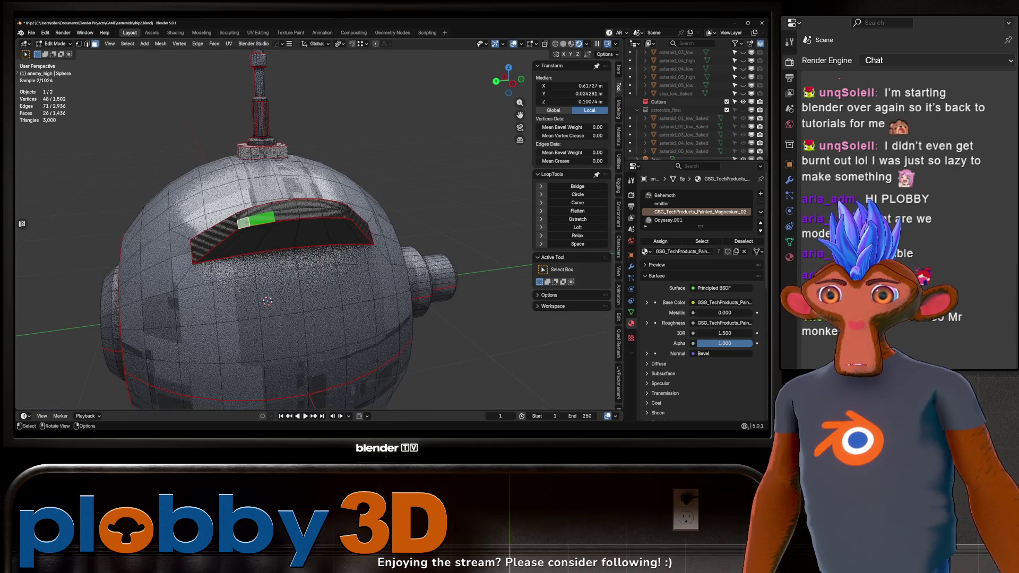
{"action": "left_click", "coordinate": [341, 208]}
{"action": "scroll", "scroll_direction": "down", "scroll_amount": 3}
{"action": "left_click_drag", "start_coordinate": [311, 226], "coordinate": [328, 235]}
{"action": "left_click", "coordinate": [318, 225]}
{"action": "left_click", "coordinate": [389, 239]}
{"action": "left_click_drag", "start_coordinate": [300, 290], "coordinate": [402, 271]}
Mark the edge ring around the slot as a seam and shrink to the inner face strip
{"action": "key", "text": "q"}
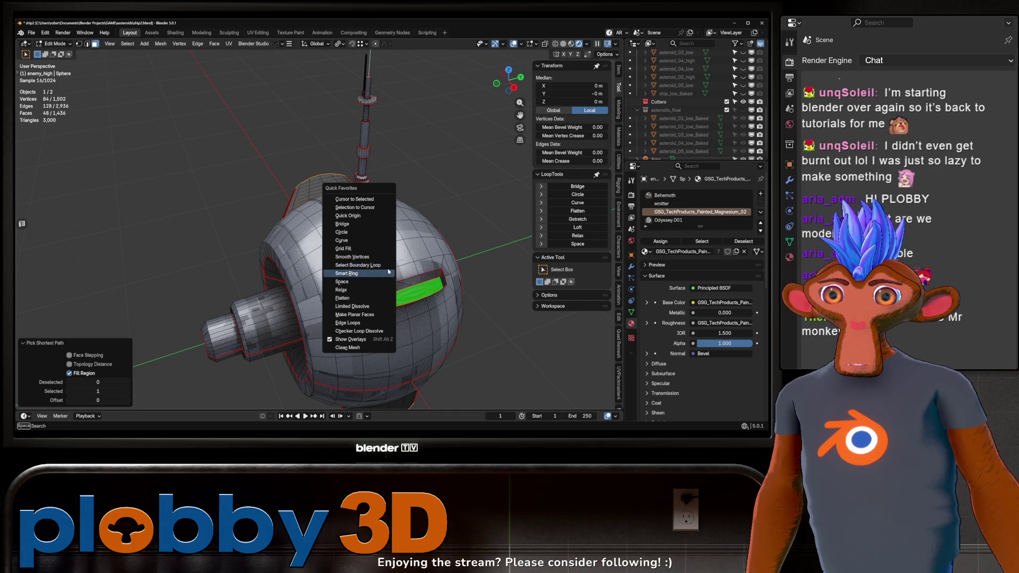
{"action": "left_click", "coordinate": [388, 273]}
{"action": "key", "text": "u"}
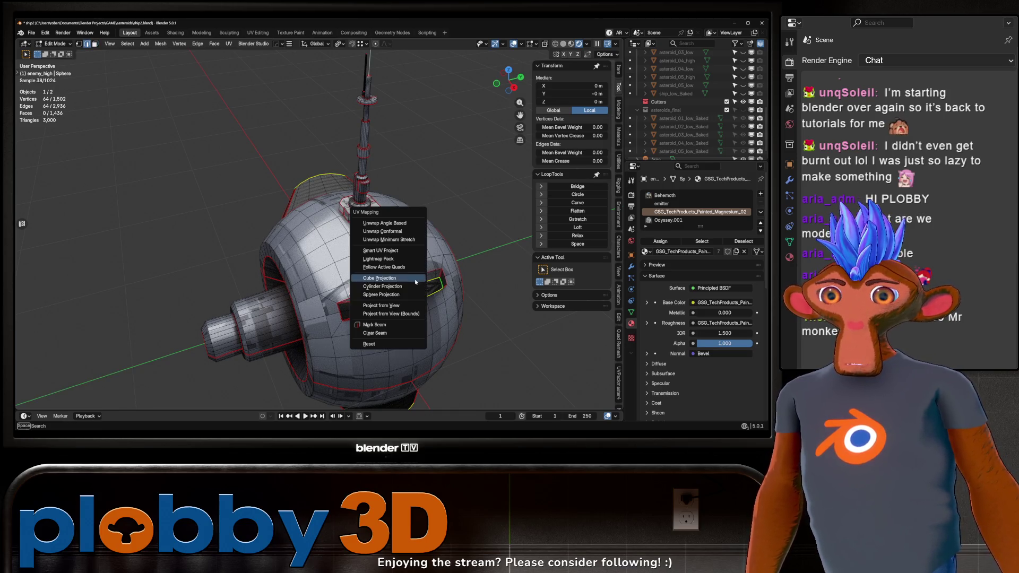
{"action": "left_click", "coordinate": [391, 325]}
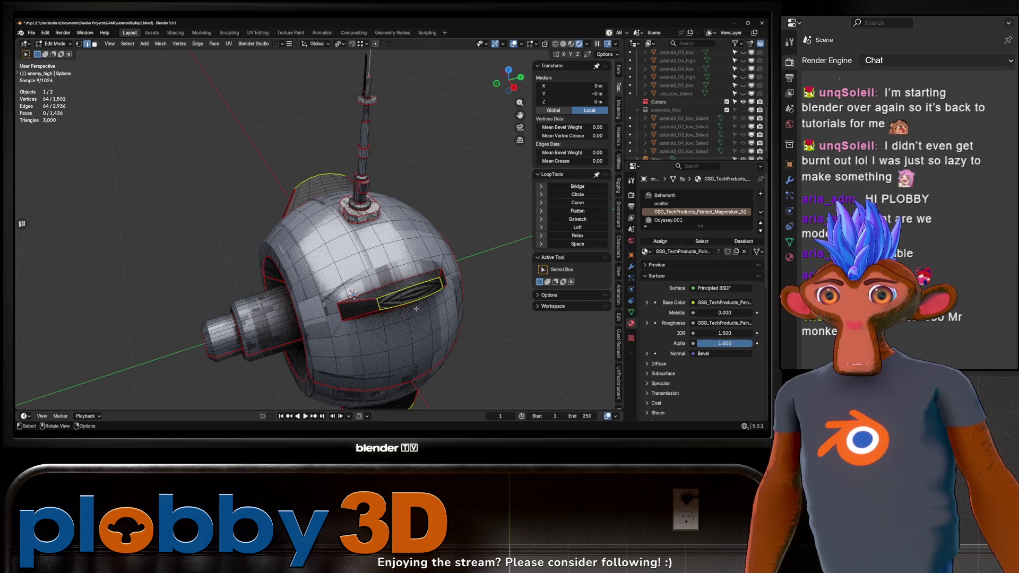
{"action": "key", "text": "ctrl+KP_Add"}
{"action": "key", "text": "ctrl+KP_Subtract"}
{"action": "scroll", "scroll_direction": "down", "scroll_amount": 3}
{"action": "left_click_drag", "start_coordinate": [380, 285], "coordinate": [393, 292]}
Unwrap the vent faces Angle Based and toggle back to Object Mode
{"action": "key", "text": "u"}
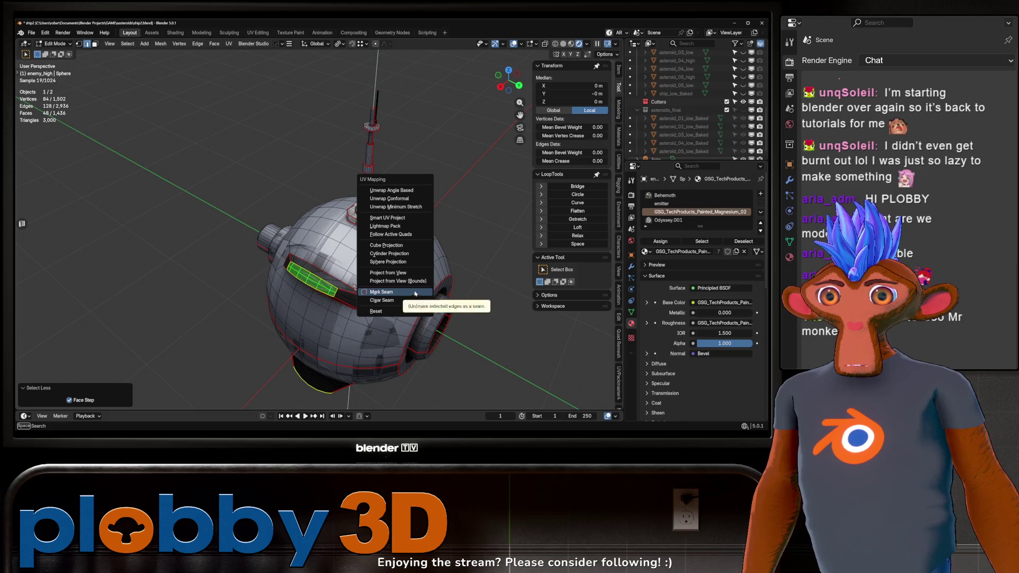
{"action": "left_click", "coordinate": [403, 191]}
{"action": "left_click_drag", "start_coordinate": [403, 191], "coordinate": [435, 261]}
{"action": "key", "text": "Tab"}
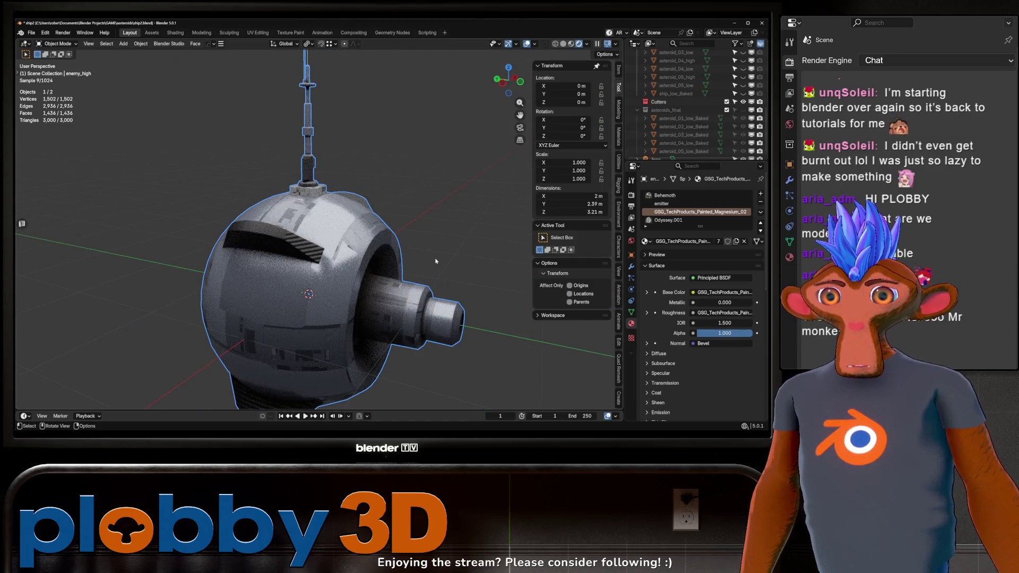
{"action": "key", "text": "Tab"}
In the UV Editing workspace, scale the vent UV islands down, then up about 1.94×
{"action": "left_click", "coordinate": [258, 32]}
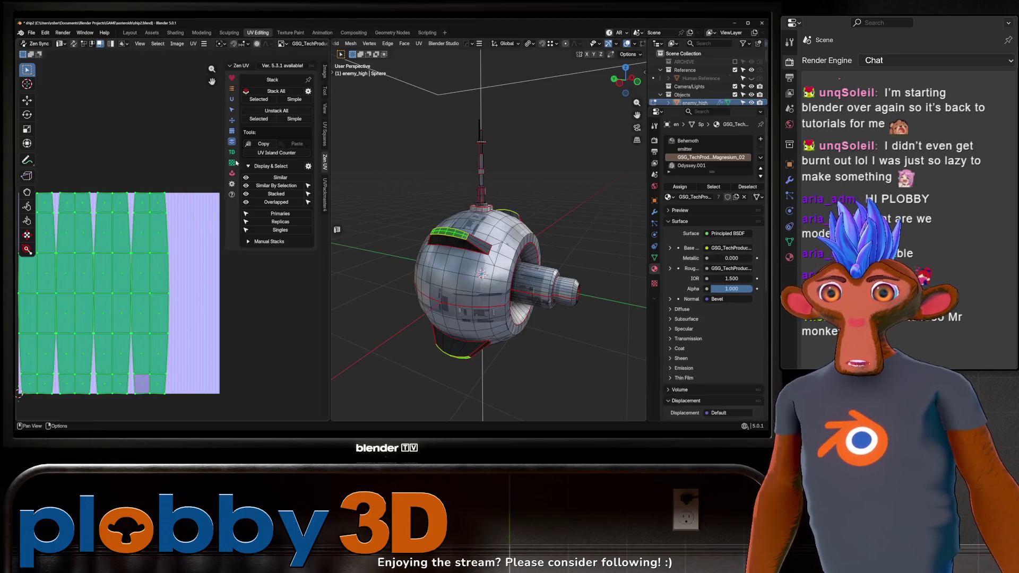
{"action": "scroll", "scroll_direction": "up", "scroll_amount": 3}
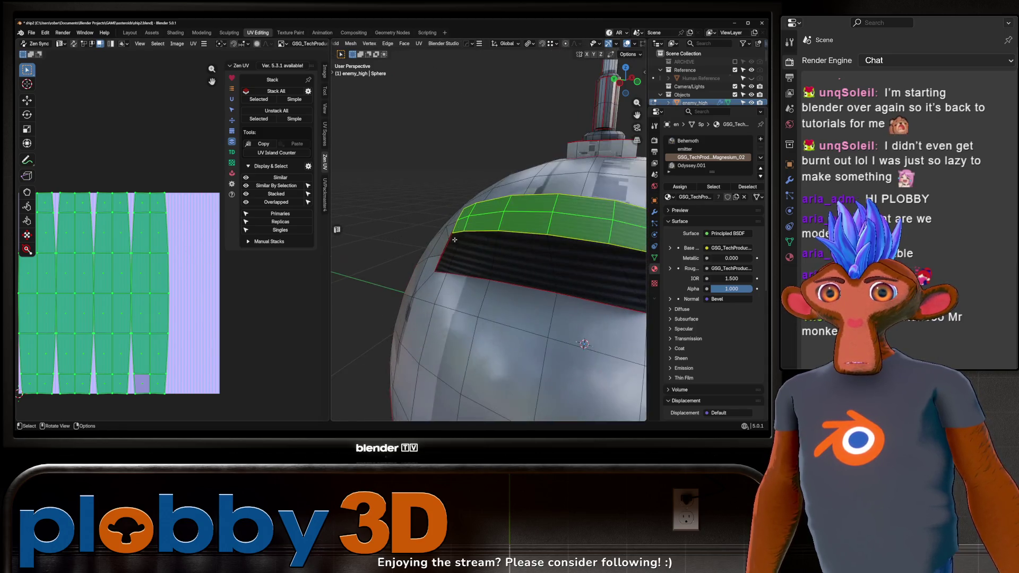
{"action": "key", "text": "s"}
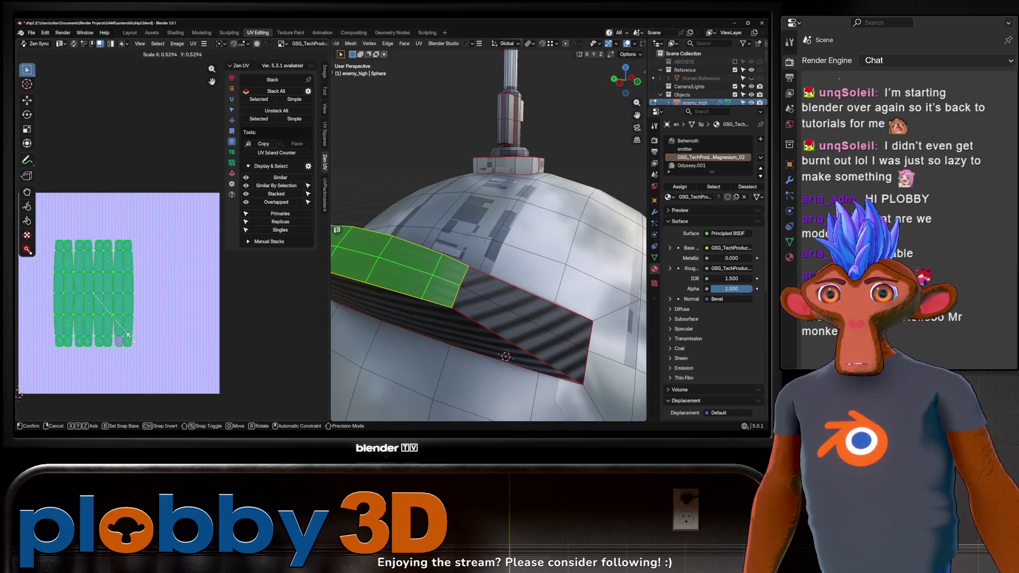
{"action": "left_click", "coordinate": [108, 306]}
{"action": "key", "text": "Tab"}
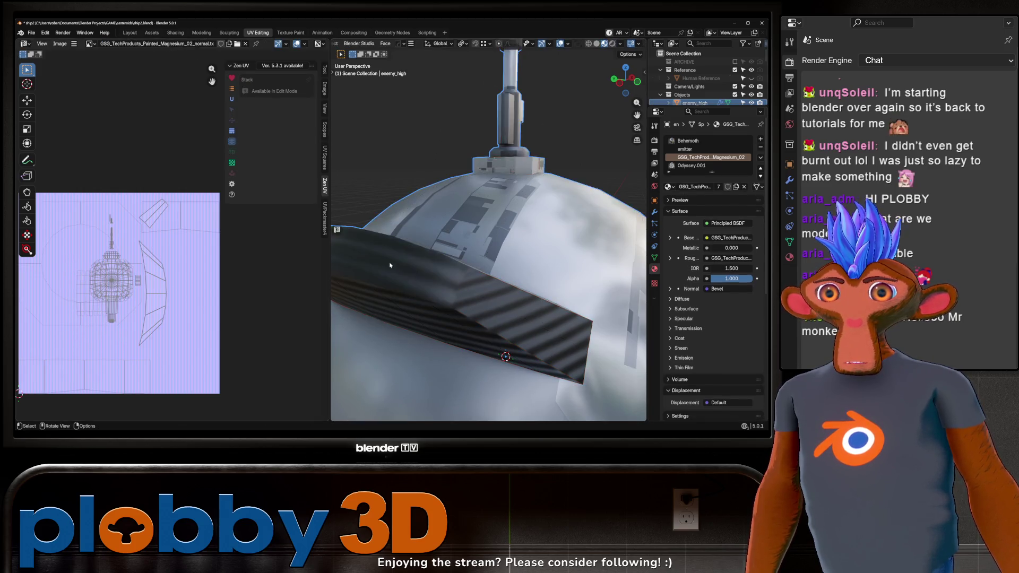
{"action": "key", "text": "KP_Decimal"}
{"action": "key", "text": "Tab"}
{"action": "key", "text": "s"}
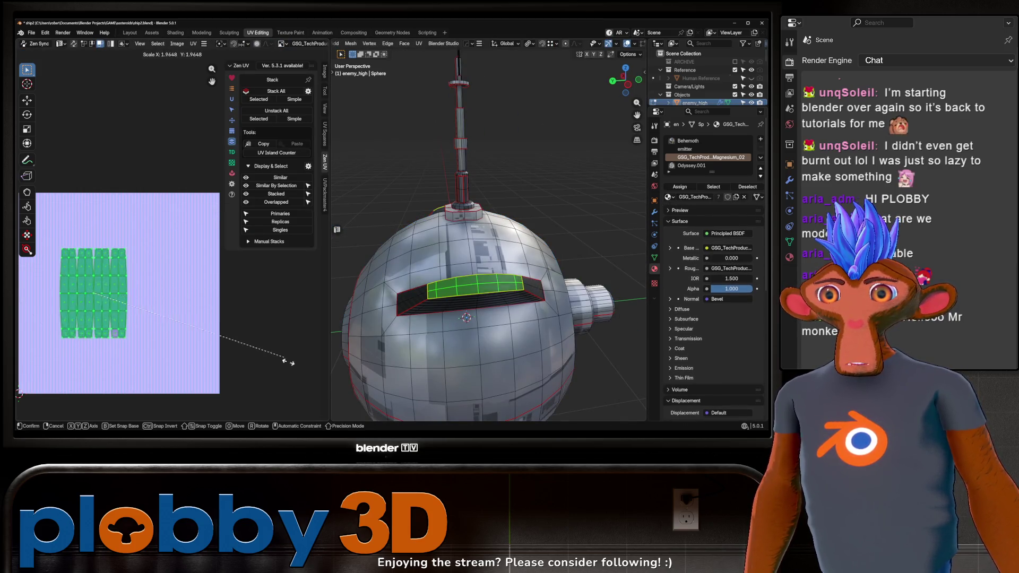
{"action": "left_click", "coordinate": [297, 382]}
Check the texture, then select the face loop around the front opening and assign the hull material
{"action": "key", "text": "Tab"}
{"action": "left_click_drag", "start_coordinate": [505, 293], "coordinate": [551, 344]}
{"action": "key", "text": "Tab"}
{"action": "key", "text": "Tab"}
{"action": "scroll", "scroll_direction": "down", "scroll_amount": 3}
{"action": "key", "text": "Tab"}
{"action": "left_click", "coordinate": [469, 285]}
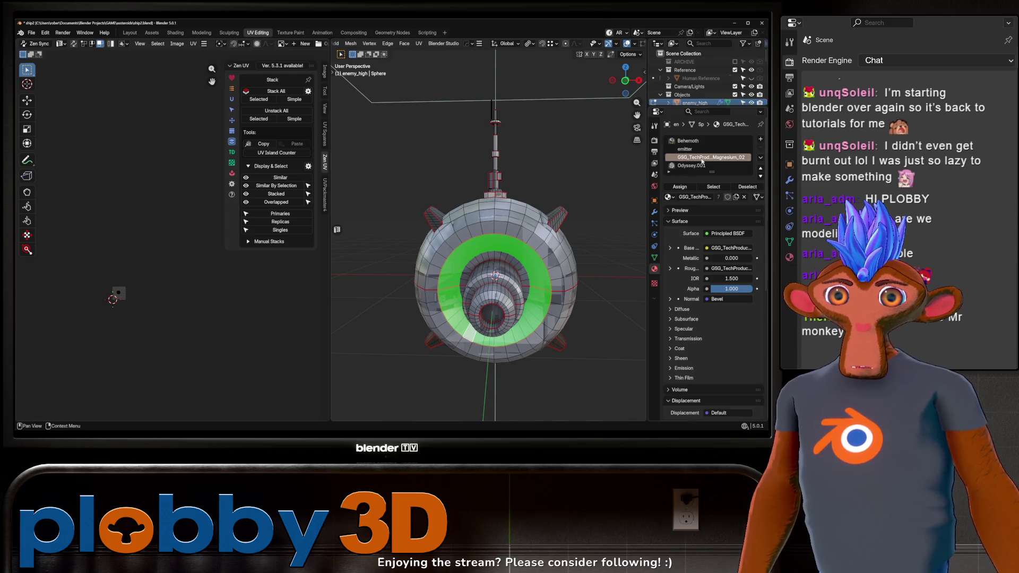
{"action": "left_click", "coordinate": [680, 187]}
Select the face ring around the inner opening and unwrap it Conformal
{"action": "key", "text": "Tab"}
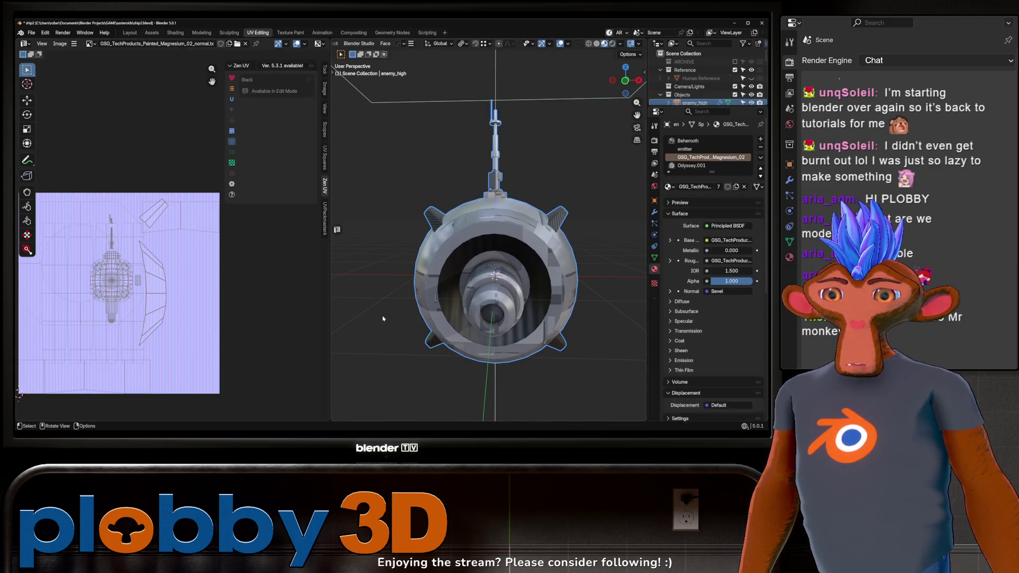
{"action": "key", "text": "Tab"}
{"action": "scroll", "scroll_direction": "up", "scroll_amount": 3}
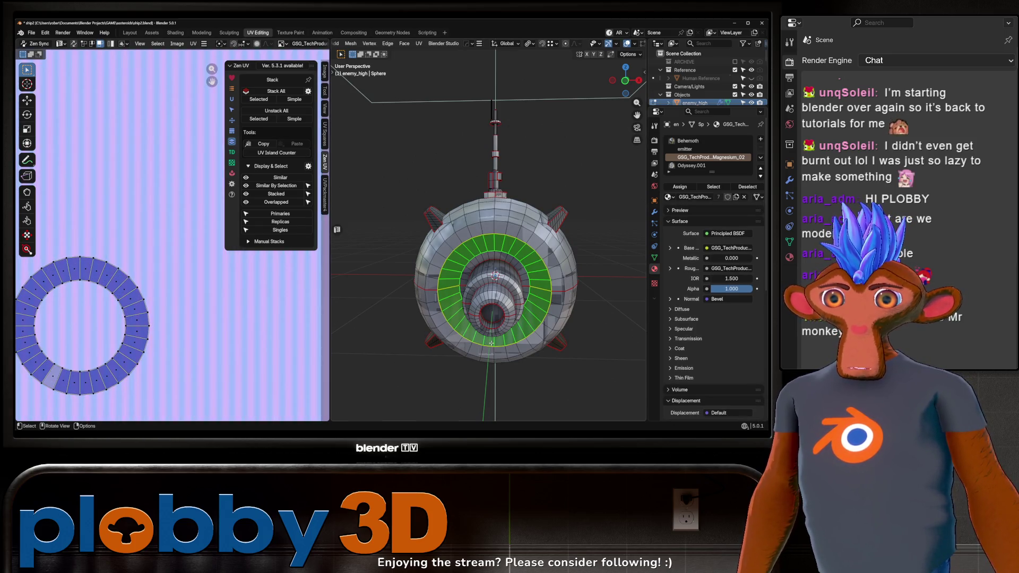
{"action": "key", "text": "alt+a"}
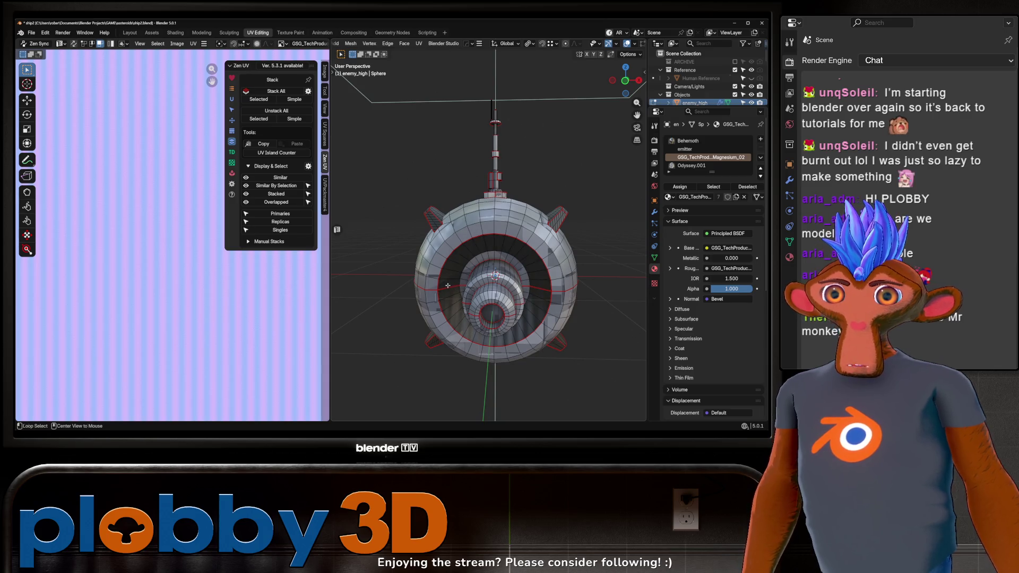
{"action": "left_click", "coordinate": [445, 291]}
{"action": "key", "text": "u"}
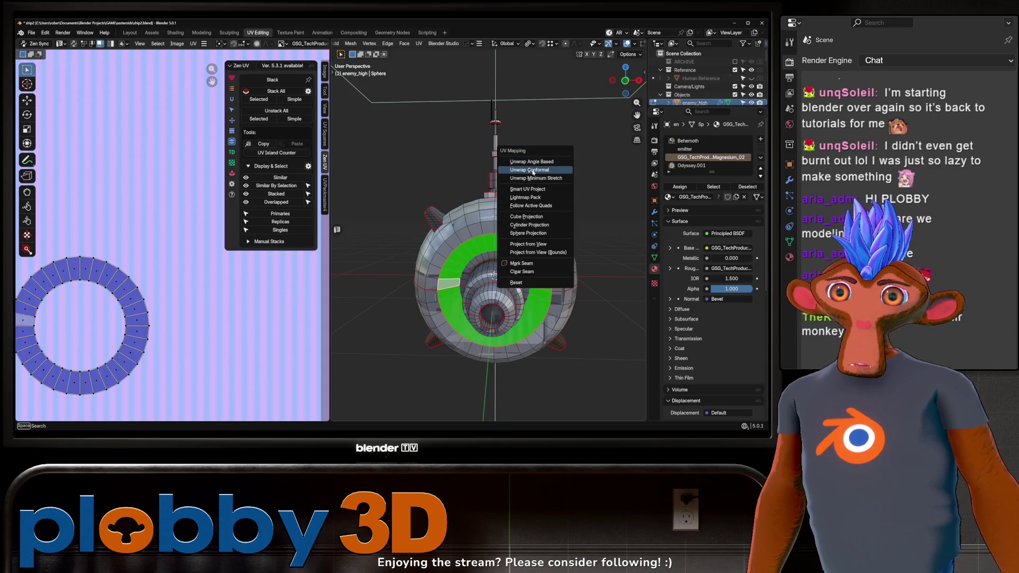
{"action": "left_click", "coordinate": [530, 167]}
{"action": "key", "text": "Home"}
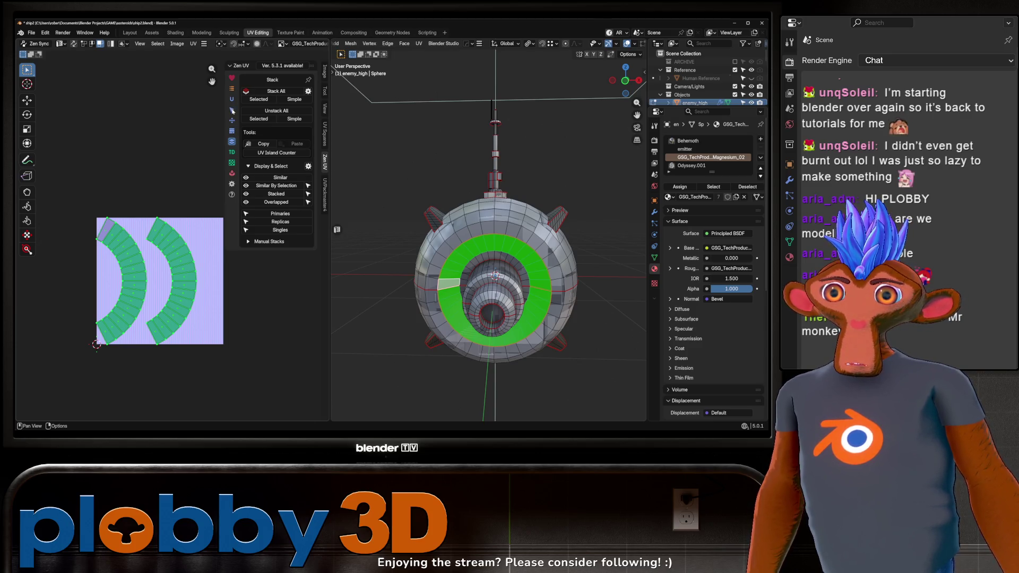
Straighten the ring UVs with Zen UV Quadrify and Stack All matching islands
{"action": "left_click", "coordinate": [232, 109]}
{"action": "left_click", "coordinate": [232, 99]}
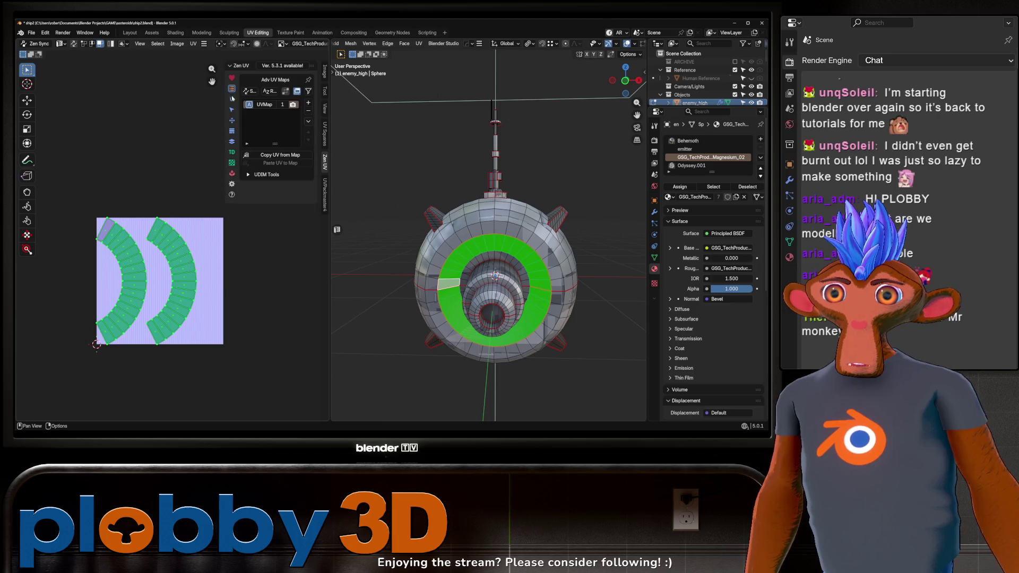
{"action": "left_click", "coordinate": [232, 120]}
{"action": "left_click", "coordinate": [248, 119]}
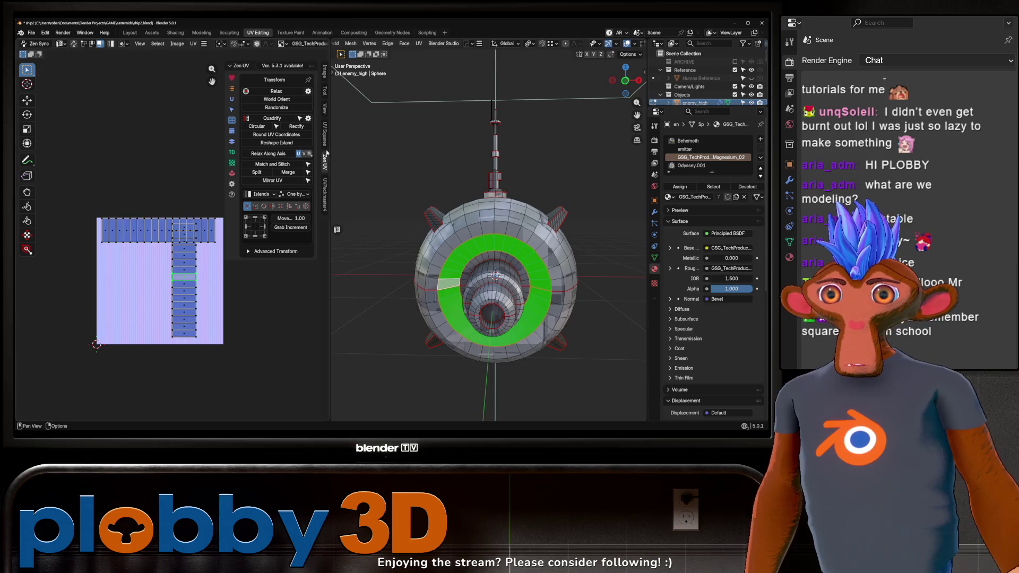
{"action": "left_click", "coordinate": [231, 143]}
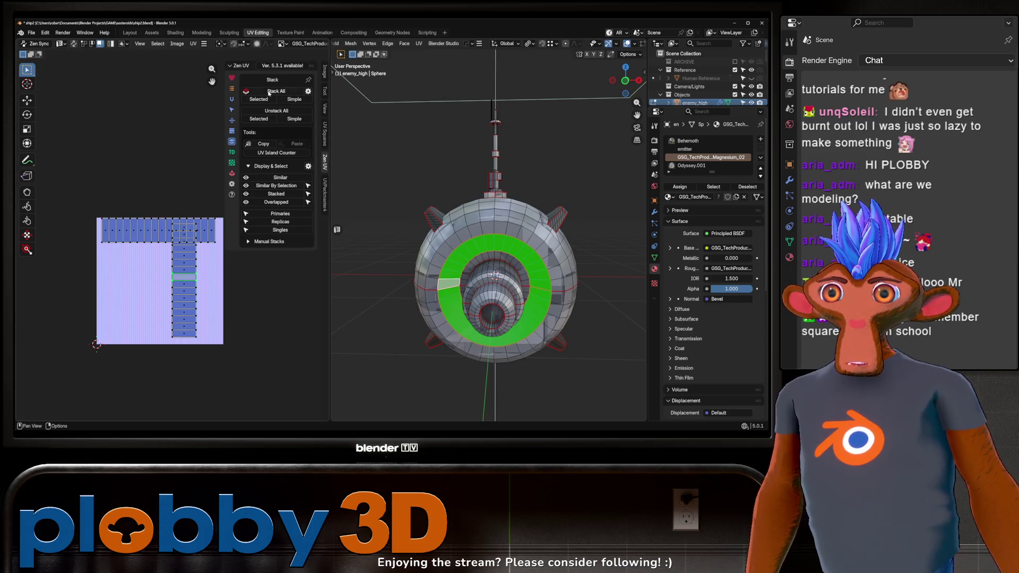
{"action": "left_click", "coordinate": [269, 93]}
Check the ribbed ring texture from a front view, then re-enter editing of the engine ring faces
{"action": "key", "text": "Tab"}
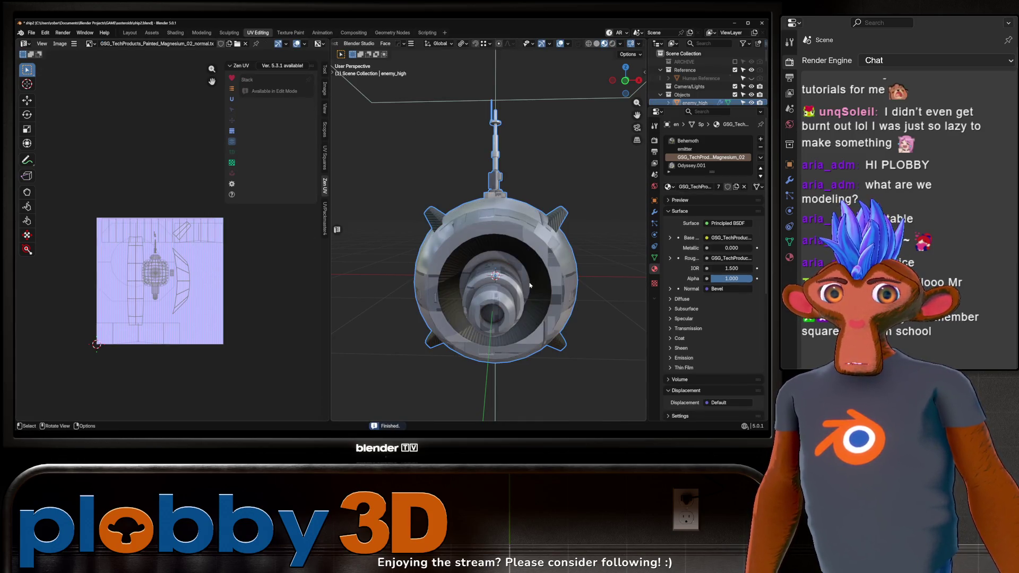
{"action": "key", "text": "Tab"}
{"action": "left_click_drag", "start_coordinate": [485, 304], "coordinate": [436, 287]}
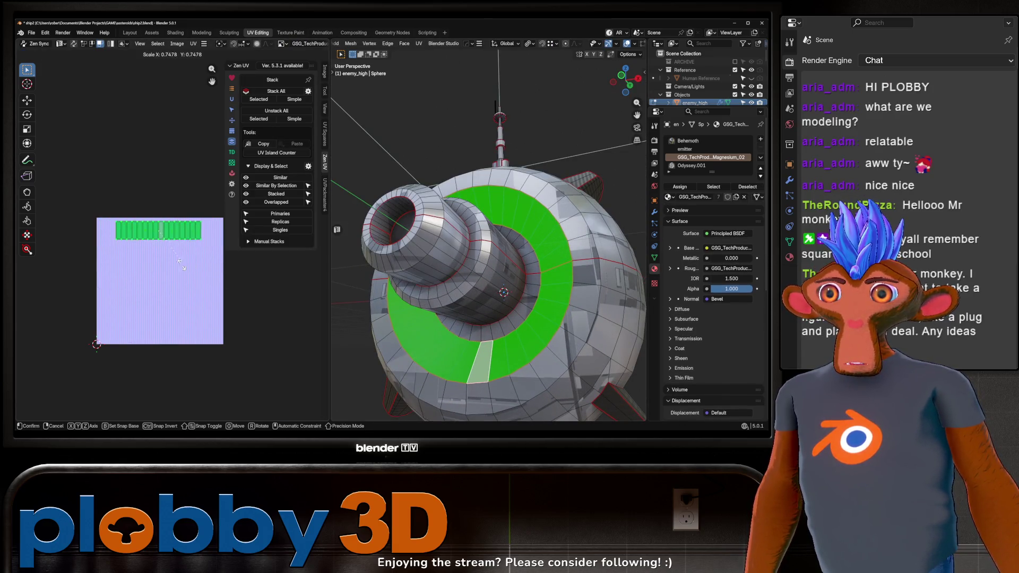
{"action": "key", "text": "Tab"}
{"action": "scroll", "scroll_direction": "down", "scroll_amount": 3}
{"action": "left_click_drag", "start_coordinate": [425, 286], "coordinate": [536, 295]}
{"action": "scroll", "scroll_direction": "up", "scroll_amount": 3}
{"action": "scroll", "scroll_direction": "up", "scroll_amount": 3}
{"action": "key", "text": "Tab"}
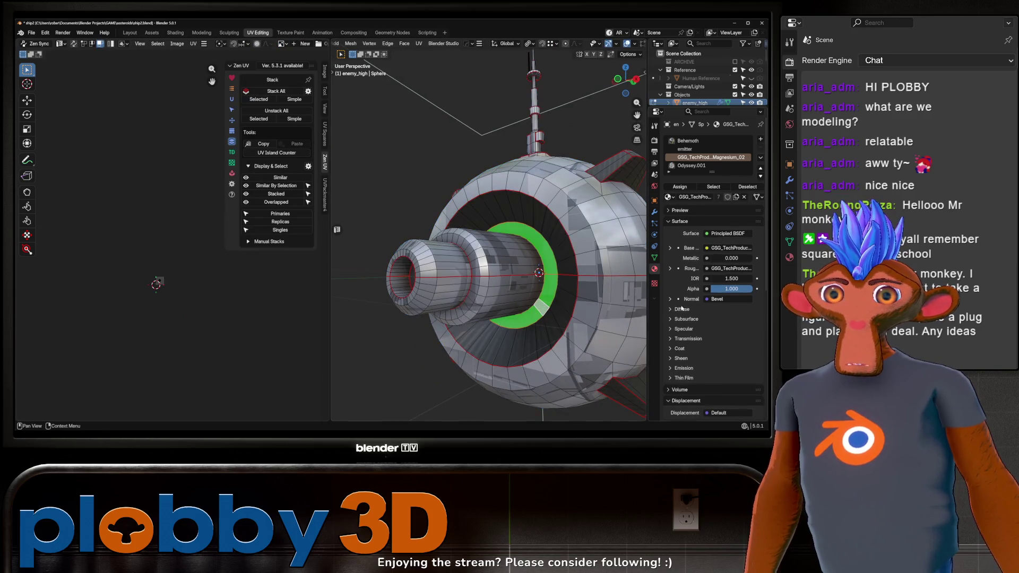
Add Material.001 in a new slot with red base colour and red emission at strength 0.5
{"action": "left_click", "coordinate": [761, 139]}
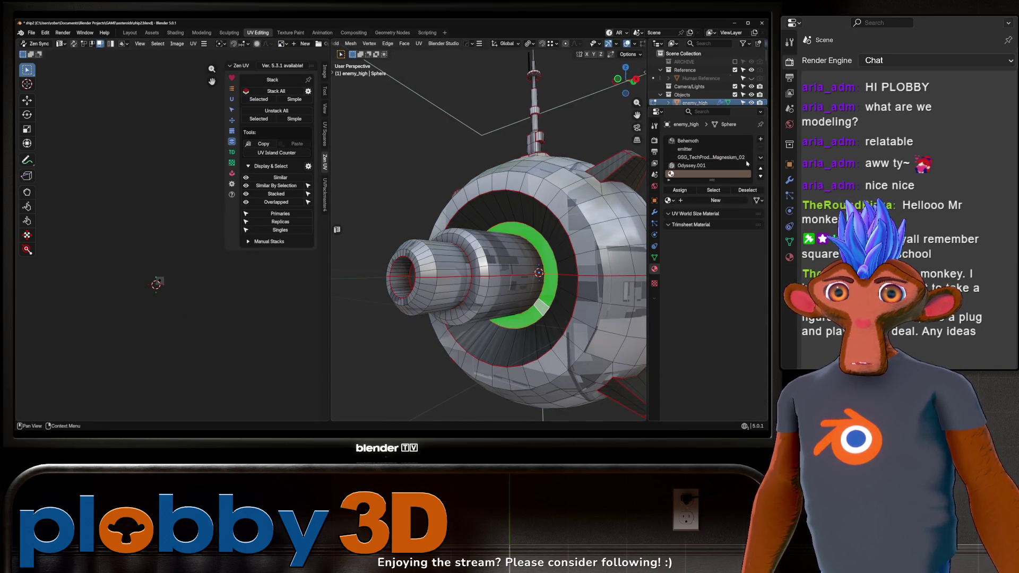
{"action": "left_click", "coordinate": [714, 200]}
{"action": "left_click", "coordinate": [709, 250]}
{"action": "left_click", "coordinate": [756, 150]}
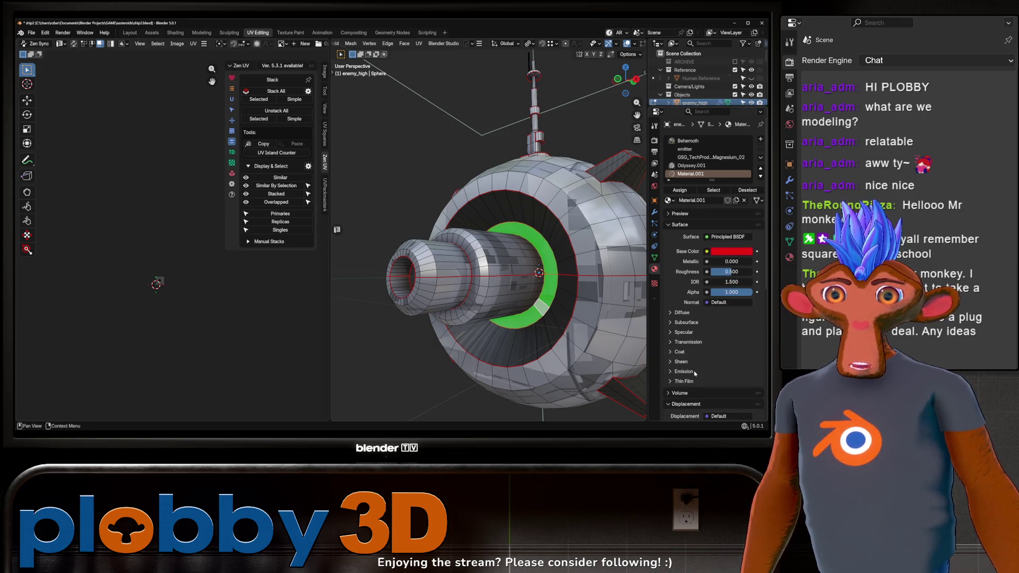
{"action": "left_click", "coordinate": [685, 371]}
{"action": "left_click", "coordinate": [719, 383]}
{"action": "key", "text": "ctrl+v"}
{"action": "left_click", "coordinate": [731, 393]}
{"action": "key", "text": "Return"}
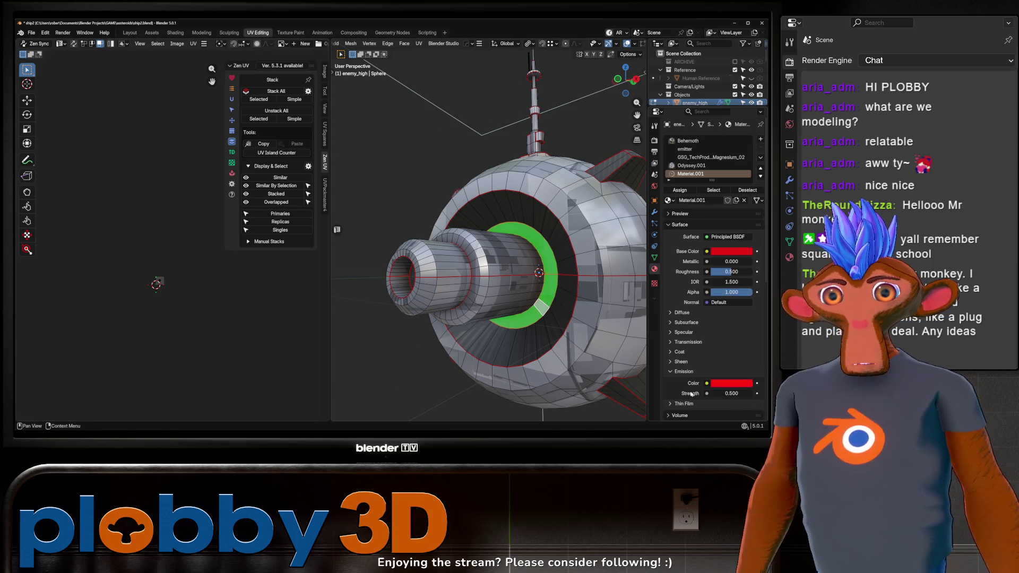
Return to Object Mode and orbit to a higher view of the red ring
{"action": "left_click_drag", "start_coordinate": [583, 249], "coordinate": [598, 241]}
{"action": "scroll", "scroll_direction": "down", "scroll_amount": 3}
{"action": "scroll", "scroll_direction": "up", "scroll_amount": 3}
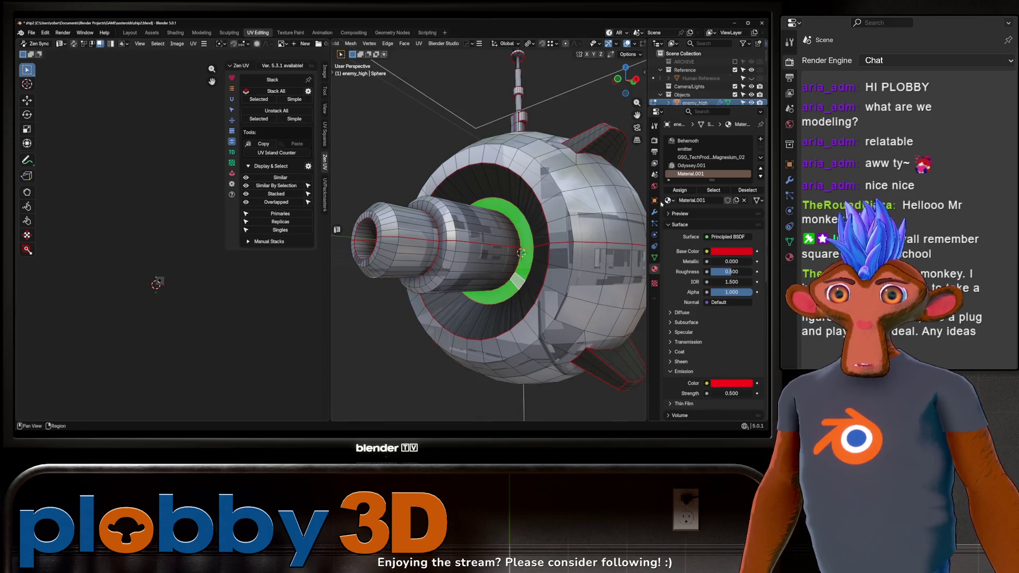
{"action": "key", "text": "Tab"}
{"action": "scroll", "scroll_direction": "down", "scroll_amount": 3}
{"action": "scroll", "scroll_direction": "up", "scroll_amount": 3}
{"action": "left_click_drag", "start_coordinate": [563, 268], "coordinate": [406, 292]}
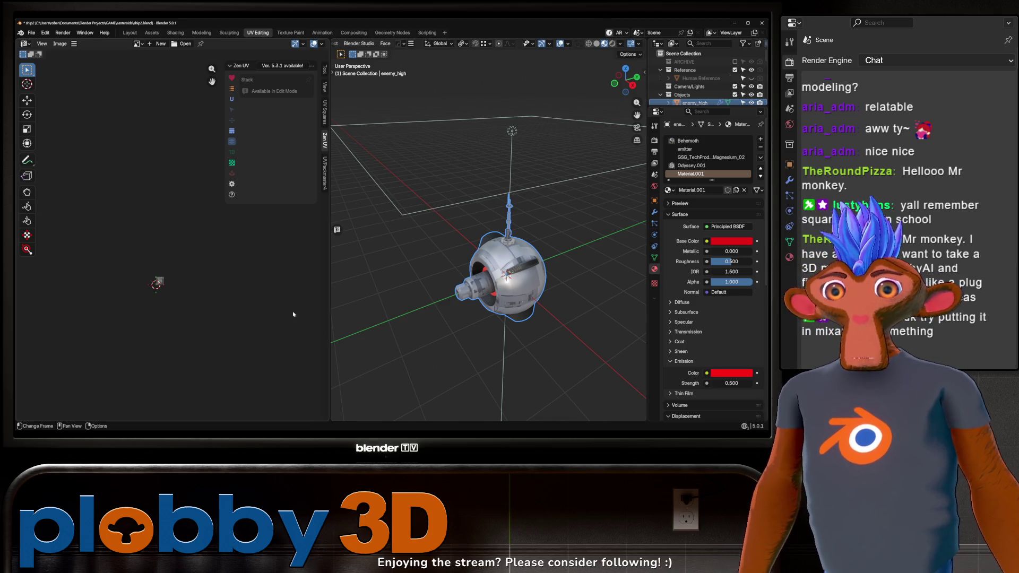
Enter Edit Mode on the probe and make Material.003 the active material slot
{"action": "scroll", "scroll_direction": "up", "scroll_amount": 3}
{"action": "left_click_drag", "start_coordinate": [477, 276], "coordinate": [497, 304]}
{"action": "left_click_drag", "start_coordinate": [442, 330], "coordinate": [520, 270]}
{"action": "scroll", "scroll_direction": "down", "scroll_amount": 3}
{"action": "key", "text": "Tab"}
{"action": "scroll", "scroll_direction": "up", "scroll_amount": 3}
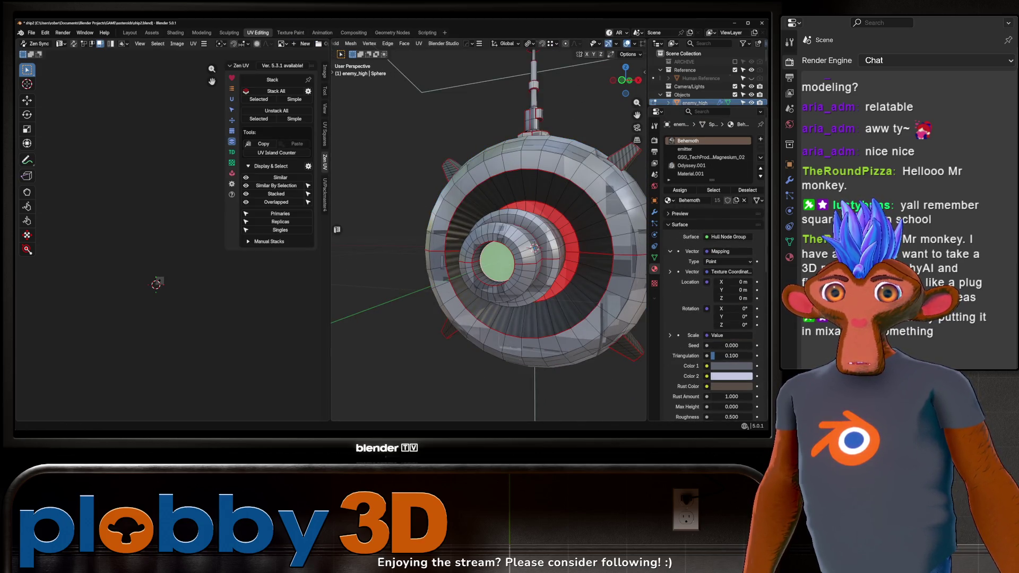
{"action": "scroll", "scroll_direction": "down", "scroll_amount": 3}
{"action": "left_click", "coordinate": [695, 173]}
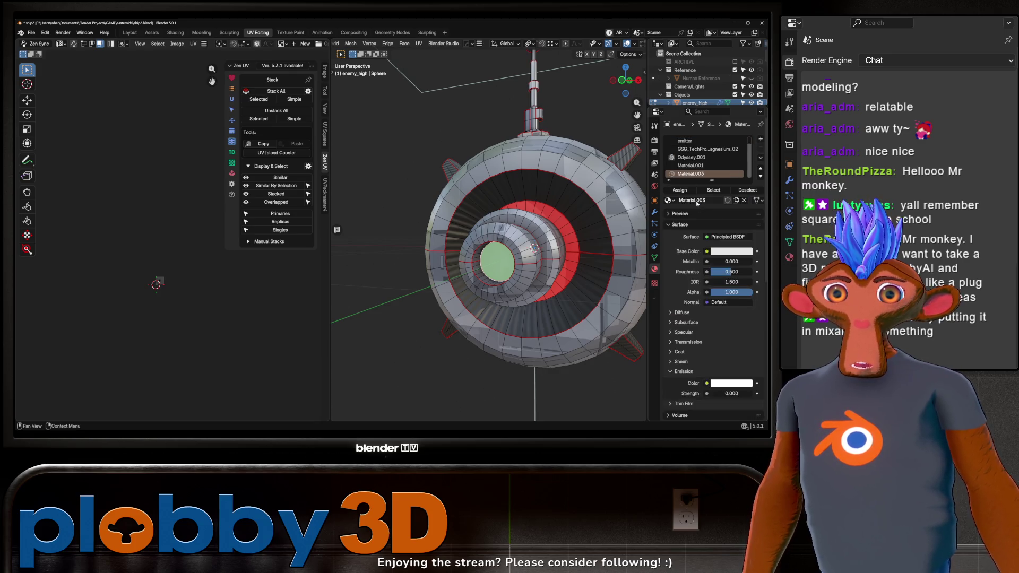
Give Material.003 a black base colour and a roughness of 1.000
{"action": "left_click", "coordinate": [730, 252]}
{"action": "left_click_drag", "start_coordinate": [714, 219], "coordinate": [688, 229]}
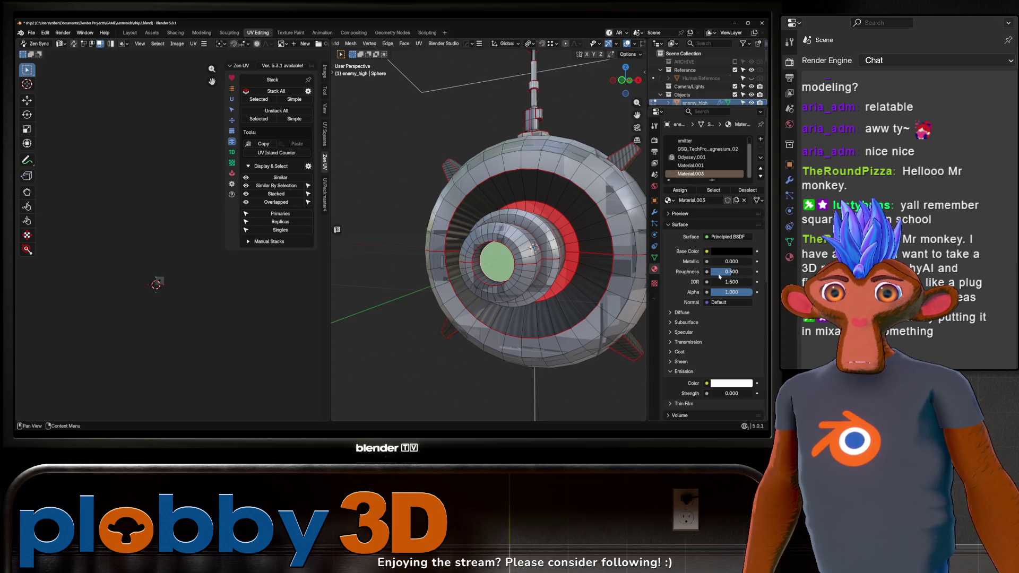
{"action": "left_click", "coordinate": [719, 275]}
{"action": "type", "text": "1"}
{"action": "key", "text": "Return"}
{"action": "key", "text": "Tab"}
{"action": "scroll", "scroll_direction": "down", "scroll_amount": 3}
Select a face loop on the sphere in Edit Mode, then return to Object Mode
{"action": "left_click_drag", "start_coordinate": [557, 250], "coordinate": [547, 269]}
{"action": "key", "text": "Tab"}
{"action": "left_click", "coordinate": [504, 267]}
{"action": "key", "text": "Tab"}
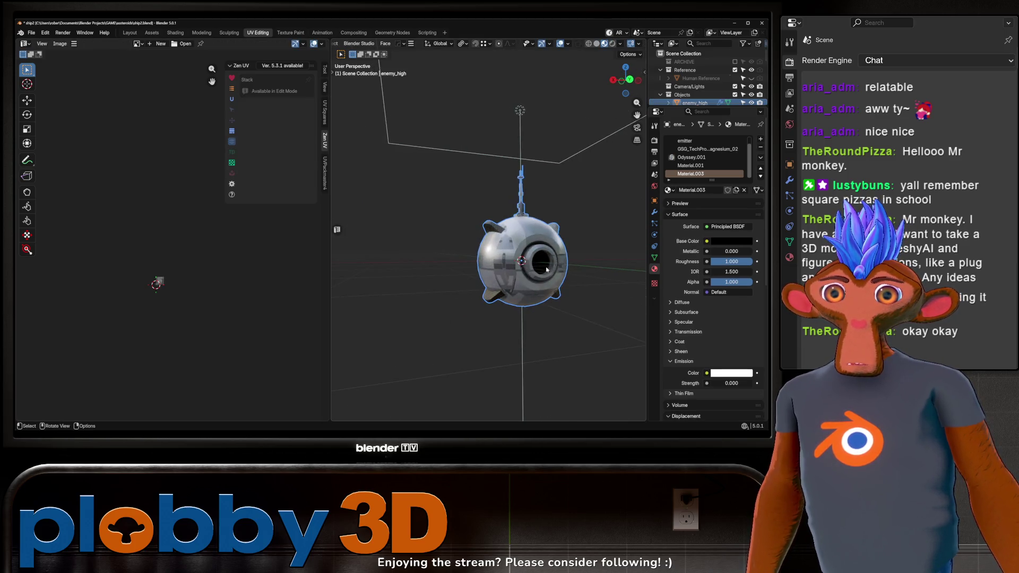